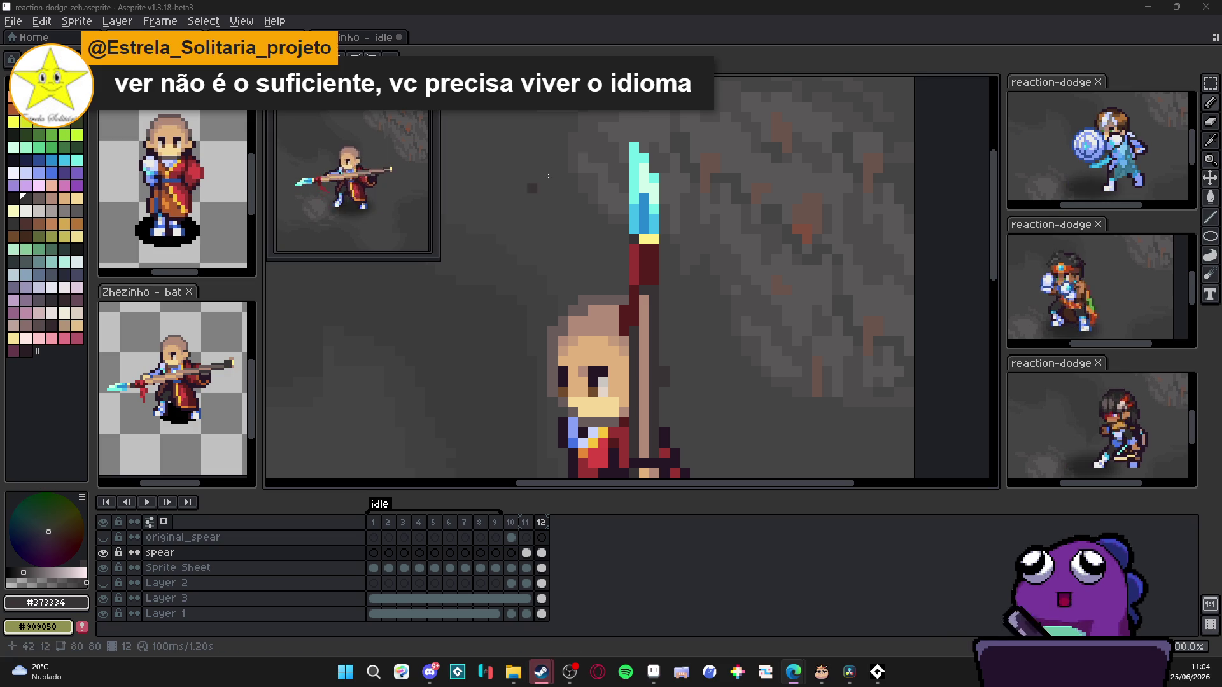
{"action": "scroll", "coordinate": [620, 192], "scroll_direction": "down", "scroll_amount": 4}
{"action": "left_click_drag", "start_coordinate": [619, 192], "coordinate": [661, 245]}
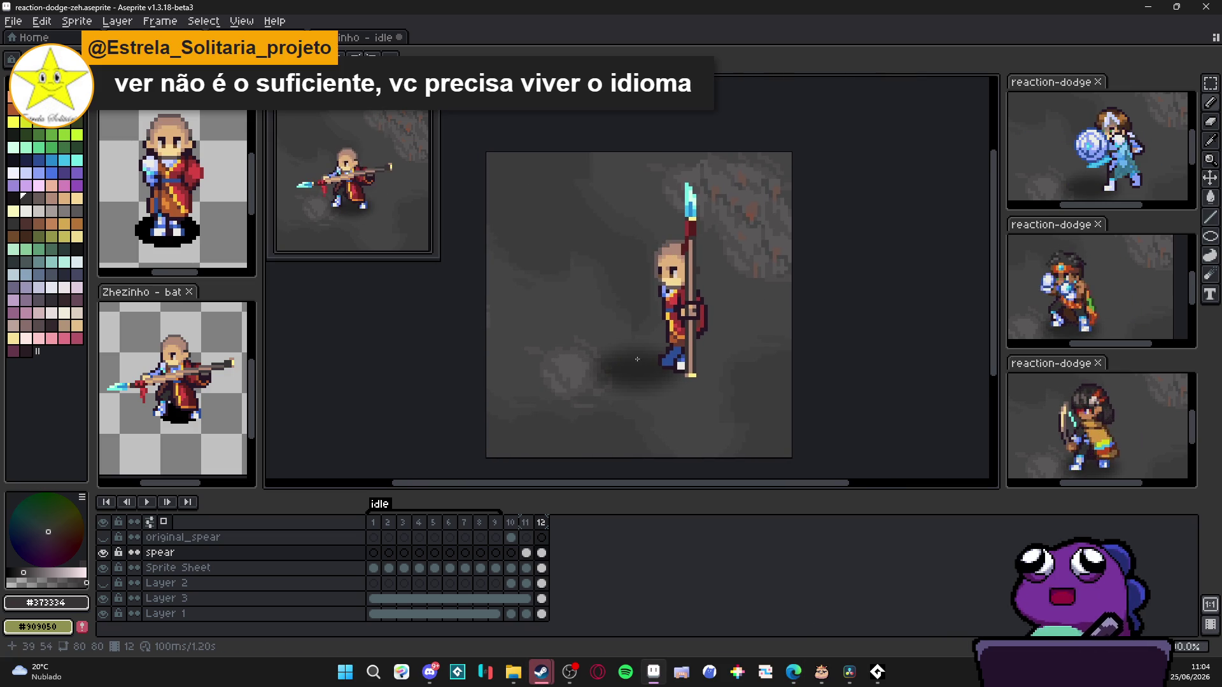
{"action": "scroll", "coordinate": [672, 358], "scroll_direction": "up", "scroll_amount": 3}
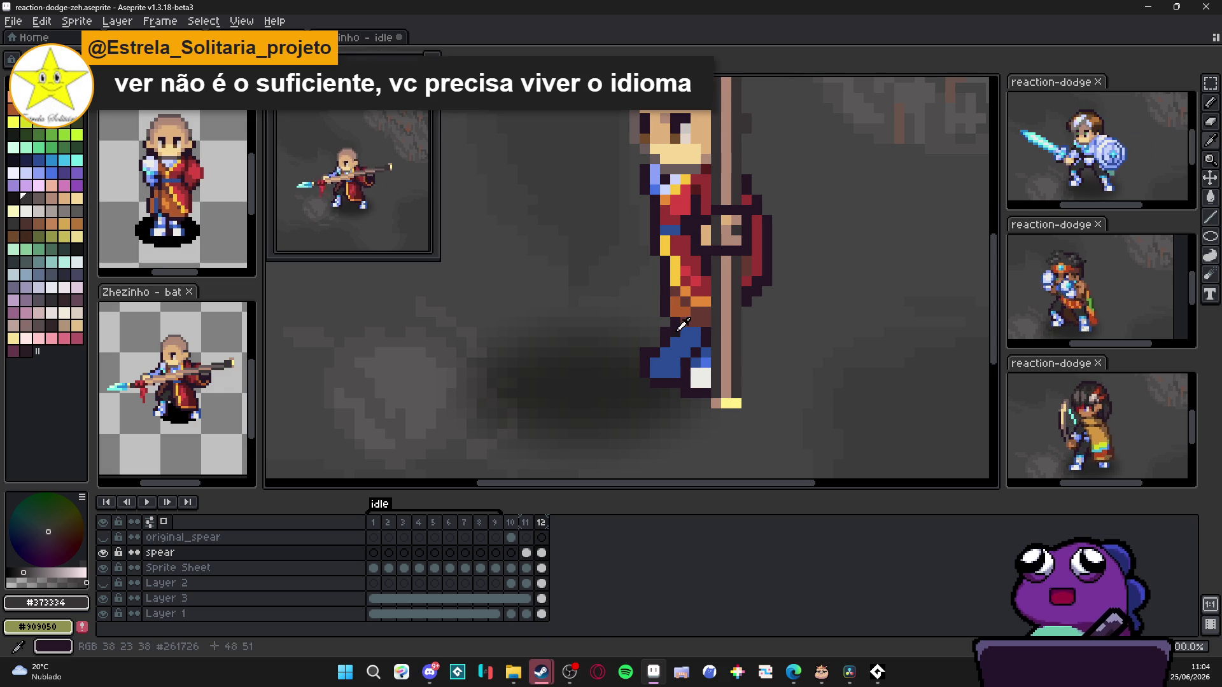
Step: Sample the dark outline colour, undo a stray erase at the feet, and target the Sprite Sheet layer
{"action": "left_click", "coordinate": [676, 337], "text": "alt"}
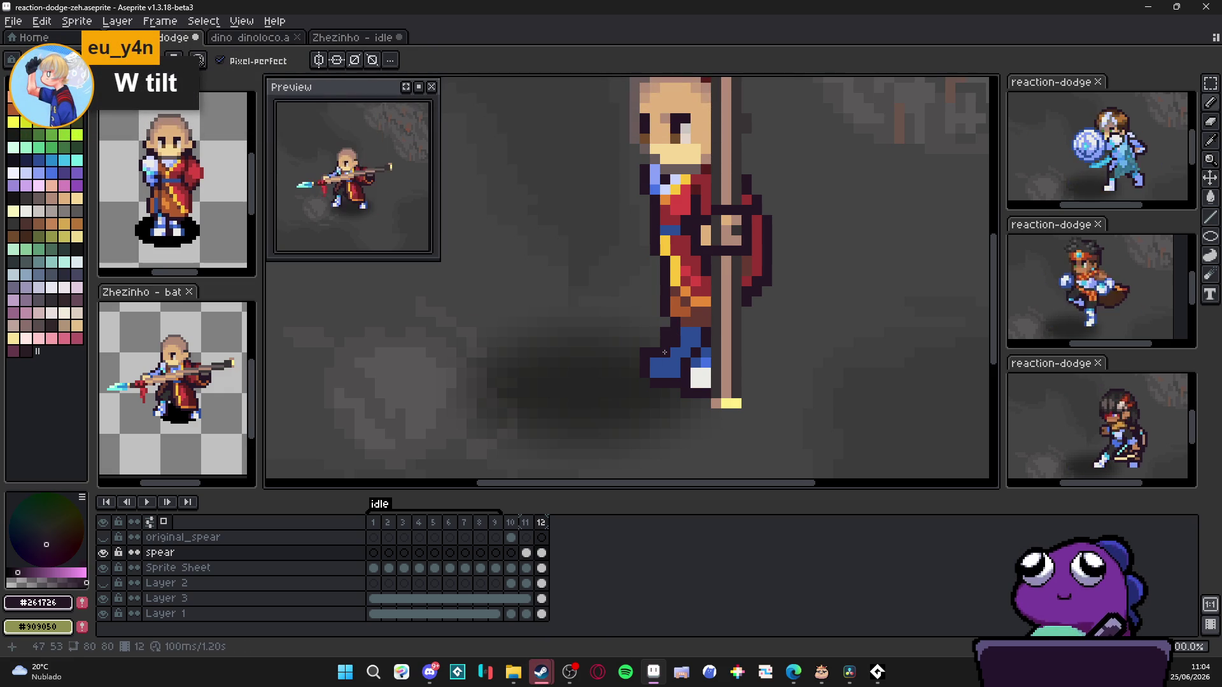
{"action": "key", "text": "e"}
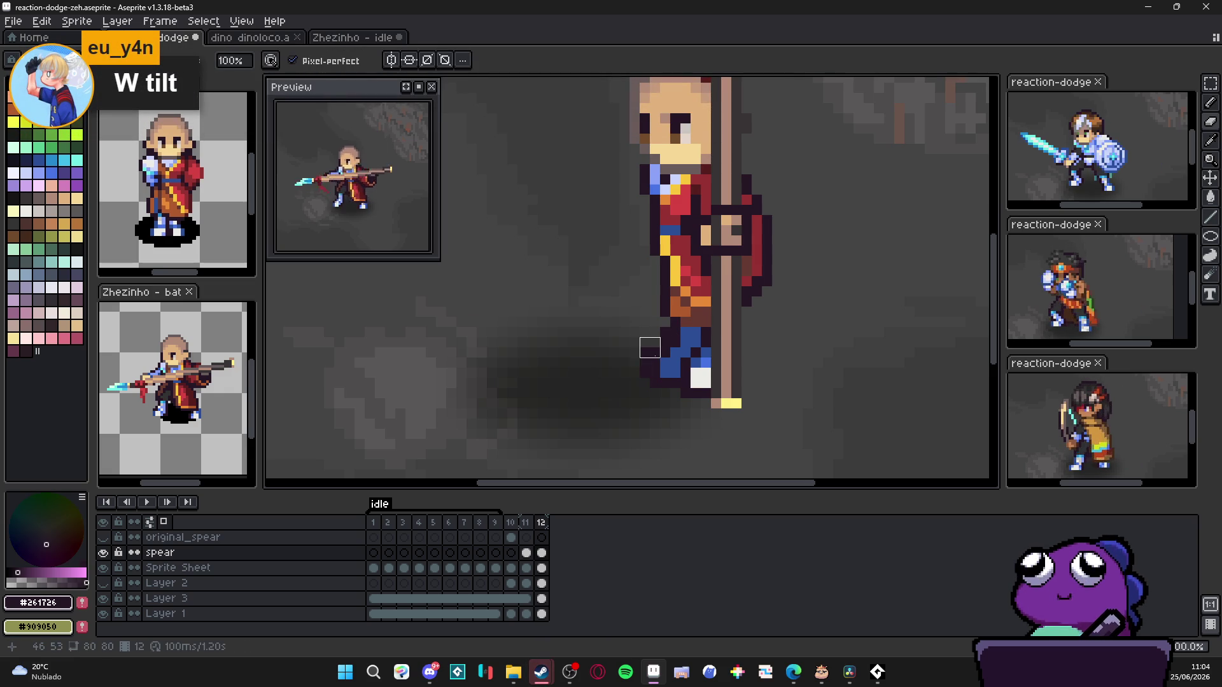
{"action": "key", "text": "ctrl+z"}
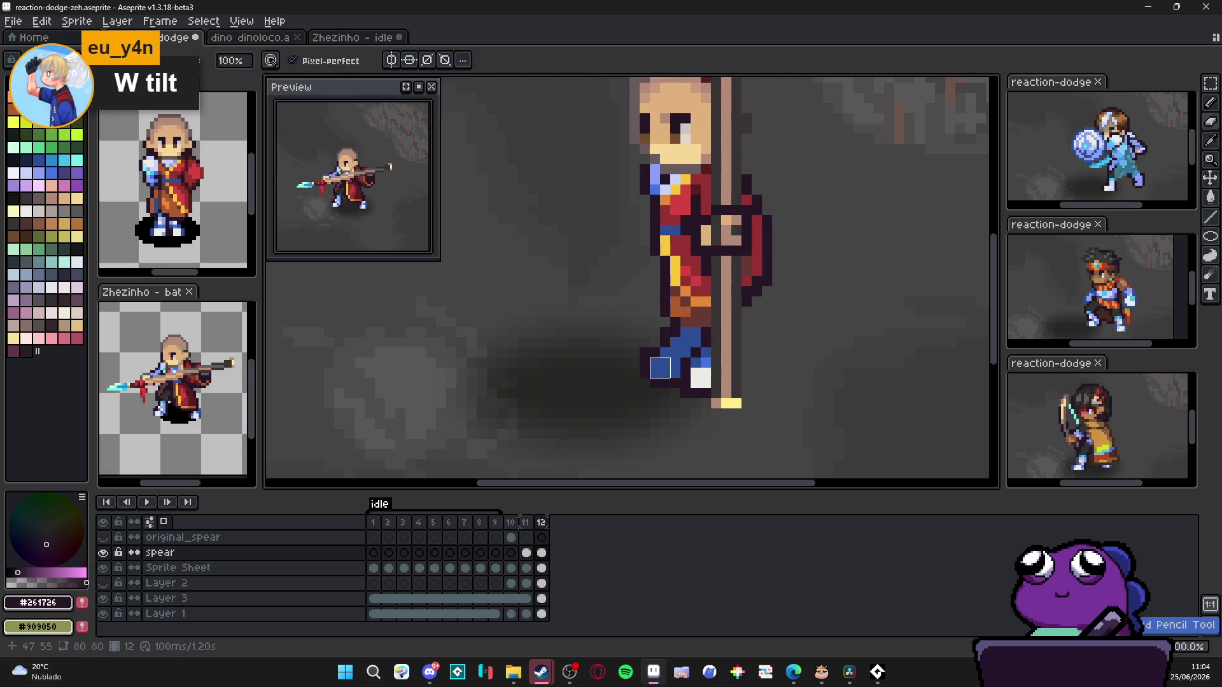
{"action": "left_click", "coordinate": [664, 343], "text": "ctrl"}
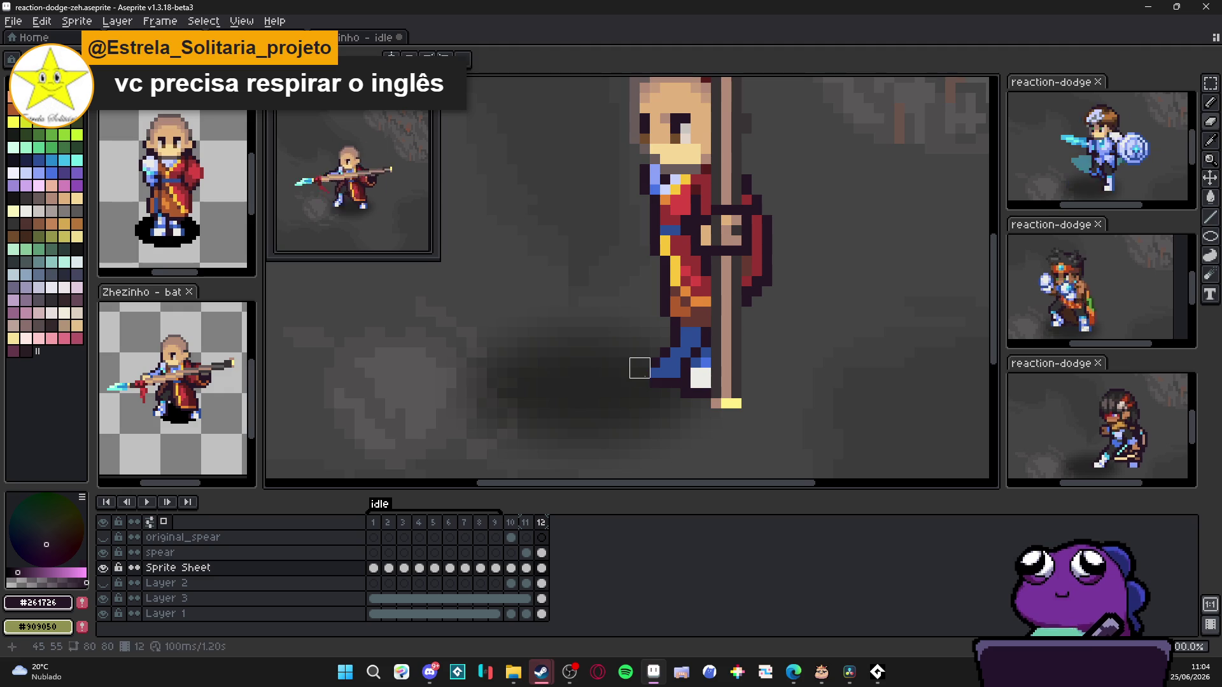
{"action": "scroll", "coordinate": [659, 389], "scroll_direction": "down", "scroll_amount": 2}
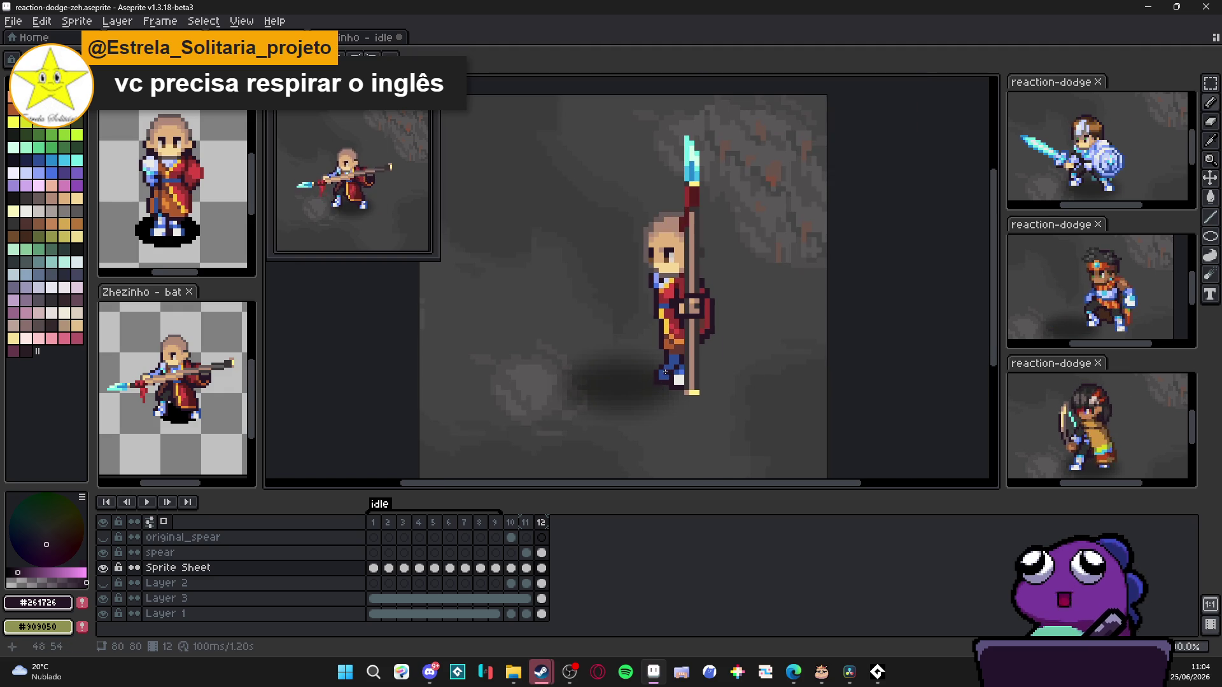
Step: Undo the last erase on the character and move editing up to the spear layer
{"action": "key", "text": "ctrl+z"}
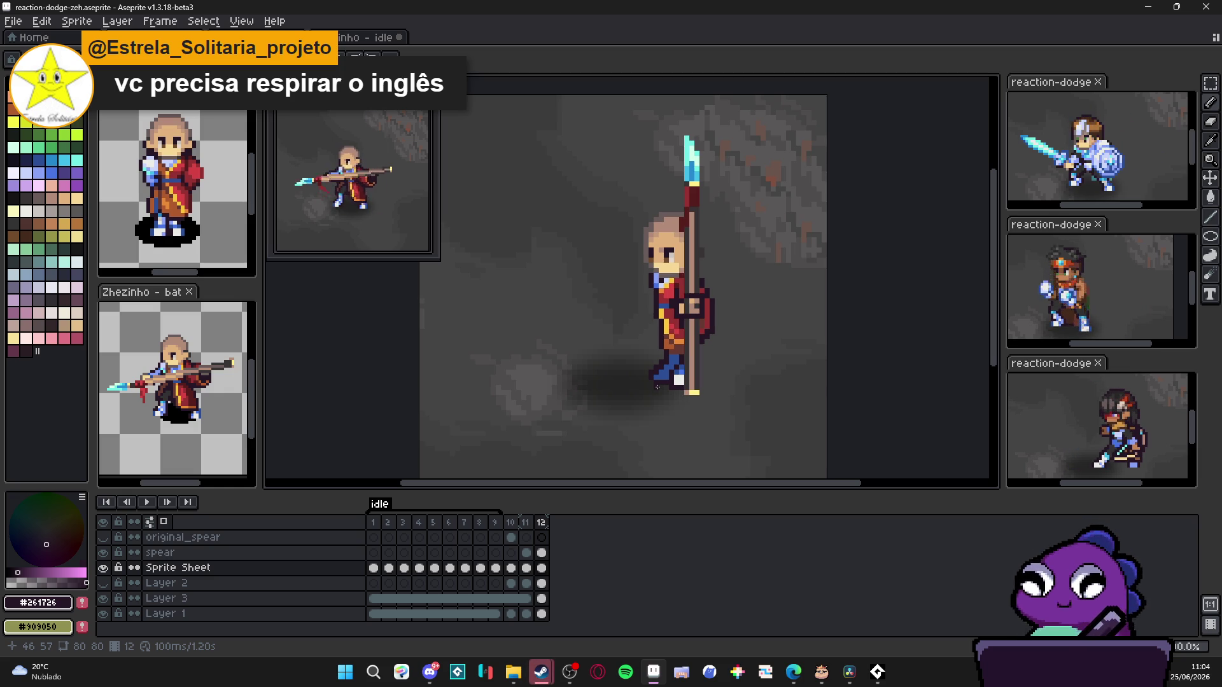
{"action": "scroll", "coordinate": [527, 309], "scroll_direction": "down", "scroll_amount": 1}
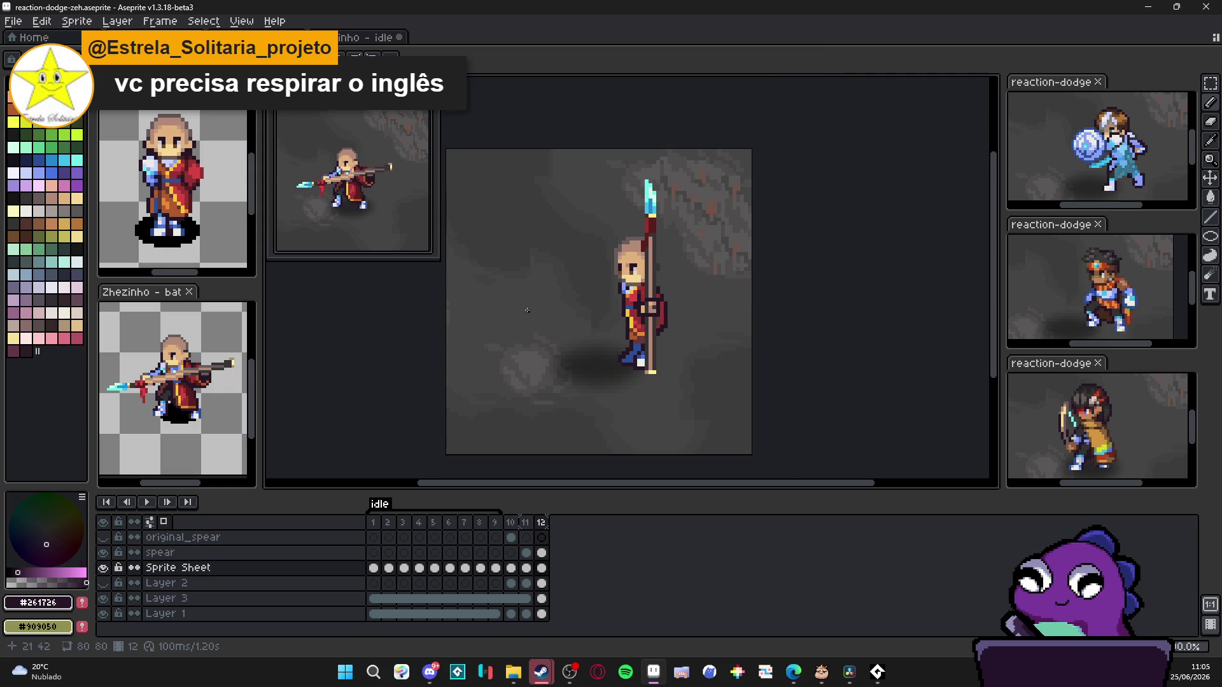
{"action": "scroll", "coordinate": [534, 301], "scroll_direction": "up", "scroll_amount": 1}
{"action": "scroll", "coordinate": [583, 274], "scroll_direction": "down", "scroll_amount": 1}
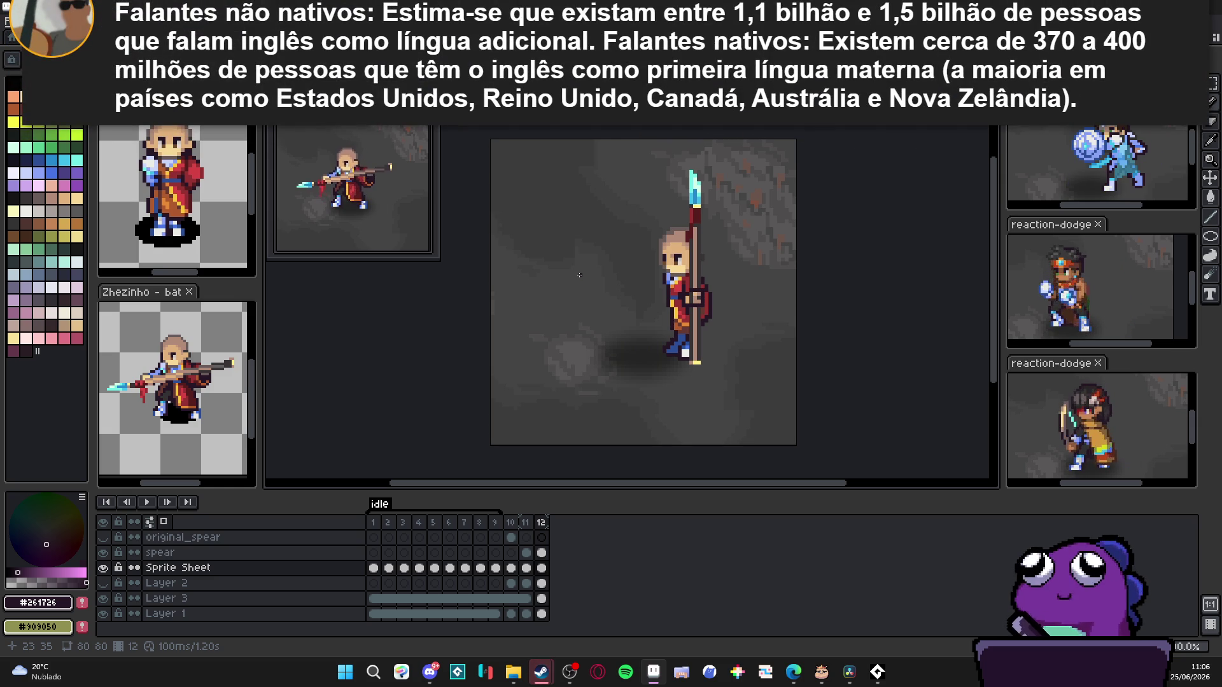
{"action": "scroll", "coordinate": [733, 305], "scroll_direction": "up", "scroll_amount": 1}
{"action": "scroll", "coordinate": [711, 314], "scroll_direction": "down", "scroll_amount": 2}
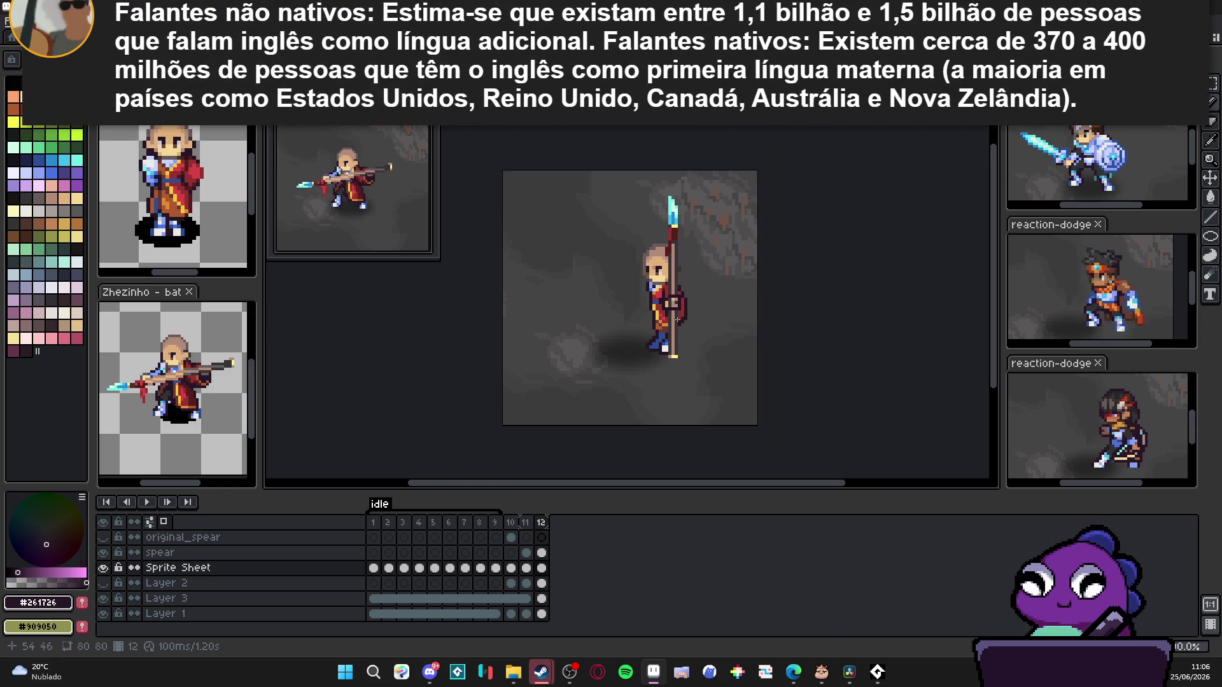
{"action": "scroll", "coordinate": [687, 323], "scroll_direction": "up", "scroll_amount": 1}
{"action": "scroll", "coordinate": [666, 331], "scroll_direction": "down", "scroll_amount": 1}
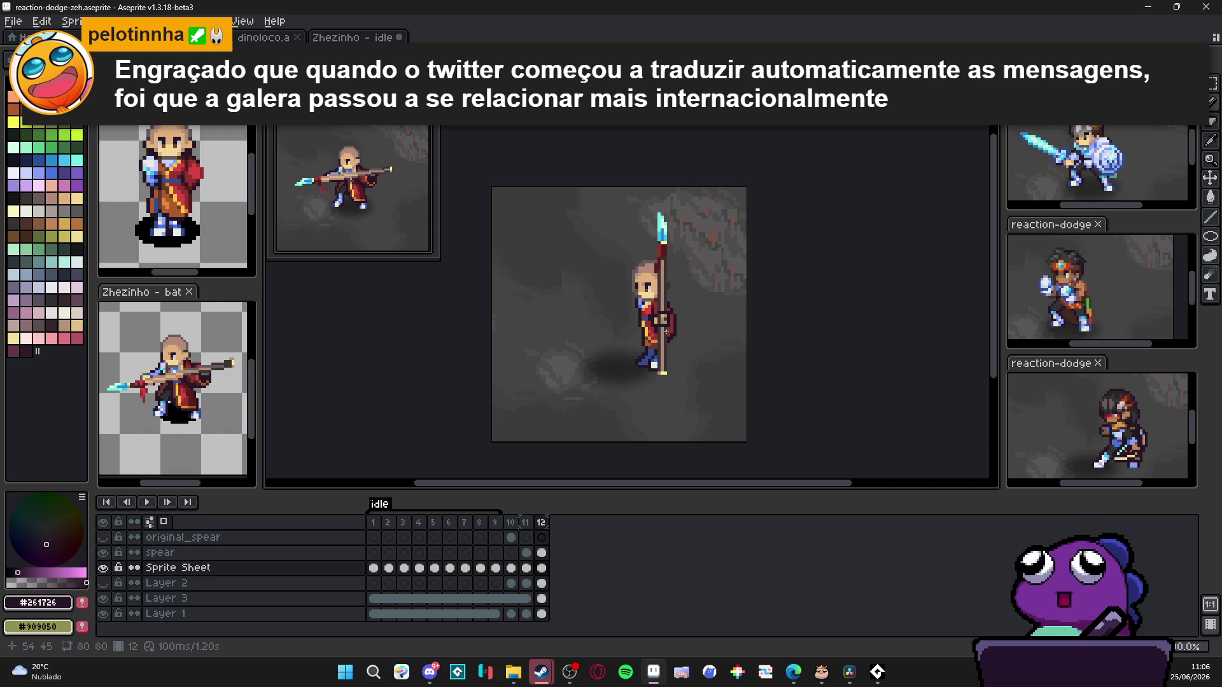
{"action": "scroll", "coordinate": [667, 334], "scroll_direction": "up", "scroll_amount": 1}
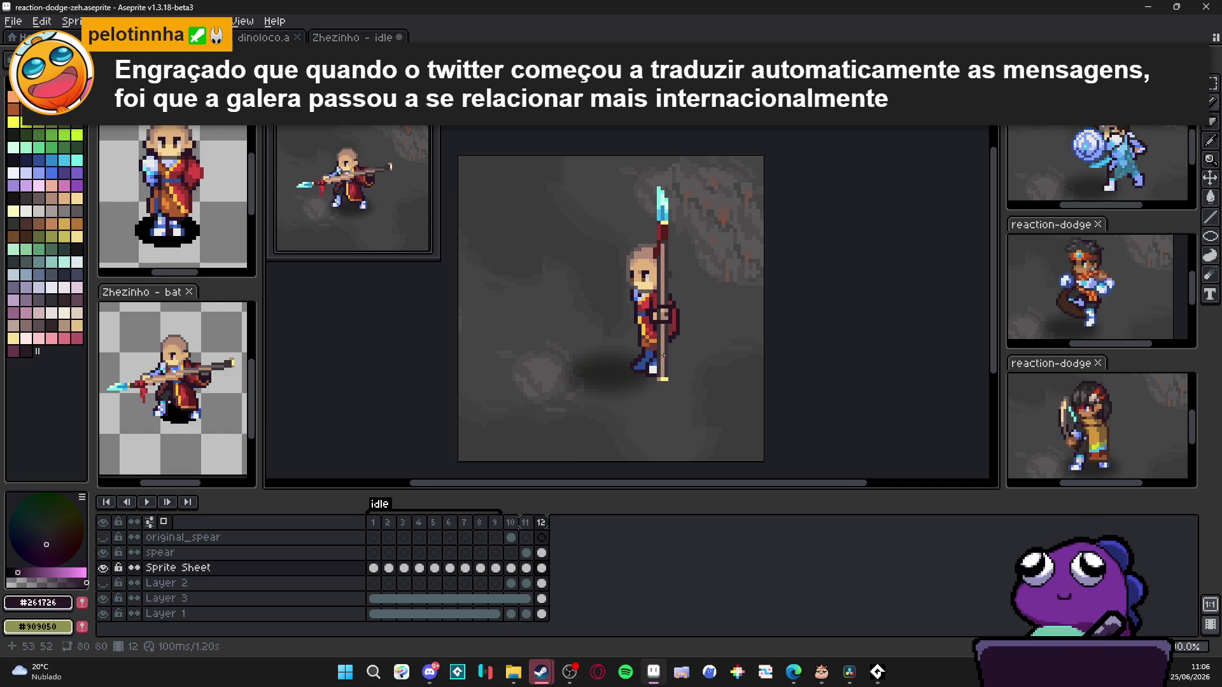
{"action": "key", "text": "Up"}
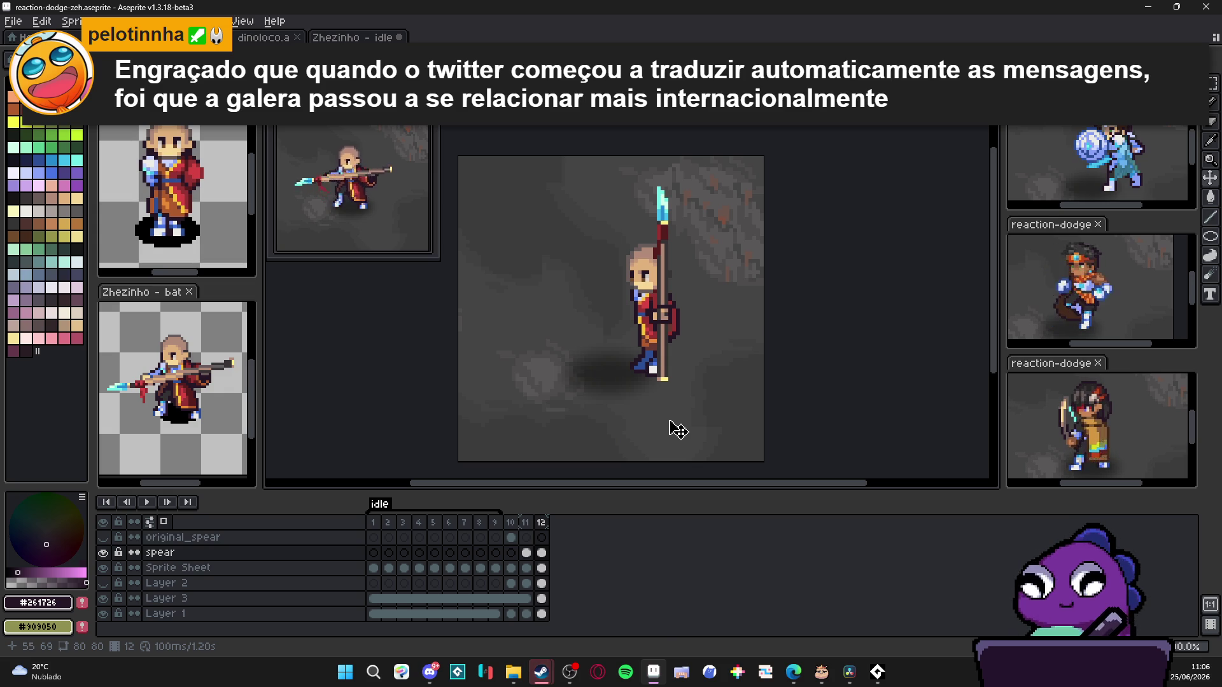
{"action": "scroll", "coordinate": [675, 367], "scroll_direction": "up", "scroll_amount": 1}
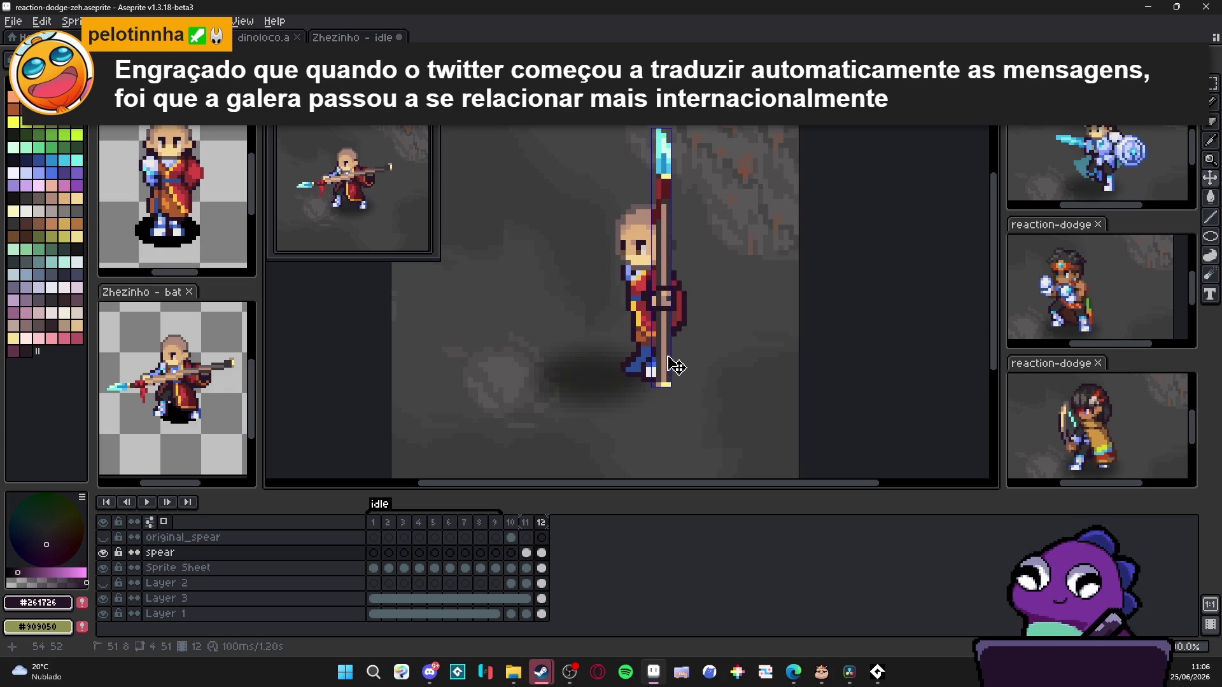
Step: Transform the spear: slight clockwise tilt, a few pixels right, and apply
{"action": "left_click", "coordinate": [658, 382]}
{"action": "left_click", "coordinate": [657, 103]}
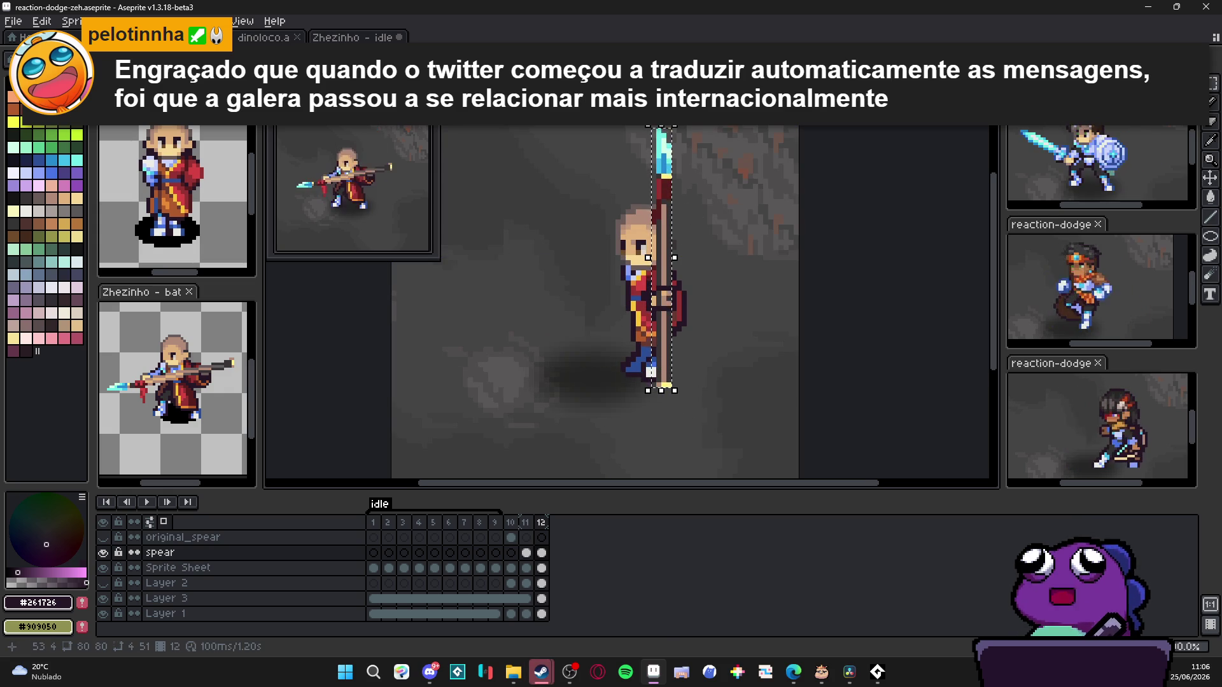
{"action": "left_click_drag", "start_coordinate": [672, 126], "coordinate": [676, 125]}
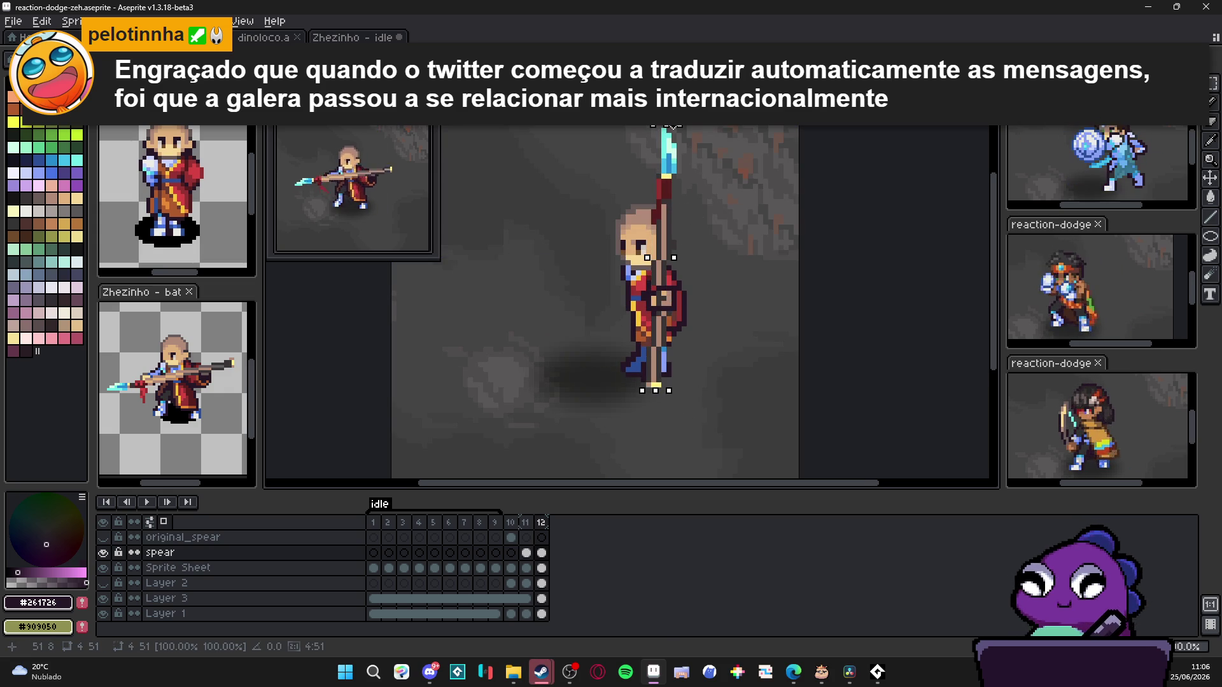
{"action": "left_click_drag", "start_coordinate": [669, 239], "coordinate": [675, 241]}
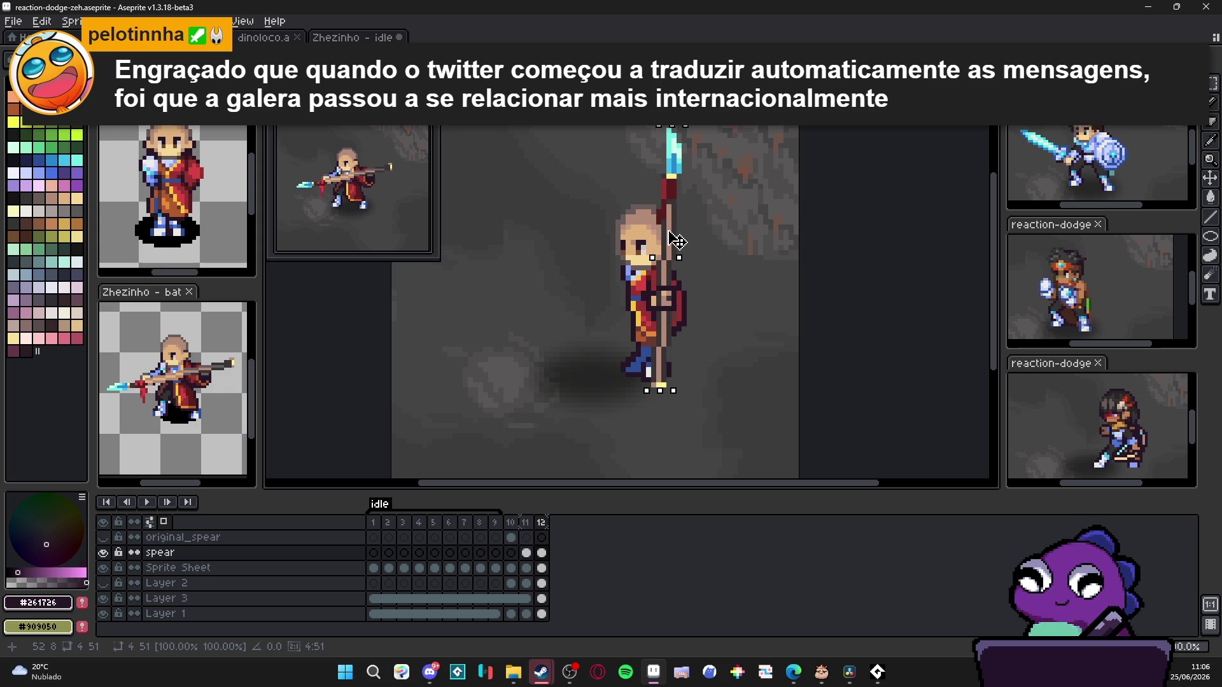
{"action": "key", "text": "Return"}
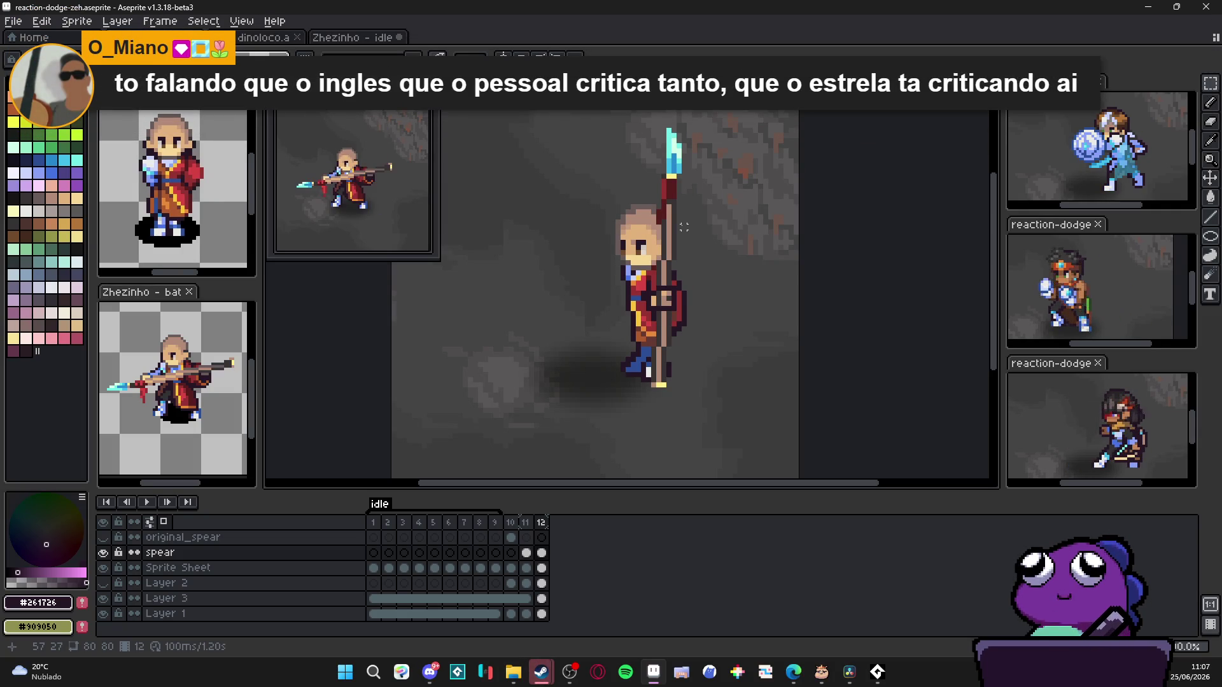
{"action": "scroll", "coordinate": [663, 318], "scroll_direction": "up", "scroll_amount": 1}
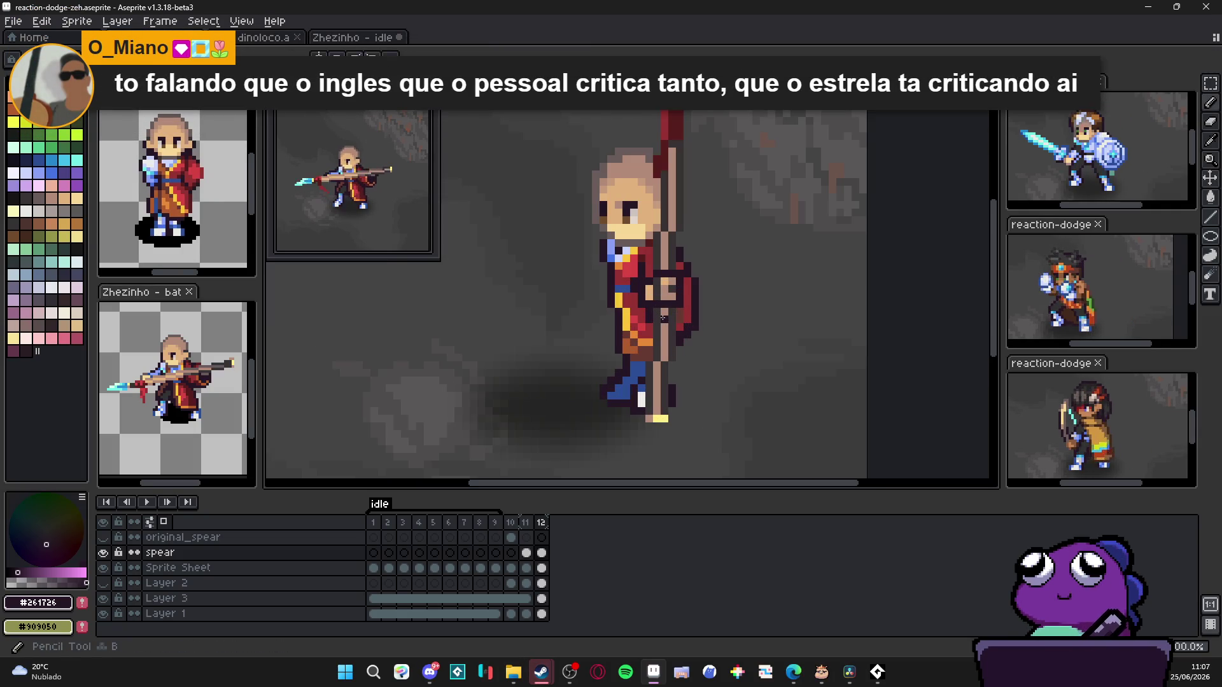
Step: Draw a cream highlight up the spear shaft and take back the short lower stroke
{"action": "left_click", "coordinate": [662, 319], "text": "alt"}
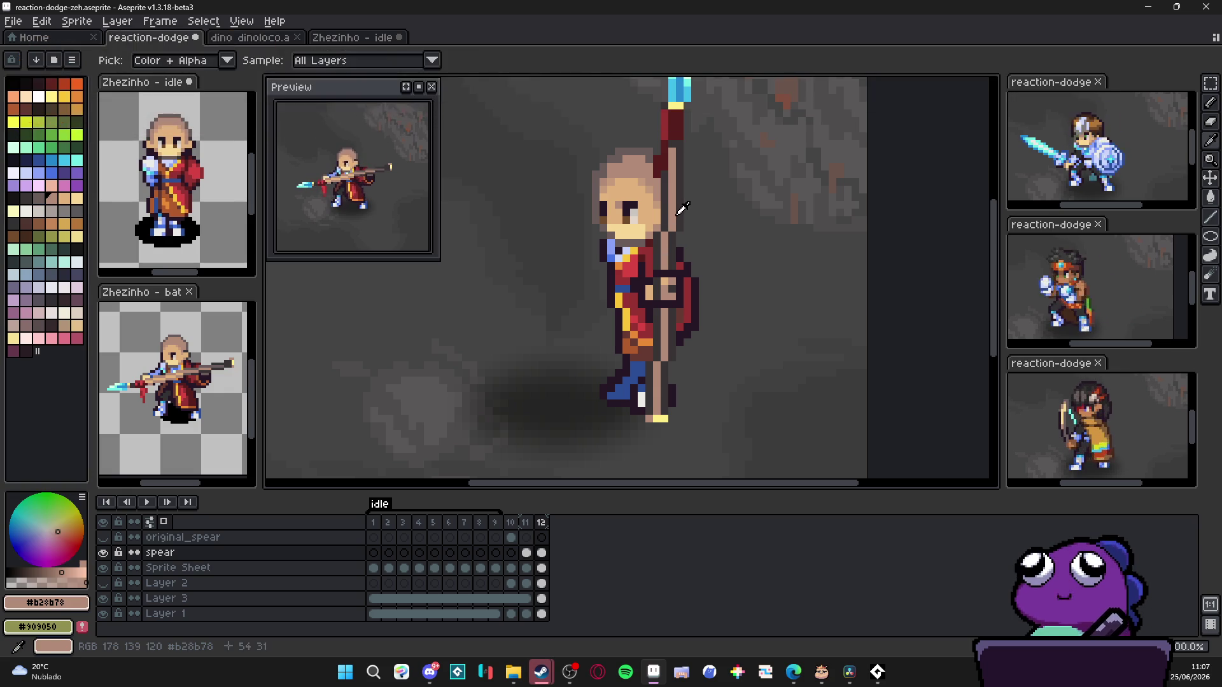
{"action": "left_click", "coordinate": [78, 197]}
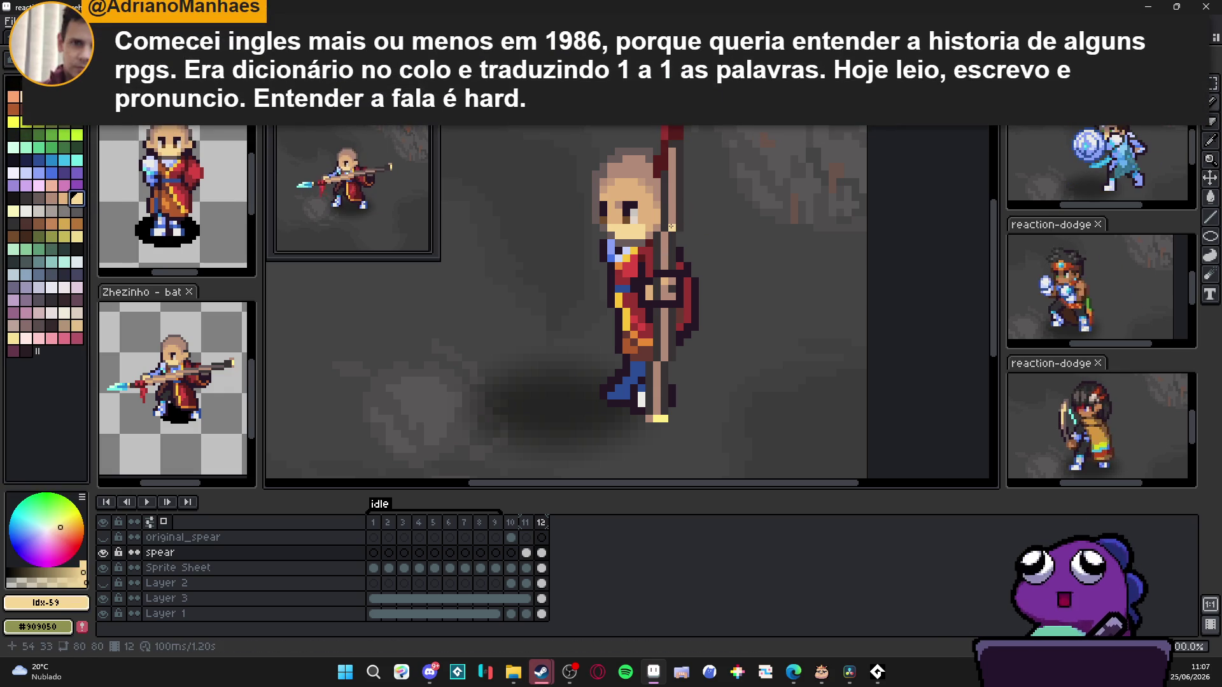
{"action": "left_click_drag", "start_coordinate": [673, 227], "coordinate": [672, 153]}
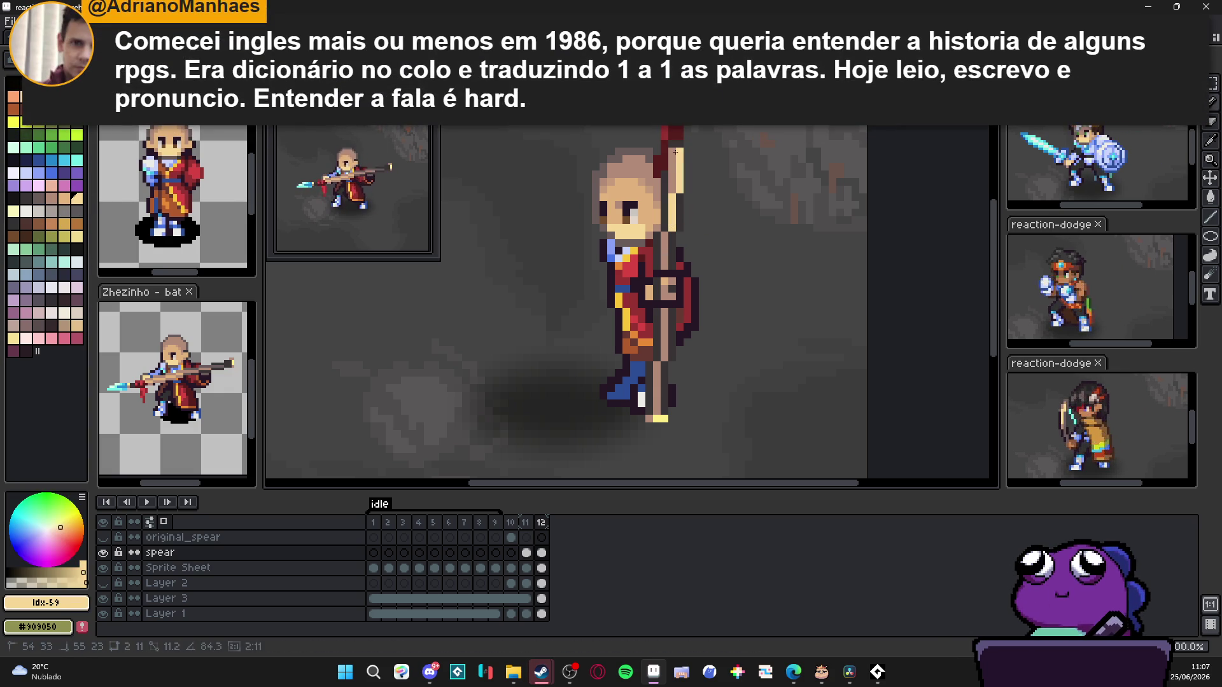
{"action": "left_click_drag", "start_coordinate": [666, 233], "coordinate": [665, 249]}
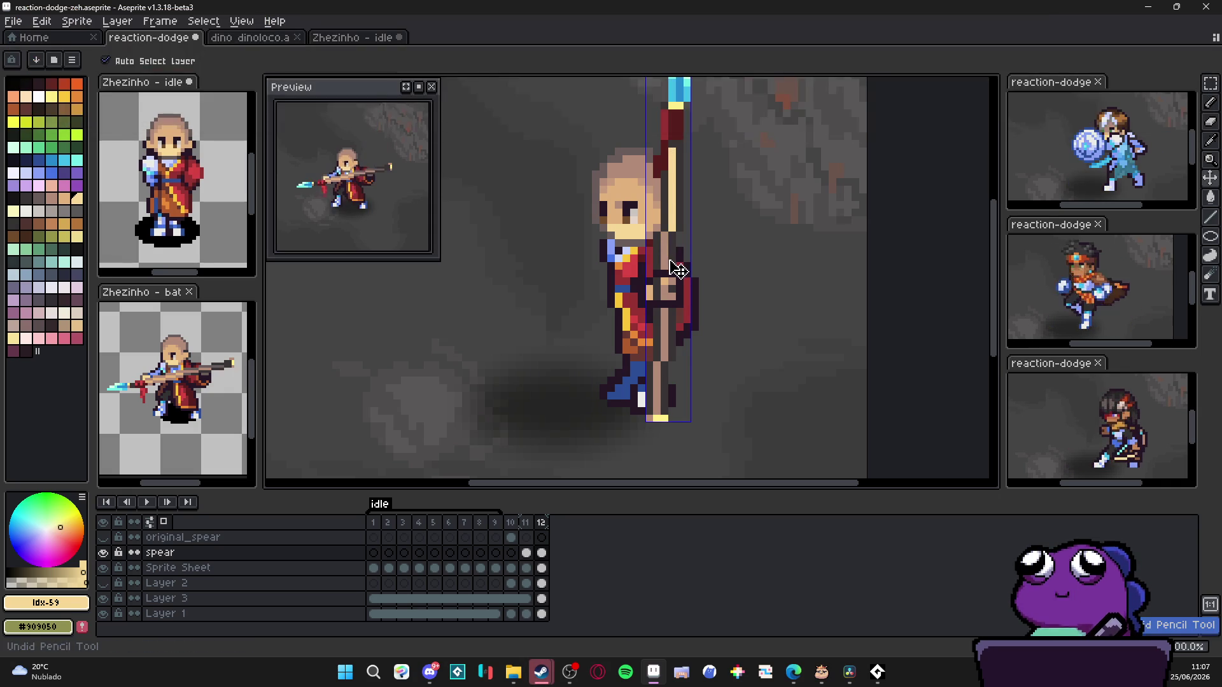
{"action": "key", "text": "ctrl"}
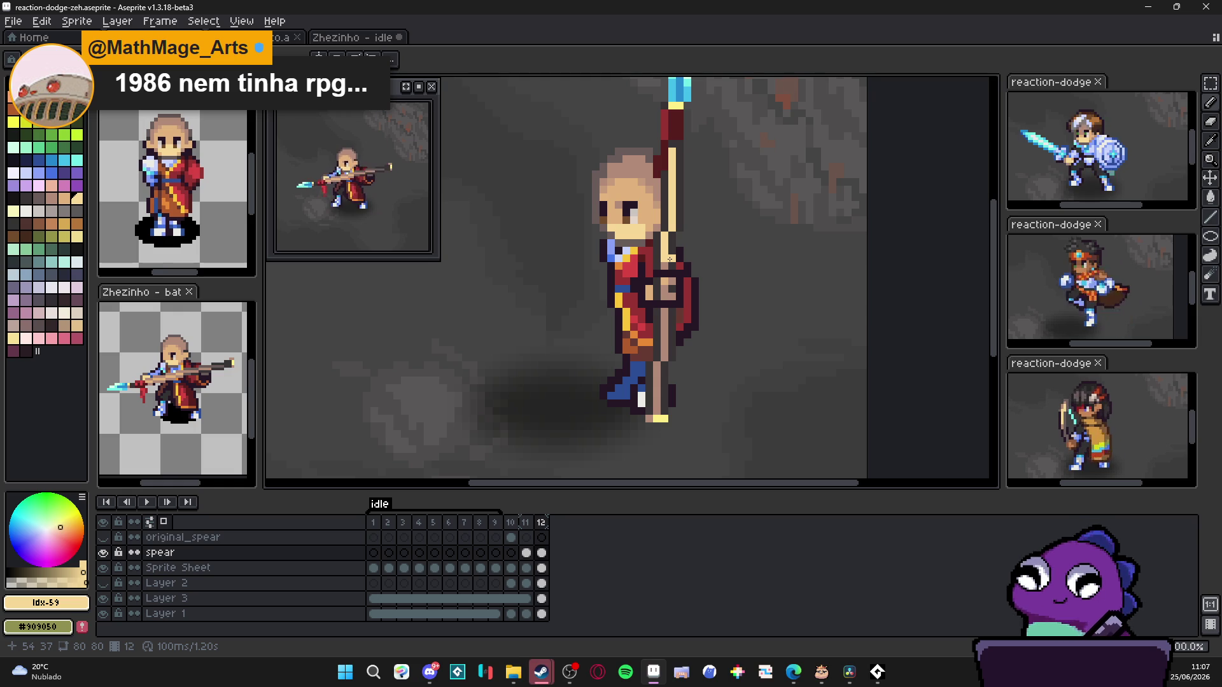
Step: Undo two more strokes on the spear, keeping the cream-highlighted shaft
{"action": "key", "text": "ctrl+z"}
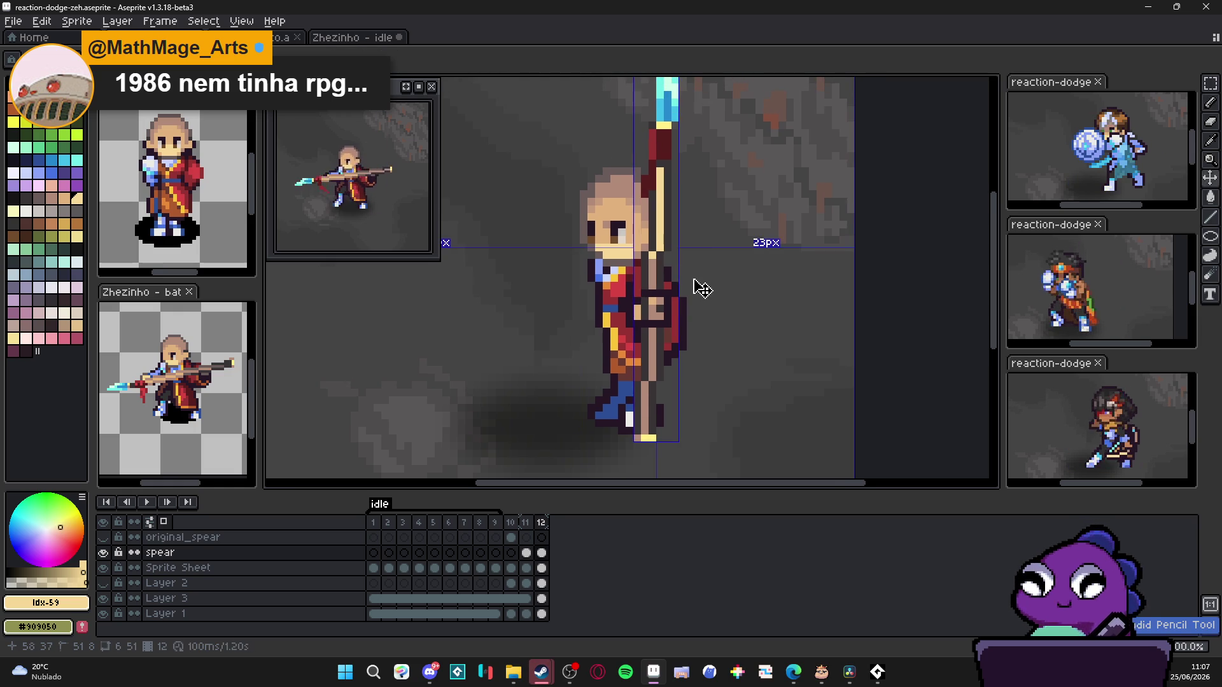
{"action": "key", "text": "ctrl+z"}
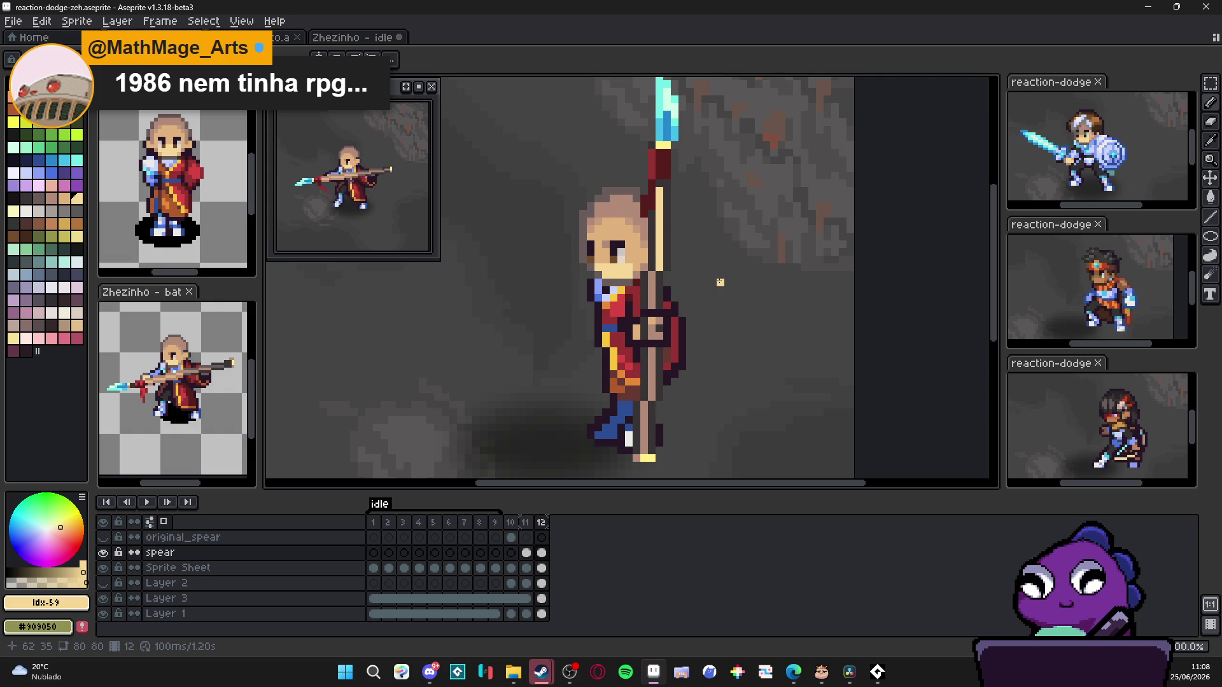
{"action": "scroll", "coordinate": [718, 282], "scroll_direction": "down", "scroll_amount": 1}
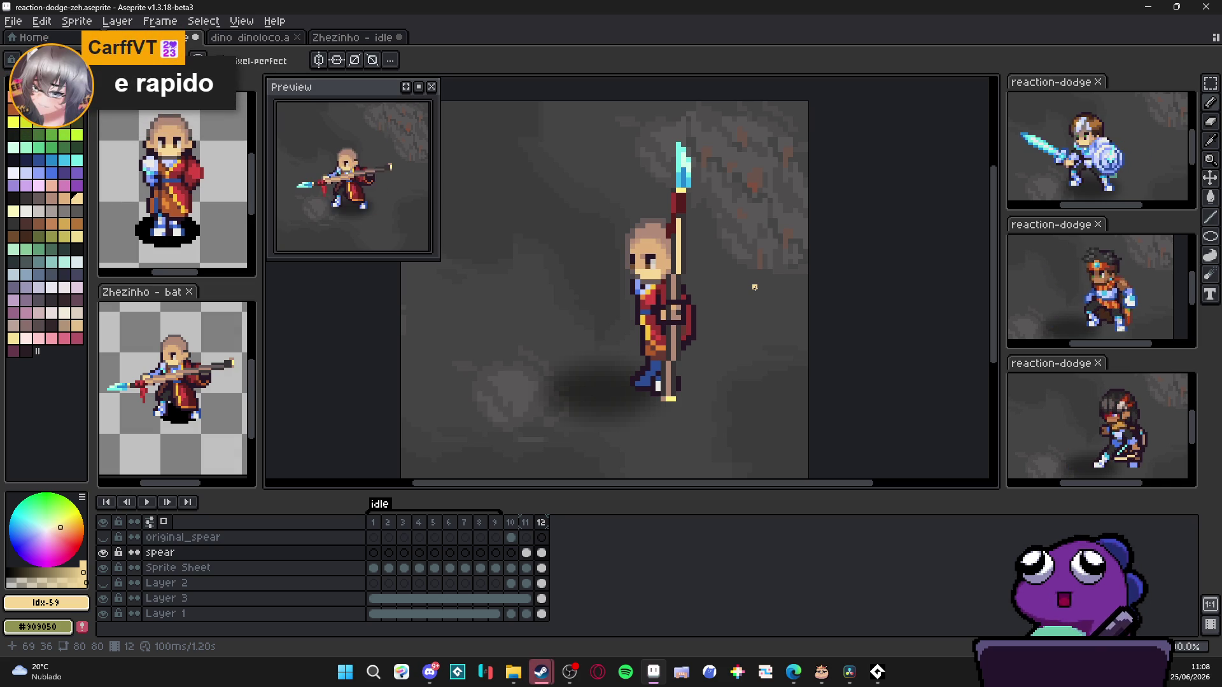
{"action": "scroll", "coordinate": [675, 261], "scroll_direction": "up", "scroll_amount": 1}
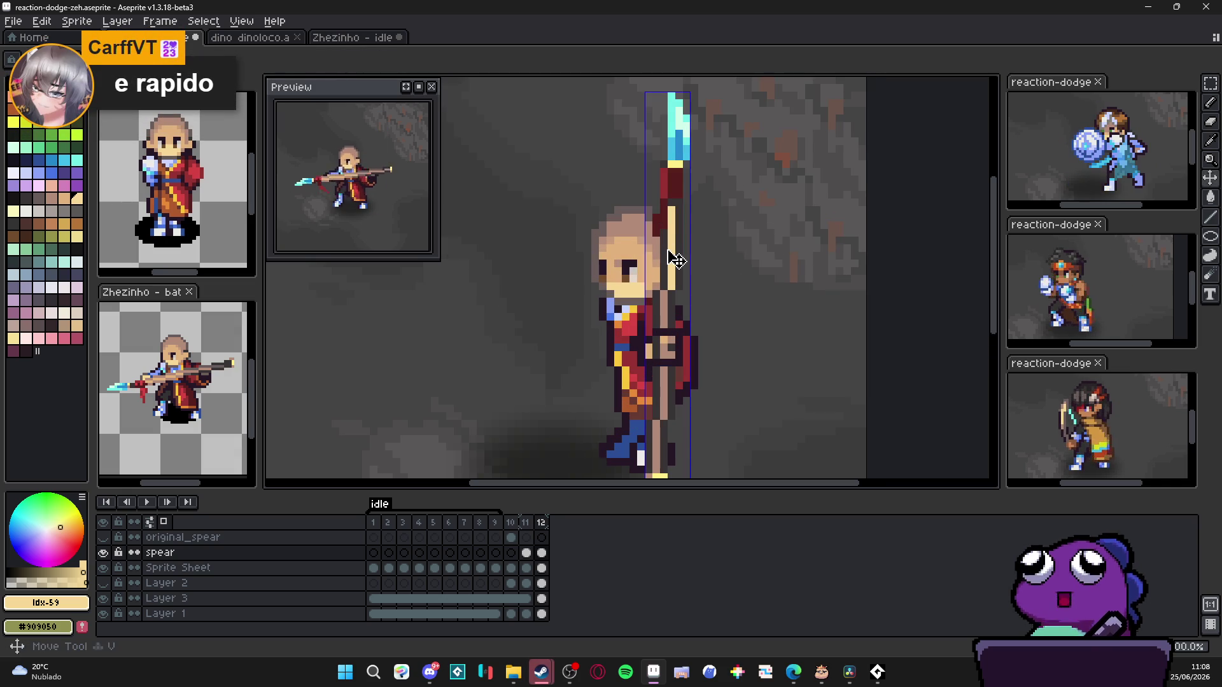
Step: Eyedrop the light tan #F6D896, then the muted brown #B28B78 as the drawing colour
{"action": "left_click", "coordinate": [664, 282], "text": "alt"}
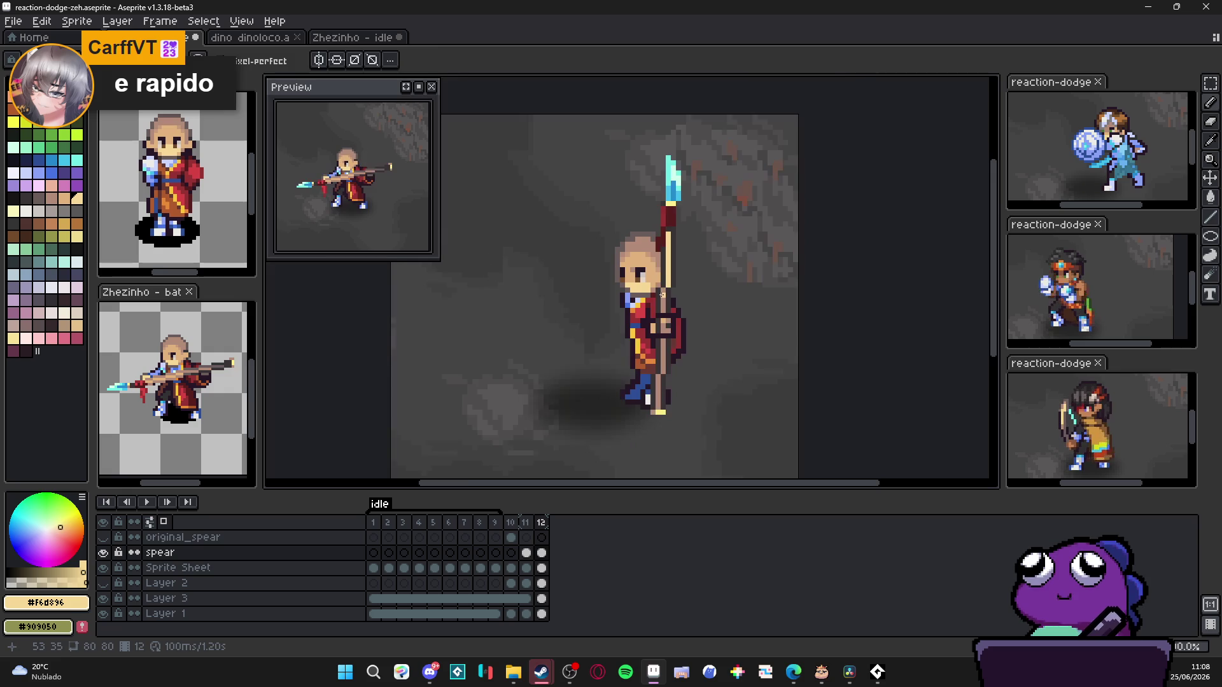
{"action": "left_click", "coordinate": [662, 280], "text": "alt"}
{"action": "scroll", "coordinate": [661, 281], "scroll_direction": "down", "scroll_amount": 3}
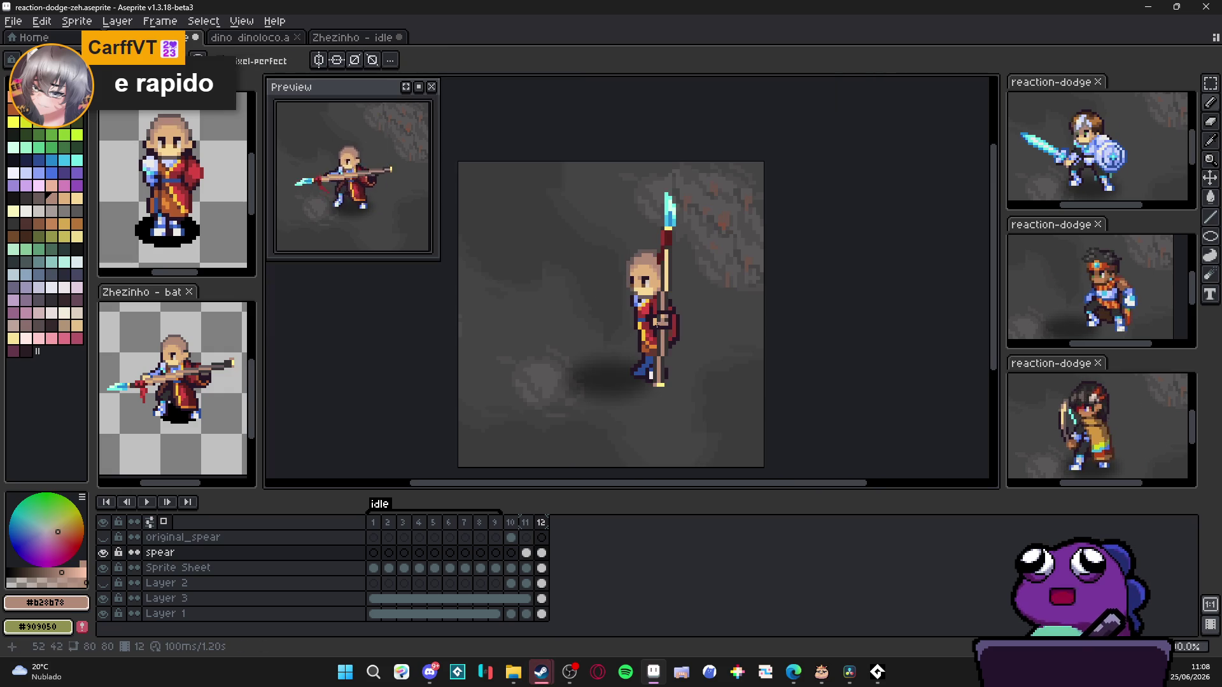
{"action": "scroll", "coordinate": [661, 340], "scroll_direction": "up", "scroll_amount": 3}
{"action": "scroll", "coordinate": [656, 379], "scroll_direction": "down", "scroll_amount": 1}
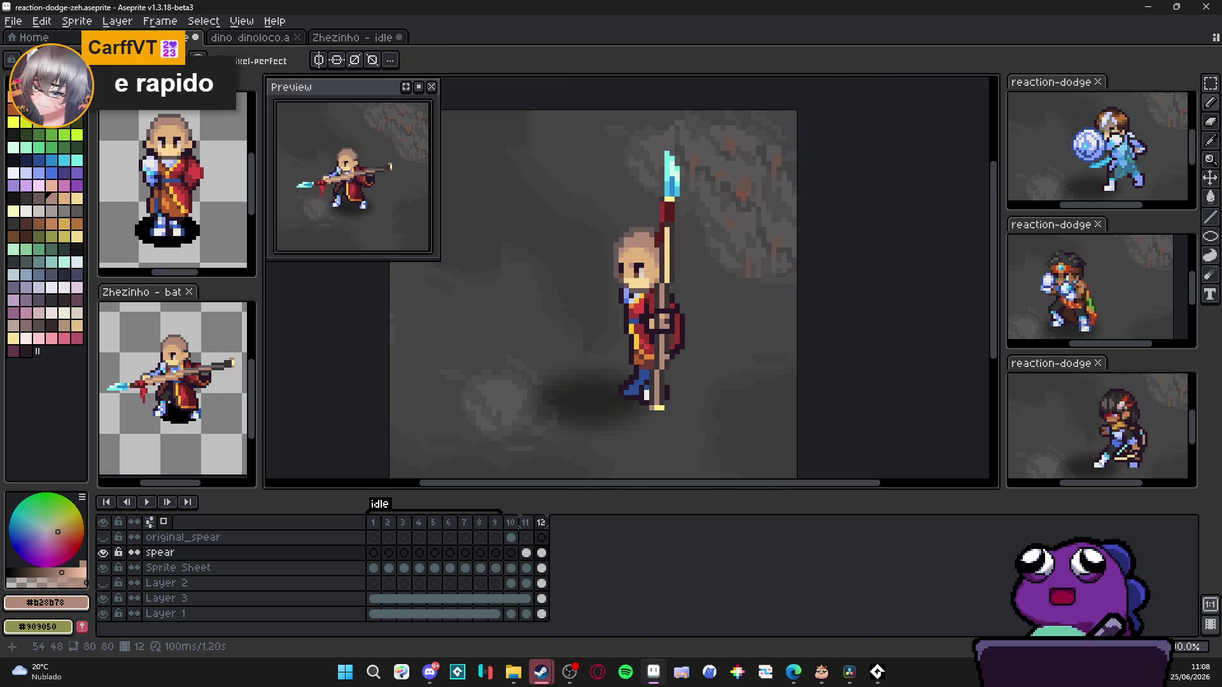
{"action": "scroll", "coordinate": [665, 289], "scroll_direction": "up", "scroll_amount": 1}
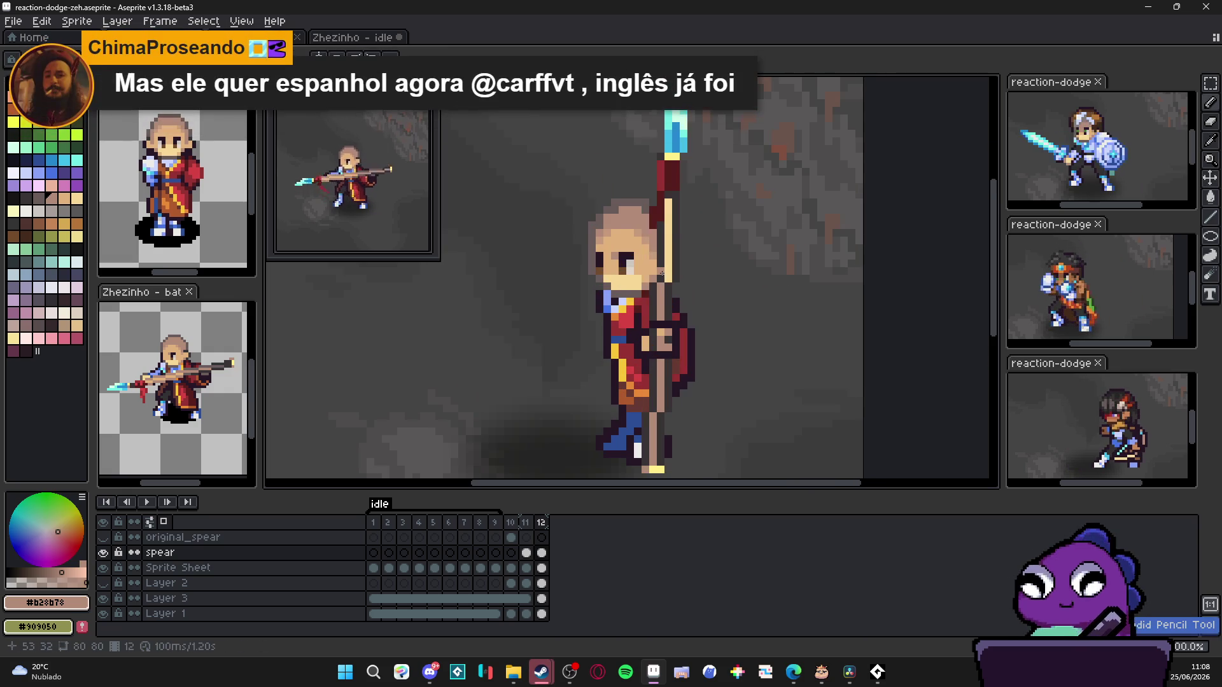
{"action": "scroll", "coordinate": [652, 294], "scroll_direction": "down", "scroll_amount": 1}
{"action": "scroll", "coordinate": [652, 293], "scroll_direction": "up", "scroll_amount": 1}
Step: Draw a short tan line down the spear shaft and a dark outline line beside it
{"action": "left_click", "coordinate": [656, 283], "text": "alt"}
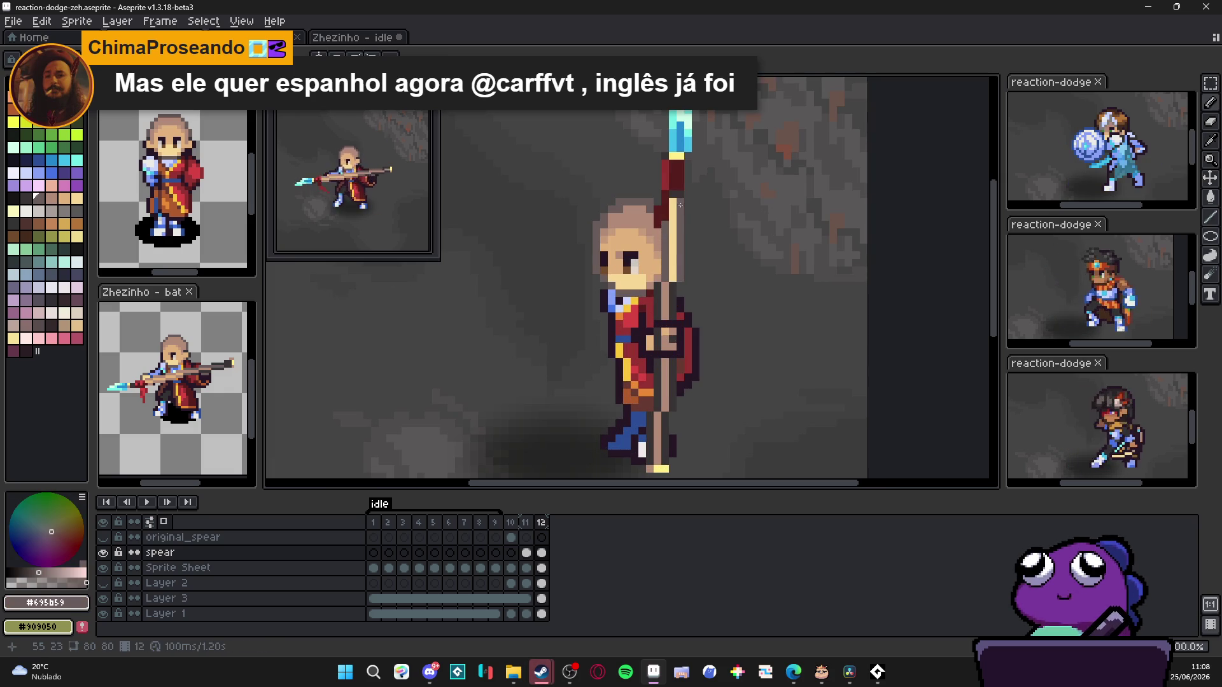
{"action": "left_click", "coordinate": [671, 286], "text": "alt"}
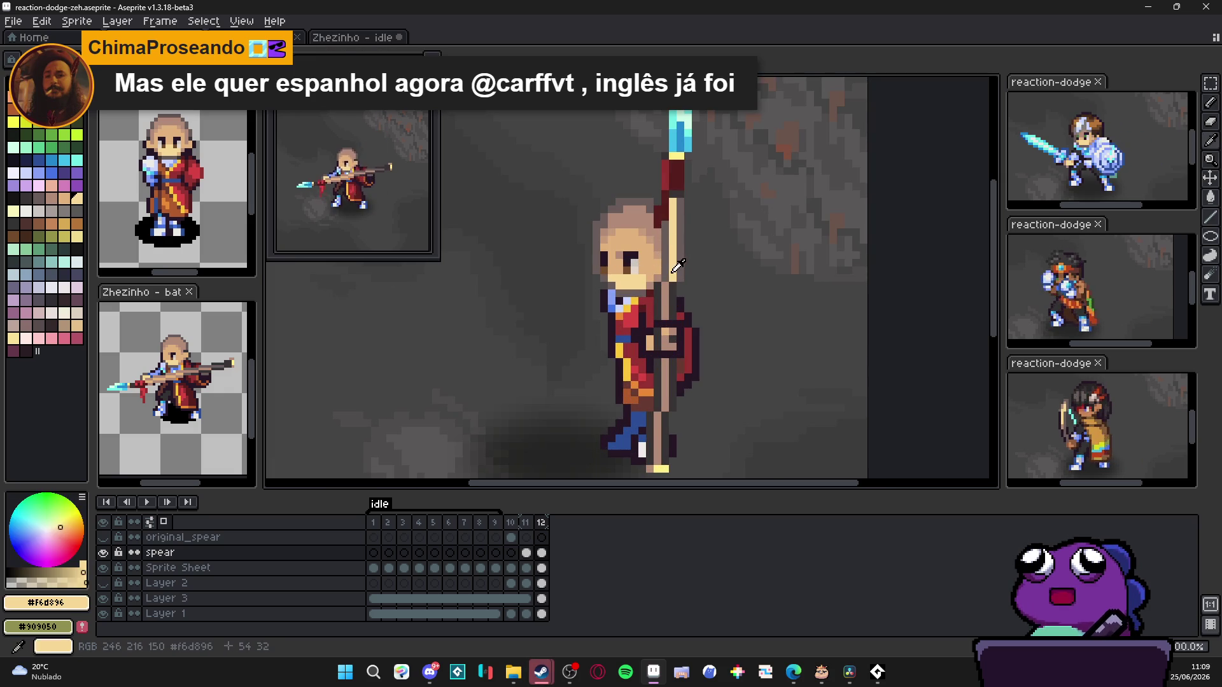
{"action": "left_click_drag", "start_coordinate": [665, 287], "coordinate": [666, 307]}
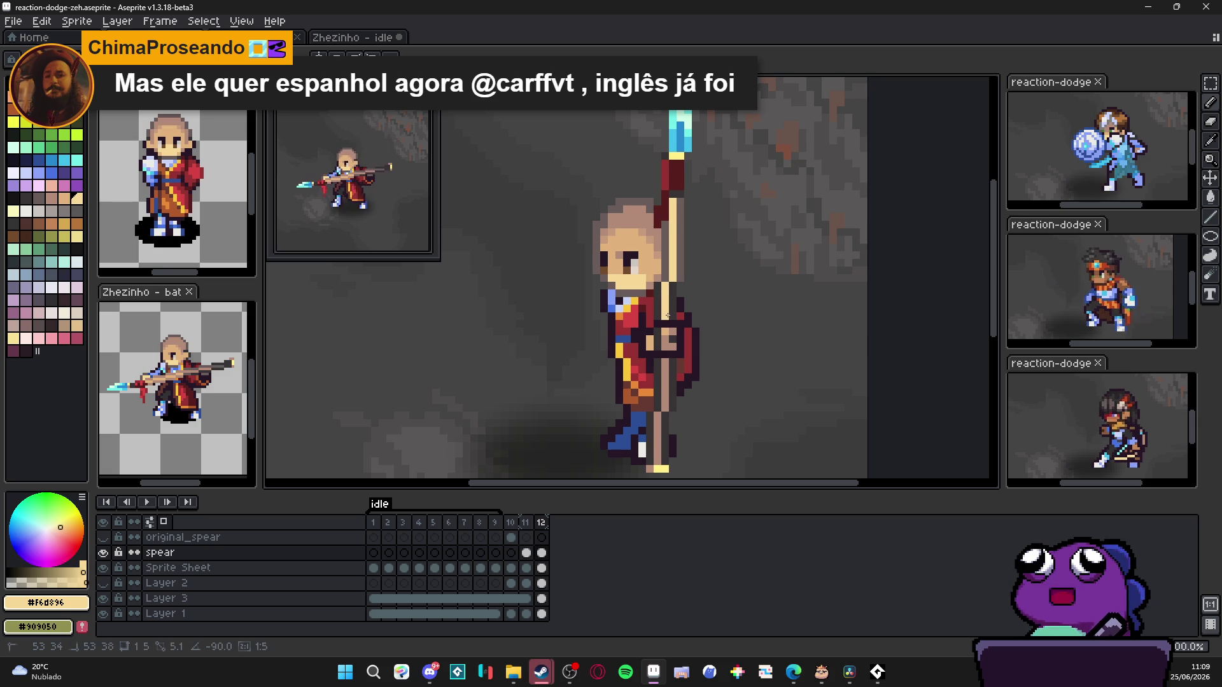
{"action": "left_click", "coordinate": [678, 283], "text": "alt"}
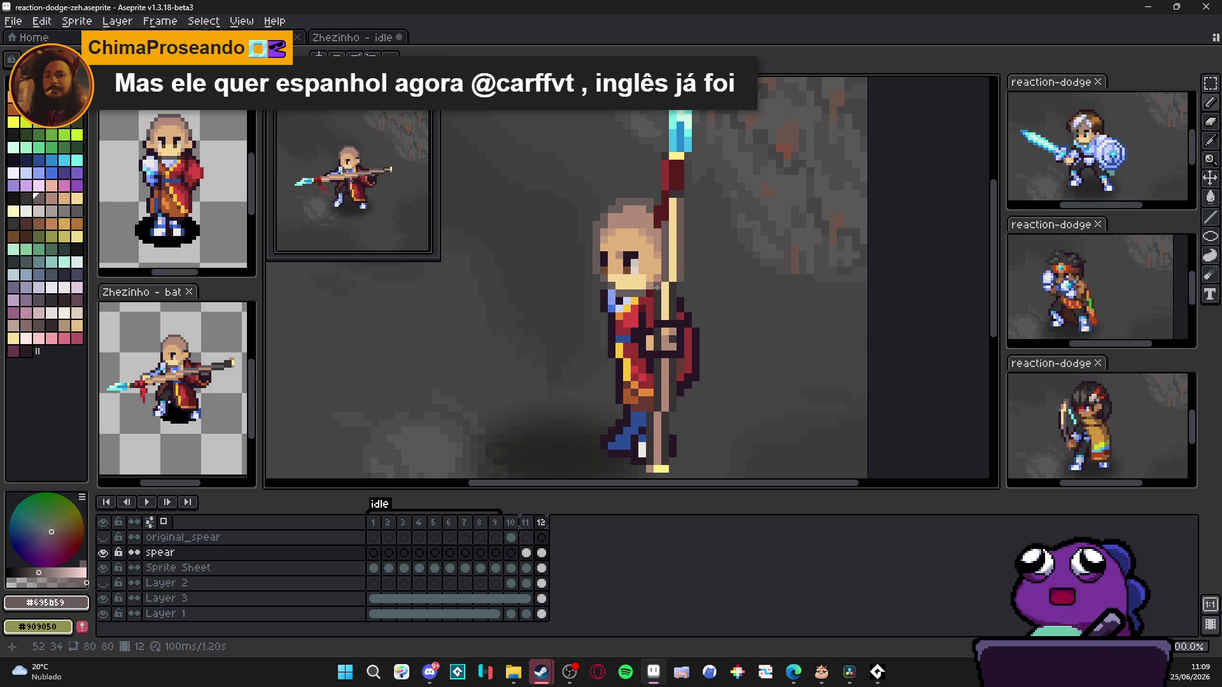
{"action": "left_click_drag", "start_coordinate": [660, 269], "coordinate": [659, 315]}
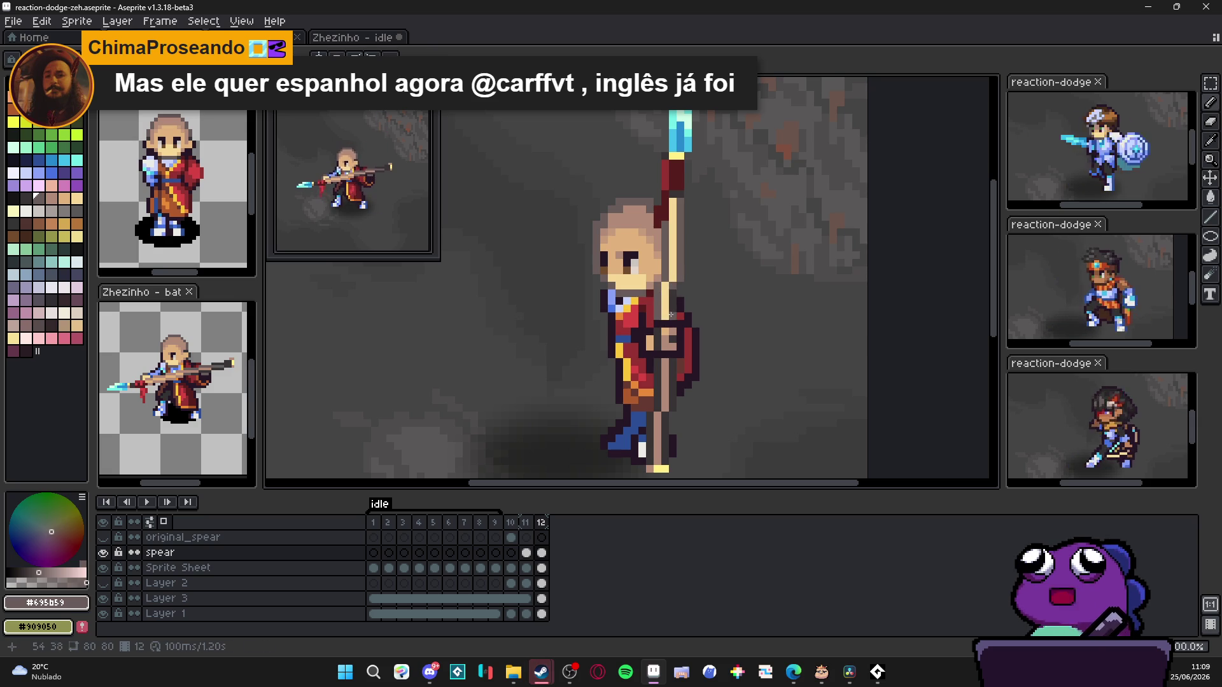
{"action": "left_click", "coordinate": [678, 315], "text": "alt"}
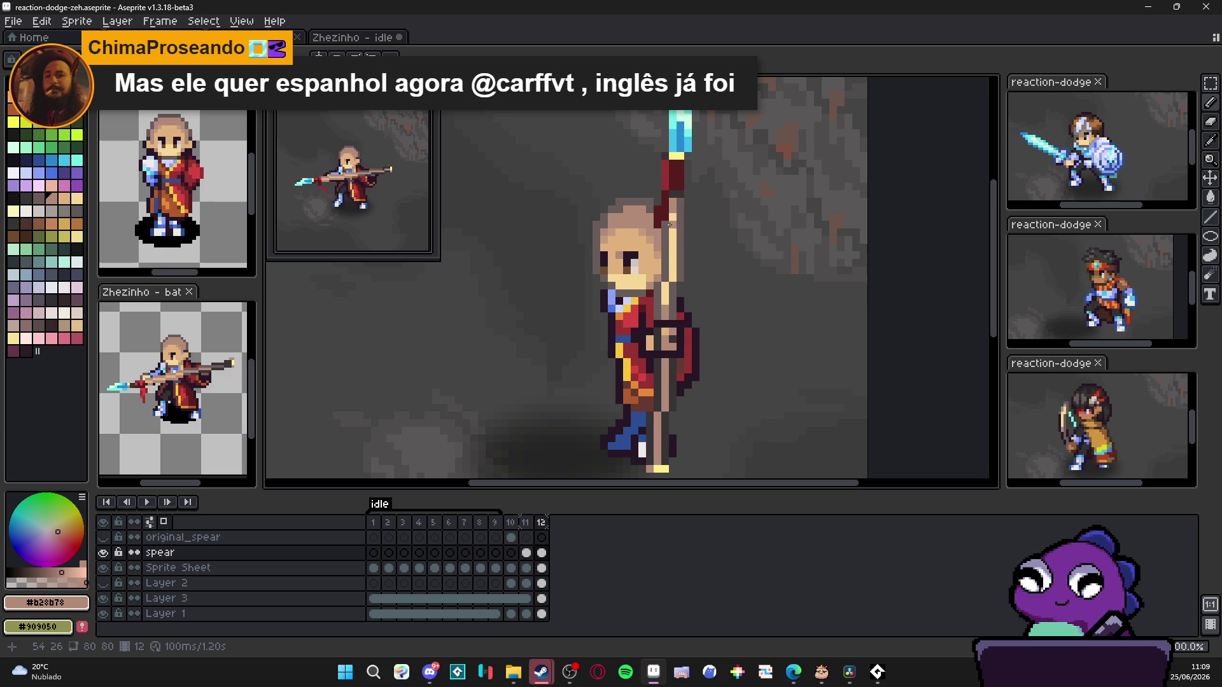
{"action": "scroll", "coordinate": [678, 216], "scroll_direction": "up", "scroll_amount": 1}
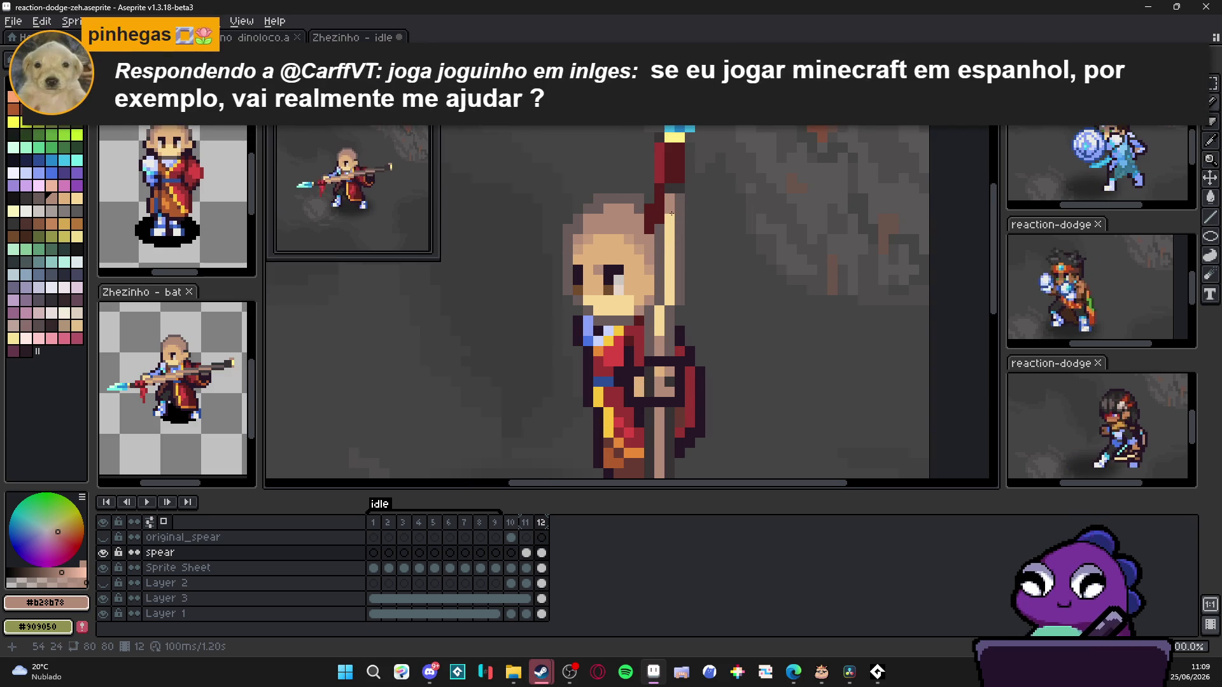
{"action": "scroll", "coordinate": [666, 217], "scroll_direction": "down", "scroll_amount": 1}
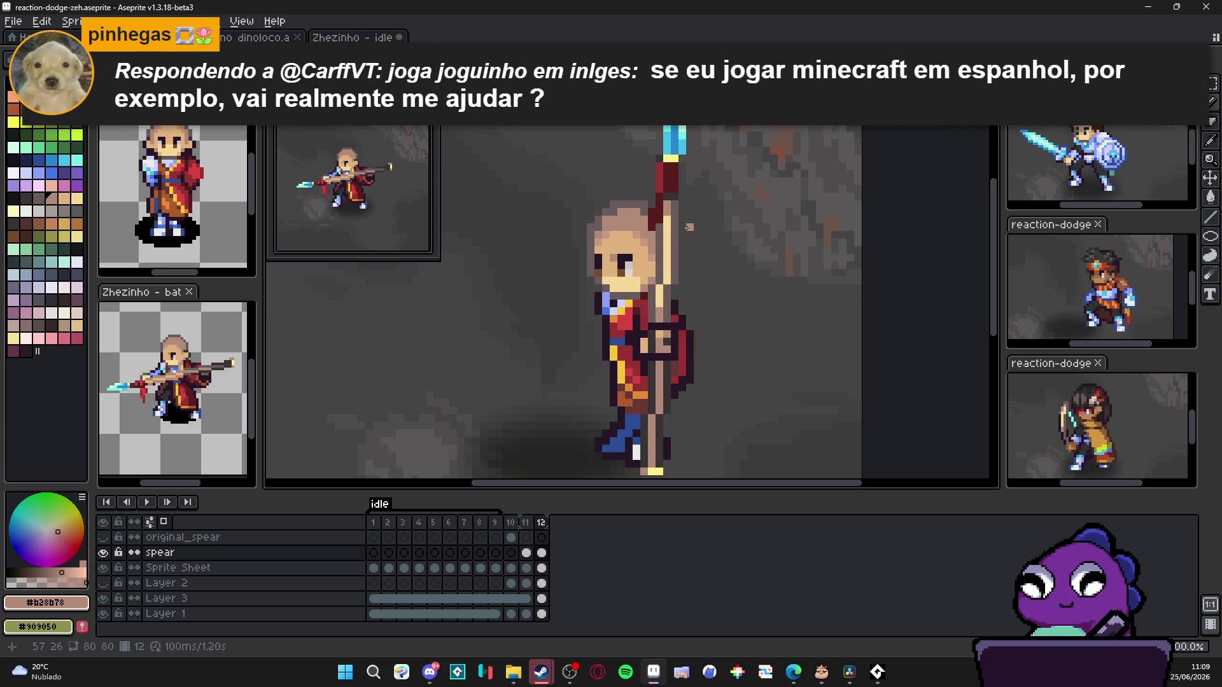
{"action": "left_click_drag", "start_coordinate": [688, 227], "coordinate": [700, 220]}
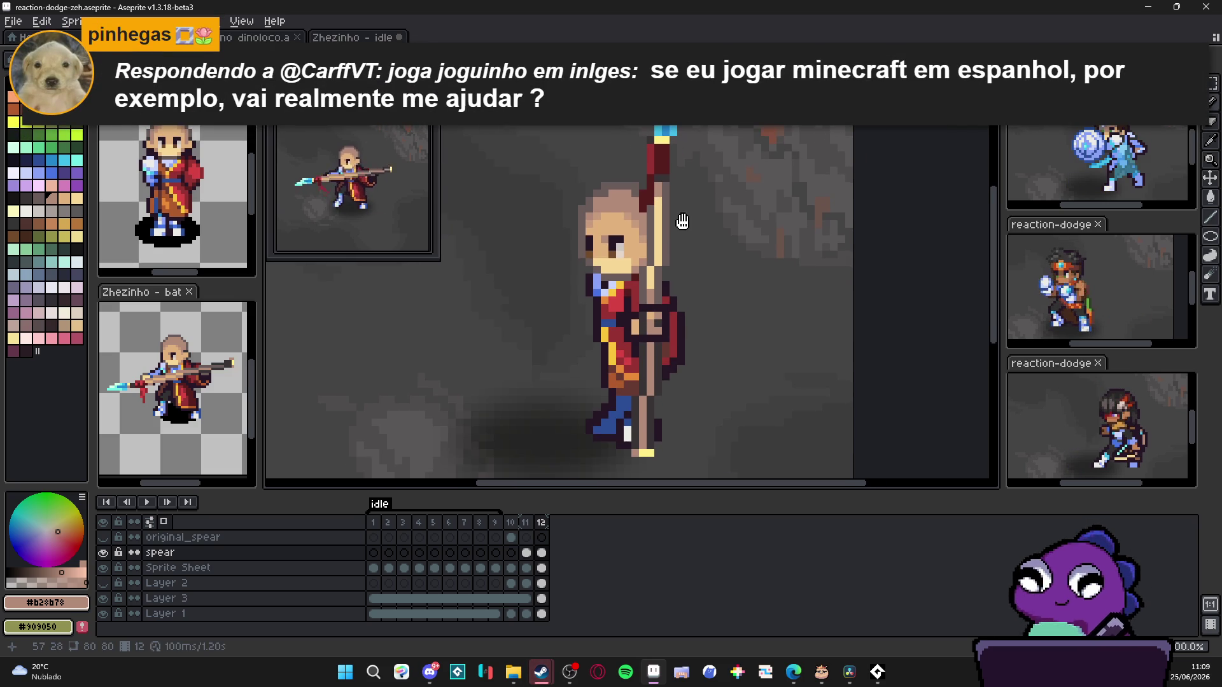
{"action": "scroll", "coordinate": [700, 220], "scroll_direction": "down", "scroll_amount": 1}
{"action": "scroll", "coordinate": [688, 248], "scroll_direction": "down", "scroll_amount": 1}
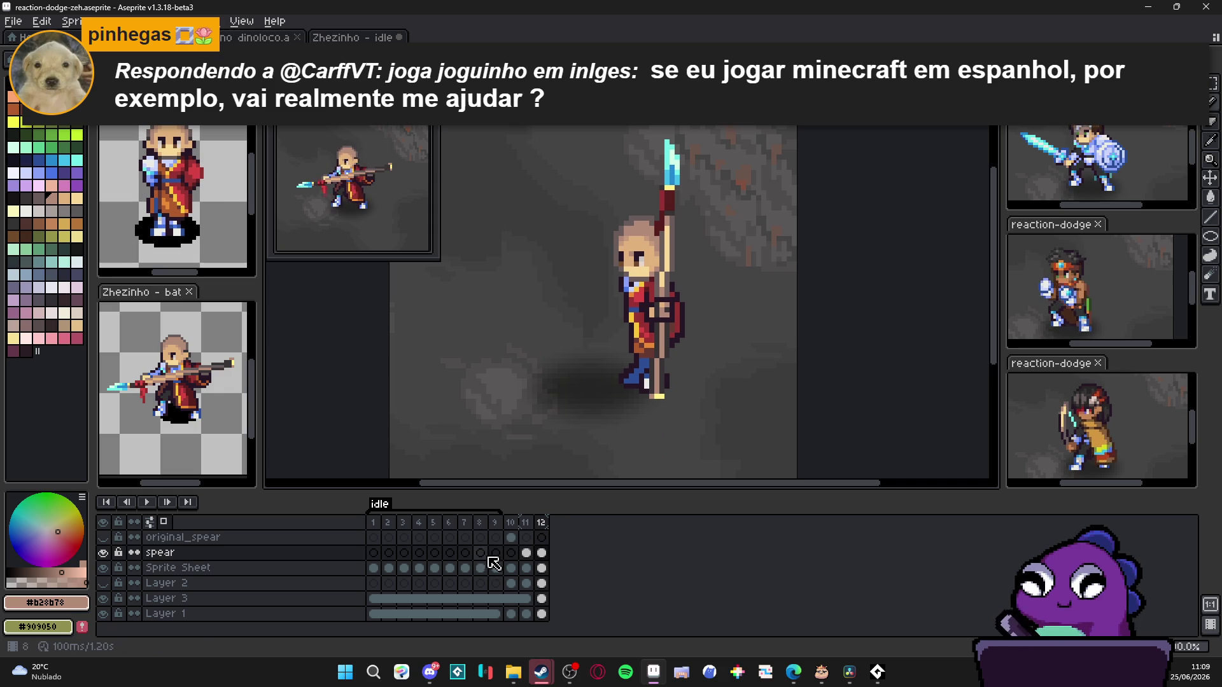
Step: Compare frames 11 and 12, add a one-pixel line to the spear in frame 12, then undo it
{"action": "left_click", "coordinate": [525, 523]}
{"action": "scroll", "coordinate": [593, 298], "scroll_direction": "up", "scroll_amount": 1}
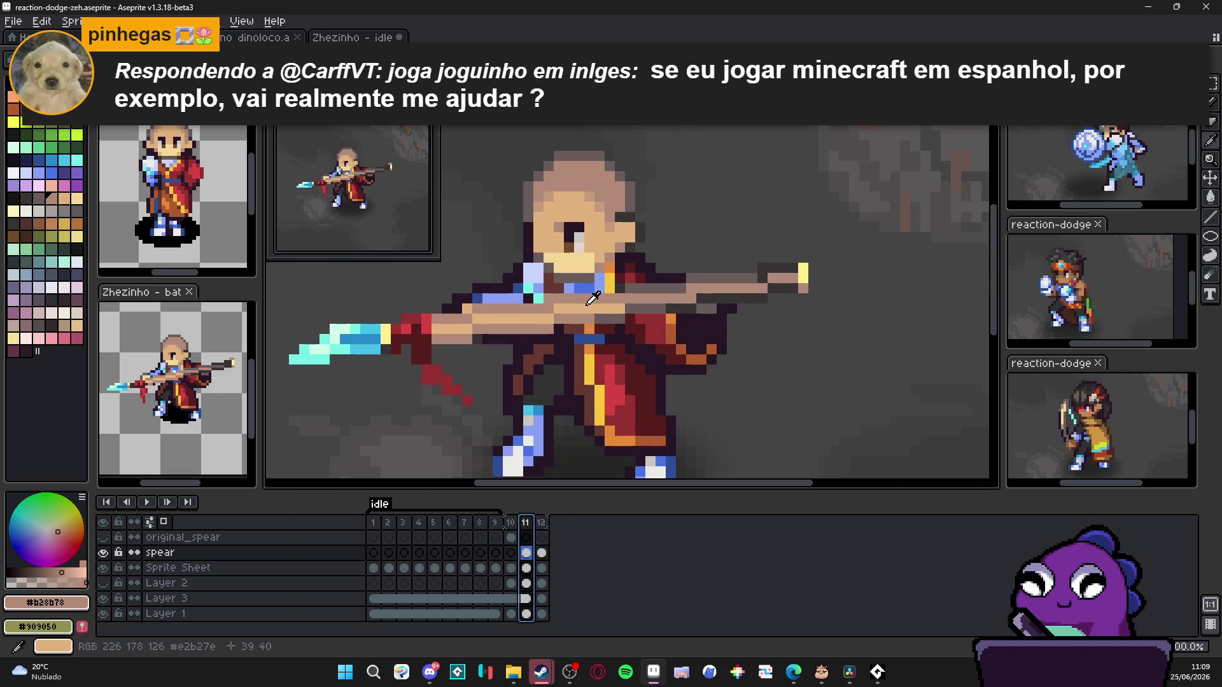
{"action": "scroll", "coordinate": [593, 299], "scroll_direction": "up", "scroll_amount": 1}
{"action": "key", "text": "Right"}
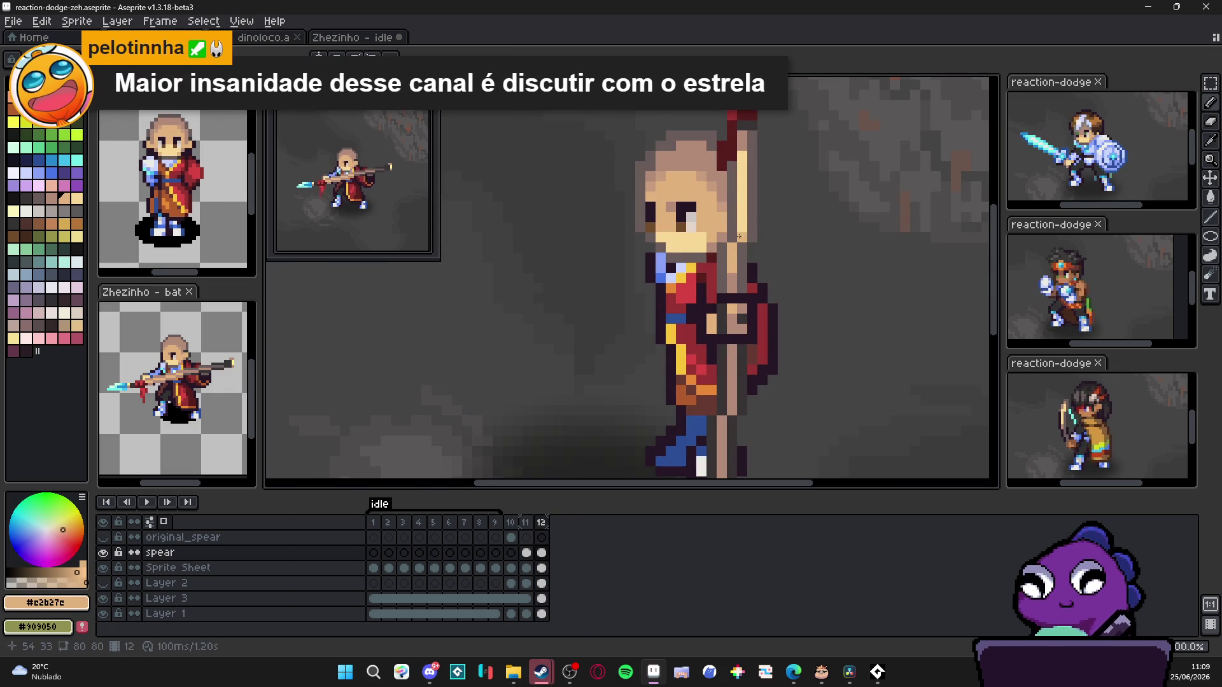
{"action": "left_click", "coordinate": [738, 169], "text": "shift"}
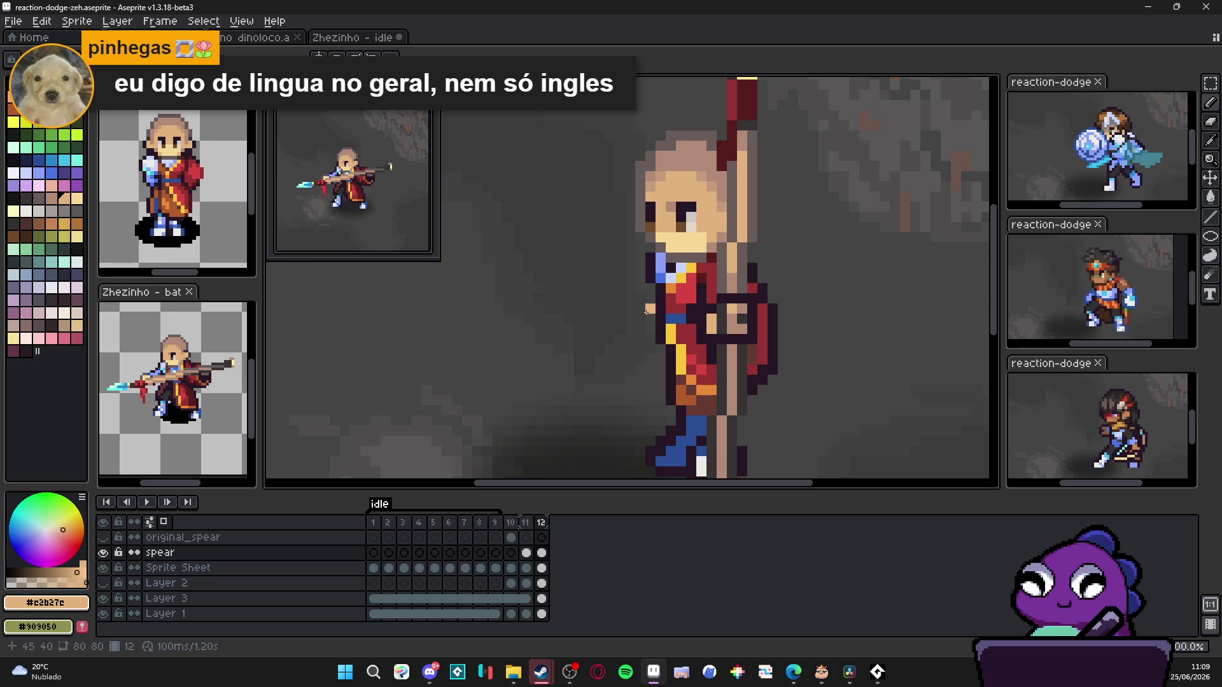
{"action": "left_click", "coordinate": [527, 522]}
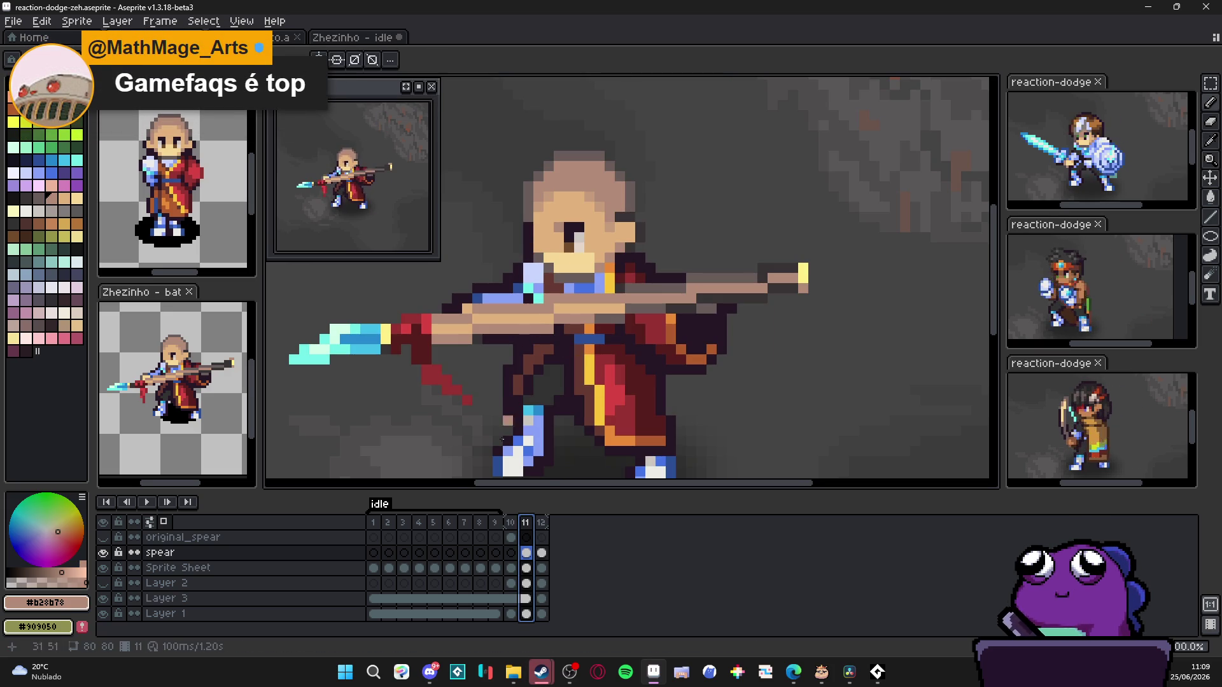
{"action": "left_click", "coordinate": [546, 523]}
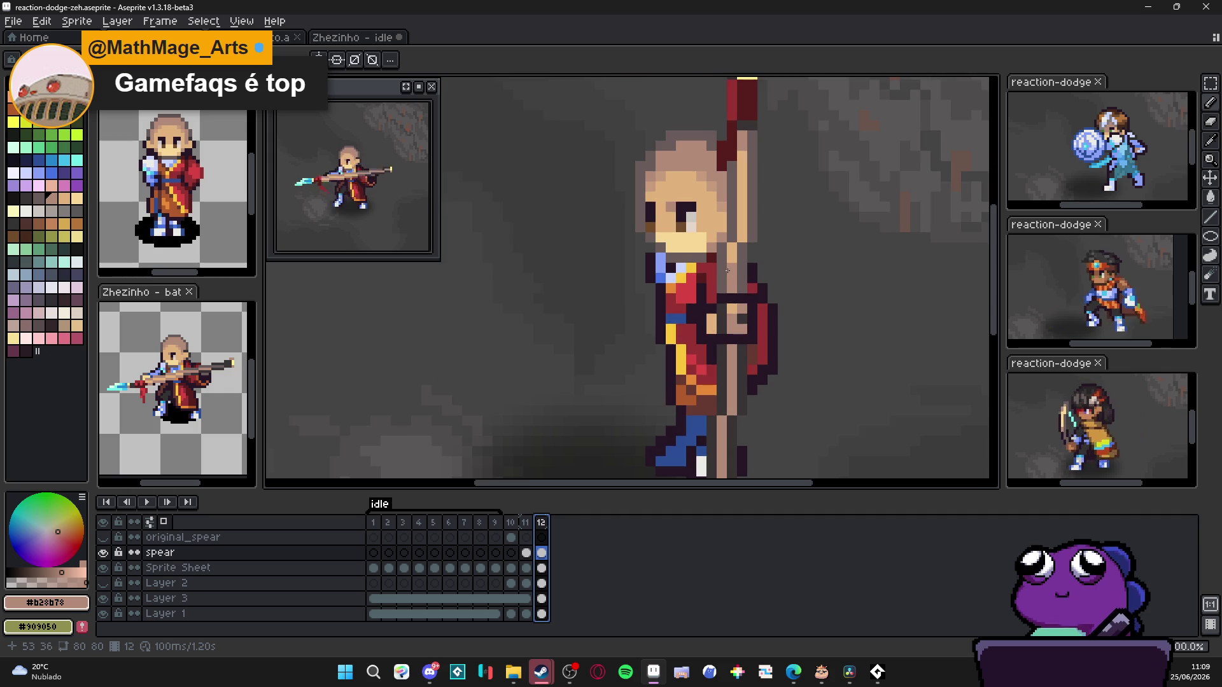
{"action": "scroll", "coordinate": [721, 270], "scroll_direction": "up", "scroll_amount": 2}
{"action": "key", "text": "ctrl+z"}
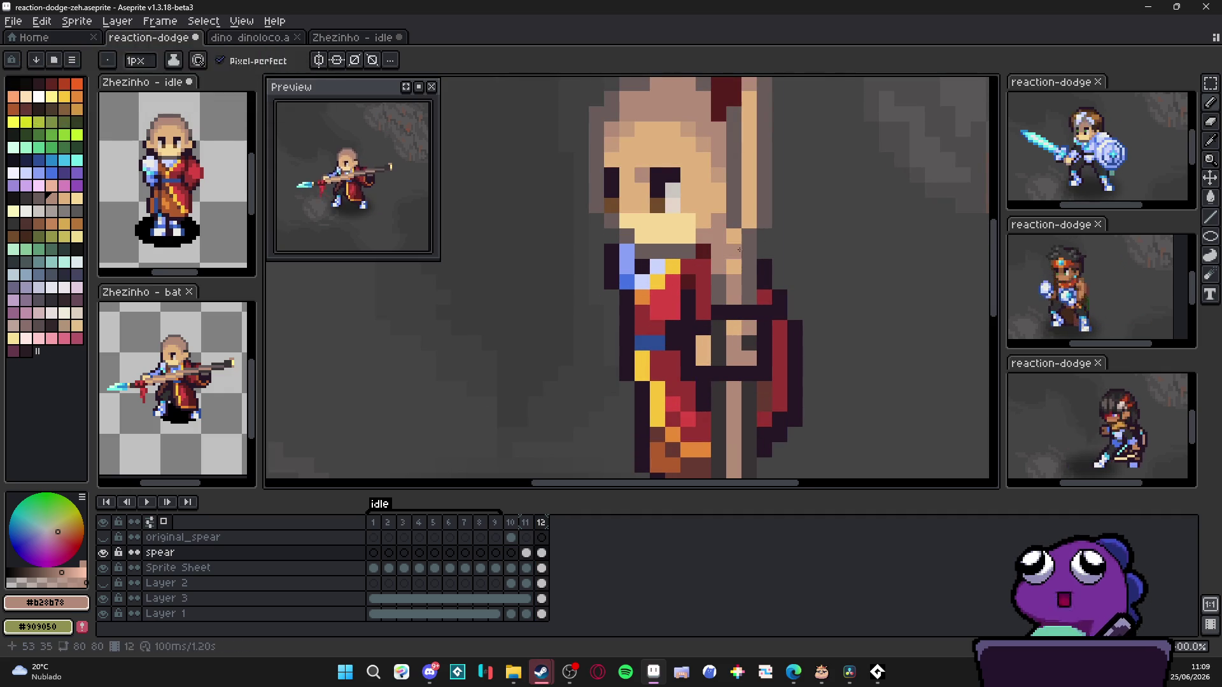
{"action": "scroll", "coordinate": [678, 270], "scroll_direction": "down", "scroll_amount": 2}
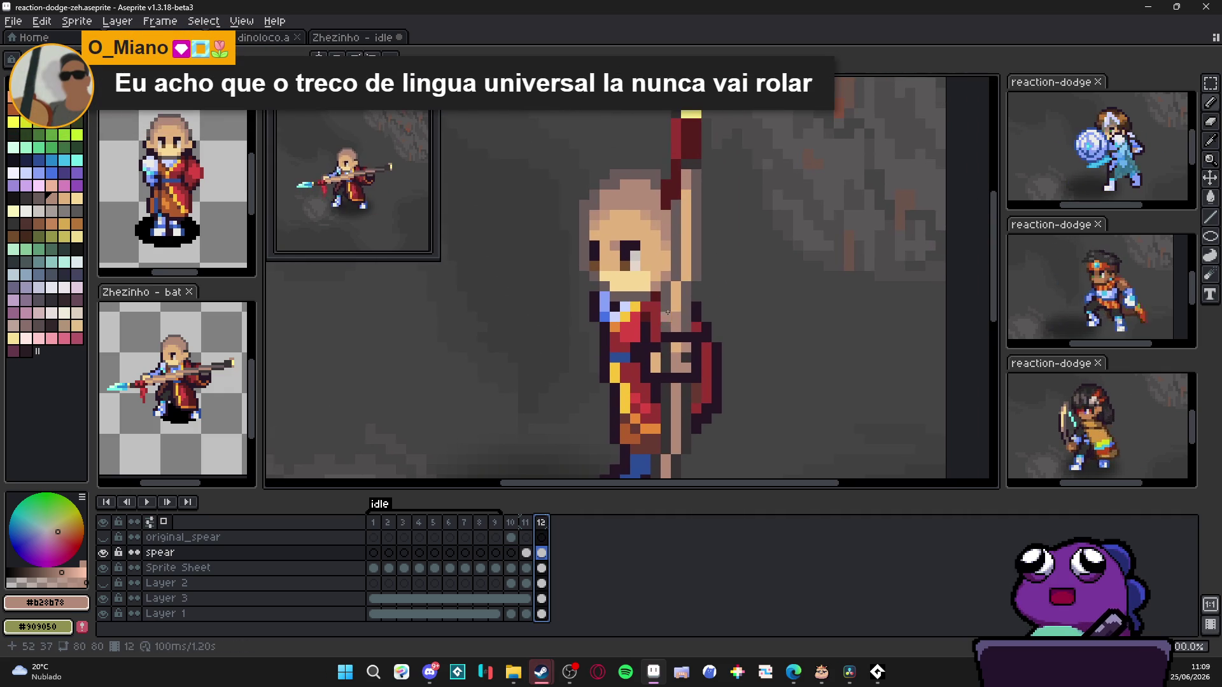
{"action": "scroll", "coordinate": [678, 271], "scroll_direction": "up", "scroll_amount": 1}
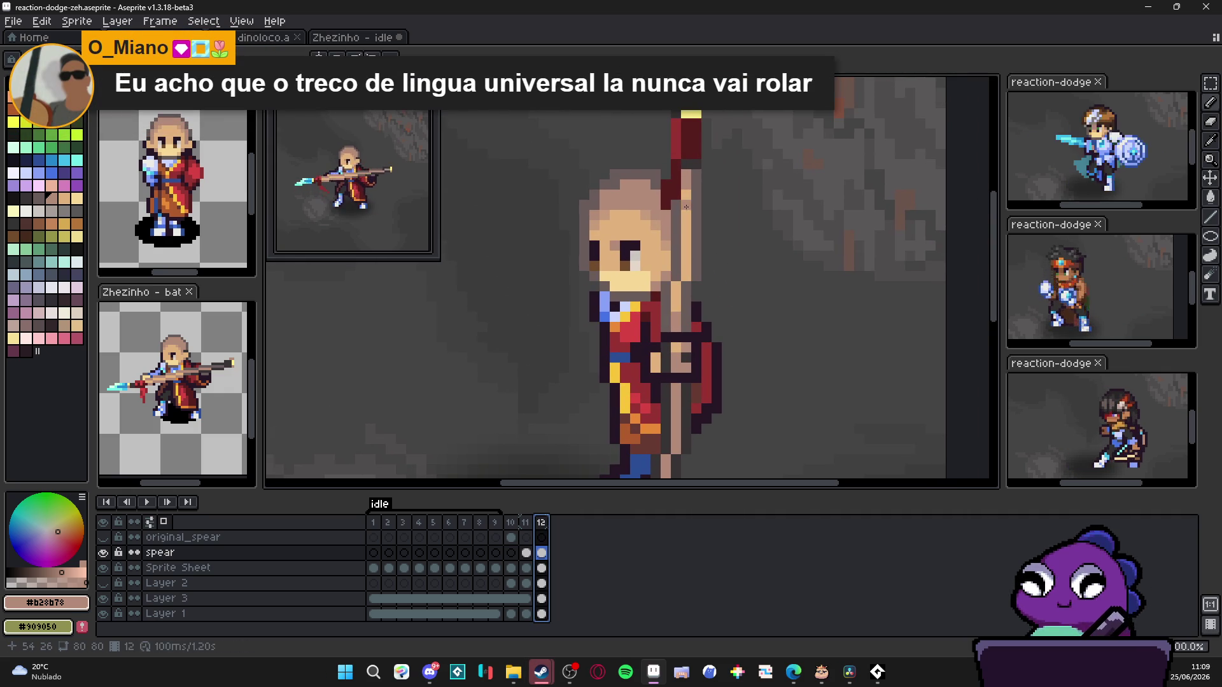
{"action": "key", "text": "Escape"}
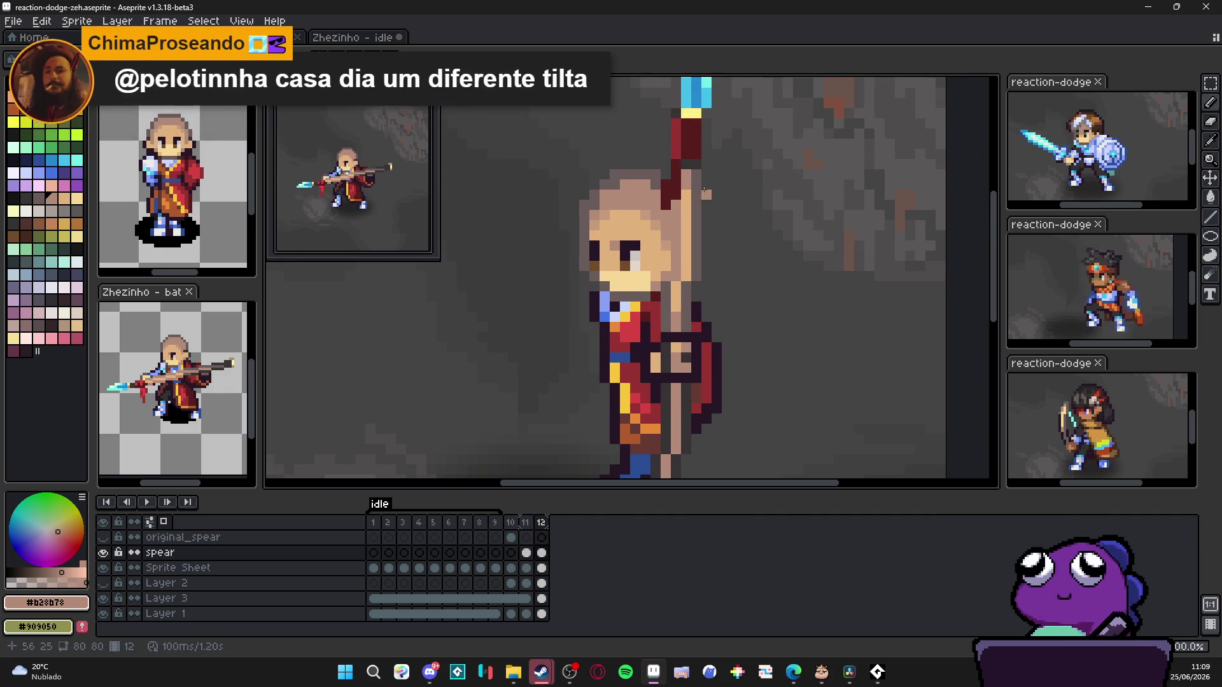
Step: Try a short muted-brown line on the spear, undo it, and reframe the whole character
{"action": "left_click", "coordinate": [676, 212], "text": "alt"}
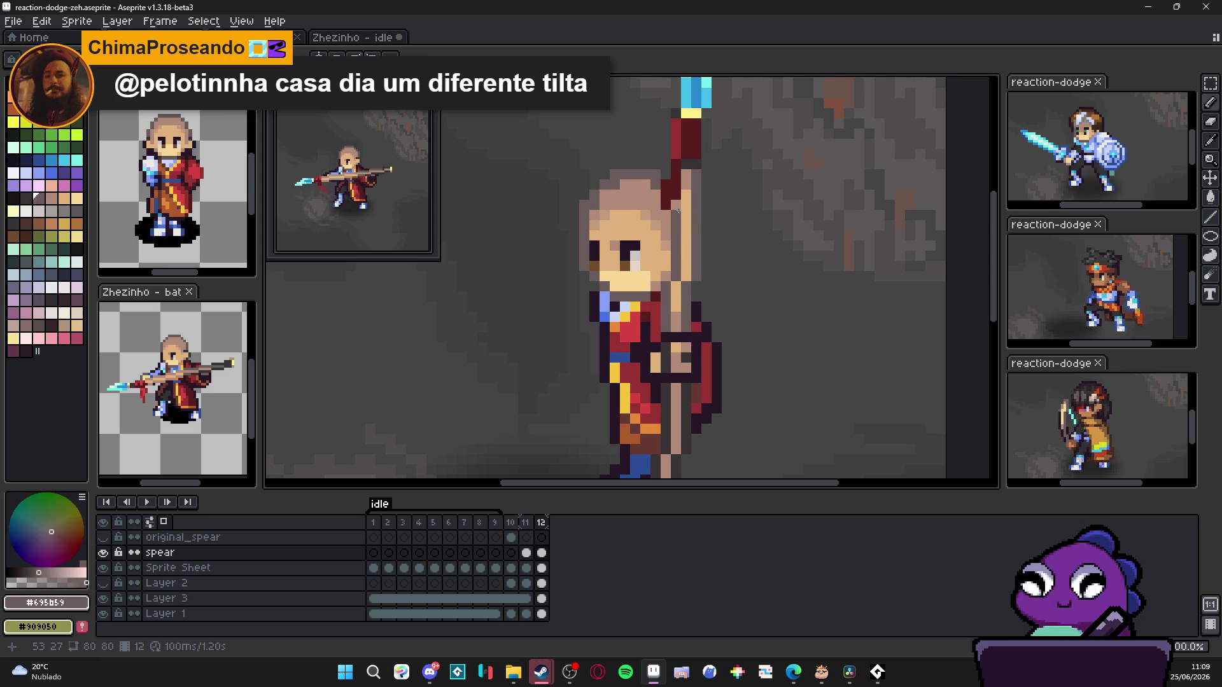
{"action": "left_click", "coordinate": [679, 202], "text": "alt"}
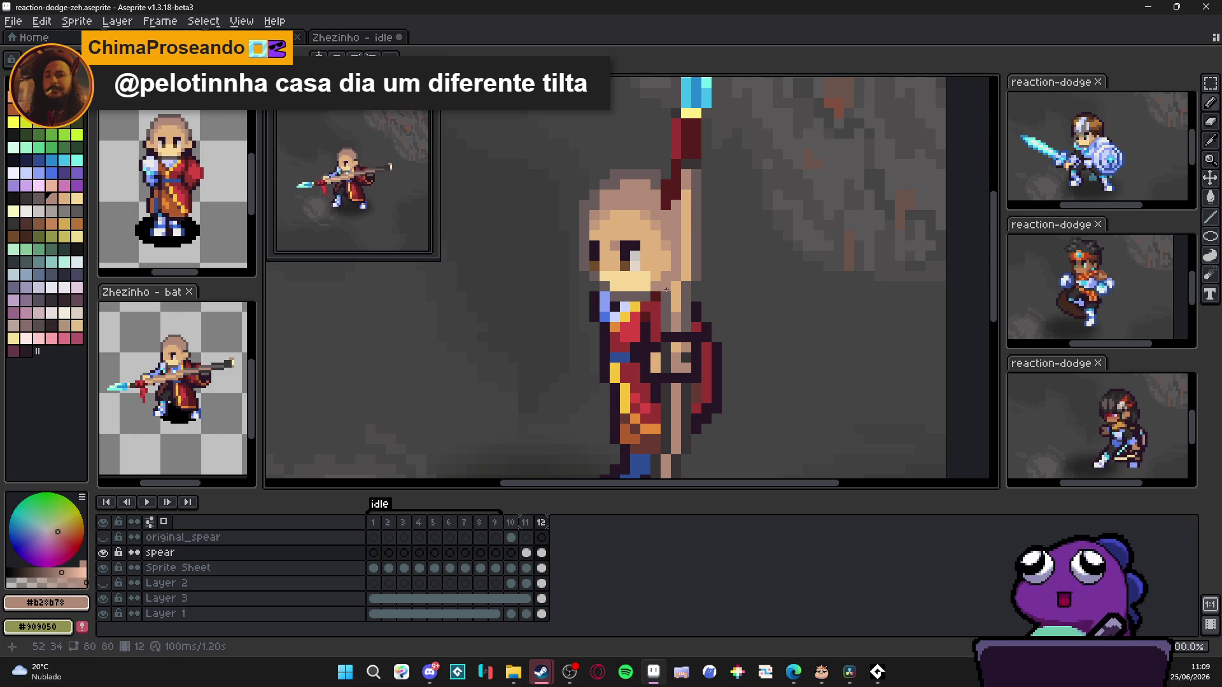
{"action": "mouse_move", "coordinate": [671, 286]}
{"action": "left_mouse_down"}
{"action": "mouse_move", "coordinate": [667, 306]}
{"action": "mouse_move", "coordinate": [692, 186]}
{"action": "left_mouse_up"}
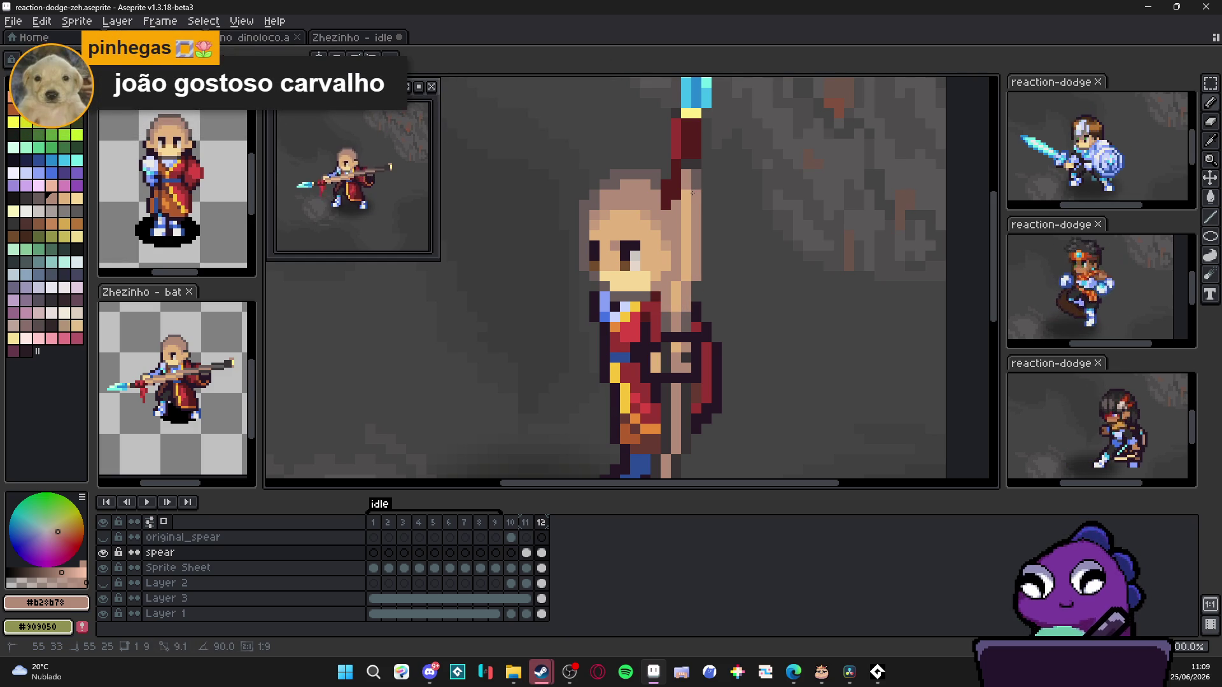
{"action": "scroll", "coordinate": [687, 239], "scroll_direction": "down", "scroll_amount": 1}
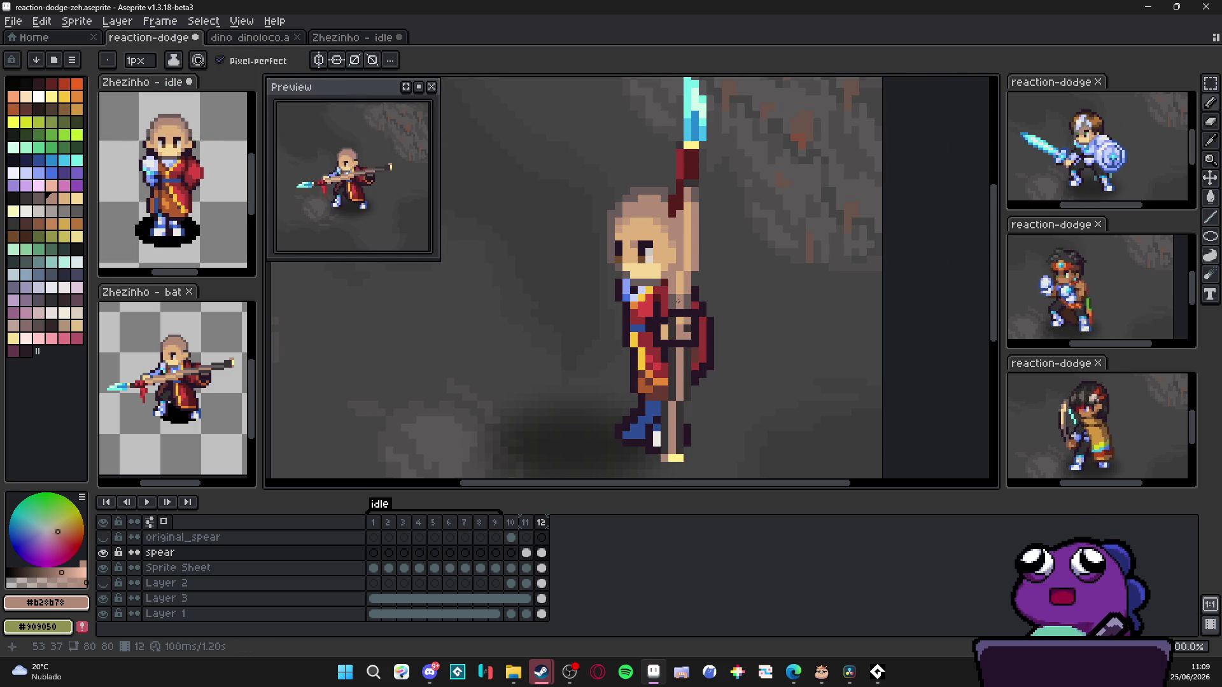
{"action": "scroll", "coordinate": [678, 301], "scroll_direction": "down", "scroll_amount": 1}
{"action": "key", "text": "ctrl+z"}
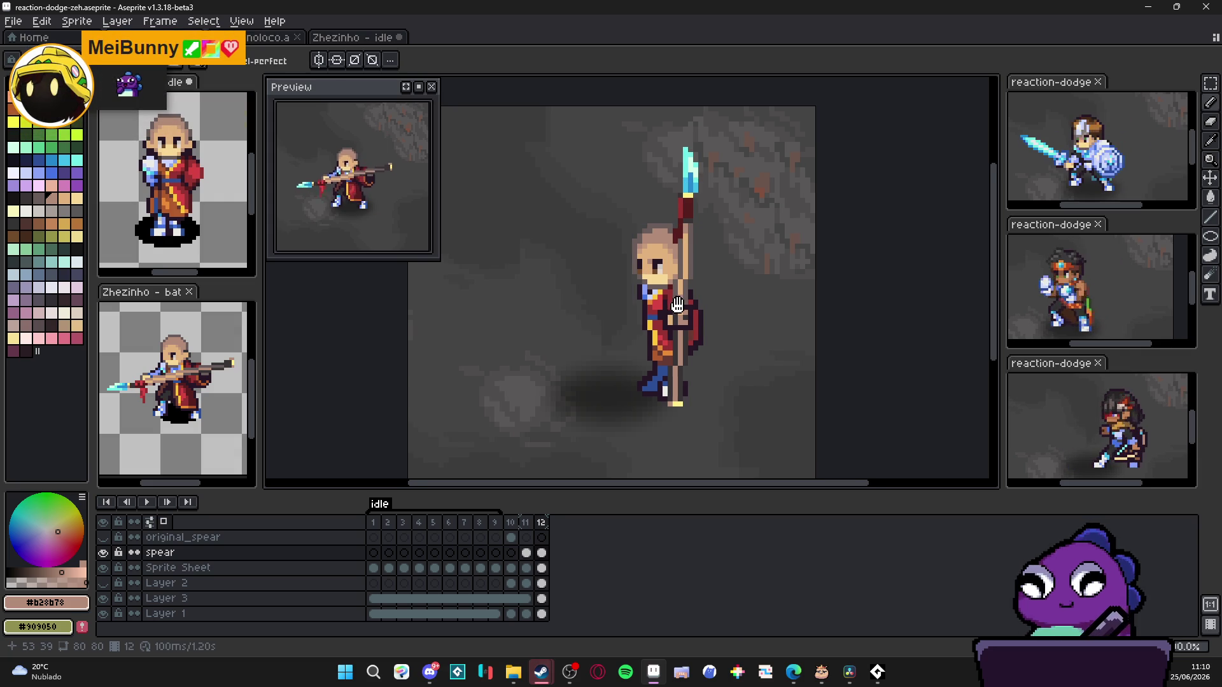
{"action": "left_click_drag", "start_coordinate": [679, 305], "coordinate": [676, 284]}
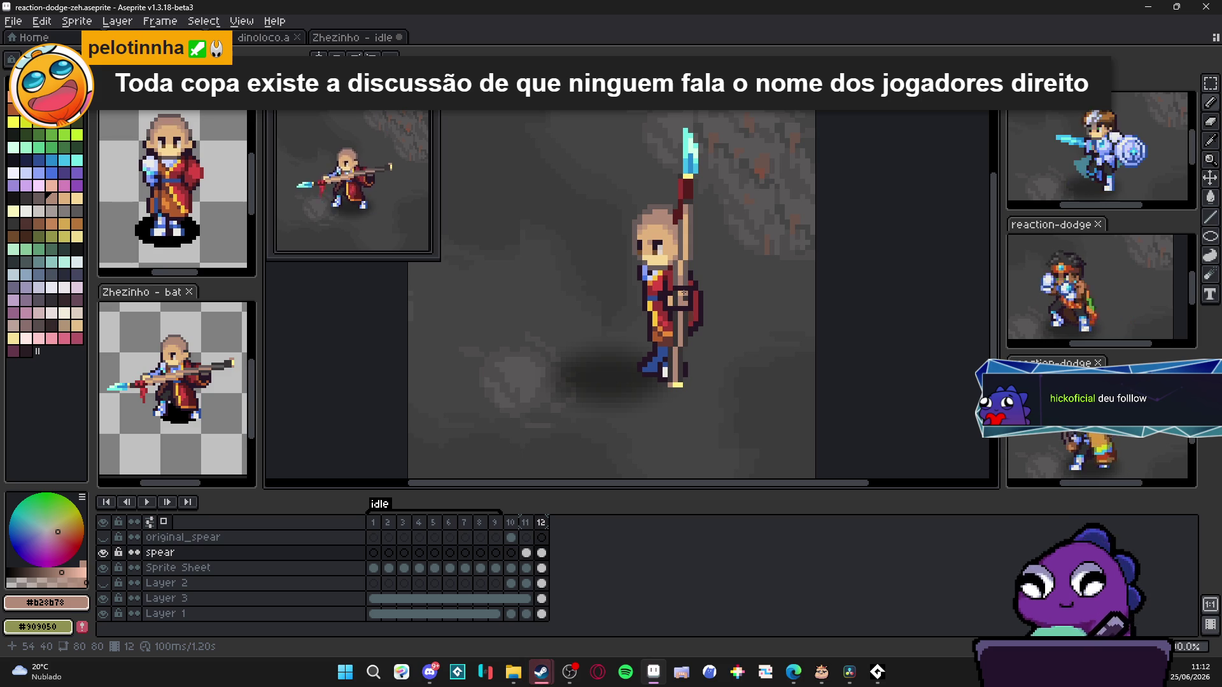
Step: Display frame 11, the horizontal-spear pose, on the canvas
{"action": "left_click", "coordinate": [526, 524]}
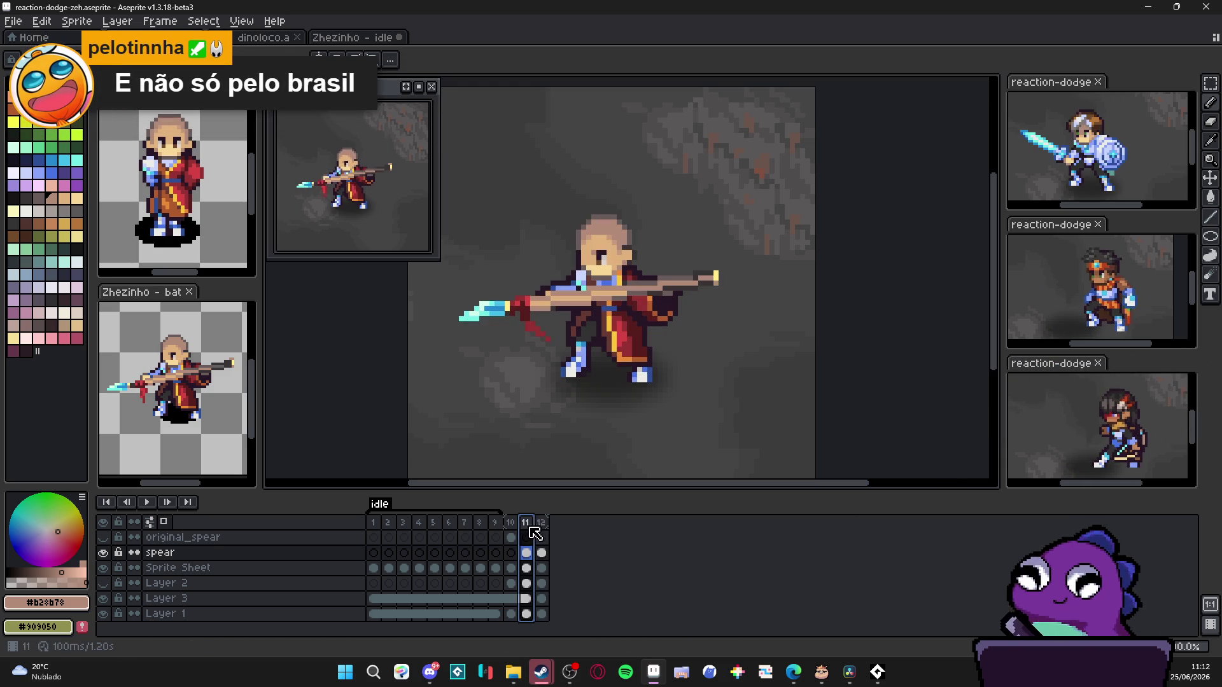
Step: On frame 12's Sprite Sheet layer, marquee the back foot, nudge it left and commit
{"action": "left_click", "coordinate": [541, 524]}
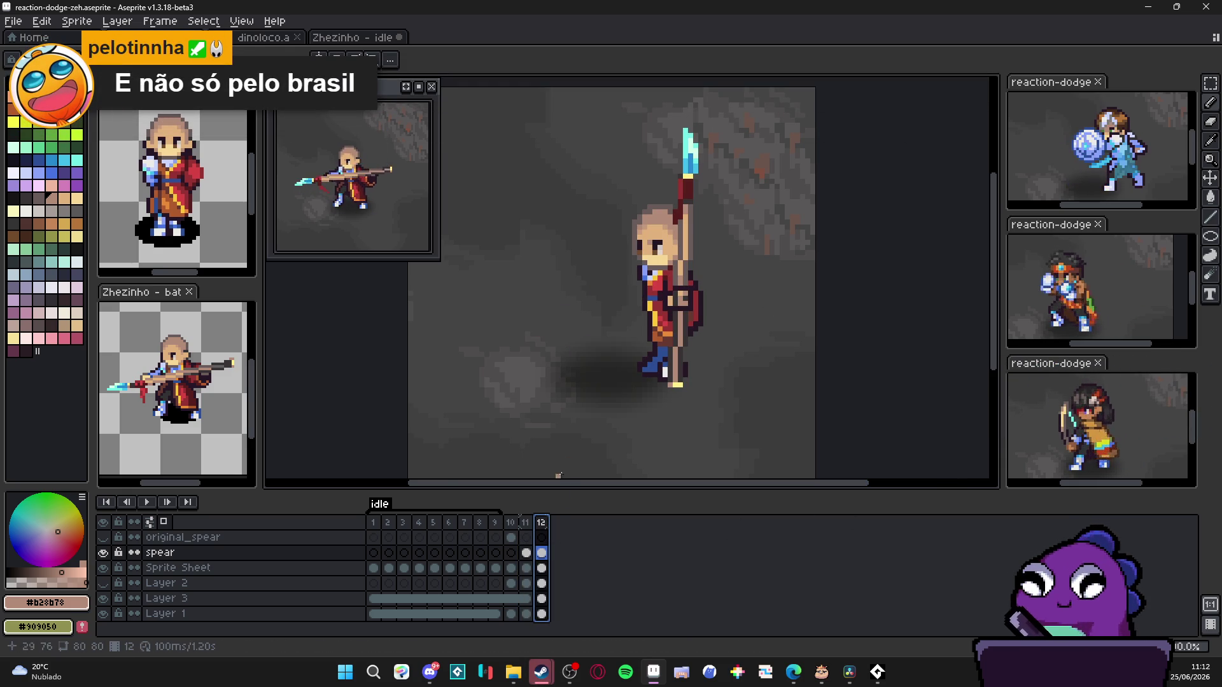
{"action": "scroll", "coordinate": [656, 373], "scroll_direction": "up", "scroll_amount": 2}
{"action": "left_click", "coordinate": [659, 377], "text": "ctrl"}
{"action": "scroll", "coordinate": [660, 378], "scroll_direction": "up", "scroll_amount": 1}
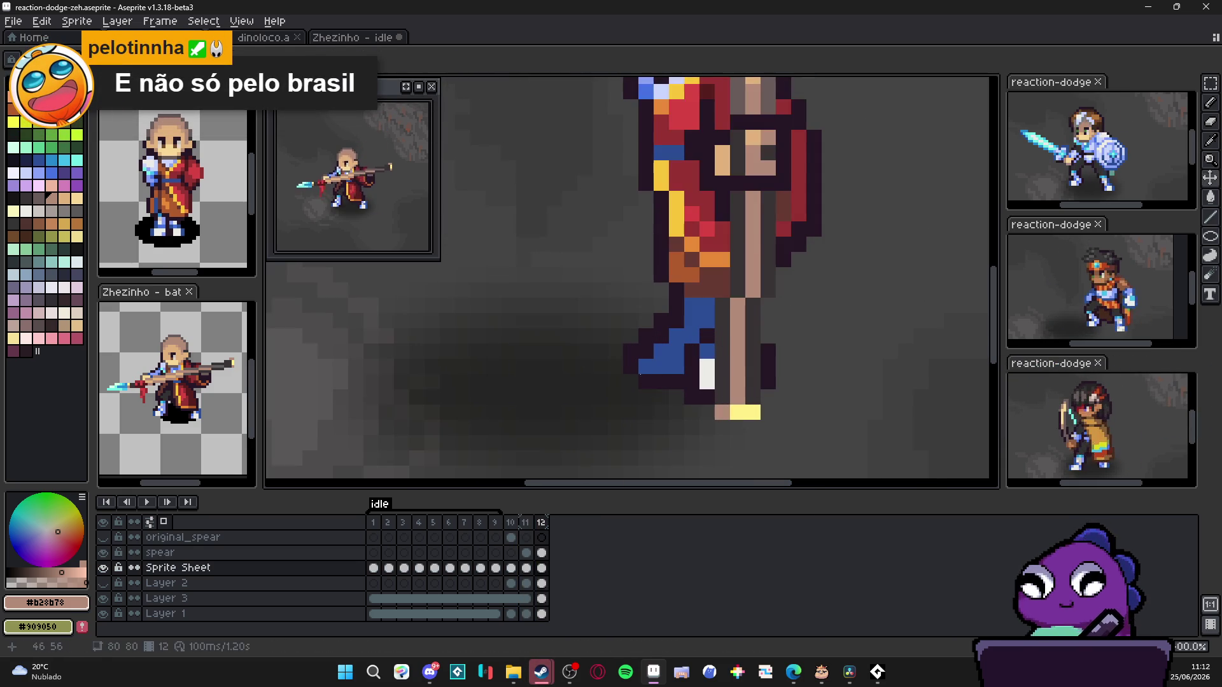
{"action": "key", "text": "m"}
{"action": "left_click_drag", "start_coordinate": [625, 387], "coordinate": [669, 316]}
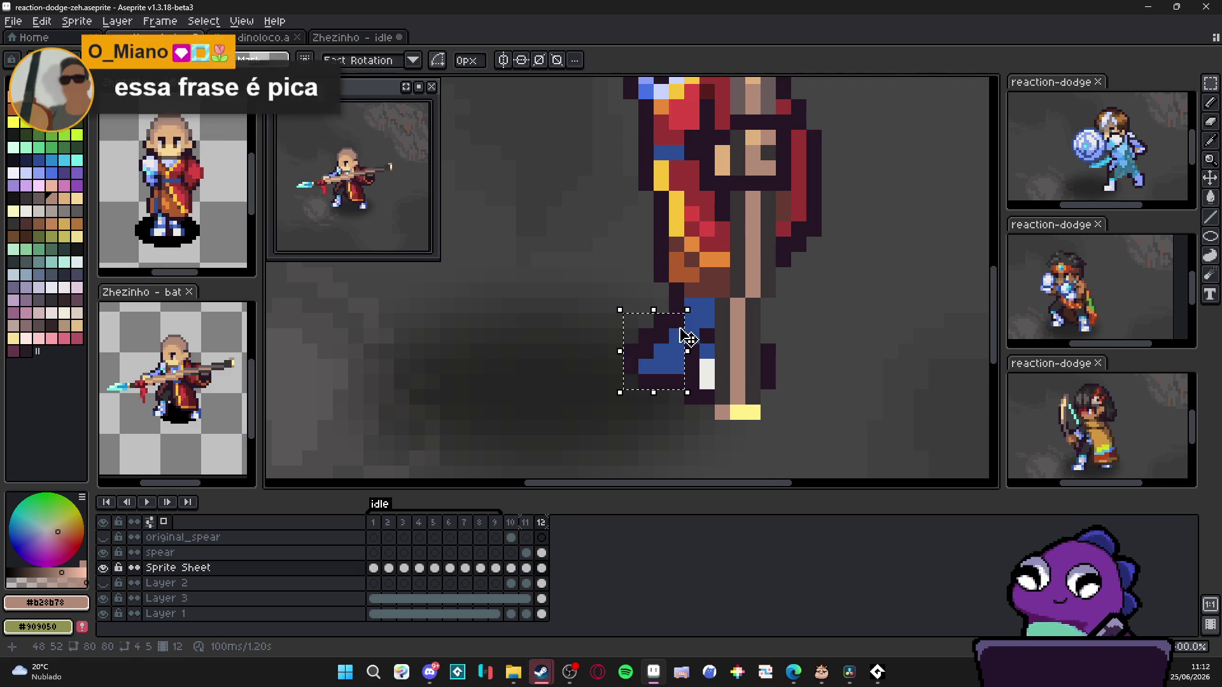
{"action": "scroll", "coordinate": [682, 334], "scroll_direction": "up", "scroll_amount": 1}
{"action": "mouse_move", "coordinate": [626, 263]}
{"action": "left_mouse_down"}
{"action": "mouse_move", "coordinate": [718, 357]}
{"action": "mouse_move", "coordinate": [668, 334]}
{"action": "left_mouse_up"}
{"action": "scroll", "coordinate": [668, 335], "scroll_direction": "down", "scroll_amount": 2}
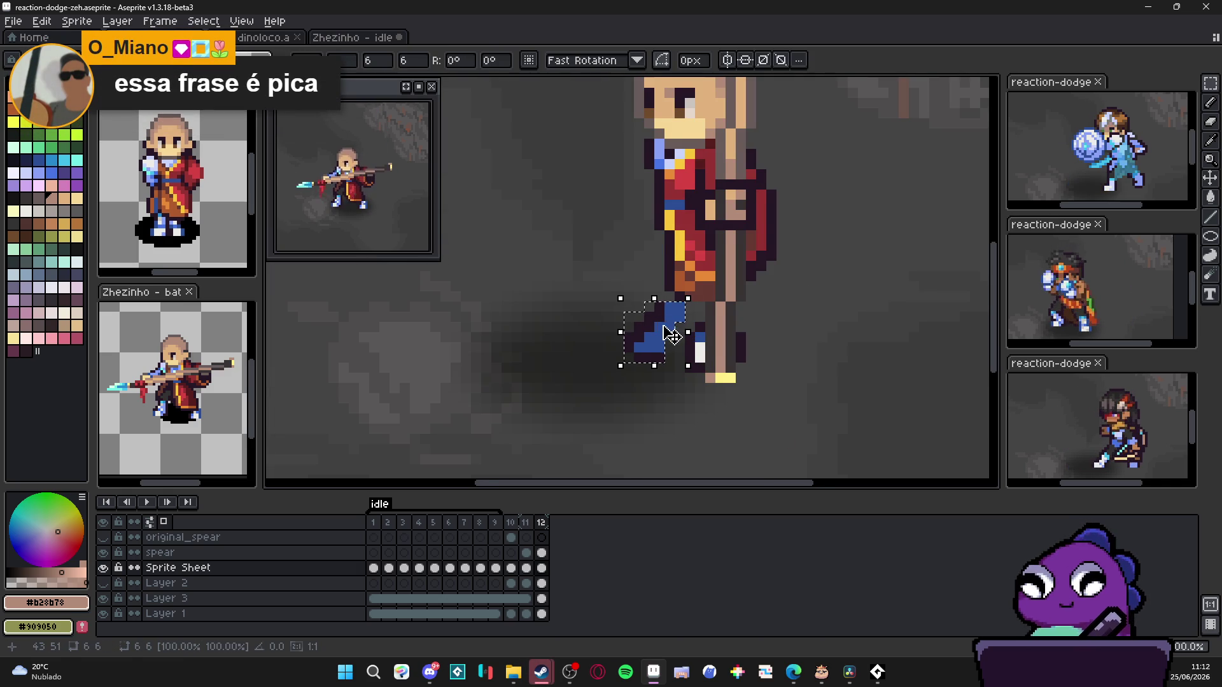
{"action": "scroll", "coordinate": [671, 335], "scroll_direction": "down", "scroll_amount": 1}
{"action": "key", "text": "ctrl+d"}
Step: Shade an orange-brown line down the robe's side and a short dark outline stroke on the leg
{"action": "left_click", "coordinate": [641, 285], "text": "alt"}
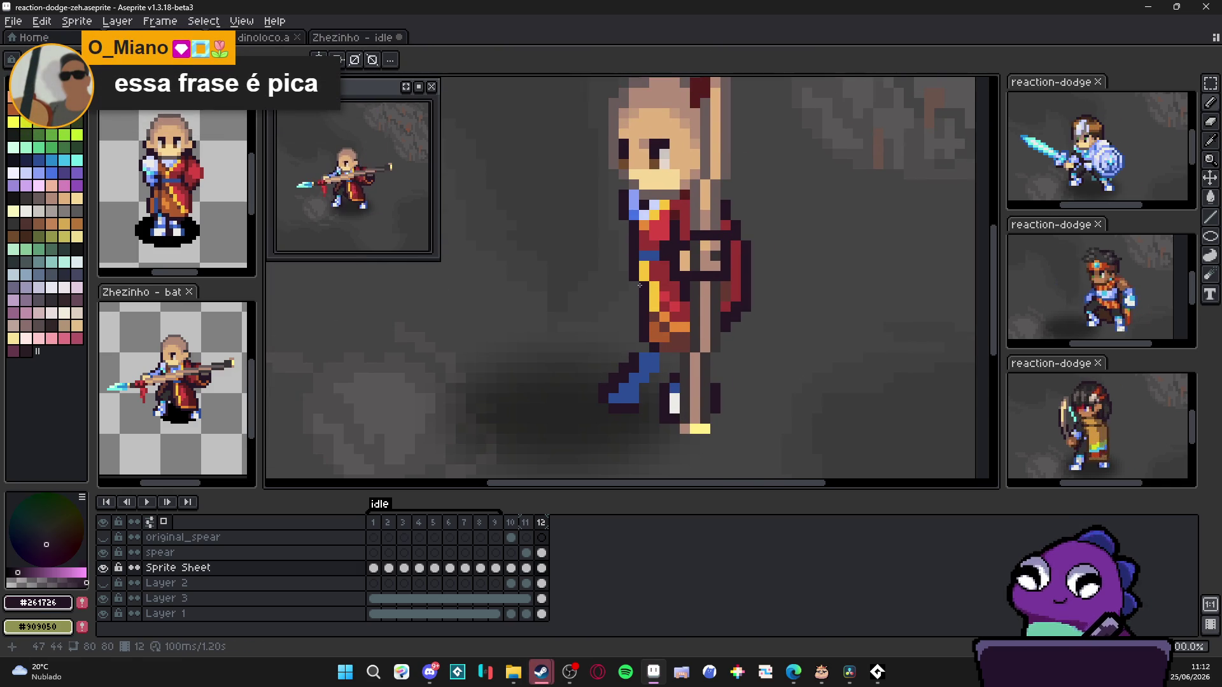
{"action": "left_click", "coordinate": [644, 334], "text": "alt"}
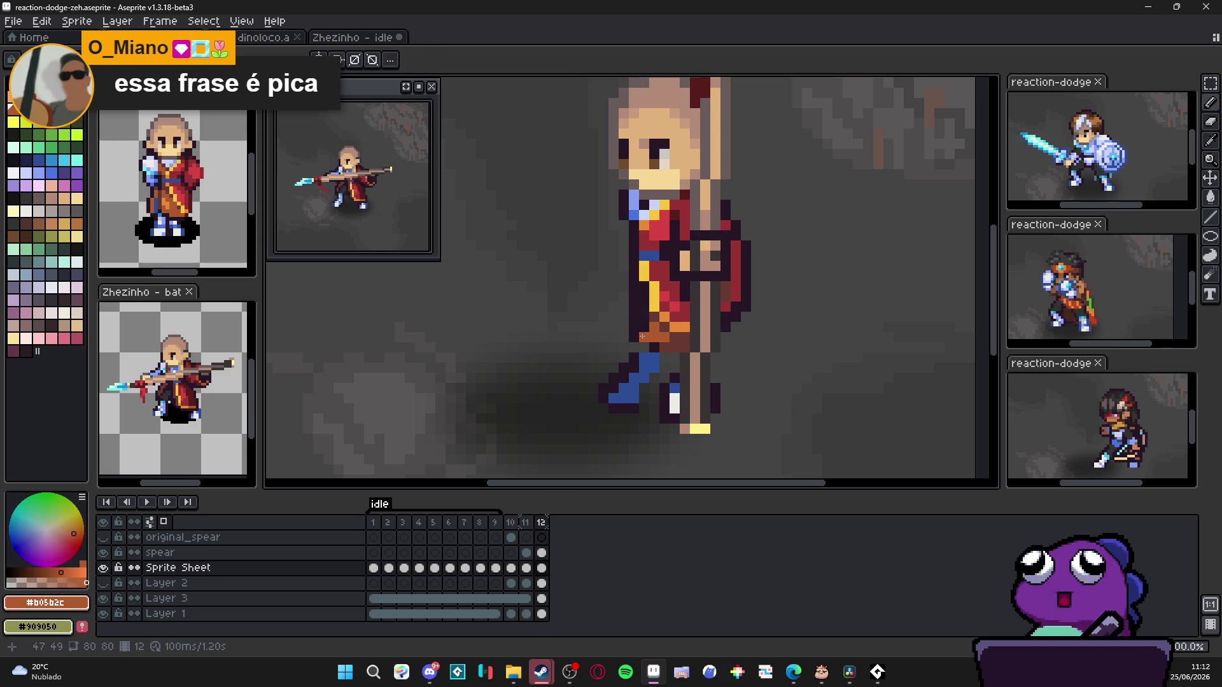
{"action": "left_click_drag", "start_coordinate": [645, 334], "coordinate": [644, 285]}
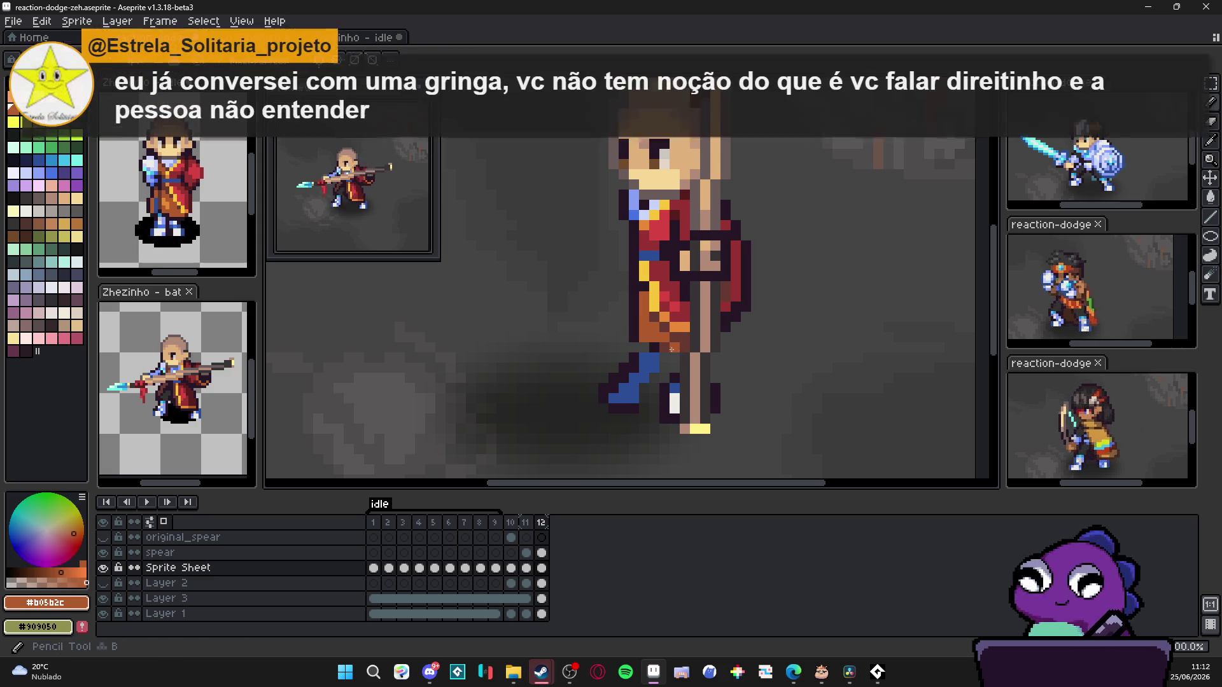
{"action": "left_click", "coordinate": [641, 352], "text": "alt"}
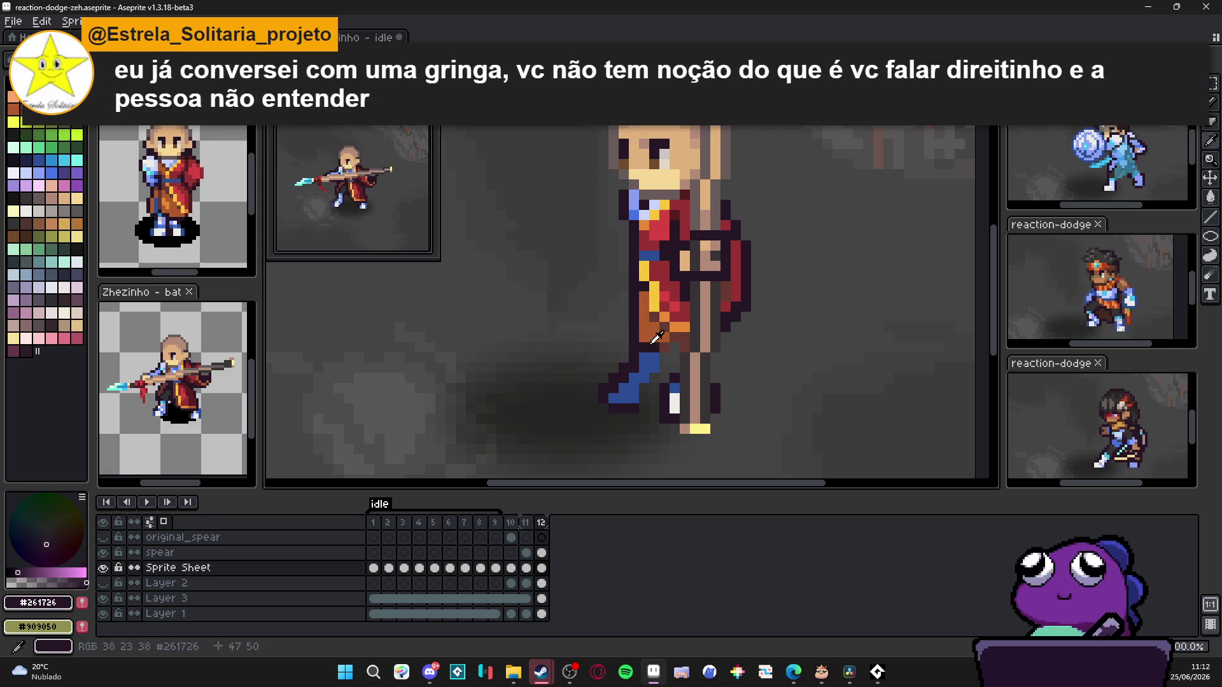
{"action": "left_click", "coordinate": [670, 346], "text": "alt"}
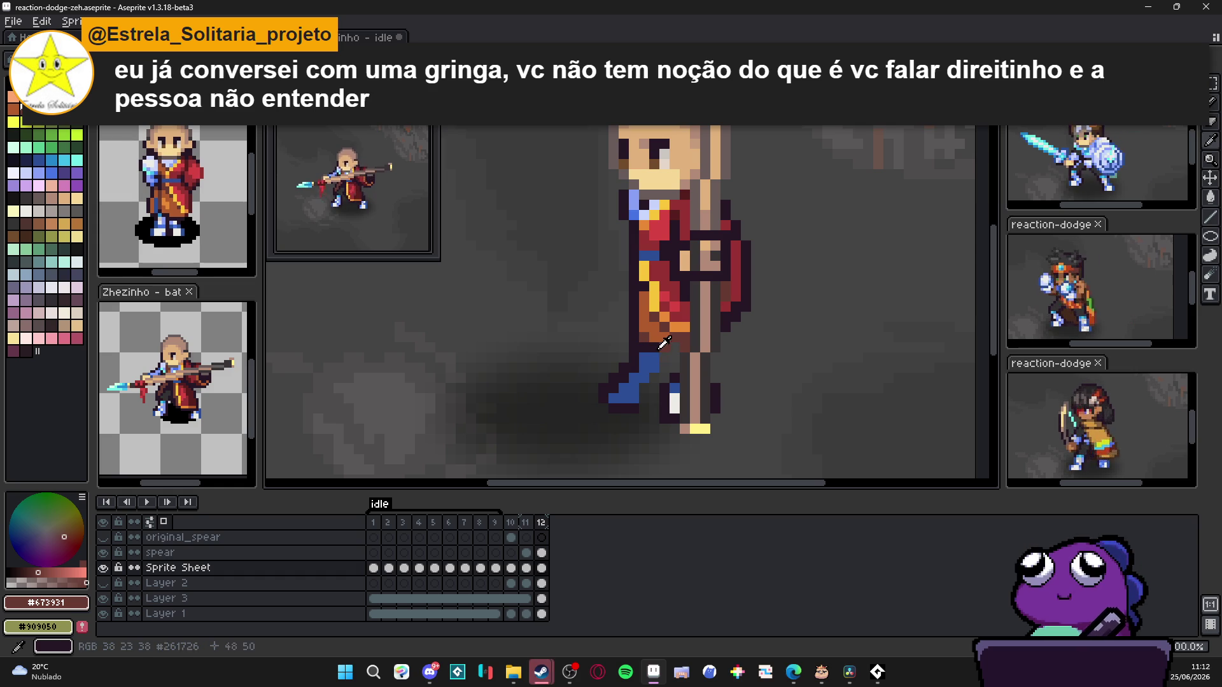
{"action": "left_click", "coordinate": [642, 402], "text": "alt"}
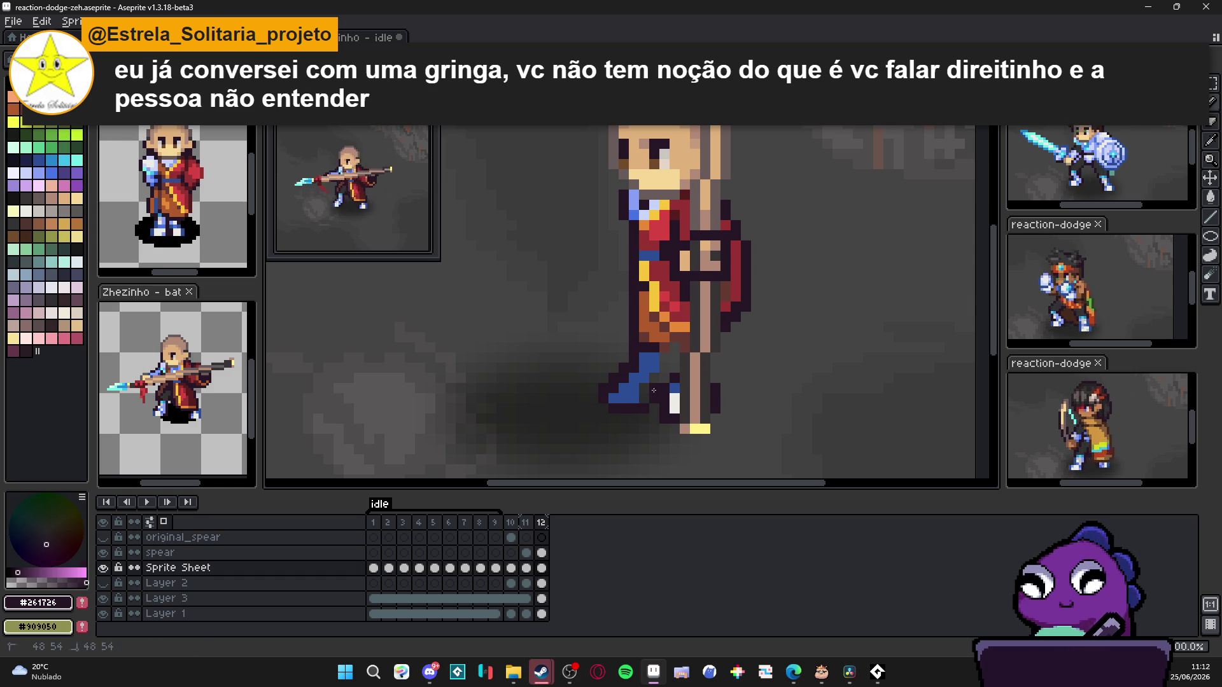
{"action": "left_click", "coordinate": [643, 395], "text": "alt"}
{"action": "left_click", "coordinate": [661, 375], "text": "alt"}
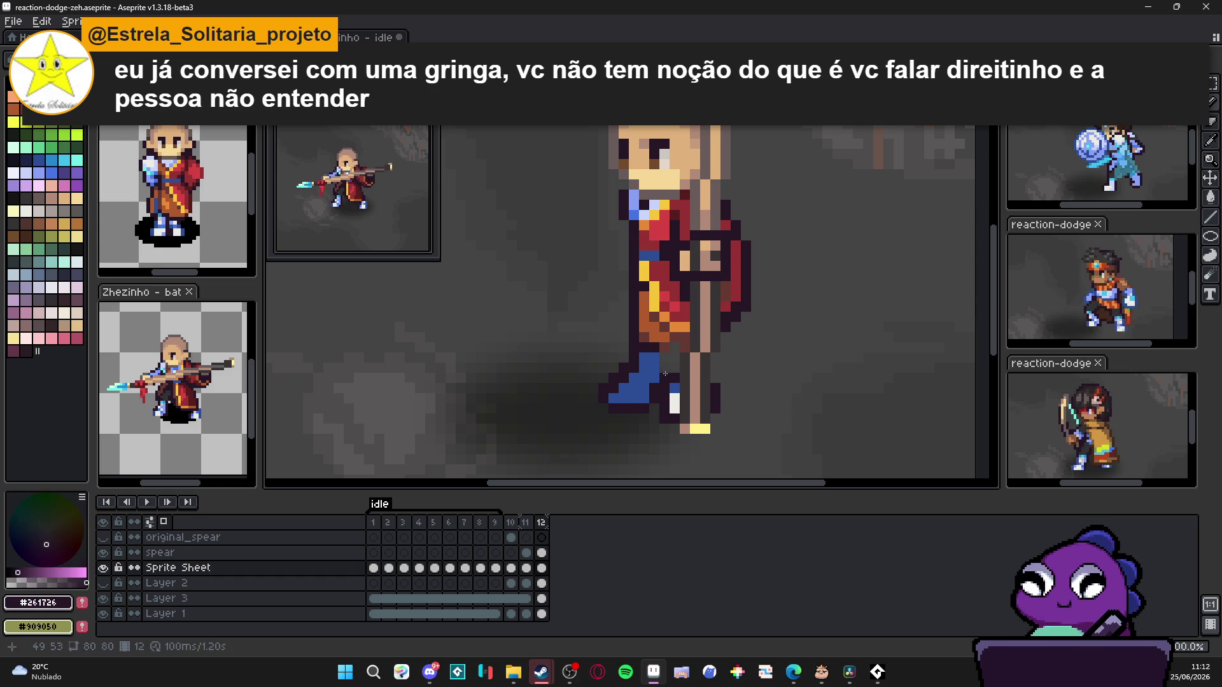
{"action": "left_click_drag", "start_coordinate": [679, 378], "coordinate": [674, 349]}
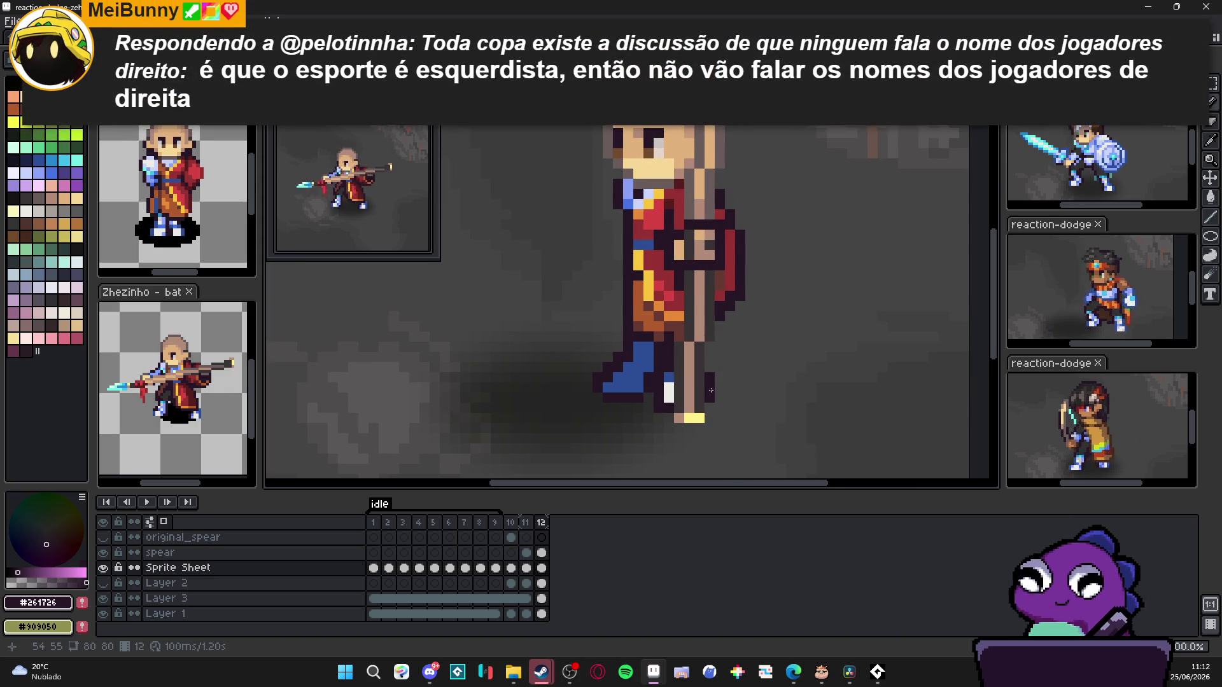
Step: Repaint frame 12's blue boot and the pixels above it in light lavender
{"action": "key", "text": "e"}
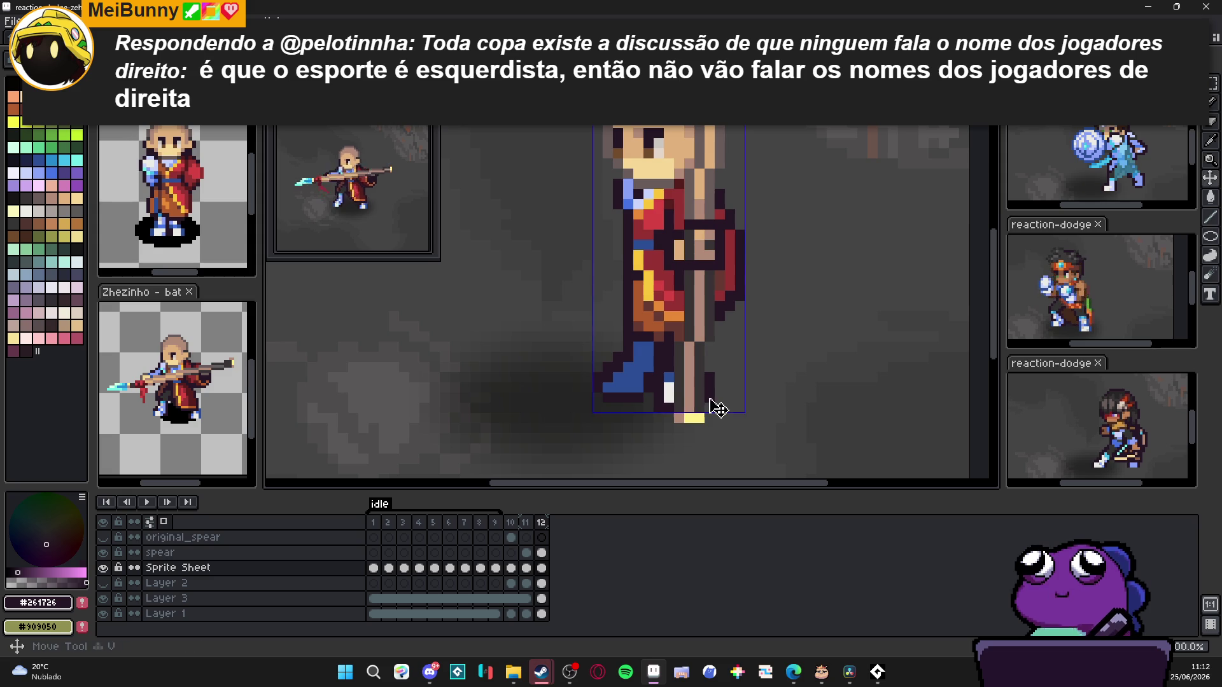
{"action": "key", "text": "b"}
{"action": "scroll", "coordinate": [675, 396], "scroll_direction": "down", "scroll_amount": 3}
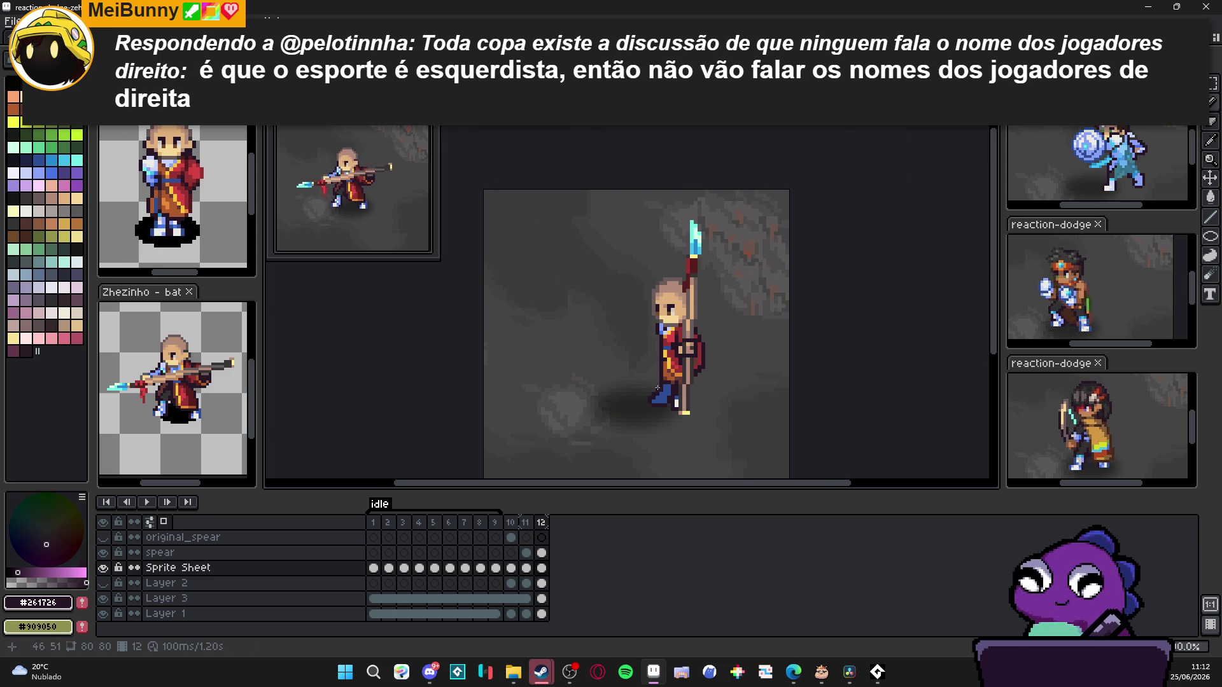
{"action": "scroll", "coordinate": [659, 416], "scroll_direction": "up", "scroll_amount": 3}
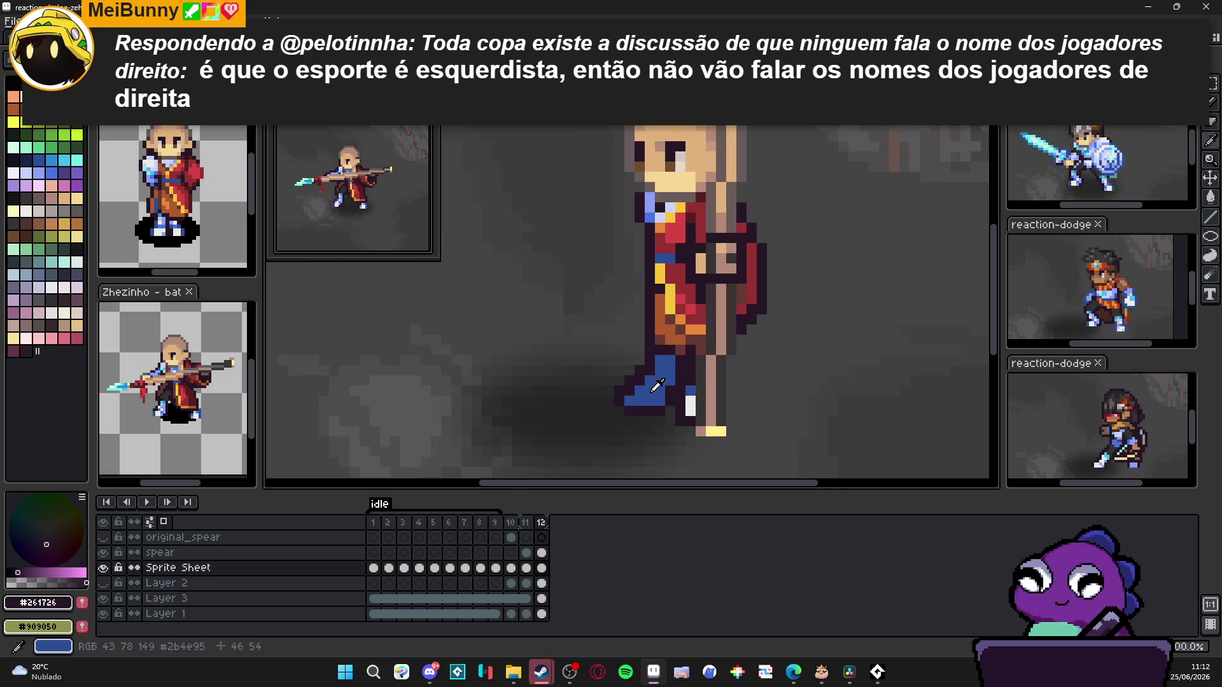
{"action": "left_click", "coordinate": [660, 382], "text": "alt"}
{"action": "left_click", "coordinate": [26, 173]}
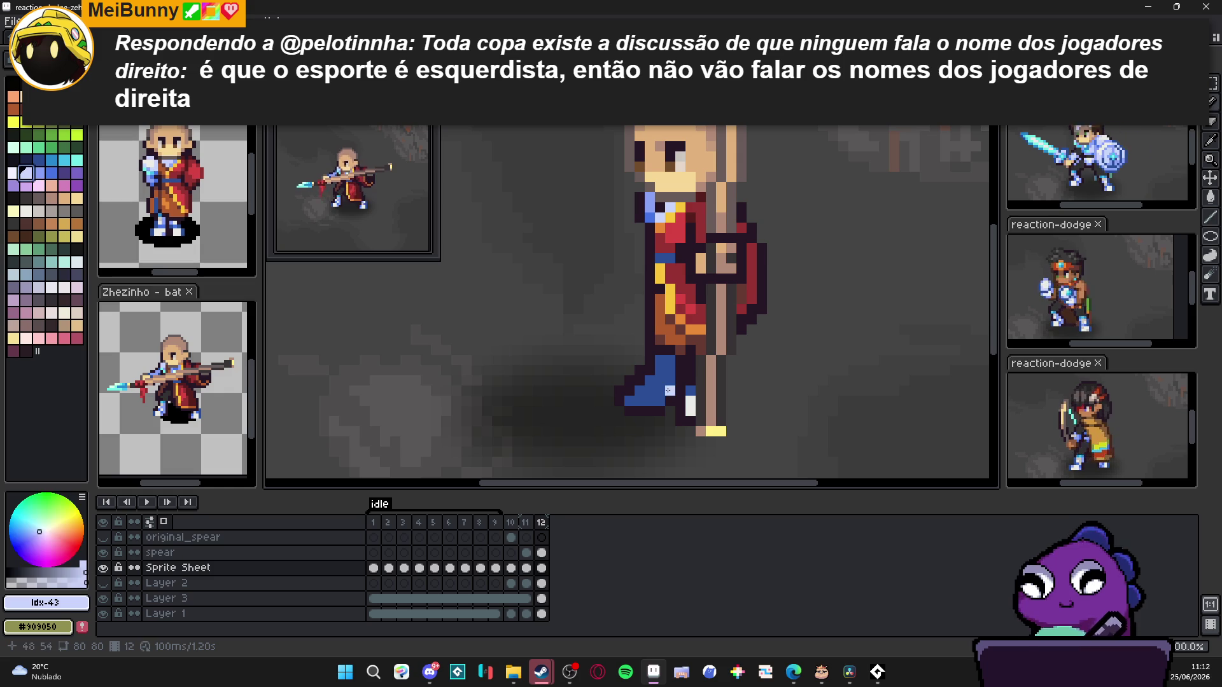
{"action": "scroll", "coordinate": [646, 384], "scroll_direction": "up", "scroll_amount": 1}
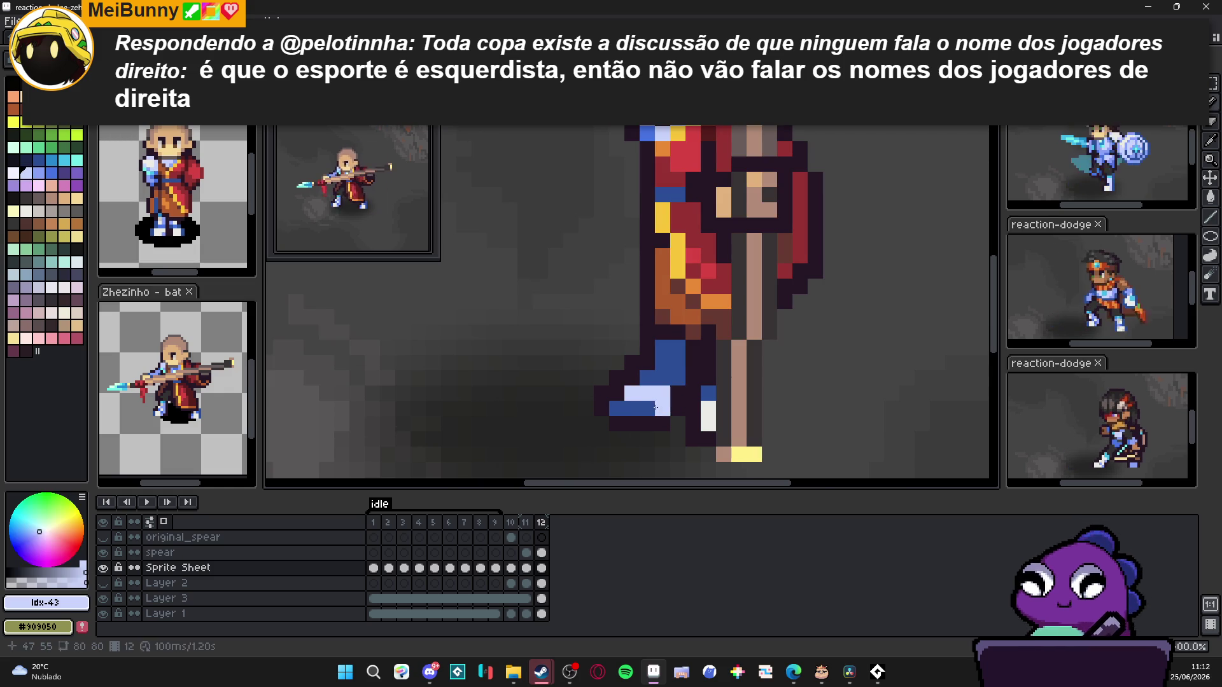
{"action": "left_click_drag", "start_coordinate": [664, 409], "coordinate": [616, 410]}
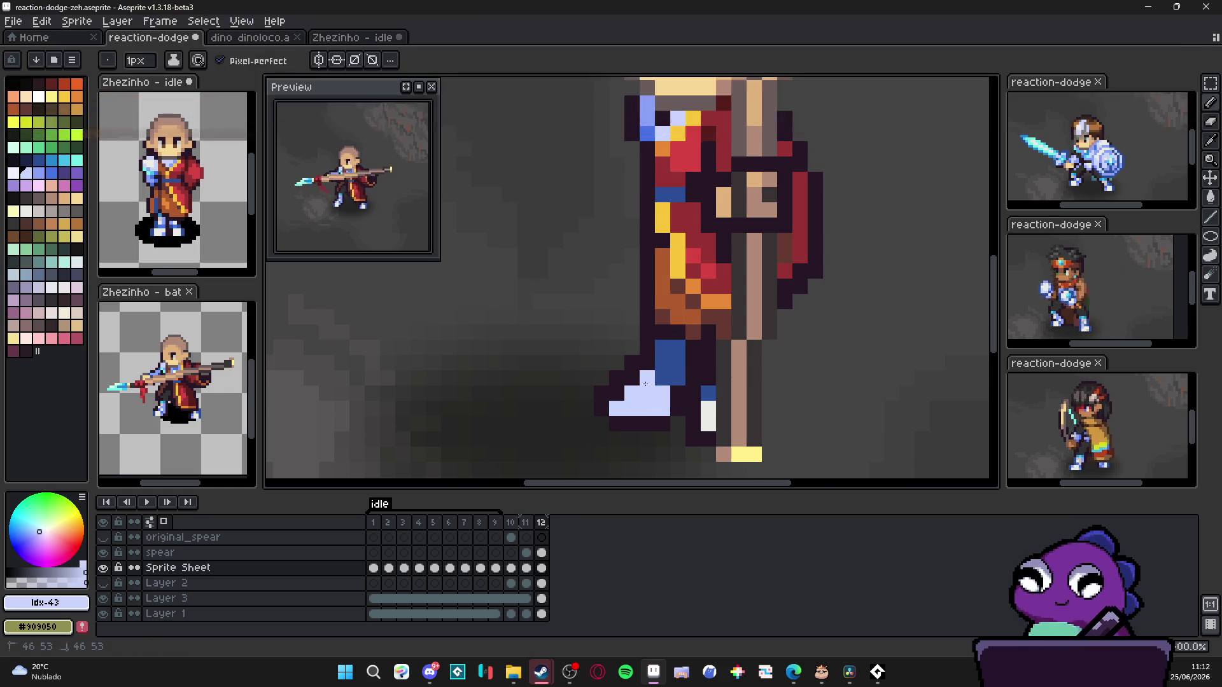
{"action": "left_click", "coordinate": [639, 387]}
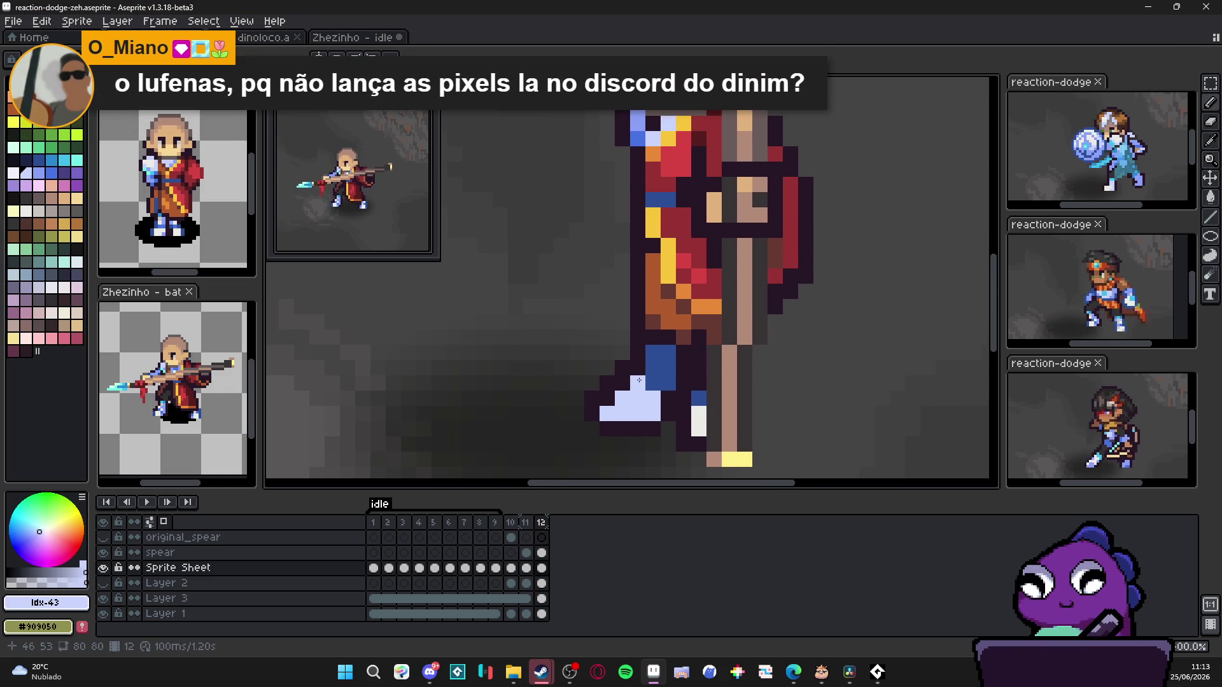
{"action": "left_click", "coordinate": [644, 366]}
{"action": "left_click", "coordinate": [661, 352]}
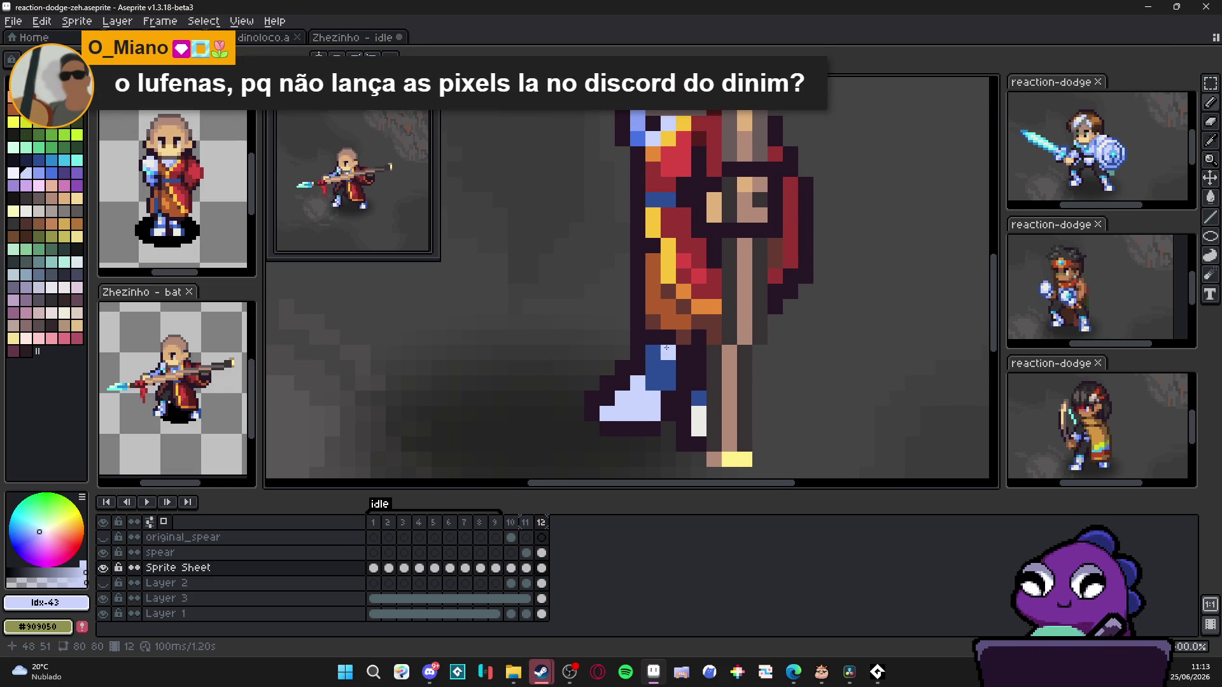
{"action": "left_click", "coordinate": [684, 337]}
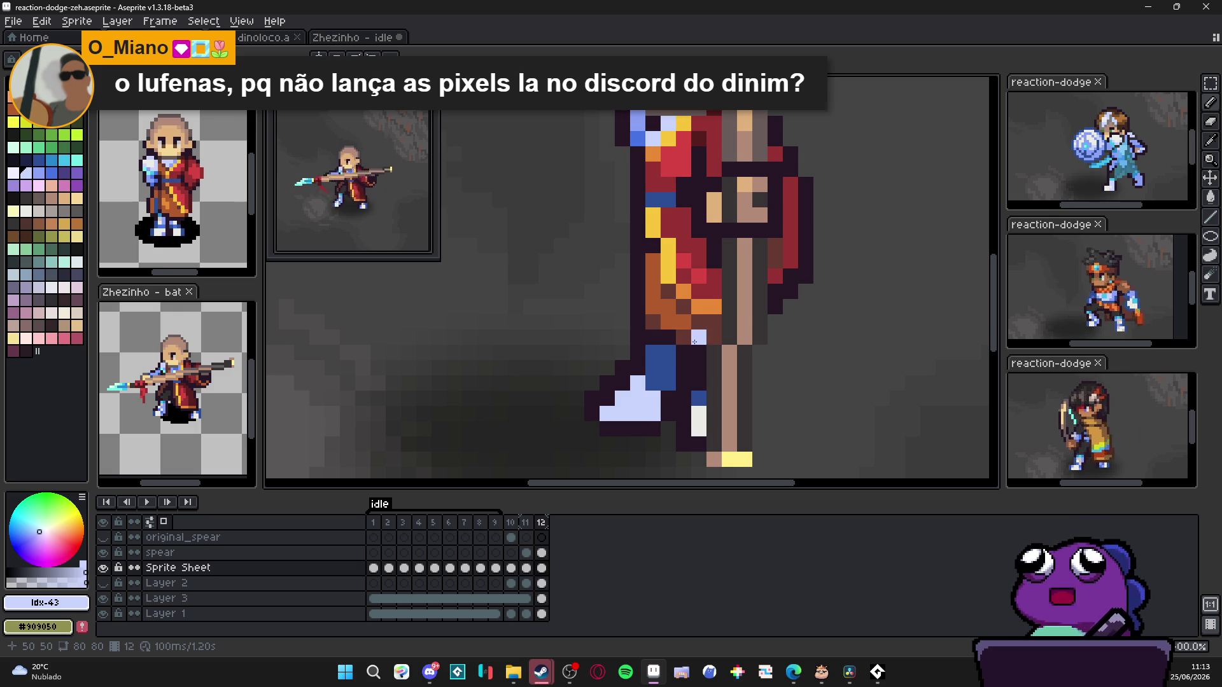
{"action": "scroll", "coordinate": [662, 358], "scroll_direction": "up", "scroll_amount": 1}
{"action": "left_click_drag", "start_coordinate": [669, 351], "coordinate": [669, 385]}
Step: Paint the boot's top row in the sampled medium blue
{"action": "key", "text": "bracketright"}
{"action": "left_click", "coordinate": [643, 389]}
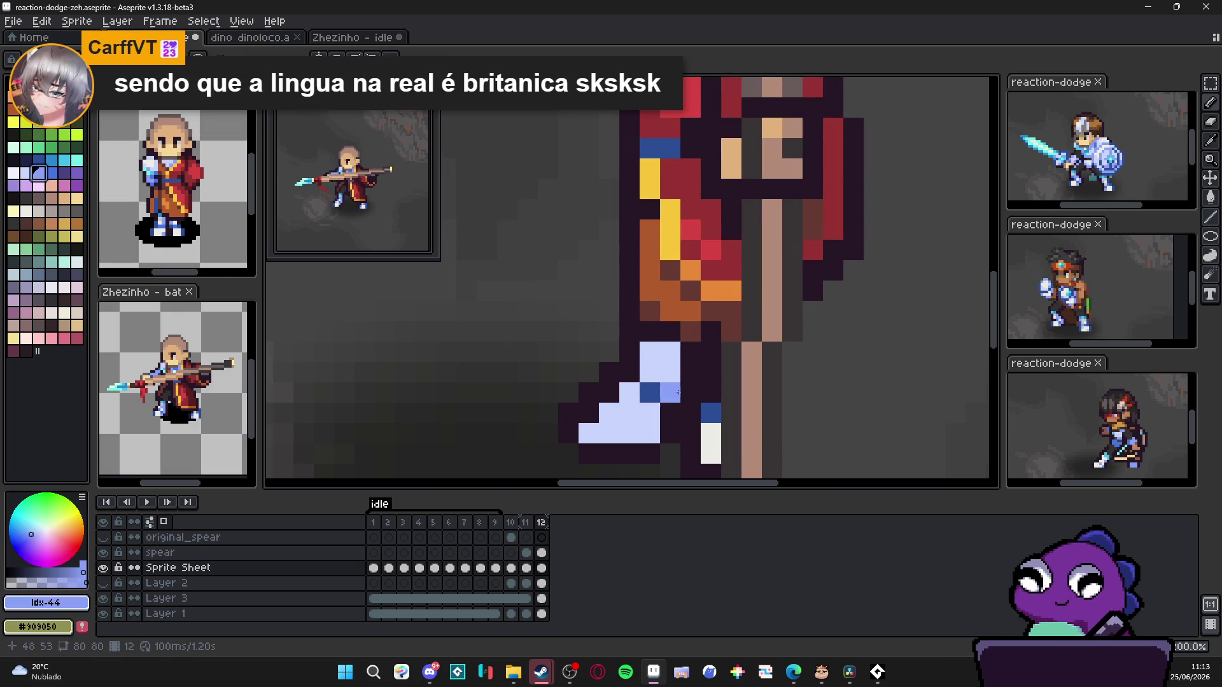
{"action": "left_click", "coordinate": [646, 367], "text": "alt"}
{"action": "left_click_drag", "start_coordinate": [648, 357], "coordinate": [648, 352]}
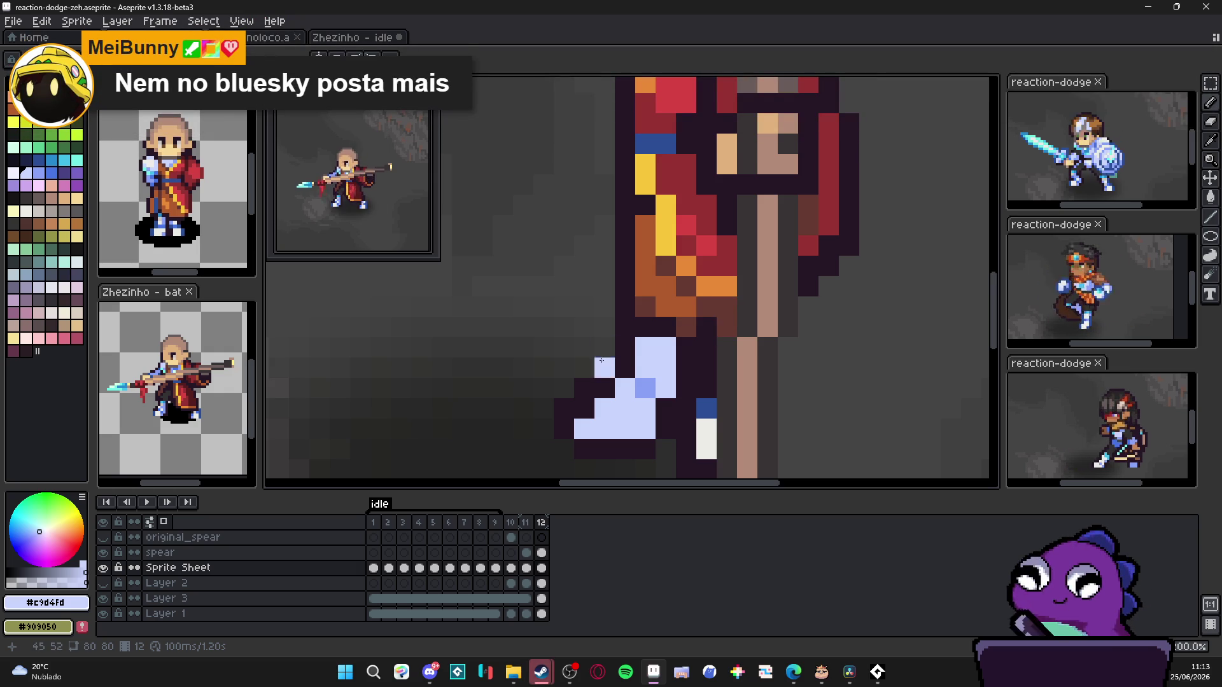
{"action": "left_click", "coordinate": [646, 387], "text": "alt"}
{"action": "left_click_drag", "start_coordinate": [646, 347], "coordinate": [666, 346]}
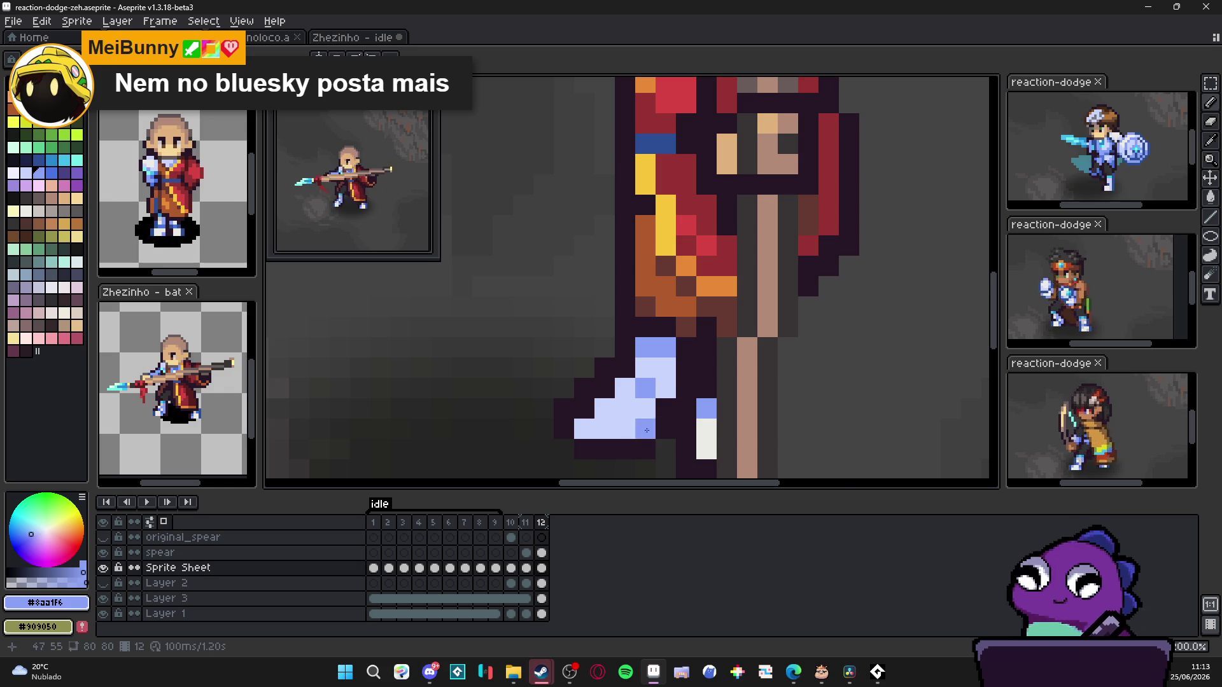
{"action": "scroll", "coordinate": [706, 412], "scroll_direction": "down", "scroll_amount": 2}
{"action": "scroll", "coordinate": [646, 456], "scroll_direction": "down", "scroll_amount": 1}
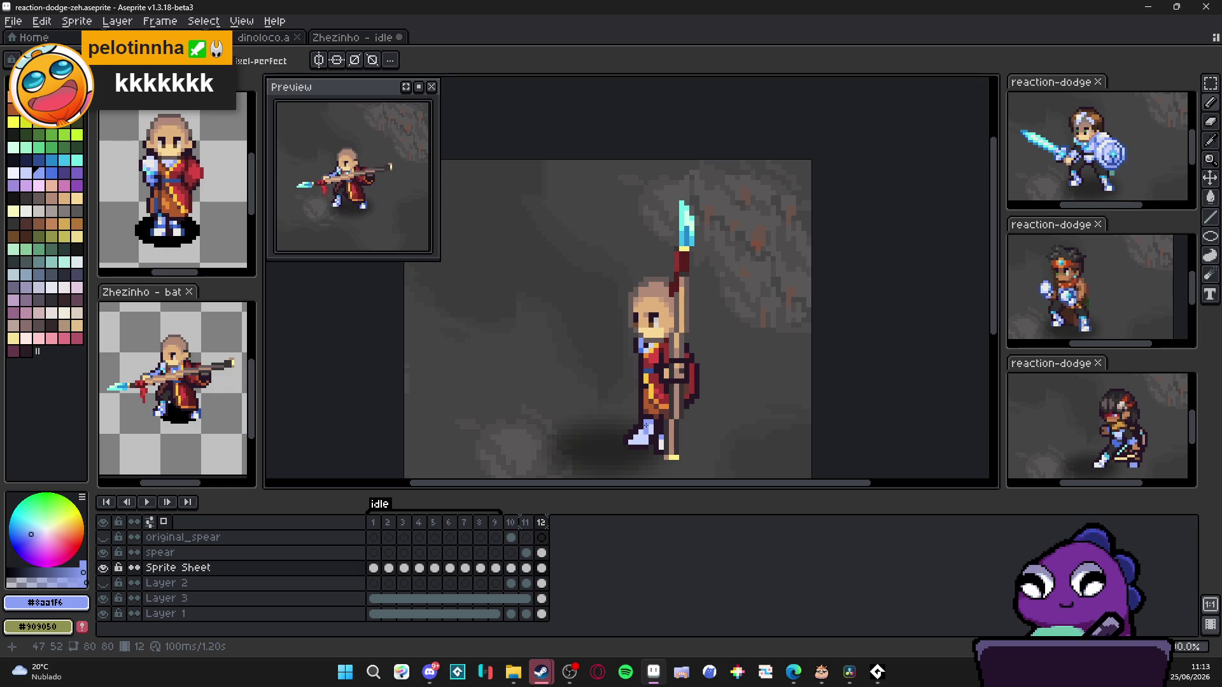
Step: Marquee-select the area around the character's feet
{"action": "key", "text": "m"}
{"action": "scroll", "coordinate": [630, 421], "scroll_direction": "up", "scroll_amount": 2}
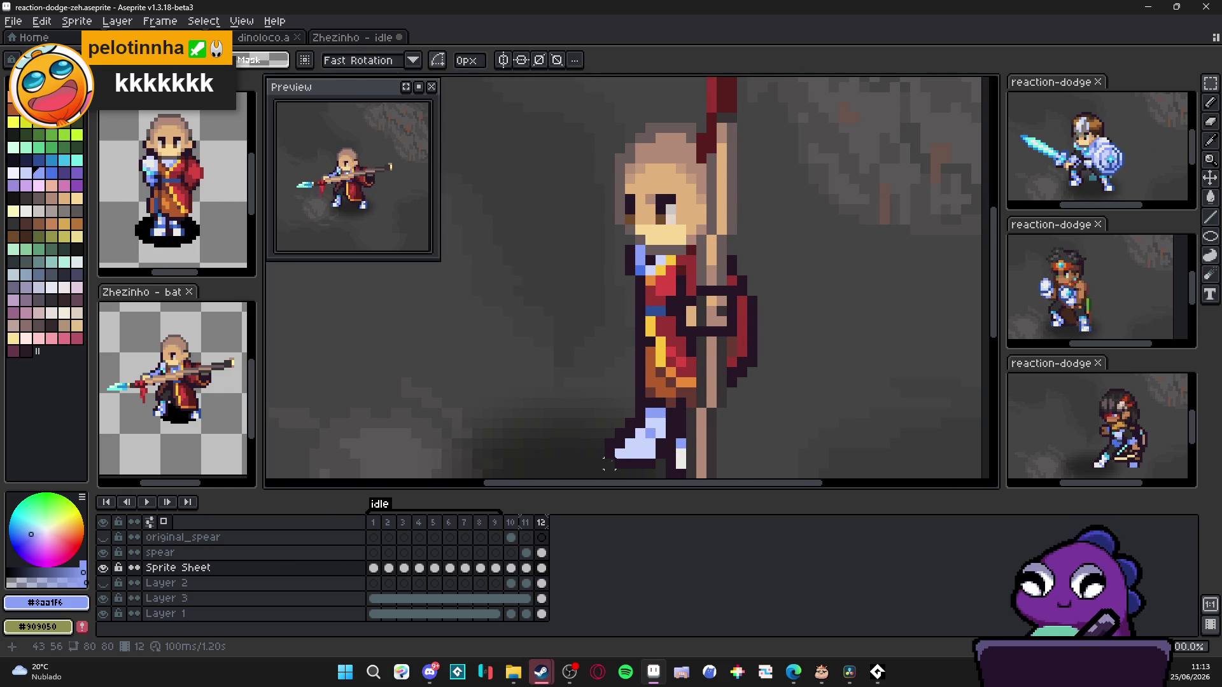
{"action": "left_click_drag", "start_coordinate": [605, 469], "coordinate": [693, 354]}
{"action": "scroll", "coordinate": [668, 428], "scroll_direction": "up", "scroll_amount": 2}
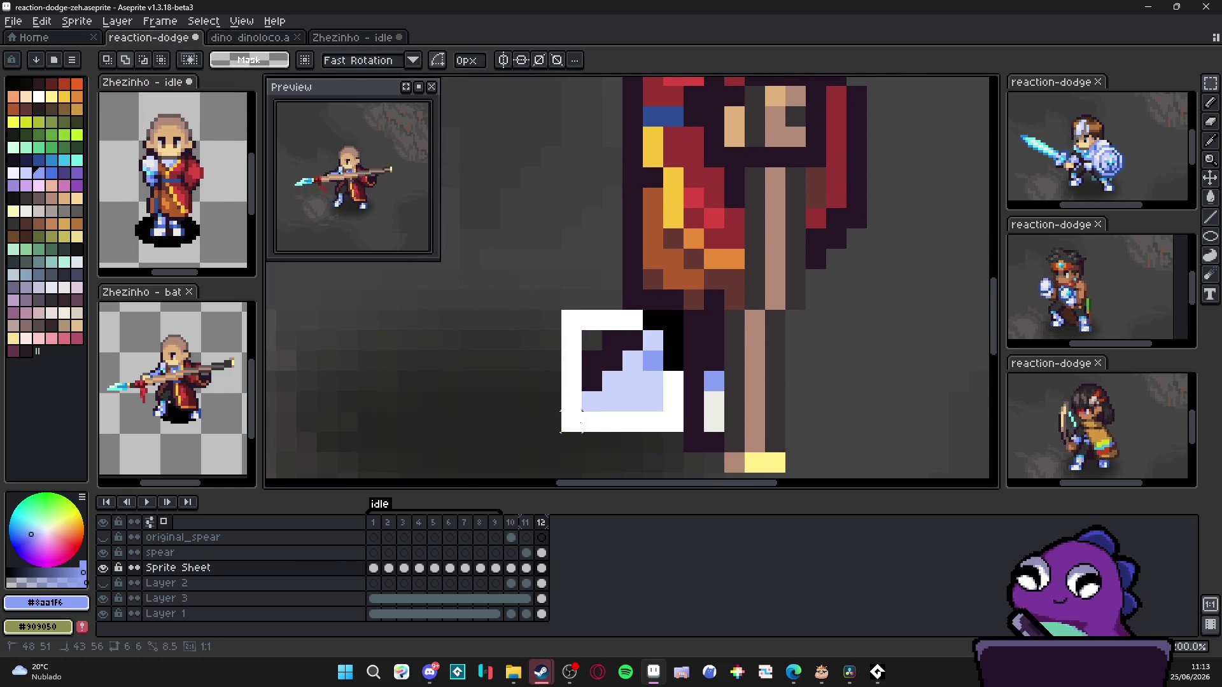
{"action": "scroll", "coordinate": [699, 352], "scroll_direction": "up", "scroll_amount": 1}
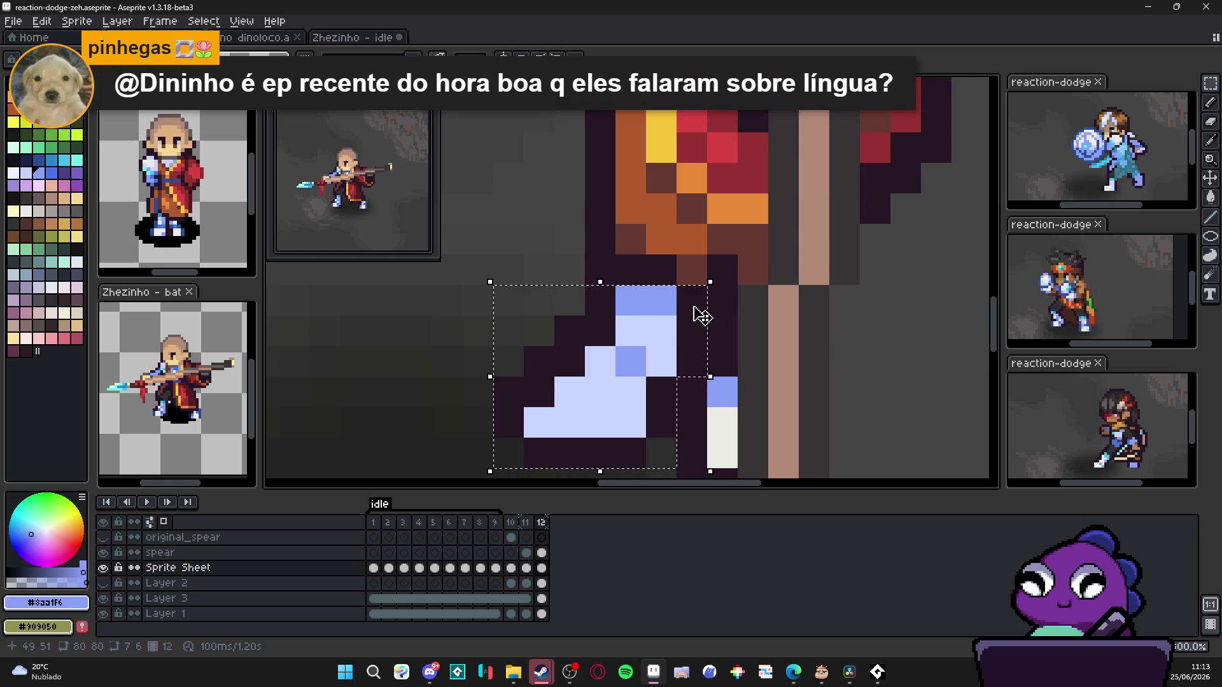
{"action": "scroll", "coordinate": [702, 315], "scroll_direction": "down", "scroll_amount": 1}
Step: Move the front boot pixels down-left and add dark outline pixels on the lower leg
{"action": "left_click_drag", "start_coordinate": [625, 361], "coordinate": [604, 379]}
{"action": "key", "text": "Return"}
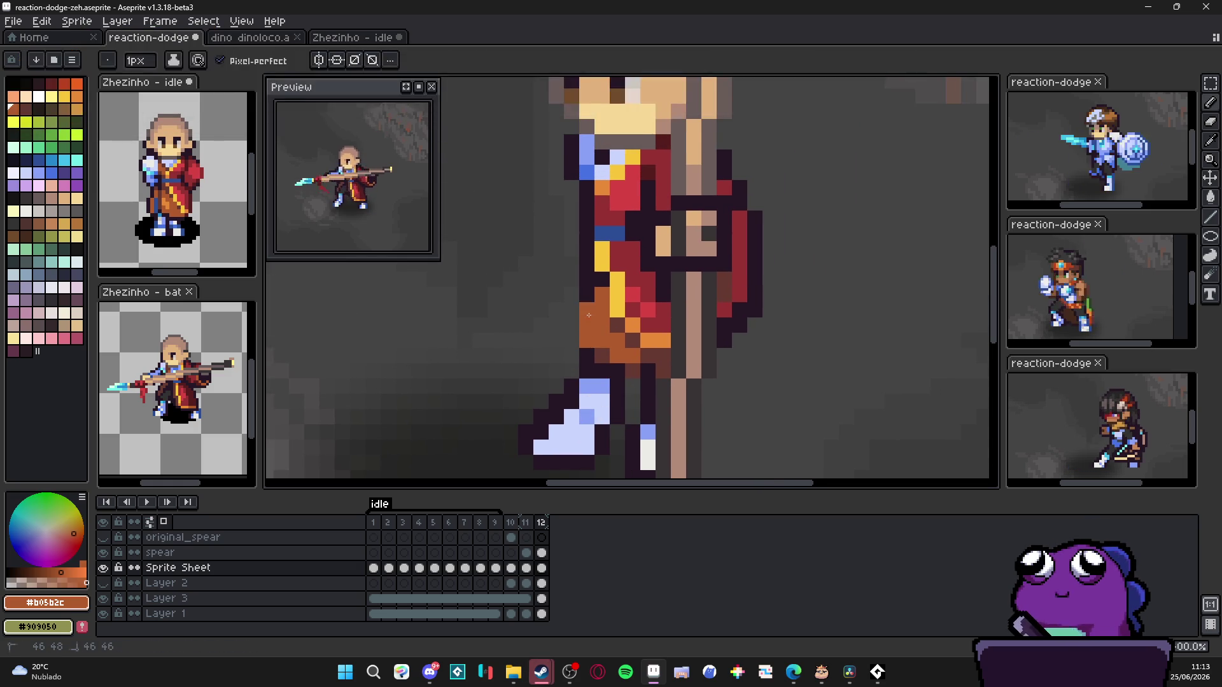
{"action": "left_click", "coordinate": [583, 304], "text": "alt"}
{"action": "left_click", "coordinate": [571, 324]}
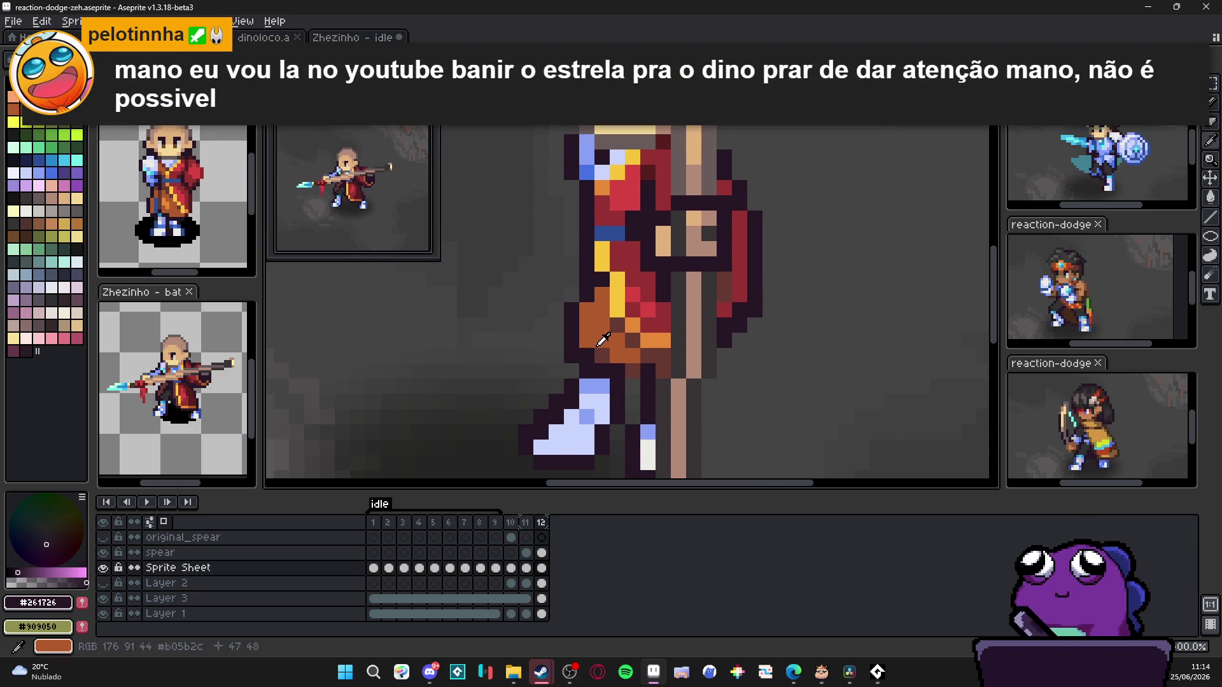
{"action": "left_click", "coordinate": [604, 361], "text": "alt"}
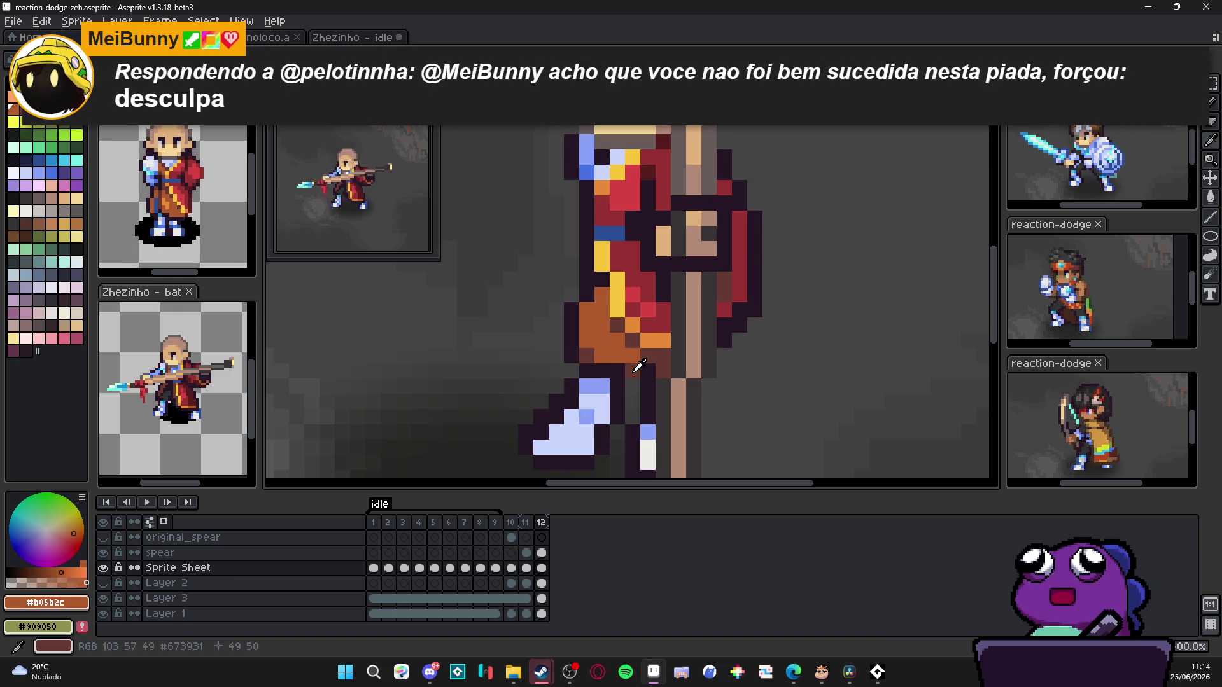
{"action": "left_click", "coordinate": [629, 369], "text": "alt"}
{"action": "scroll", "coordinate": [629, 374], "scroll_direction": "down", "scroll_amount": 3}
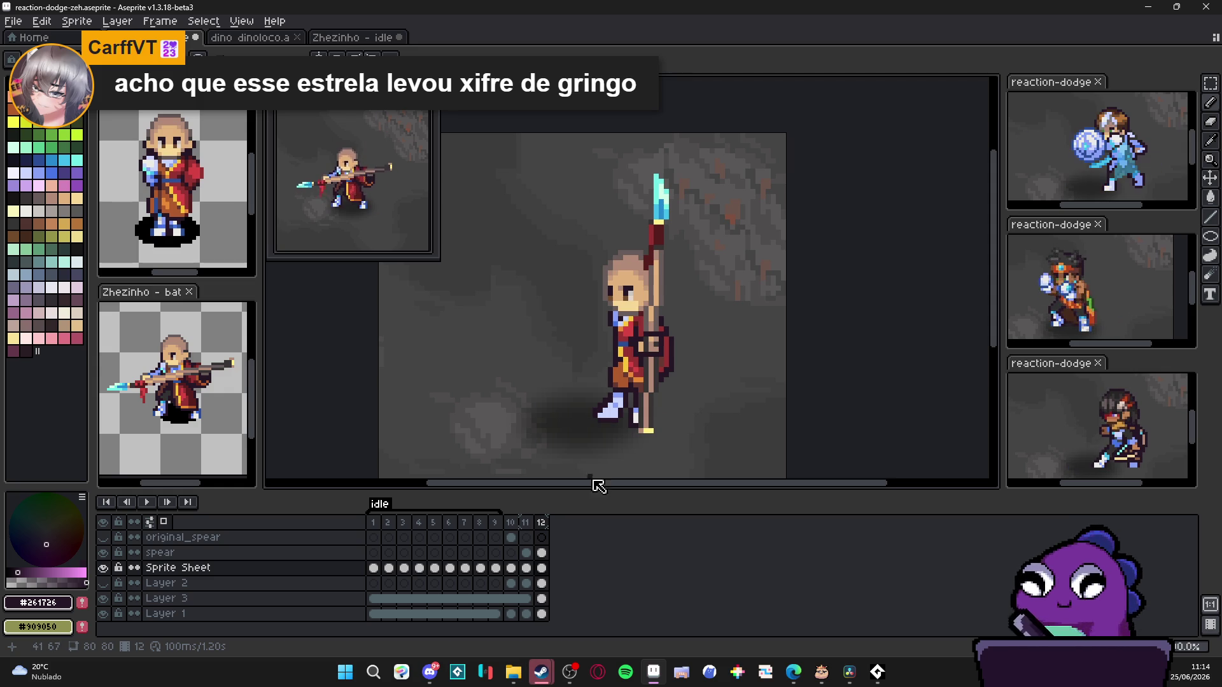
{"action": "scroll", "coordinate": [638, 435], "scroll_direction": "up", "scroll_amount": 2}
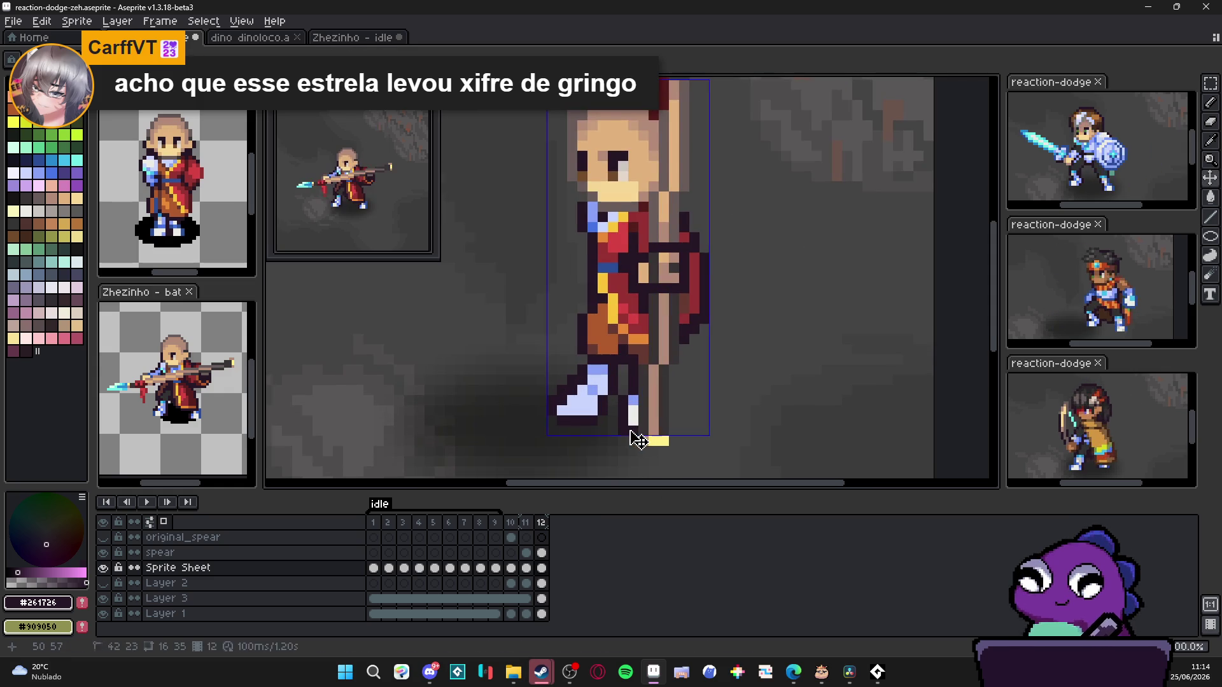
Step: Paint a light-blue back-foot pixel beside the spear's base
{"action": "left_click_drag", "start_coordinate": [638, 437], "coordinate": [624, 397]}
{"action": "key", "text": "ctrl+z"}
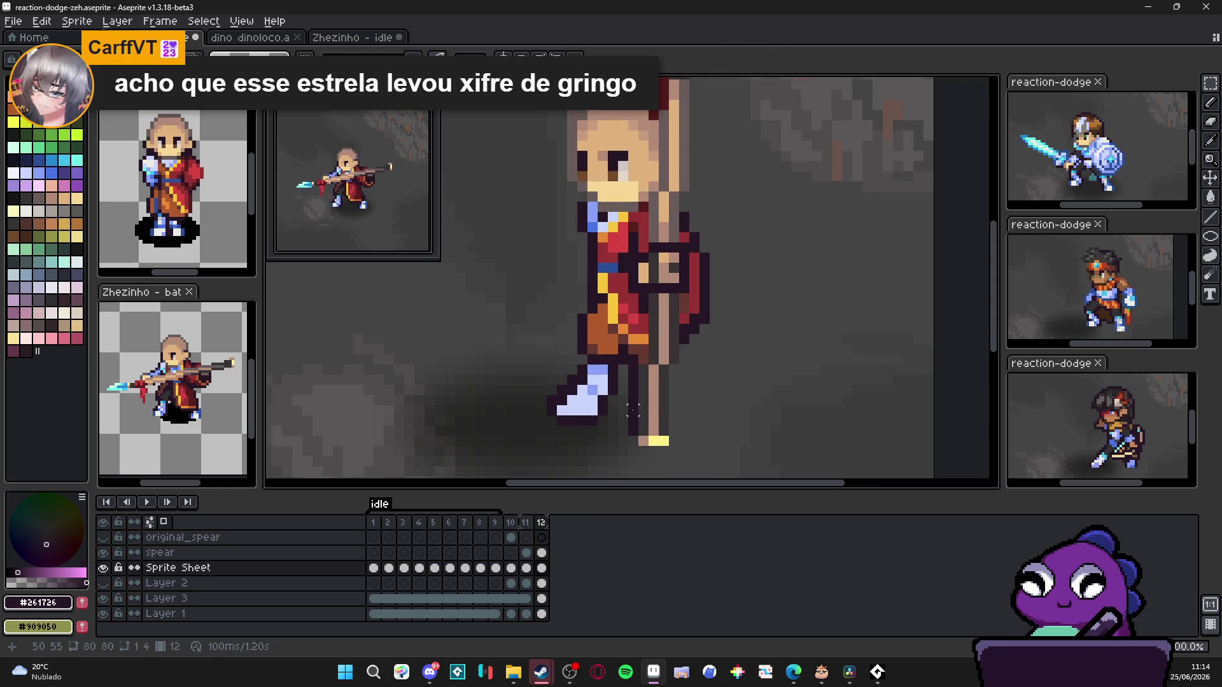
{"action": "left_click", "coordinate": [576, 402], "text": "alt"}
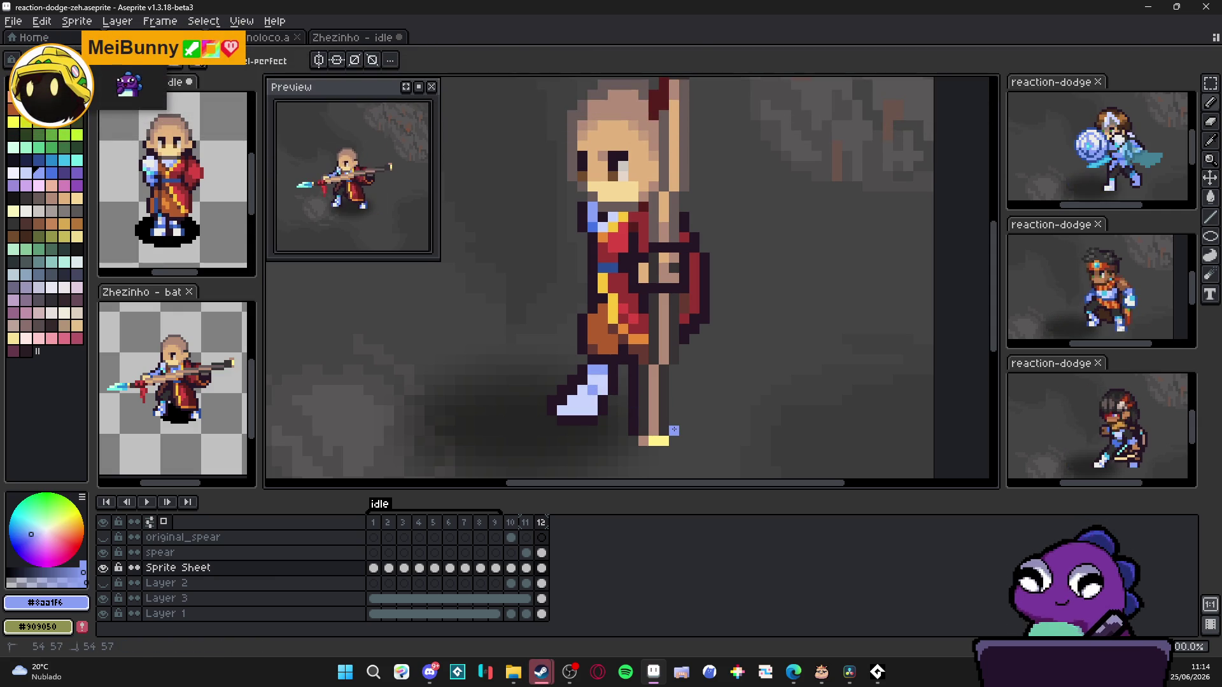
{"action": "left_click", "coordinate": [675, 427]}
{"action": "left_click", "coordinate": [636, 422], "text": "alt"}
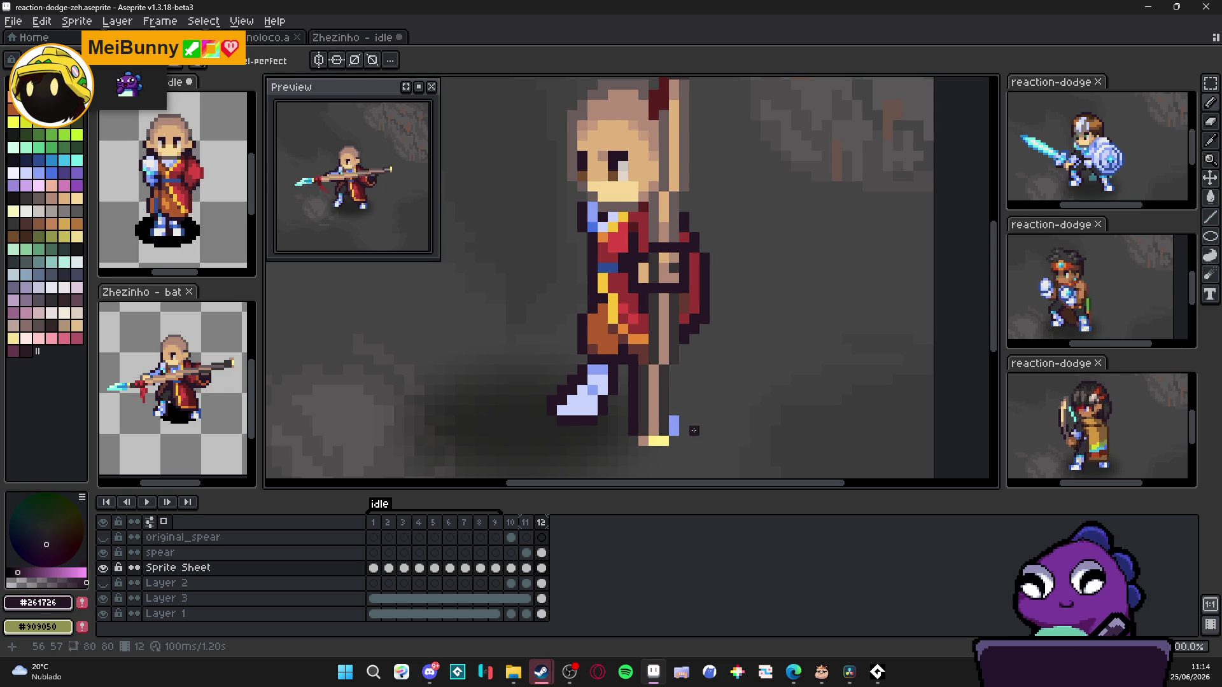
{"action": "scroll", "coordinate": [685, 427], "scroll_direction": "down", "scroll_amount": 1}
{"action": "scroll", "coordinate": [684, 430], "scroll_direction": "down", "scroll_amount": 1}
{"action": "scroll", "coordinate": [679, 435], "scroll_direction": "down", "scroll_amount": 2}
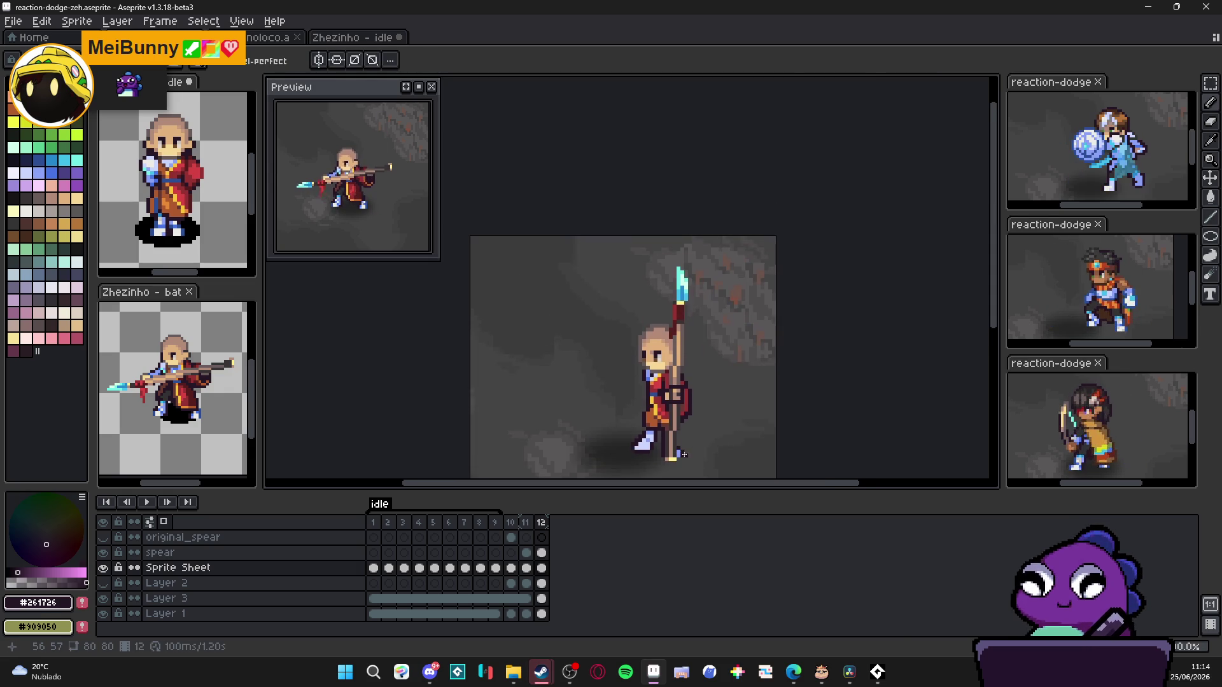
{"action": "scroll", "coordinate": [679, 436], "scroll_direction": "up", "scroll_amount": 1}
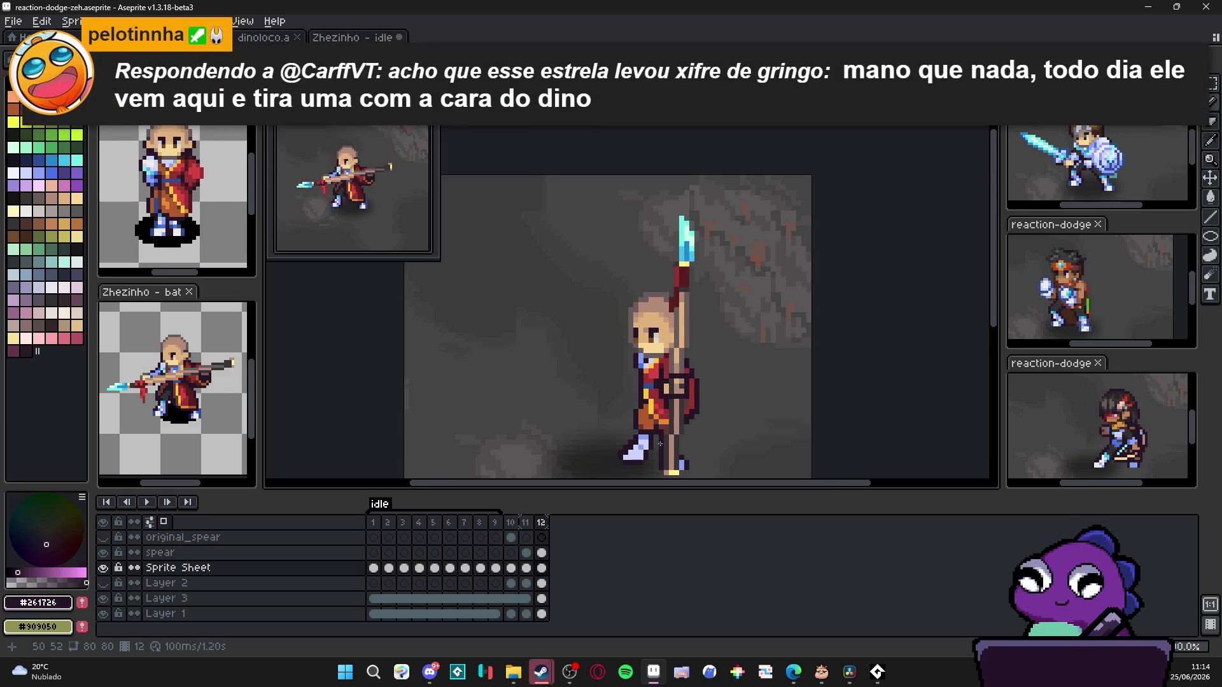
{"action": "scroll", "coordinate": [666, 428], "scroll_direction": "up", "scroll_amount": 1}
{"action": "scroll", "coordinate": [659, 423], "scroll_direction": "up", "scroll_amount": 1}
{"action": "scroll", "coordinate": [651, 418], "scroll_direction": "up", "scroll_amount": 1}
Step: Check the idle-down reference sprite and return to the reaction-dodge-zeh document
{"action": "key", "text": "m"}
{"action": "left_click_drag", "start_coordinate": [653, 421], "coordinate": [667, 396]}
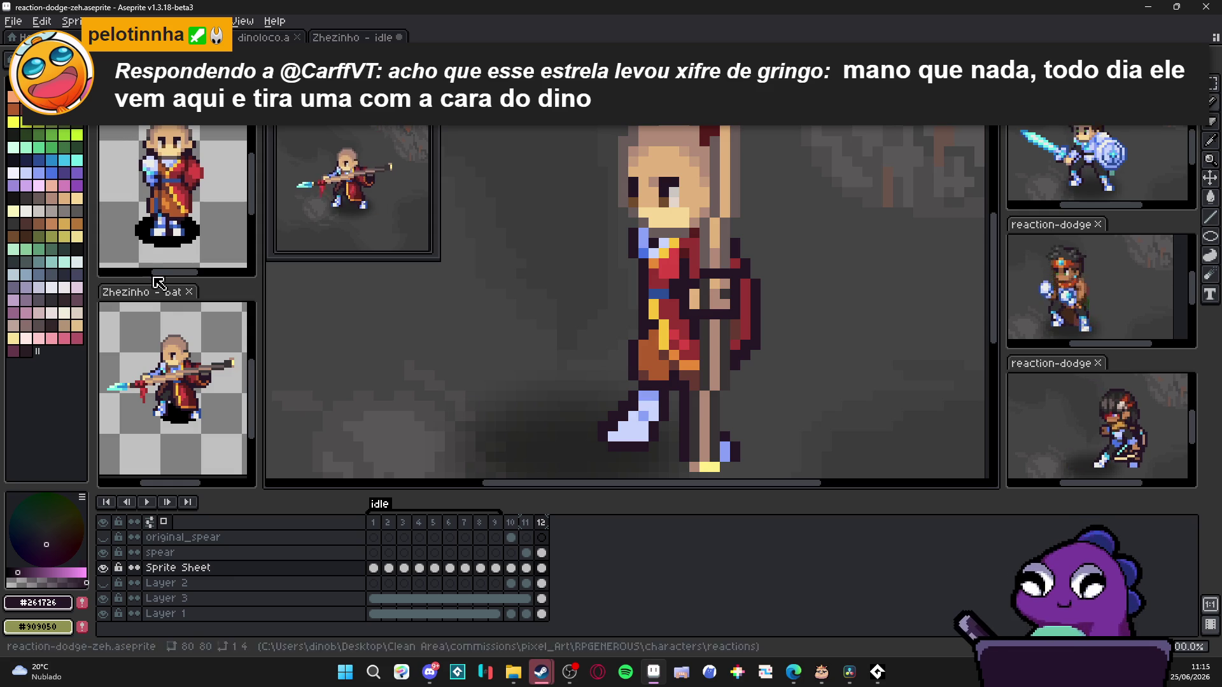
{"action": "scroll", "coordinate": [168, 211], "scroll_direction": "up", "scroll_amount": 3}
{"action": "left_click", "coordinate": [165, 232]}
{"action": "scroll", "coordinate": [165, 231], "scroll_direction": "down", "scroll_amount": 3}
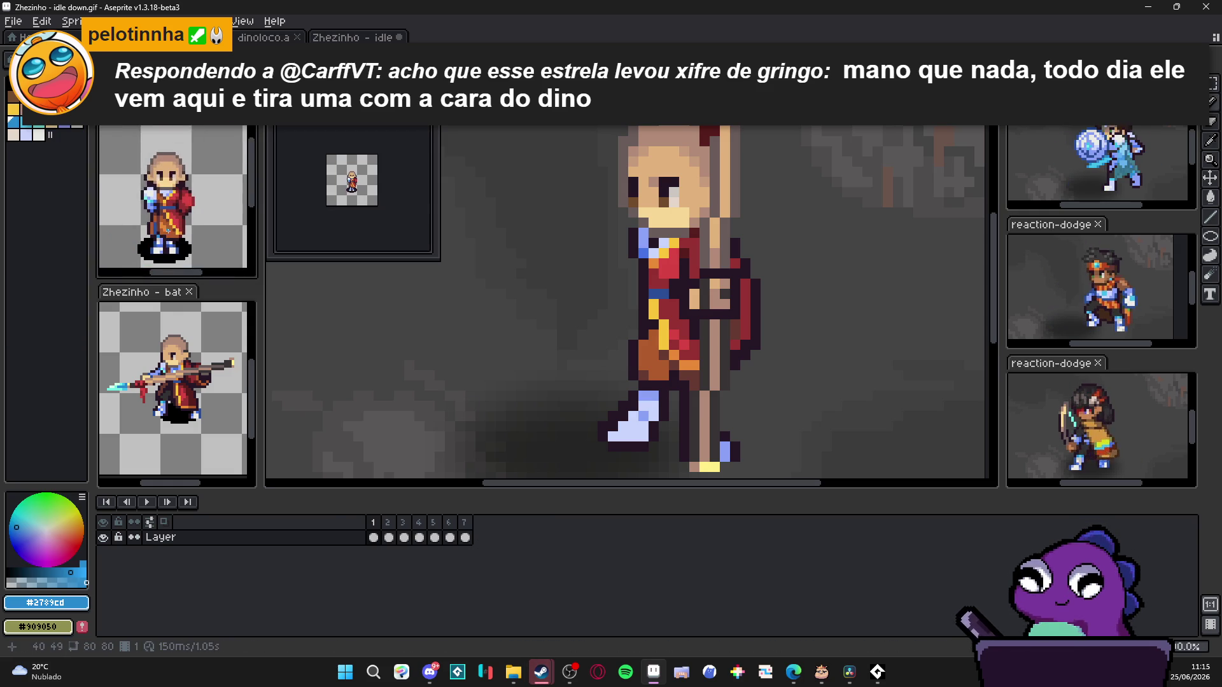
{"action": "left_click", "coordinate": [642, 397]}
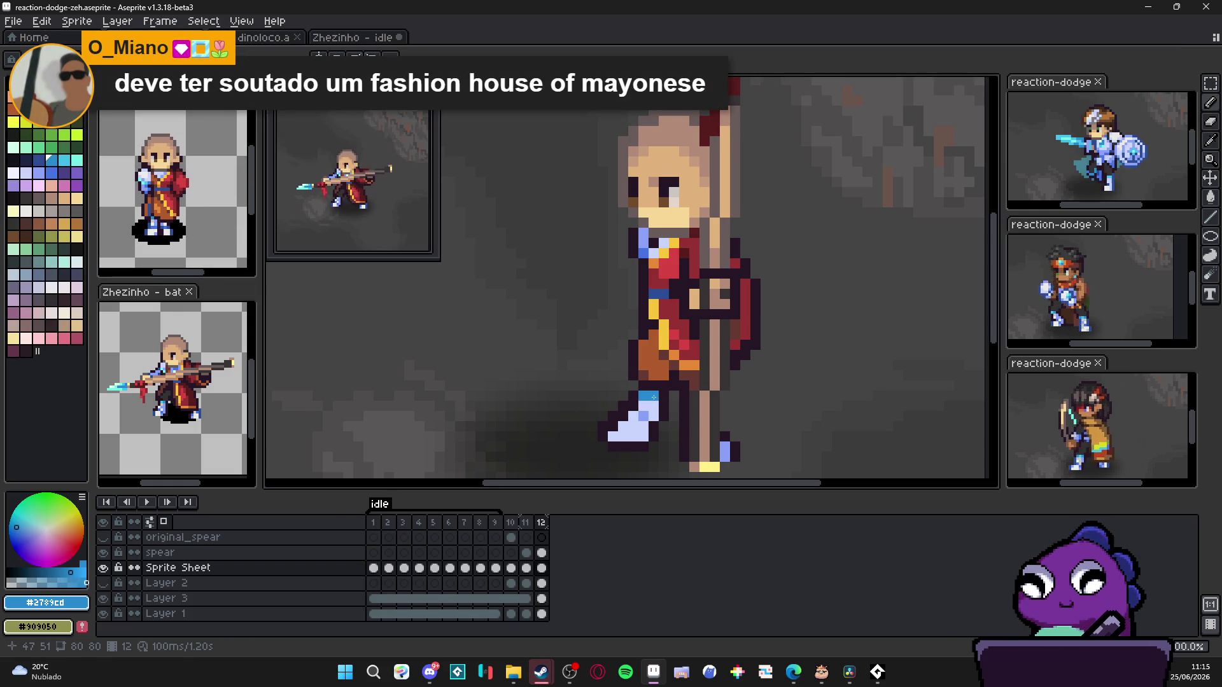
{"action": "left_click_drag", "start_coordinate": [650, 395], "coordinate": [631, 391]}
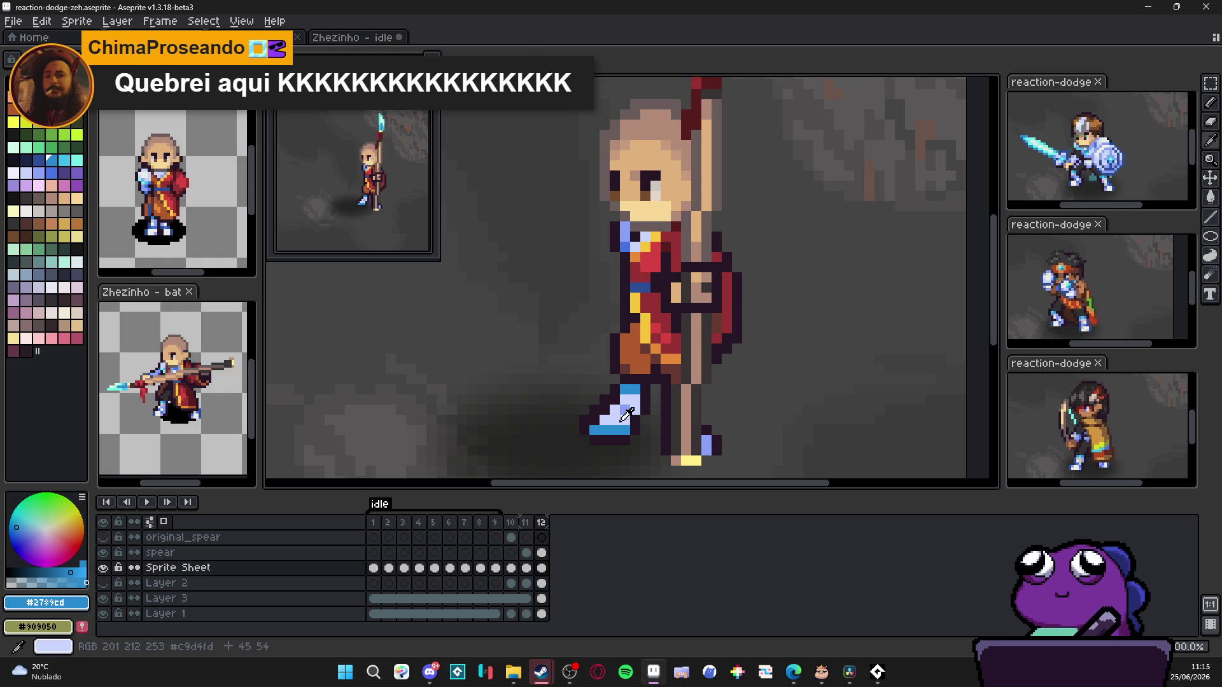
Step: Repaint the front foot with a darker blue underside using sampled foot colours
{"action": "left_click", "coordinate": [624, 411], "text": "alt"}
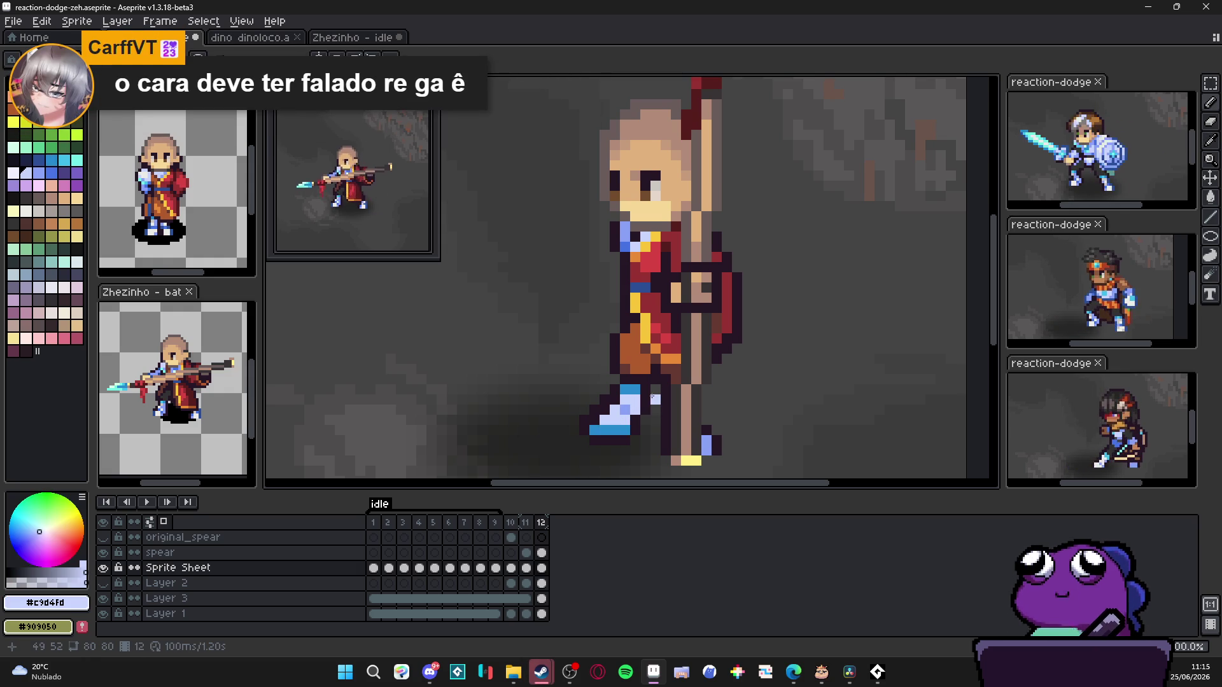
{"action": "left_click", "coordinate": [630, 392], "text": "alt"}
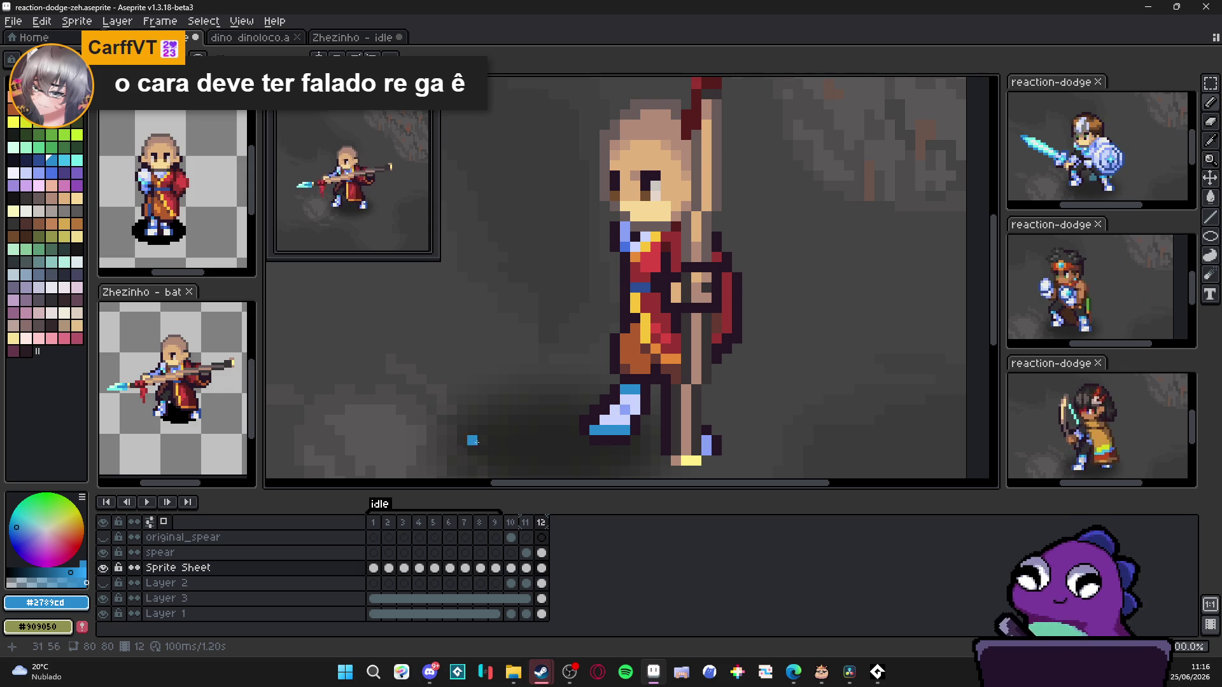
{"action": "scroll", "coordinate": [573, 430], "scroll_direction": "up", "scroll_amount": 1}
{"action": "left_click", "coordinate": [583, 433], "text": "alt"}
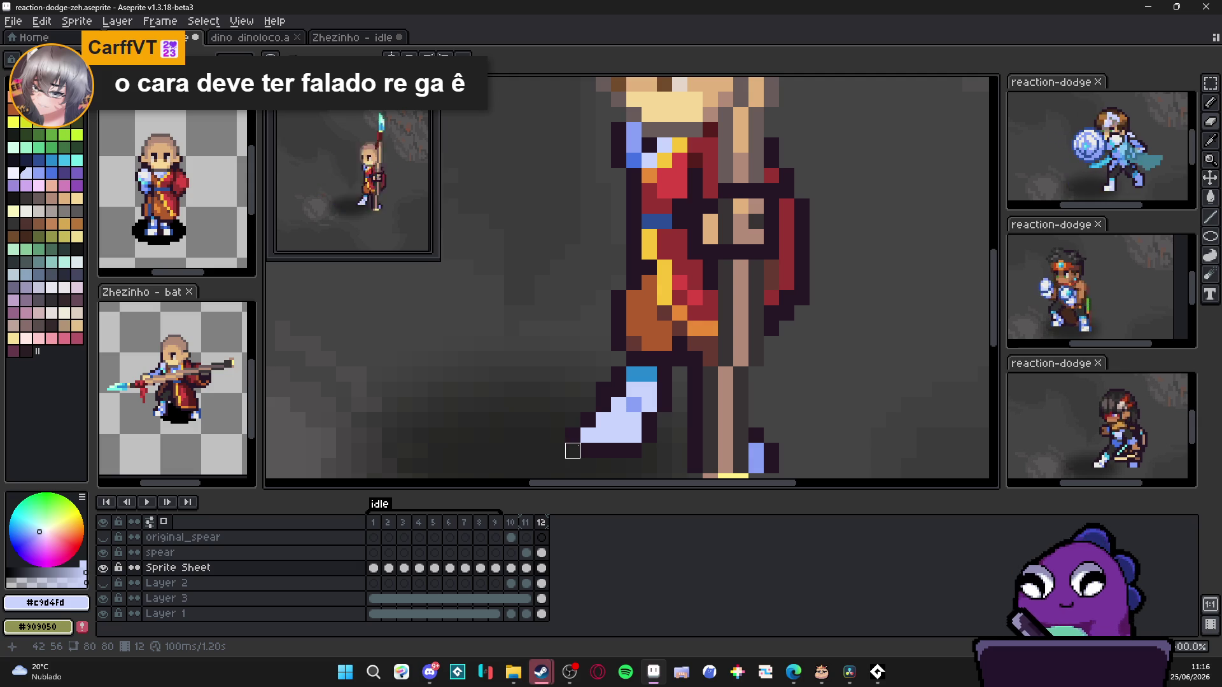
{"action": "key", "text": "b"}
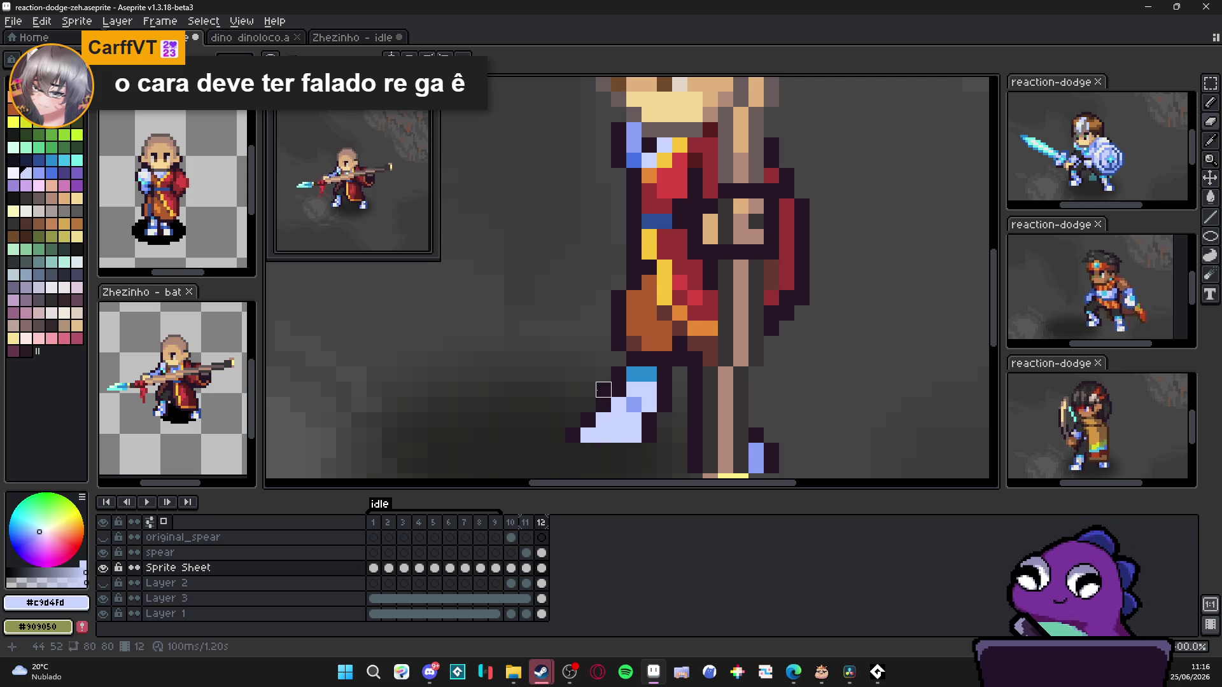
{"action": "scroll", "coordinate": [598, 410], "scroll_direction": "down", "scroll_amount": 1}
Step: Refine the foot's dark outline and light-blue highlight pixels
{"action": "left_click", "coordinate": [631, 432], "text": "alt"}
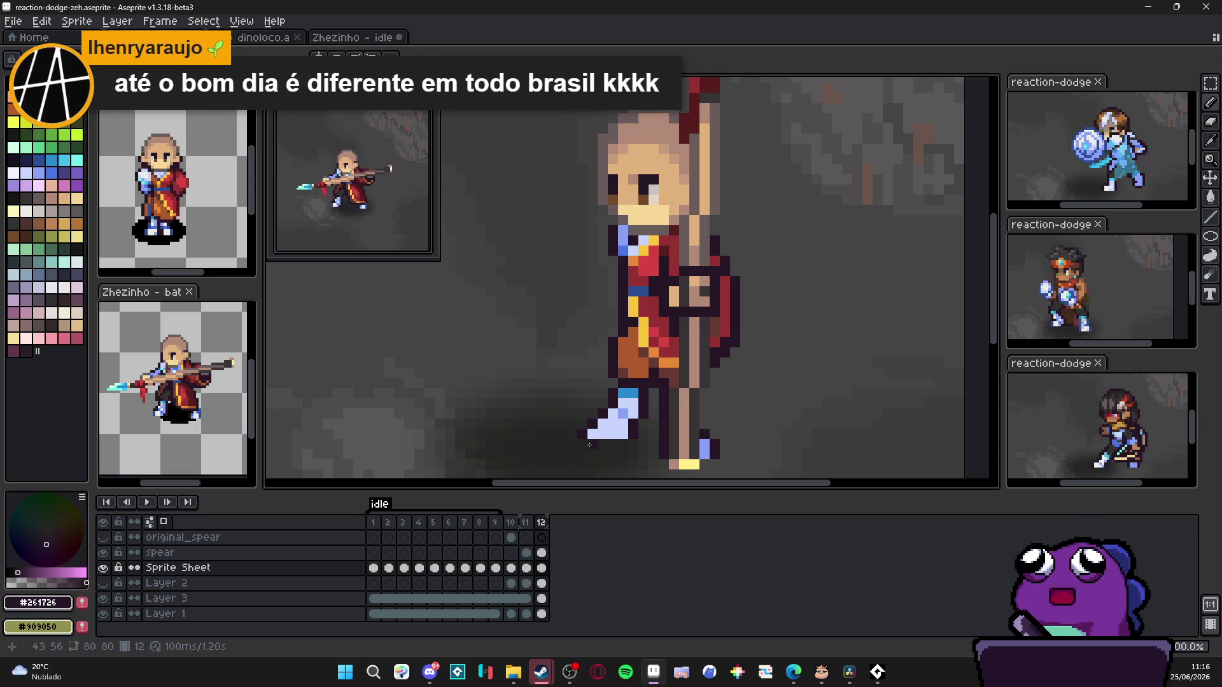
{"action": "scroll", "coordinate": [631, 432], "scroll_direction": "down", "scroll_amount": 1}
{"action": "scroll", "coordinate": [630, 441], "scroll_direction": "up", "scroll_amount": 1}
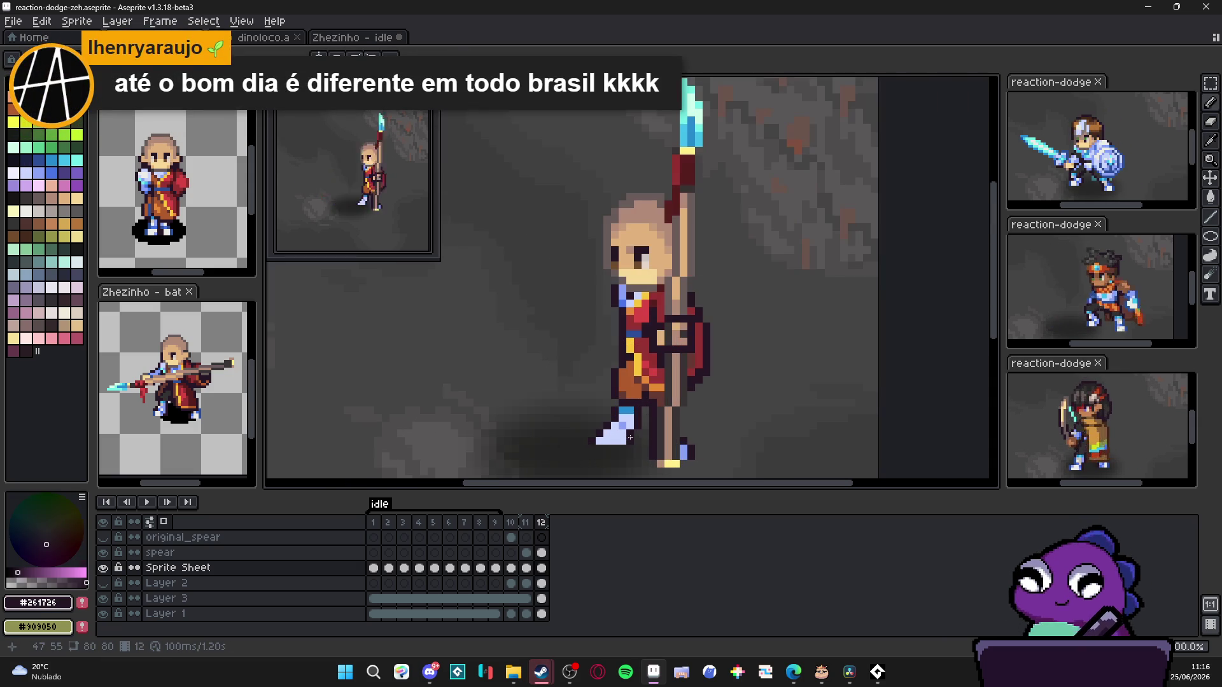
{"action": "scroll", "coordinate": [629, 434], "scroll_direction": "up", "scroll_amount": 1}
{"action": "scroll", "coordinate": [629, 421], "scroll_direction": "up", "scroll_amount": 1}
{"action": "left_click", "coordinate": [629, 410], "text": "alt"}
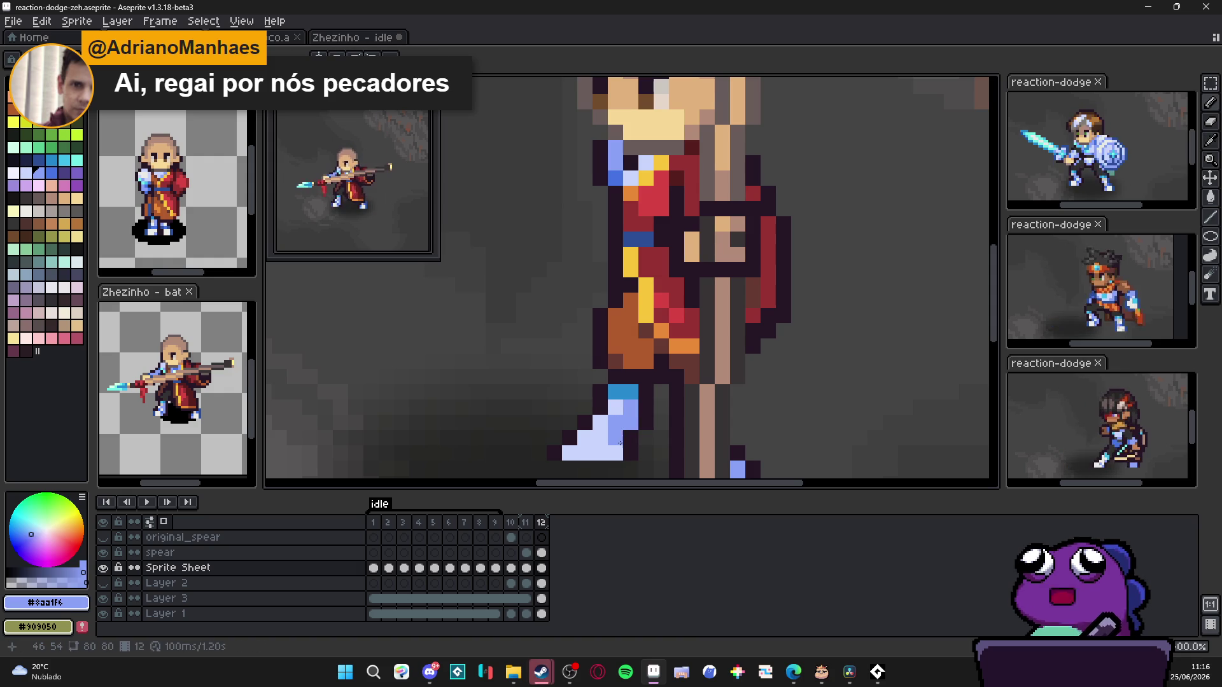
{"action": "scroll", "coordinate": [592, 408], "scroll_direction": "down", "scroll_amount": 1}
{"action": "left_click", "coordinate": [576, 405], "text": "alt"}
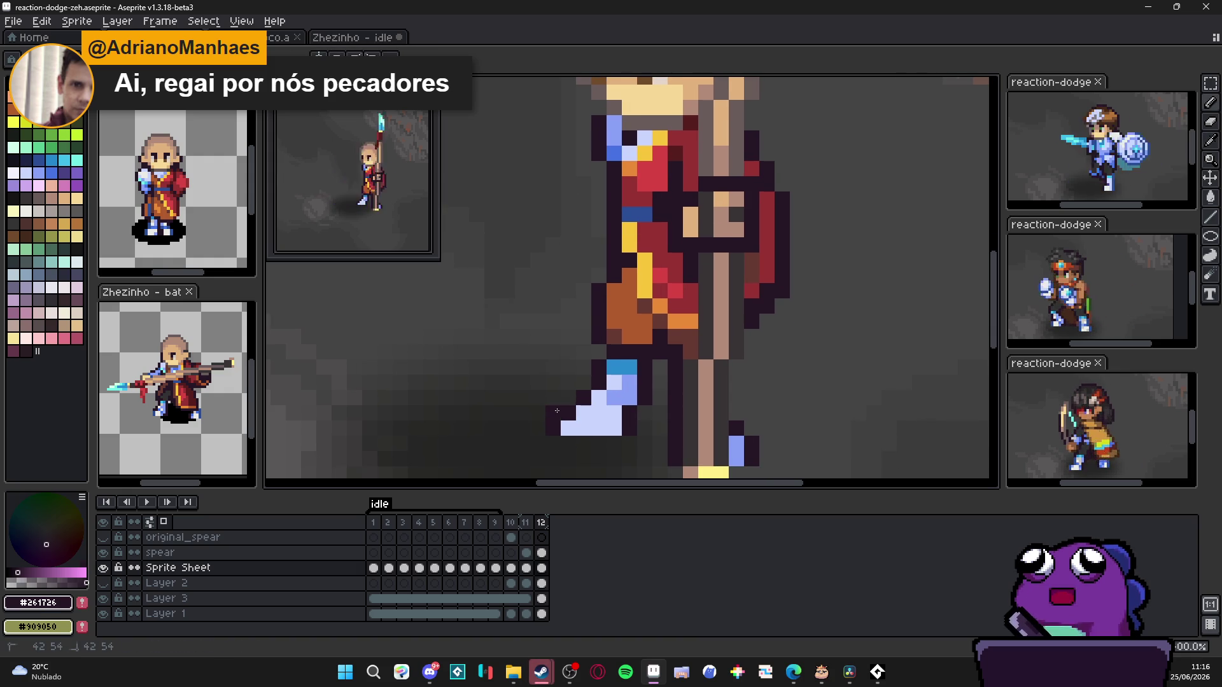
{"action": "left_click", "coordinate": [614, 430], "text": "alt"}
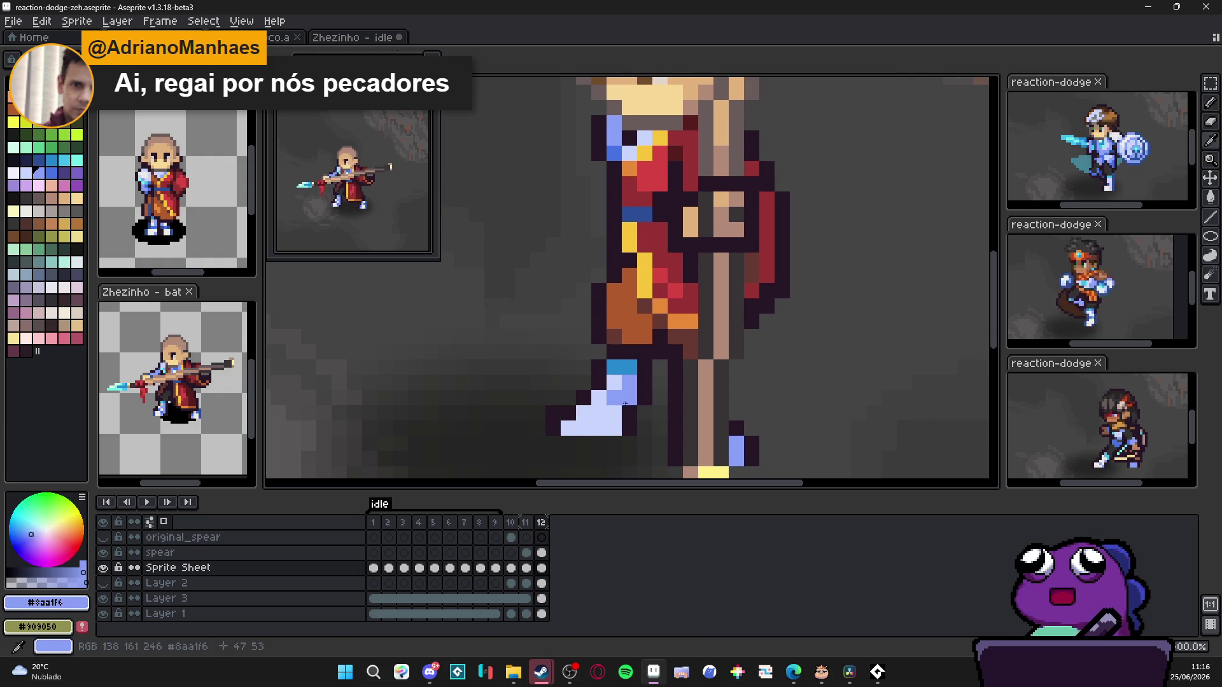
{"action": "scroll", "coordinate": [615, 430], "scroll_direction": "down", "scroll_amount": 5}
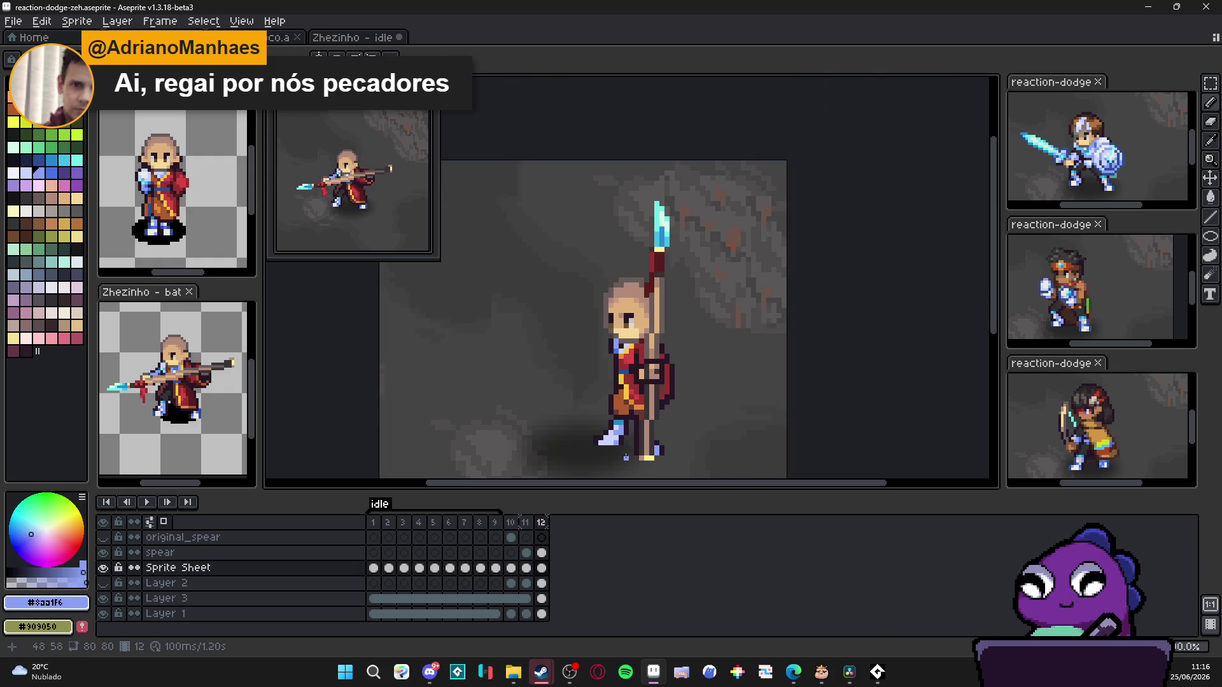
{"action": "scroll", "coordinate": [641, 435], "scroll_direction": "up", "scroll_amount": 2}
{"action": "scroll", "coordinate": [611, 432], "scroll_direction": "up", "scroll_amount": 1}
{"action": "scroll", "coordinate": [588, 430], "scroll_direction": "up", "scroll_amount": 1}
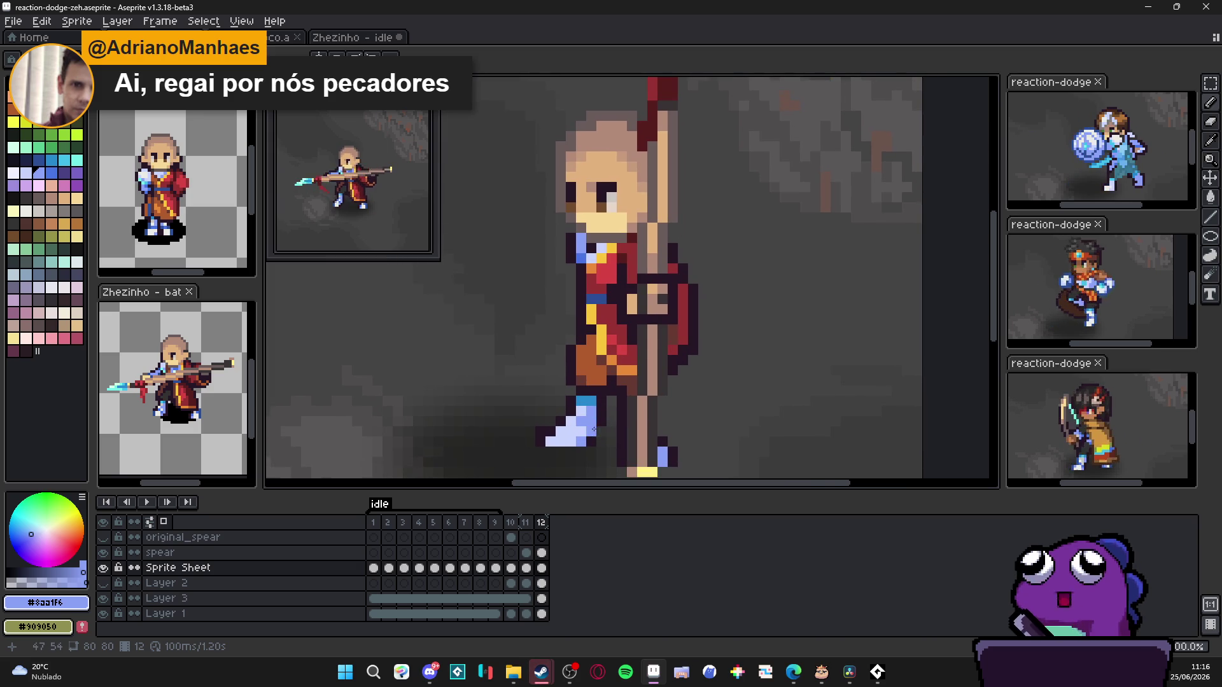
Step: Recolour the front boot's top pixels with light blue #c9d4fd
{"action": "key", "text": "m"}
{"action": "left_click_drag", "start_coordinate": [531, 422], "coordinate": [602, 451]}
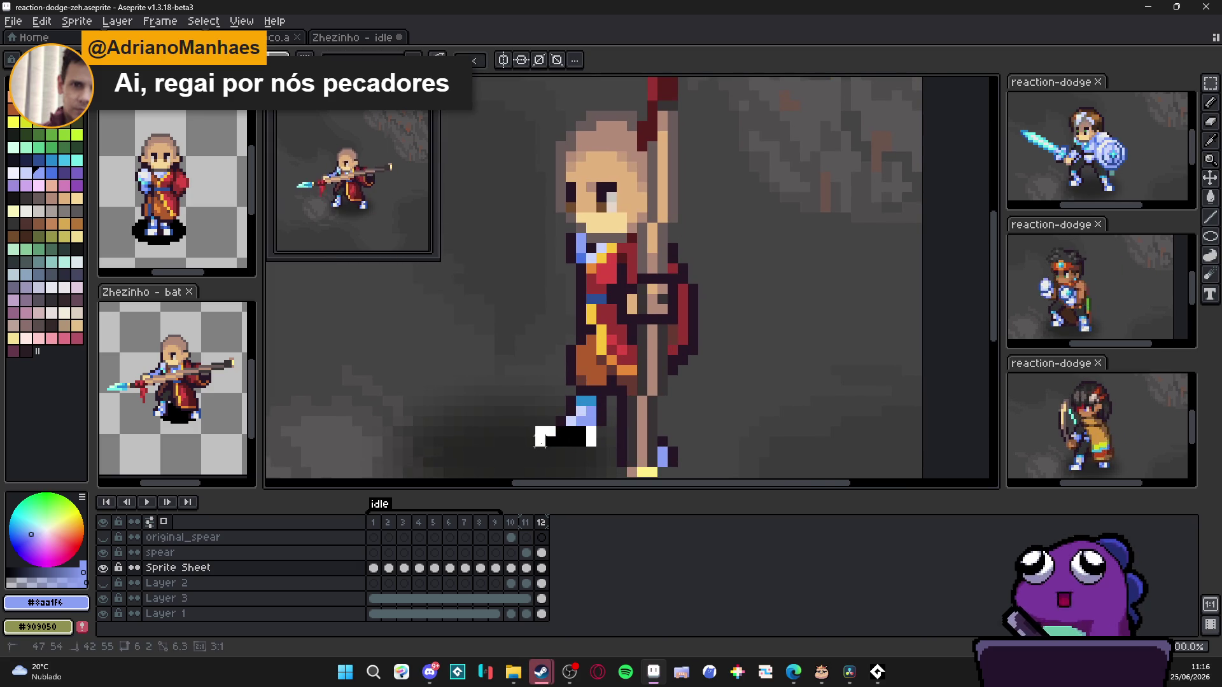
{"action": "scroll", "coordinate": [573, 441], "scroll_direction": "up", "scroll_amount": 2}
{"action": "scroll", "coordinate": [593, 450], "scroll_direction": "down", "scroll_amount": 3}
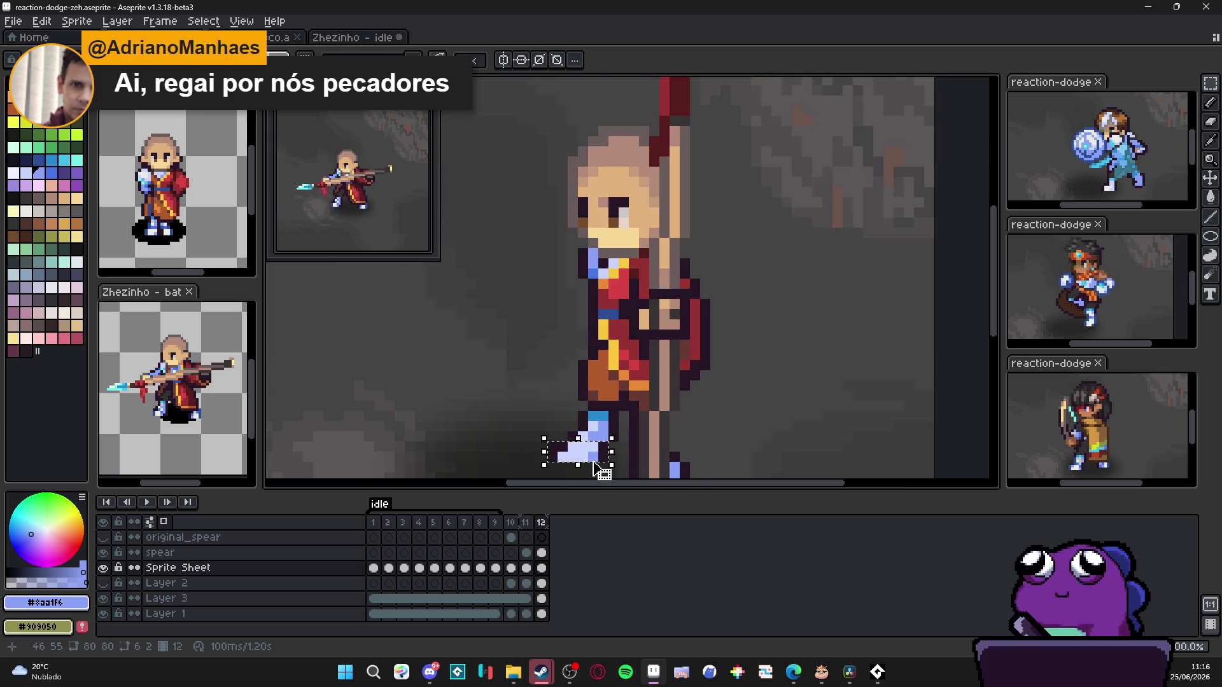
{"action": "scroll", "coordinate": [609, 434], "scroll_direction": "up", "scroll_amount": 1}
{"action": "scroll", "coordinate": [614, 435], "scroll_direction": "up", "scroll_amount": 1}
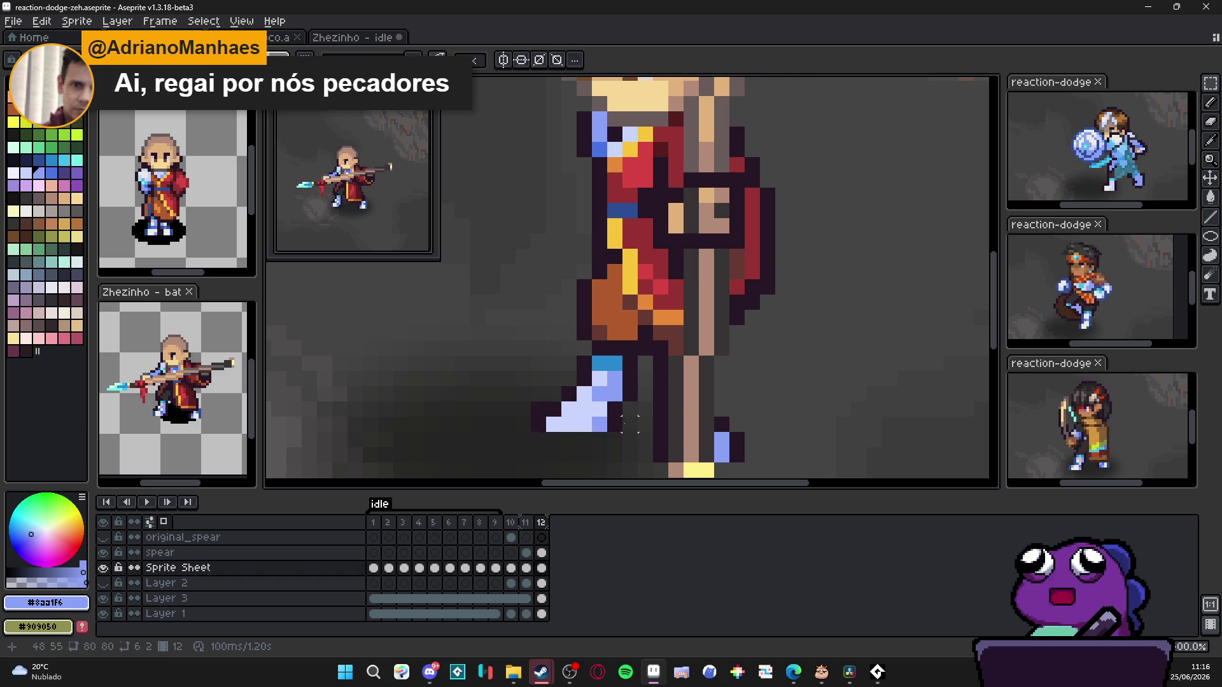
{"action": "key", "text": "i"}
{"action": "left_click", "coordinate": [604, 404]}
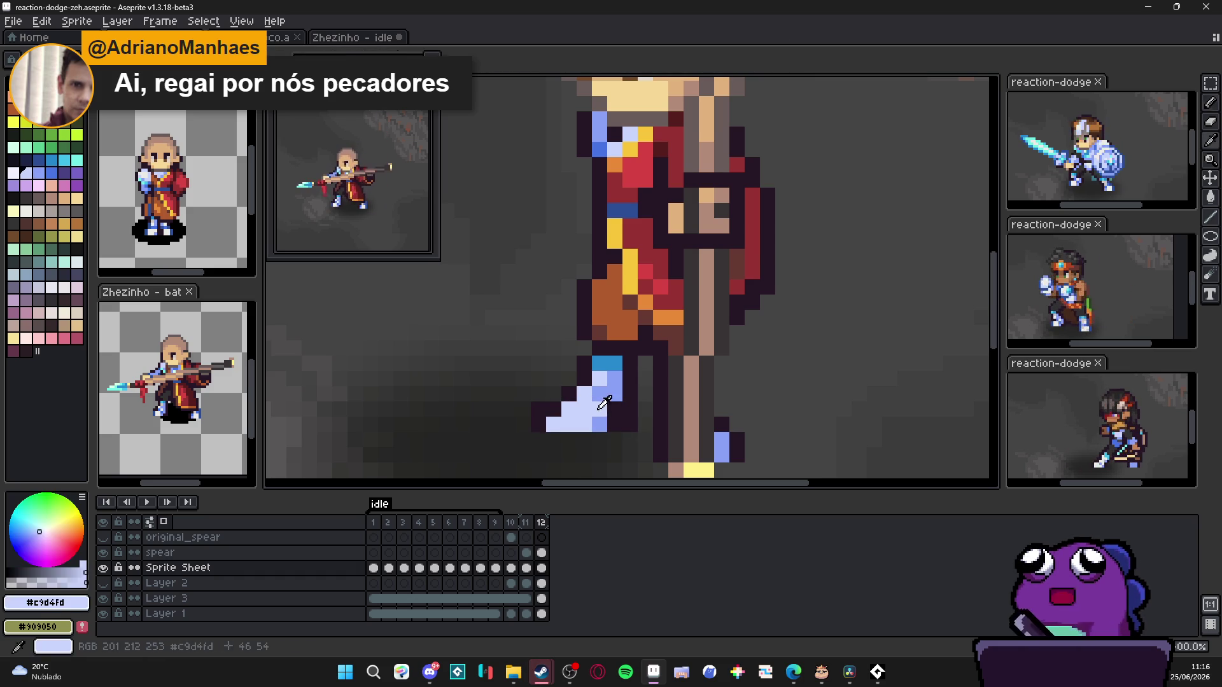
{"action": "key", "text": "b"}
{"action": "left_click", "coordinate": [611, 418]}
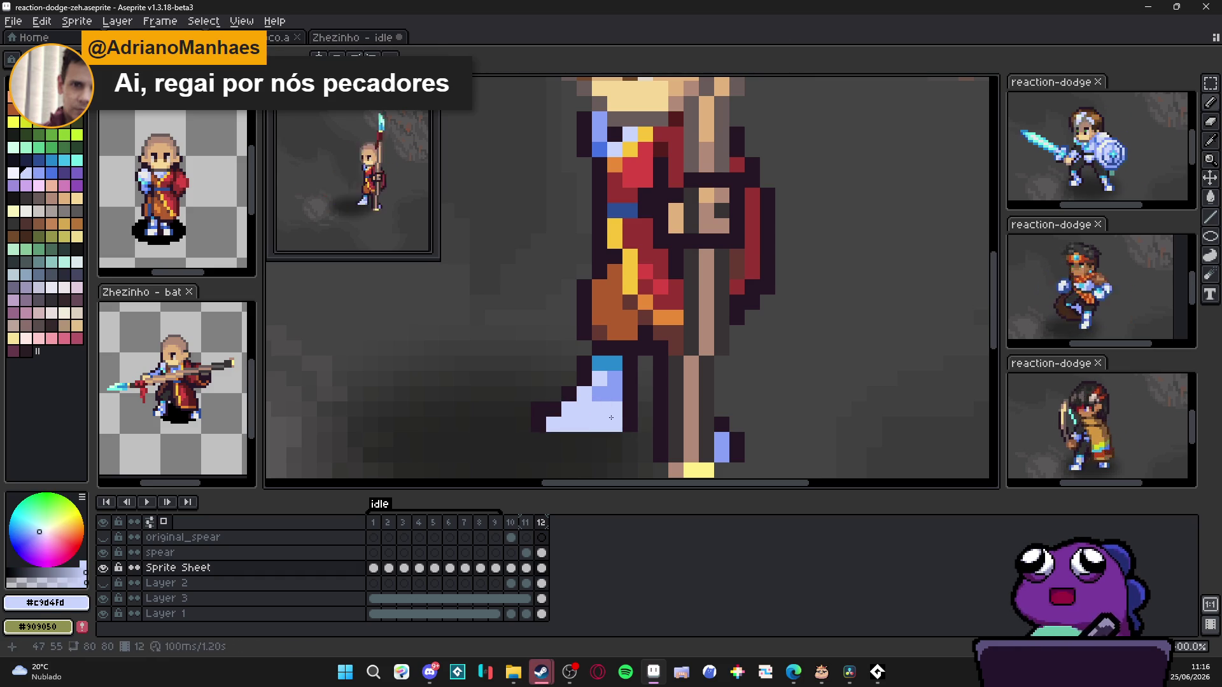
Step: Shade the boot's underside with palette mid-blue Idx-45
{"action": "left_click", "coordinate": [611, 410], "text": "alt"}
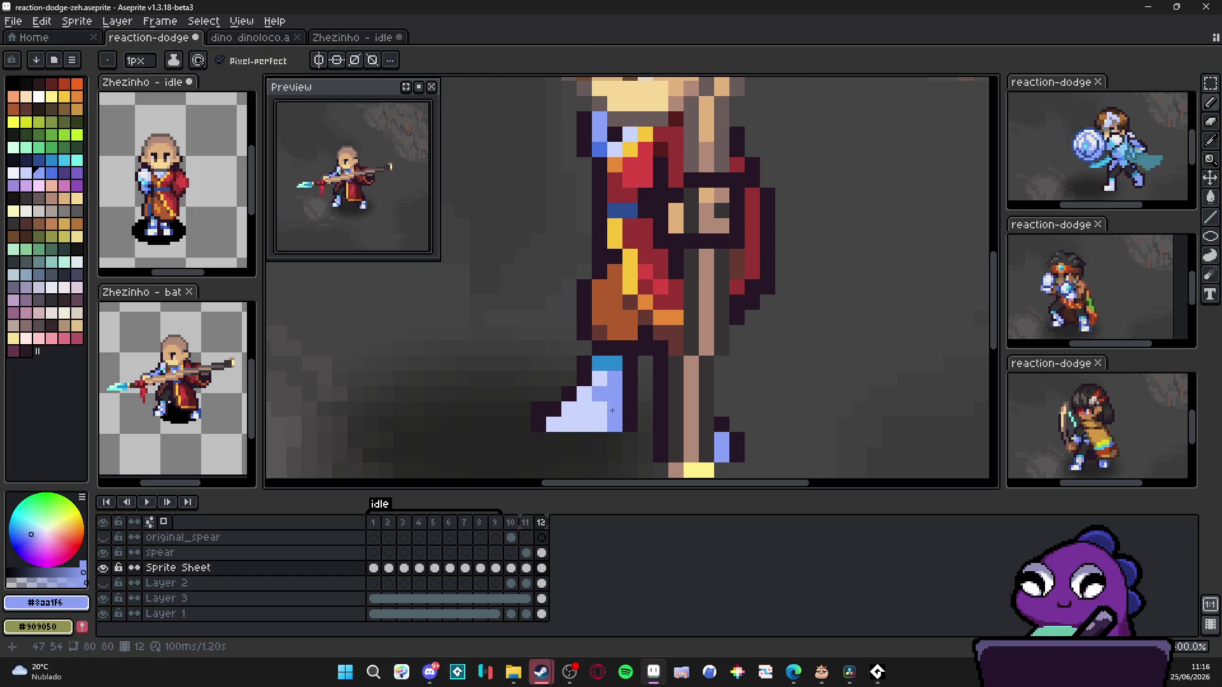
{"action": "left_click", "coordinate": [53, 175]}
{"action": "left_click", "coordinate": [578, 426]}
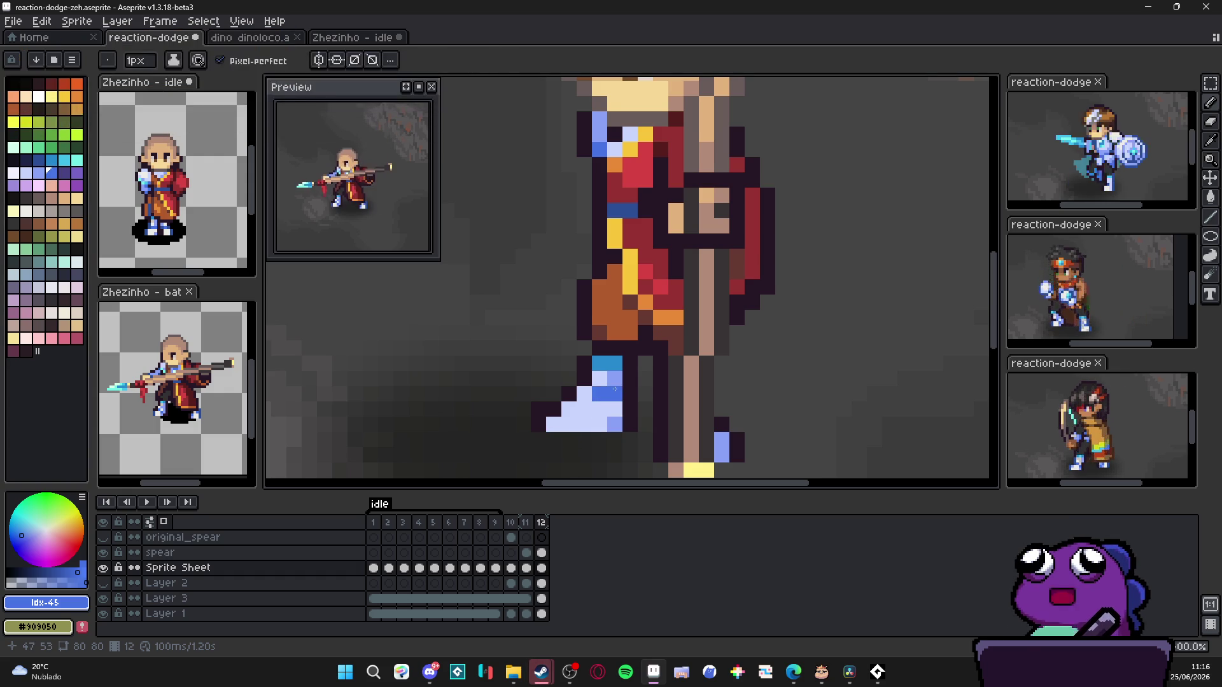
{"action": "left_click", "coordinate": [613, 418], "text": "alt"}
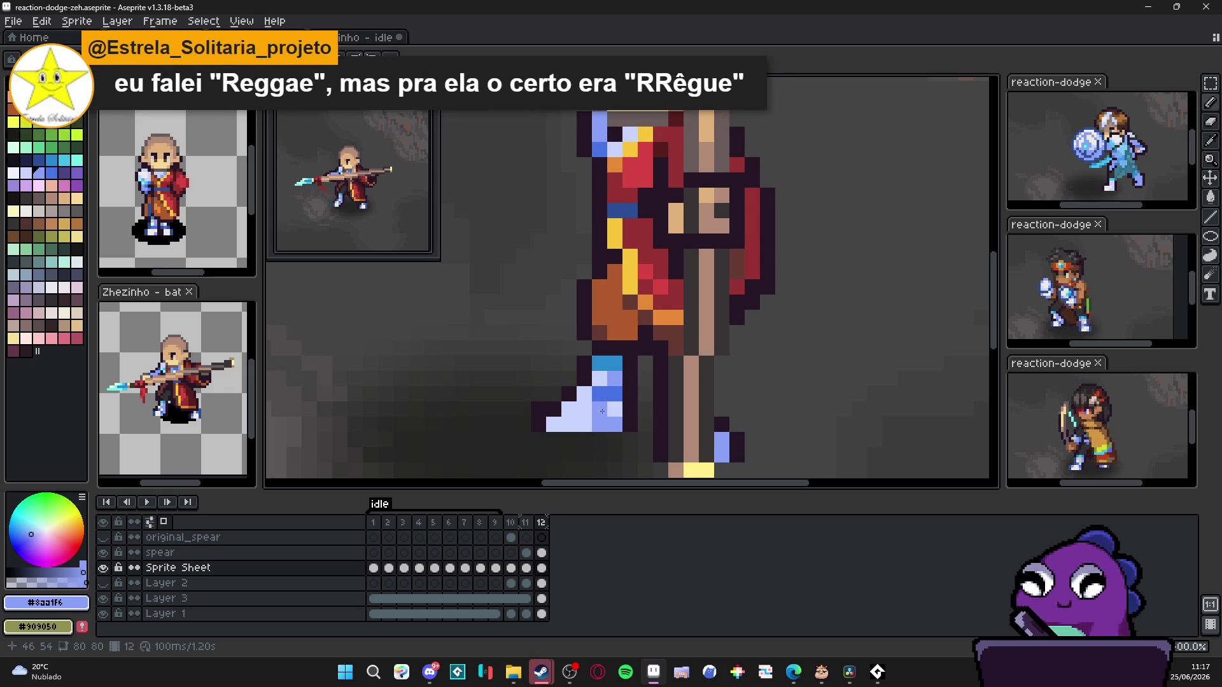
{"action": "scroll", "coordinate": [631, 461], "scroll_direction": "down", "scroll_amount": 2}
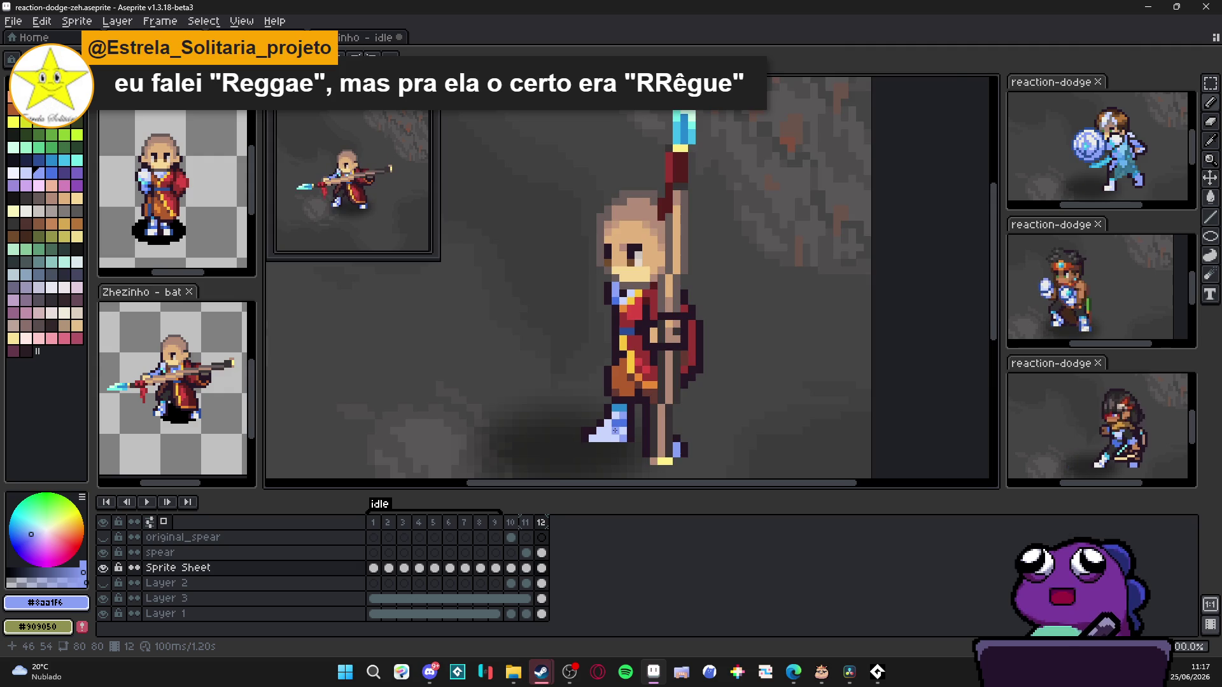
{"action": "scroll", "coordinate": [615, 430], "scroll_direction": "up", "scroll_amount": 2}
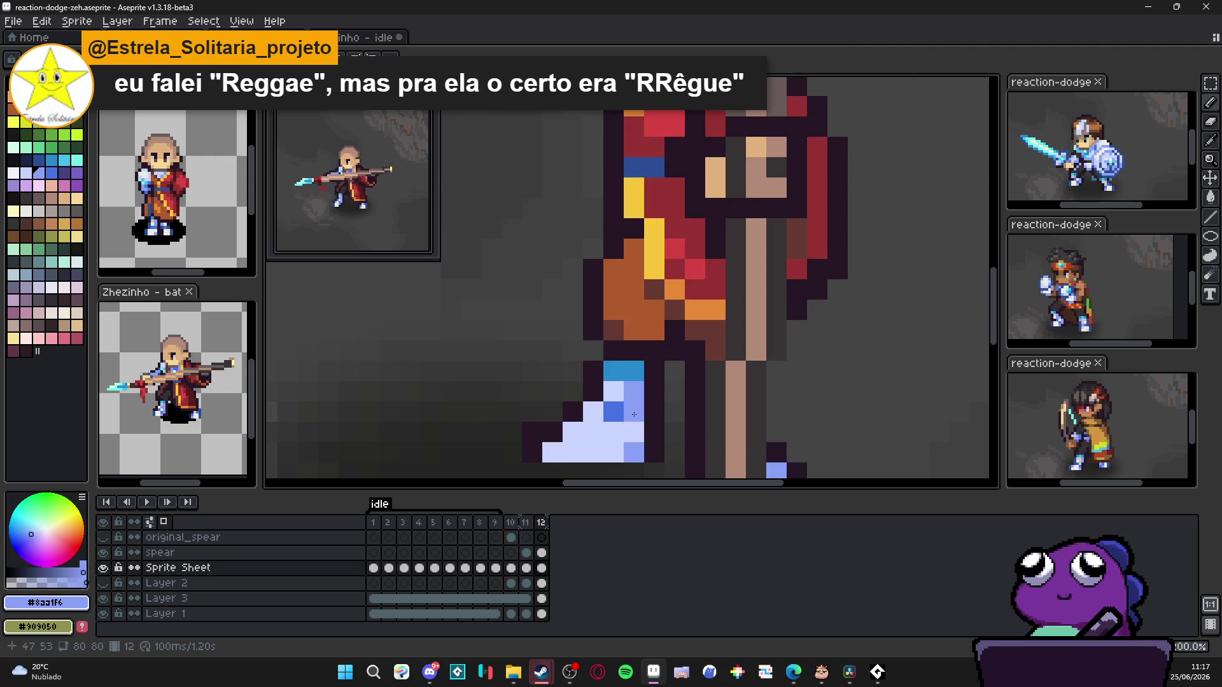
{"action": "scroll", "coordinate": [634, 415], "scroll_direction": "down", "scroll_amount": 2}
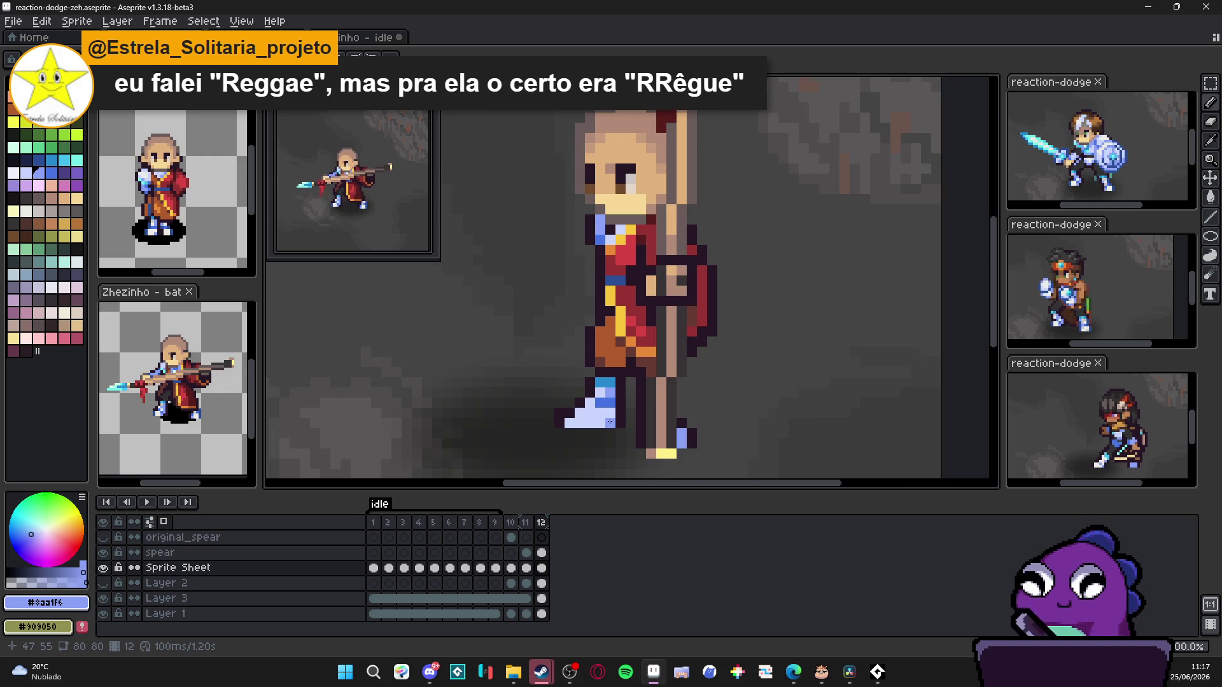
{"action": "scroll", "coordinate": [611, 372], "scroll_direction": "up", "scroll_amount": 1}
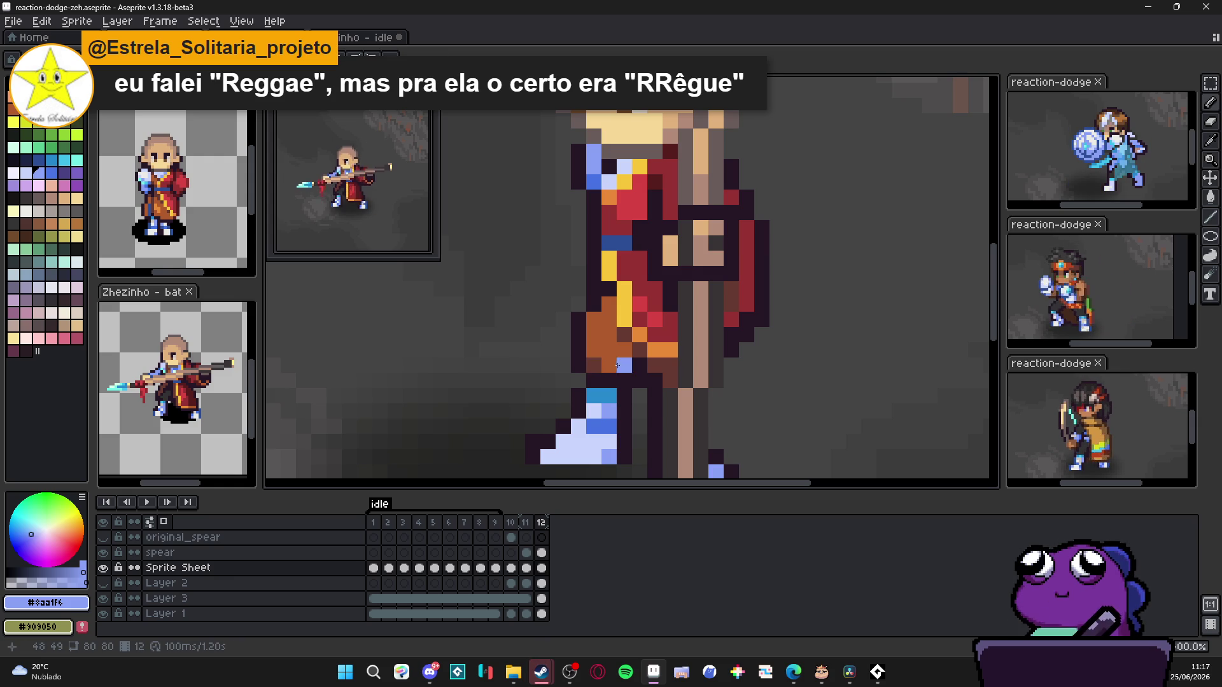
{"action": "scroll", "coordinate": [633, 394], "scroll_direction": "down", "scroll_amount": 2}
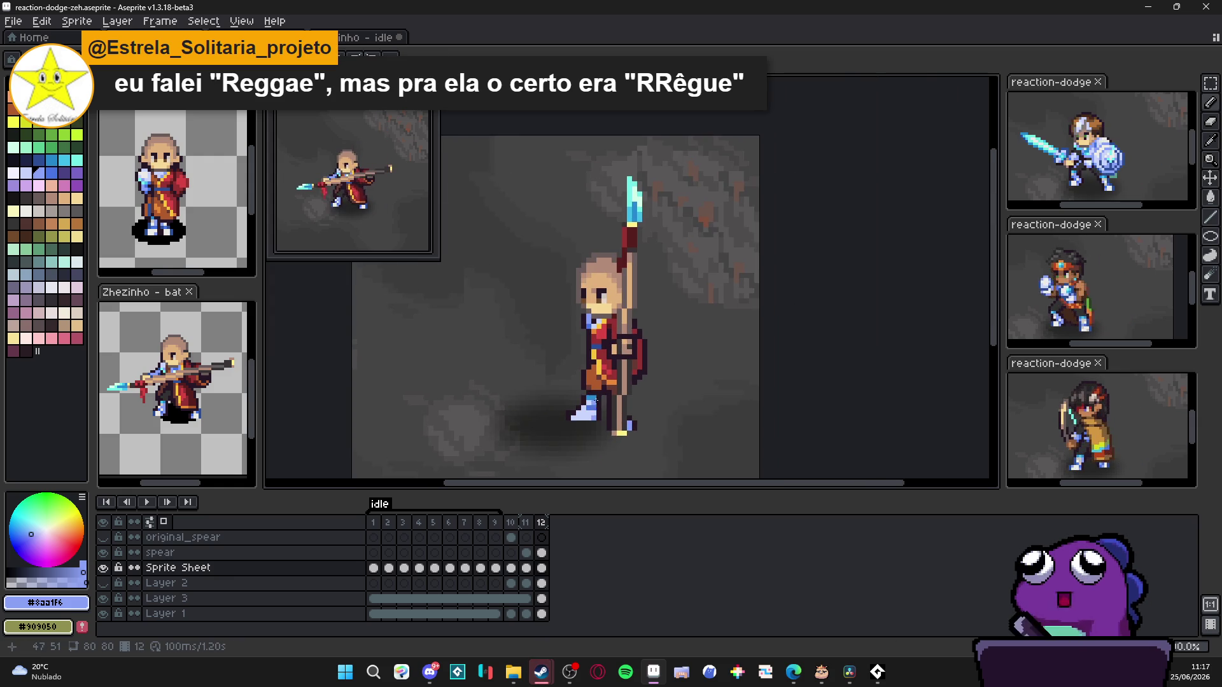
{"action": "scroll", "coordinate": [632, 395], "scroll_direction": "up", "scroll_amount": 1}
{"action": "scroll", "coordinate": [592, 399], "scroll_direction": "up", "scroll_amount": 1}
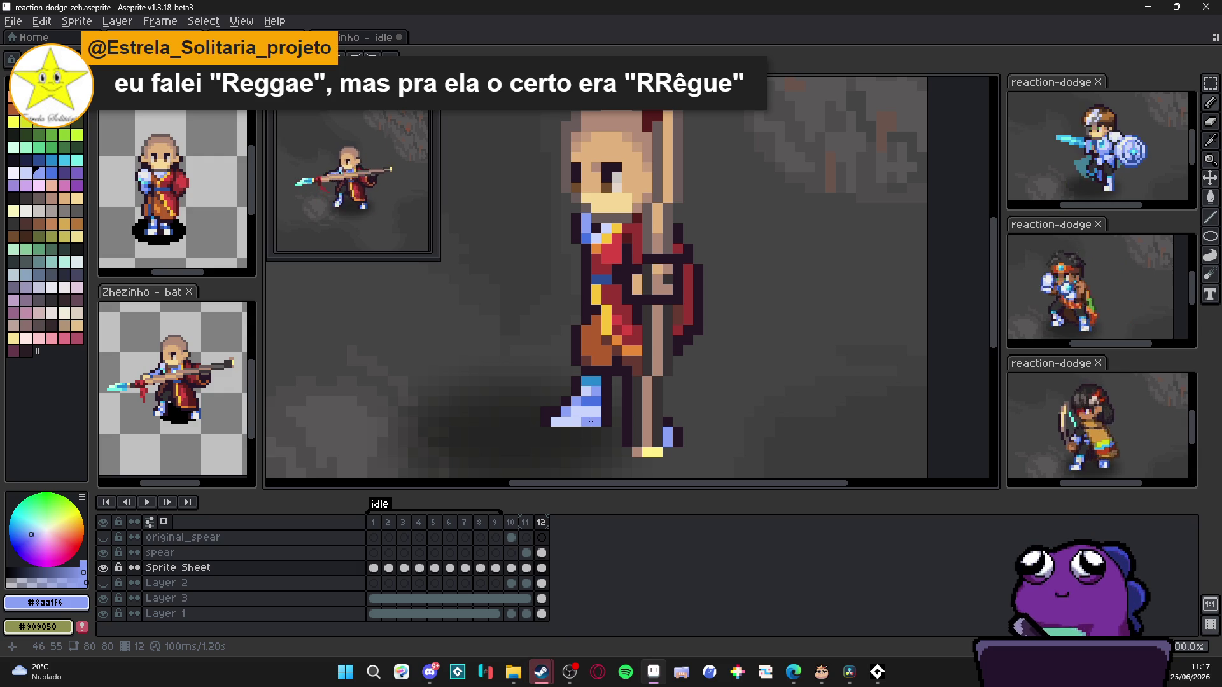
{"action": "scroll", "coordinate": [591, 422], "scroll_direction": "up", "scroll_amount": 1}
{"action": "scroll", "coordinate": [592, 423], "scroll_direction": "up", "scroll_amount": 1}
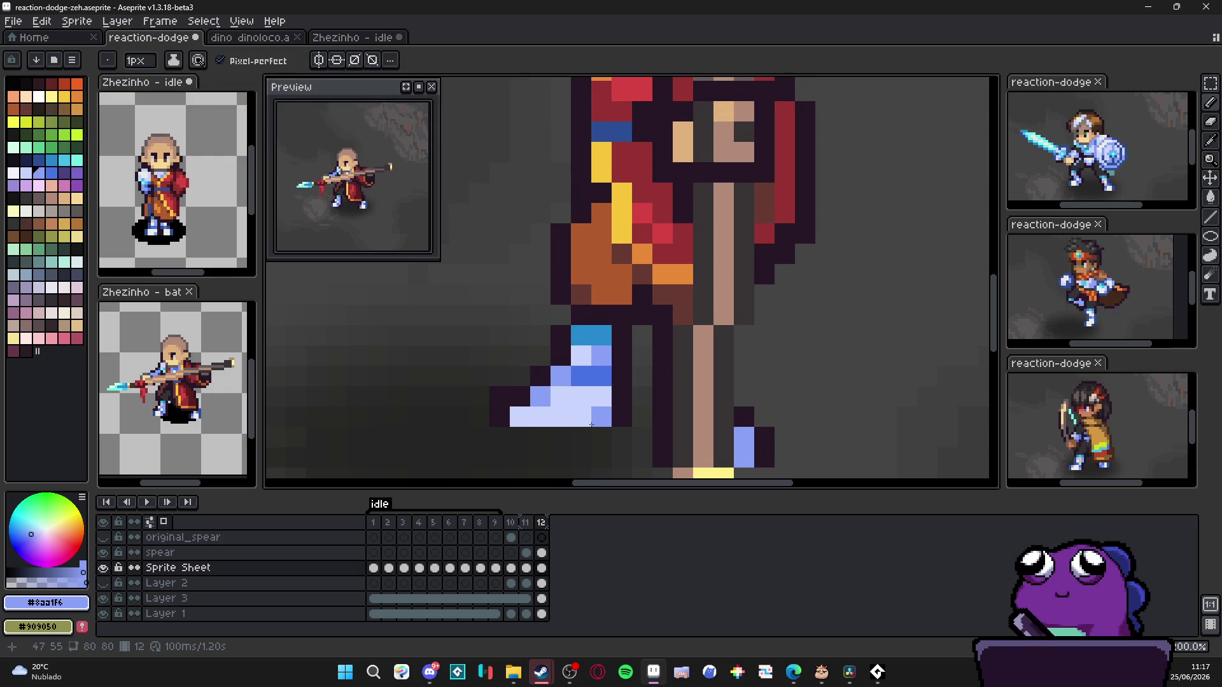
{"action": "scroll", "coordinate": [587, 424], "scroll_direction": "down", "scroll_amount": 1}
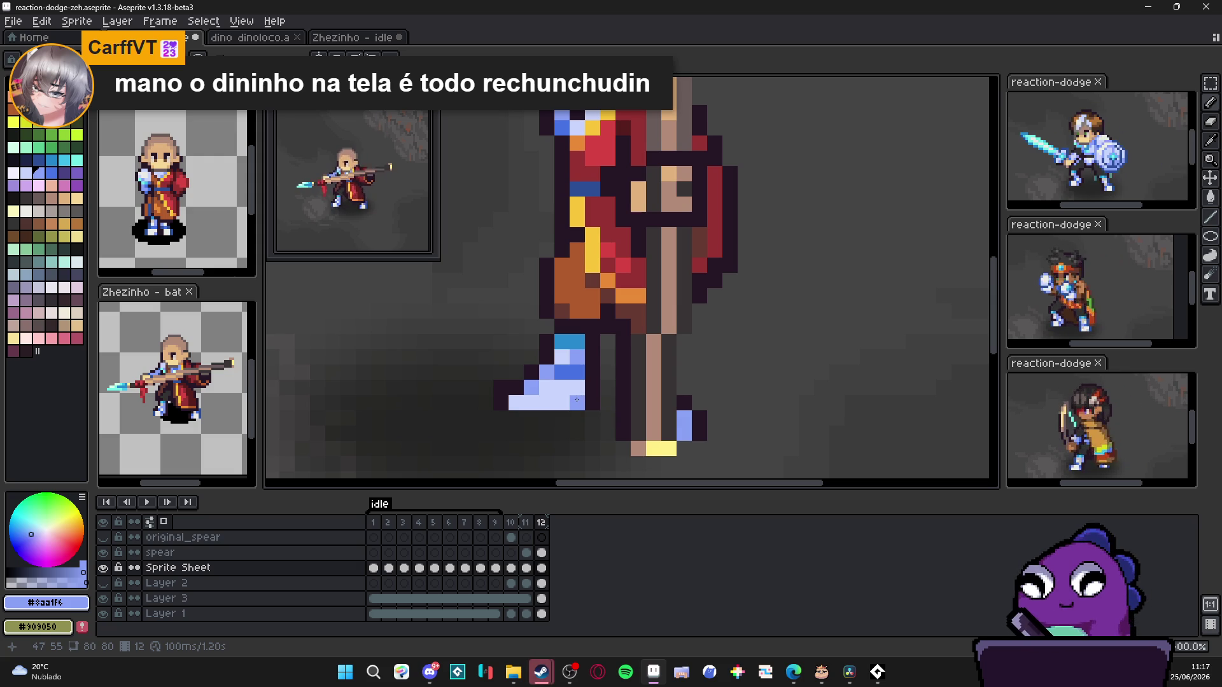
{"action": "scroll", "coordinate": [557, 405], "scroll_direction": "down", "scroll_amount": 3}
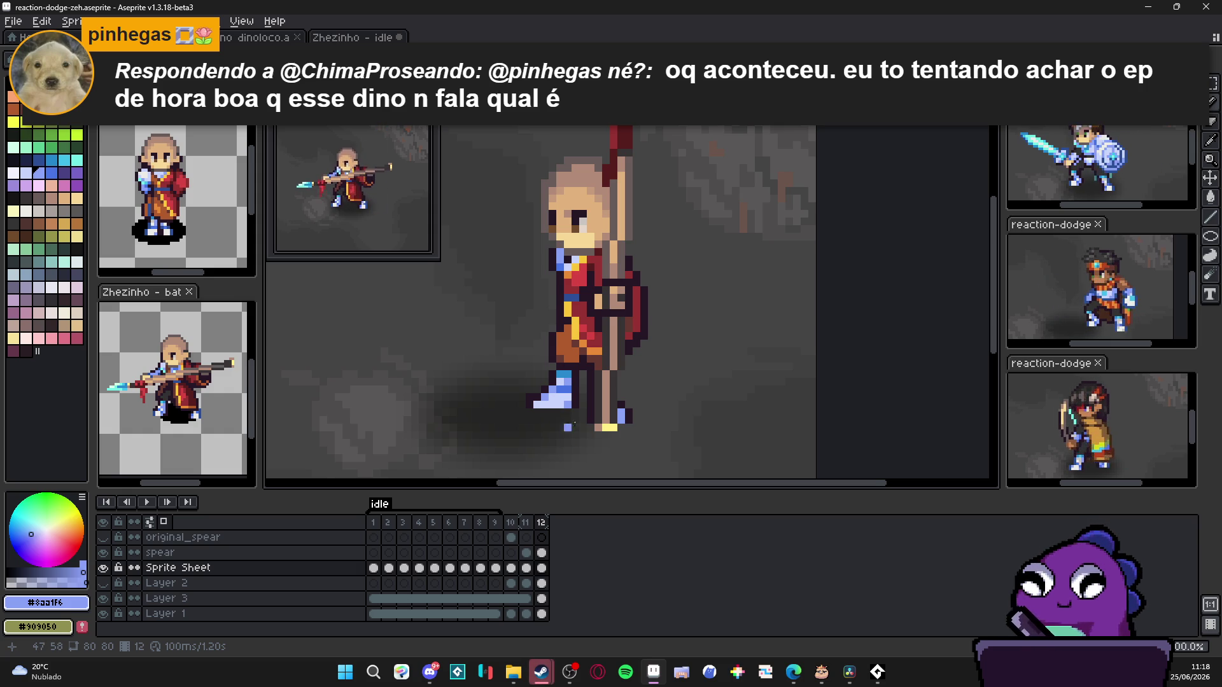
{"action": "scroll", "coordinate": [569, 434], "scroll_direction": "down", "scroll_amount": 2}
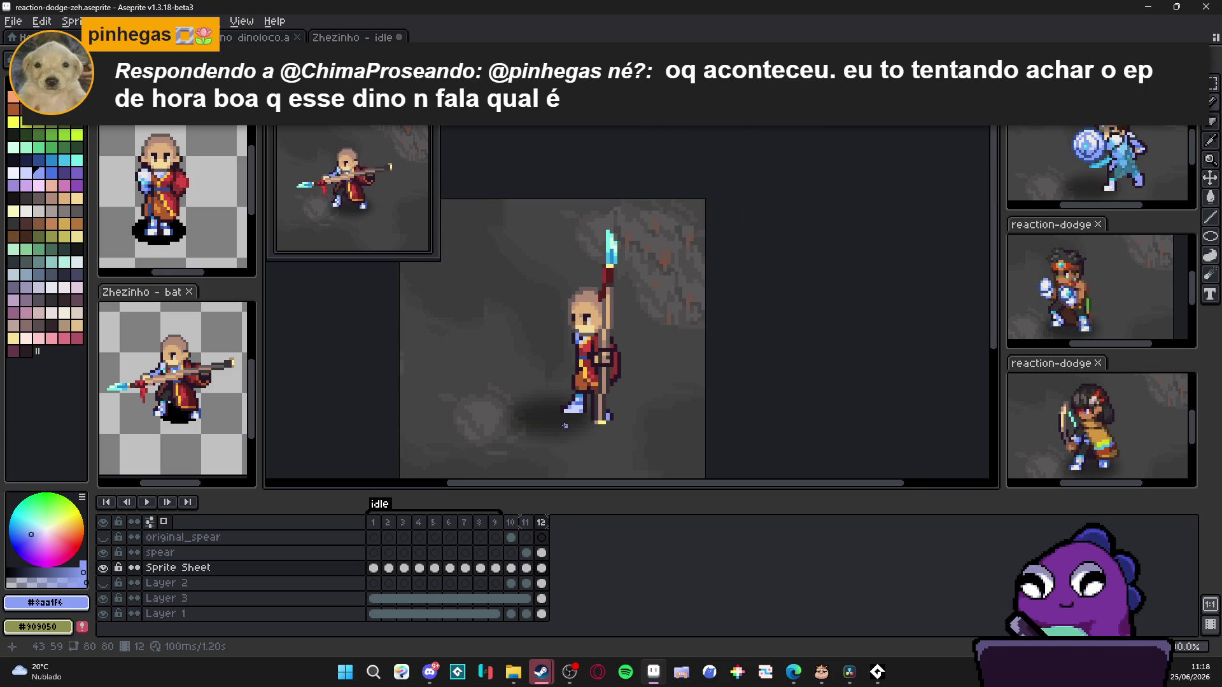
{"action": "scroll", "coordinate": [578, 426], "scroll_direction": "up", "scroll_amount": 1}
{"action": "scroll", "coordinate": [554, 406], "scroll_direction": "up", "scroll_amount": 2}
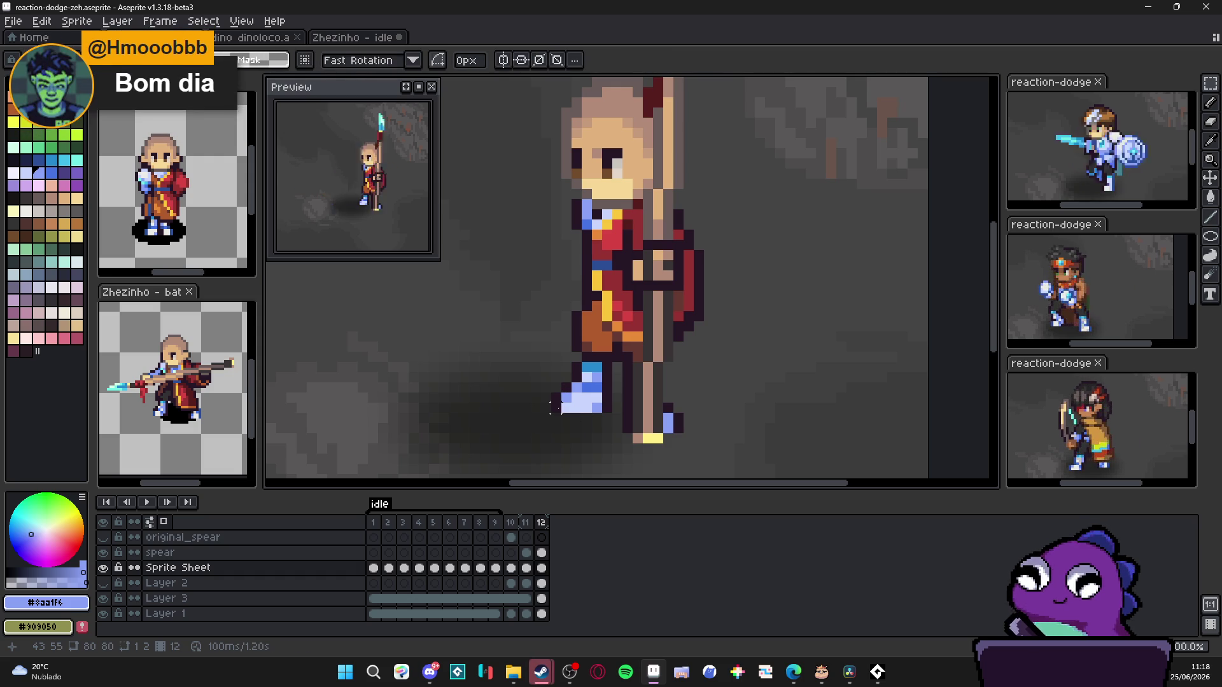
{"action": "scroll", "coordinate": [552, 408], "scroll_direction": "down", "scroll_amount": 1}
{"action": "scroll", "coordinate": [585, 423], "scroll_direction": "down", "scroll_amount": 1}
{"action": "scroll", "coordinate": [587, 425], "scroll_direction": "up", "scroll_amount": 3}
Step: Compare frames 11 and 12, then paint dark grey over the lower robe on frame 12
{"action": "left_click", "coordinate": [603, 400], "text": "alt"}
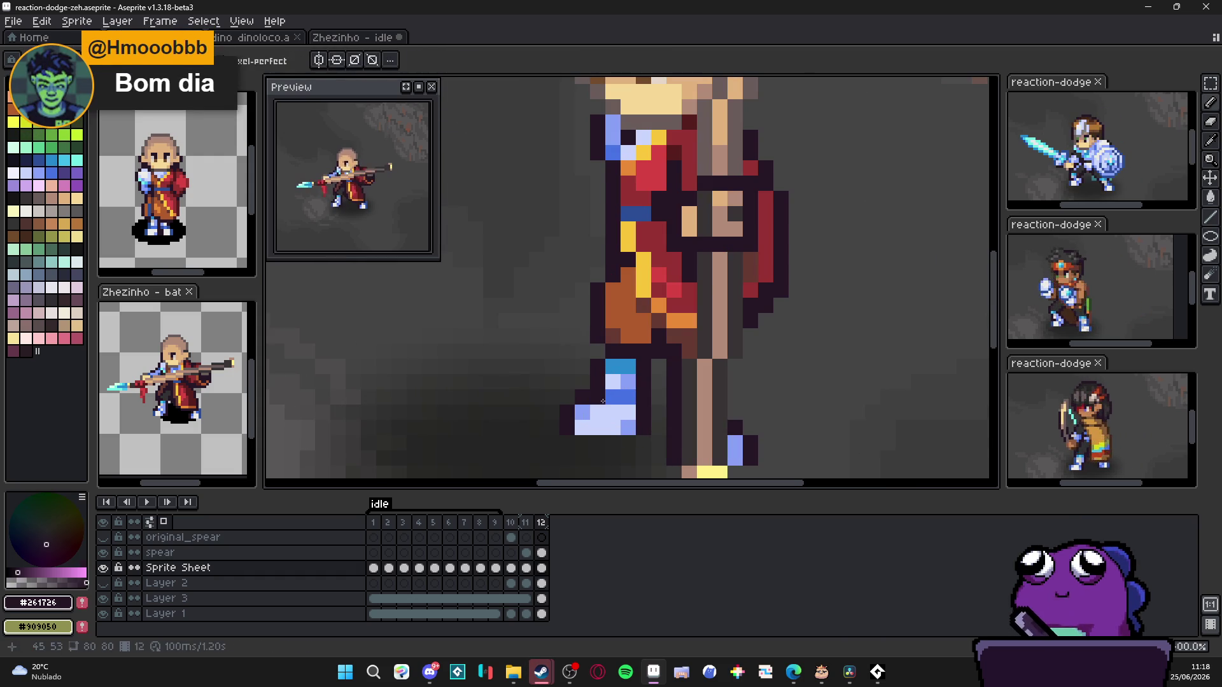
{"action": "scroll", "coordinate": [622, 400], "scroll_direction": "down", "scroll_amount": 2}
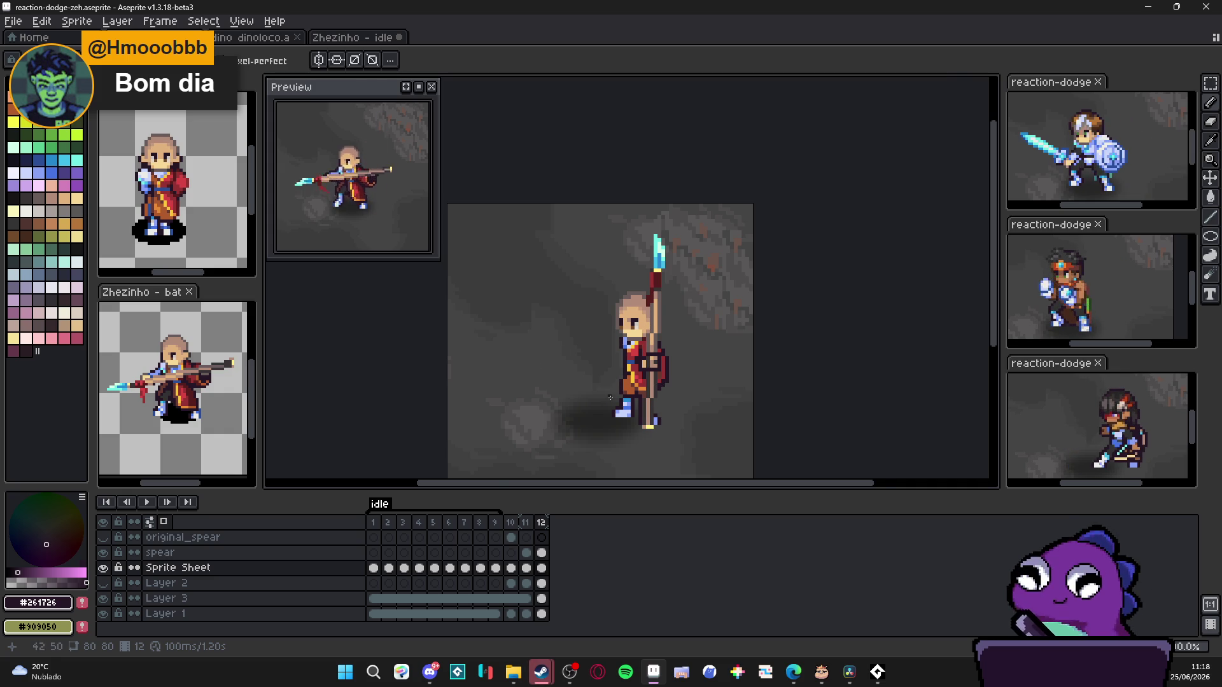
{"action": "scroll", "coordinate": [611, 397], "scroll_direction": "up", "scroll_amount": 2}
{"action": "scroll", "coordinate": [612, 401], "scroll_direction": "up", "scroll_amount": 1}
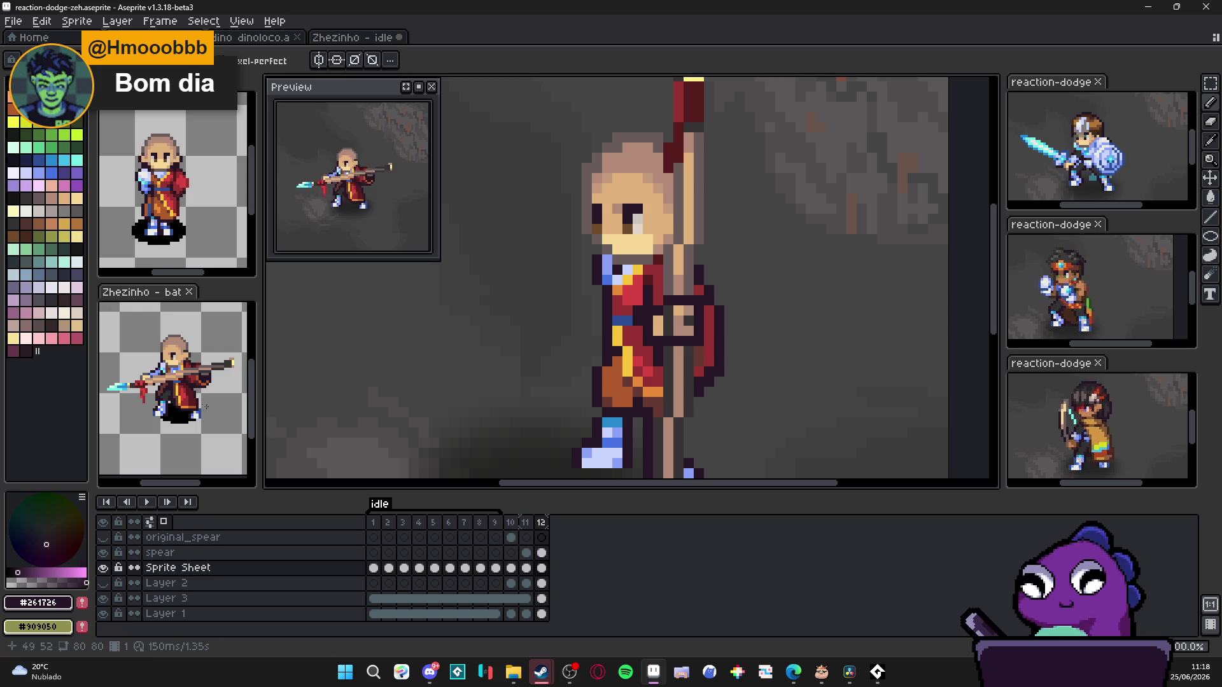
{"action": "scroll", "coordinate": [454, 373], "scroll_direction": "down", "scroll_amount": 1}
{"action": "left_click", "coordinate": [525, 523]}
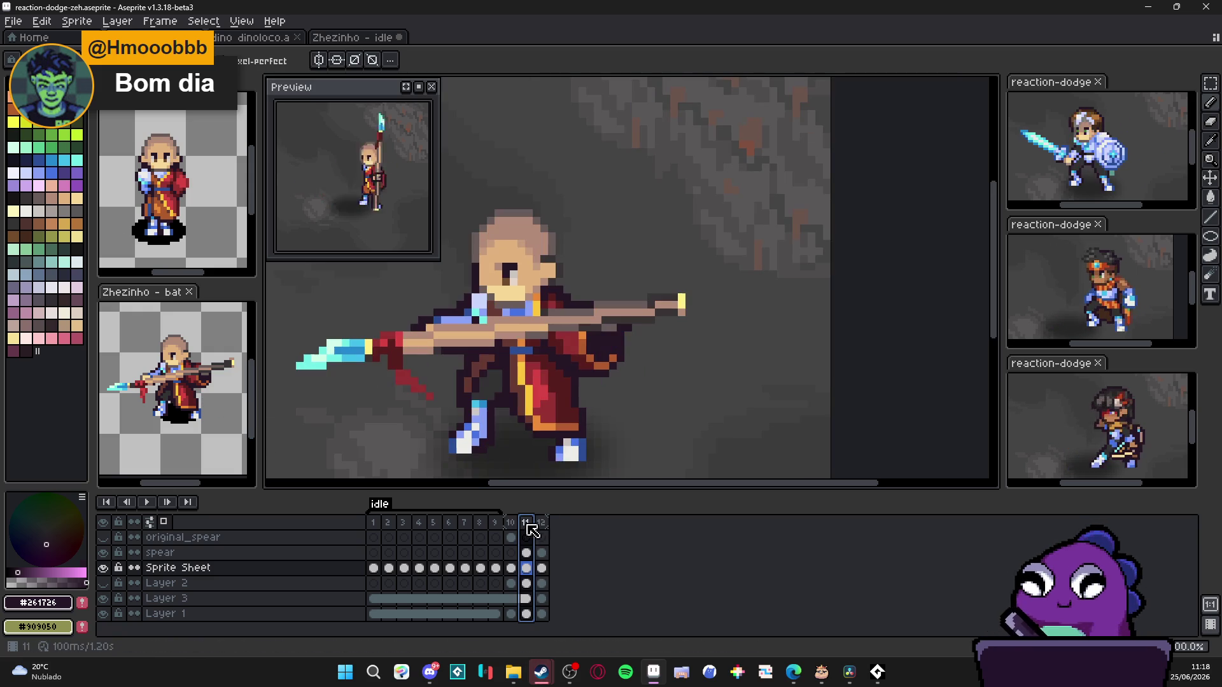
{"action": "left_click", "coordinate": [541, 523]}
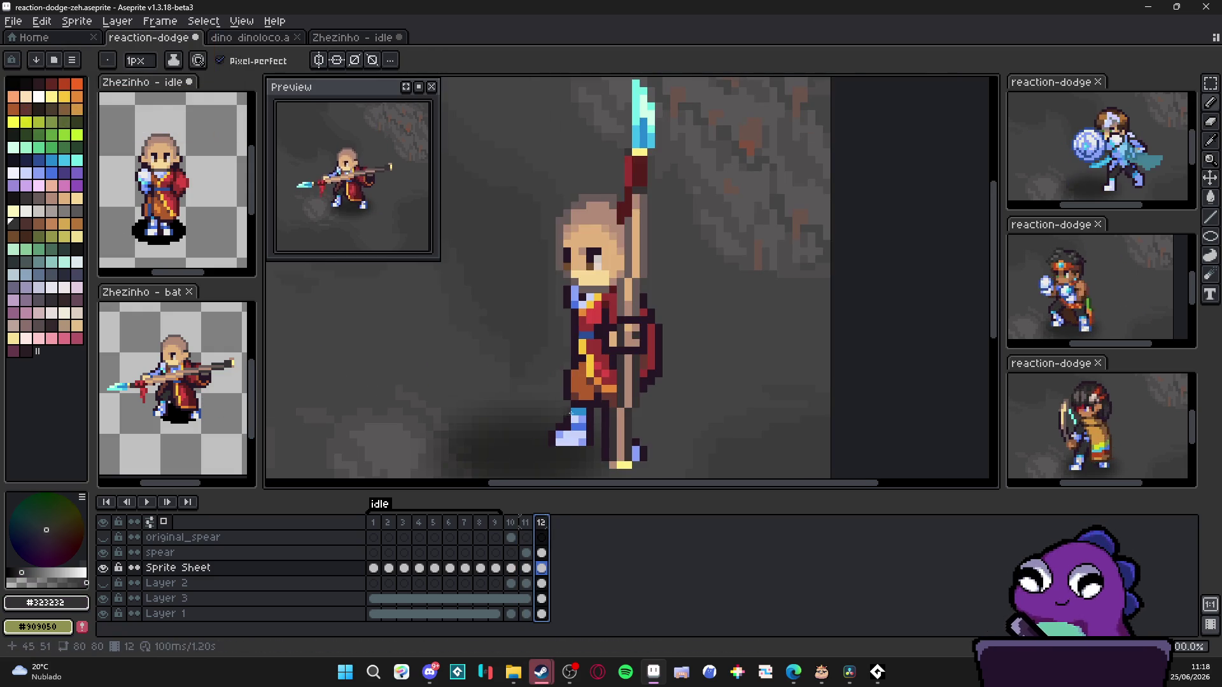
{"action": "scroll", "coordinate": [608, 392], "scroll_direction": "up", "scroll_amount": 1}
{"action": "scroll", "coordinate": [608, 391], "scroll_direction": "up", "scroll_amount": 1}
{"action": "mouse_move", "coordinate": [609, 392]}
{"action": "left_mouse_down"}
{"action": "mouse_move", "coordinate": [586, 324]}
{"action": "mouse_move", "coordinate": [567, 398]}
{"action": "left_mouse_up"}
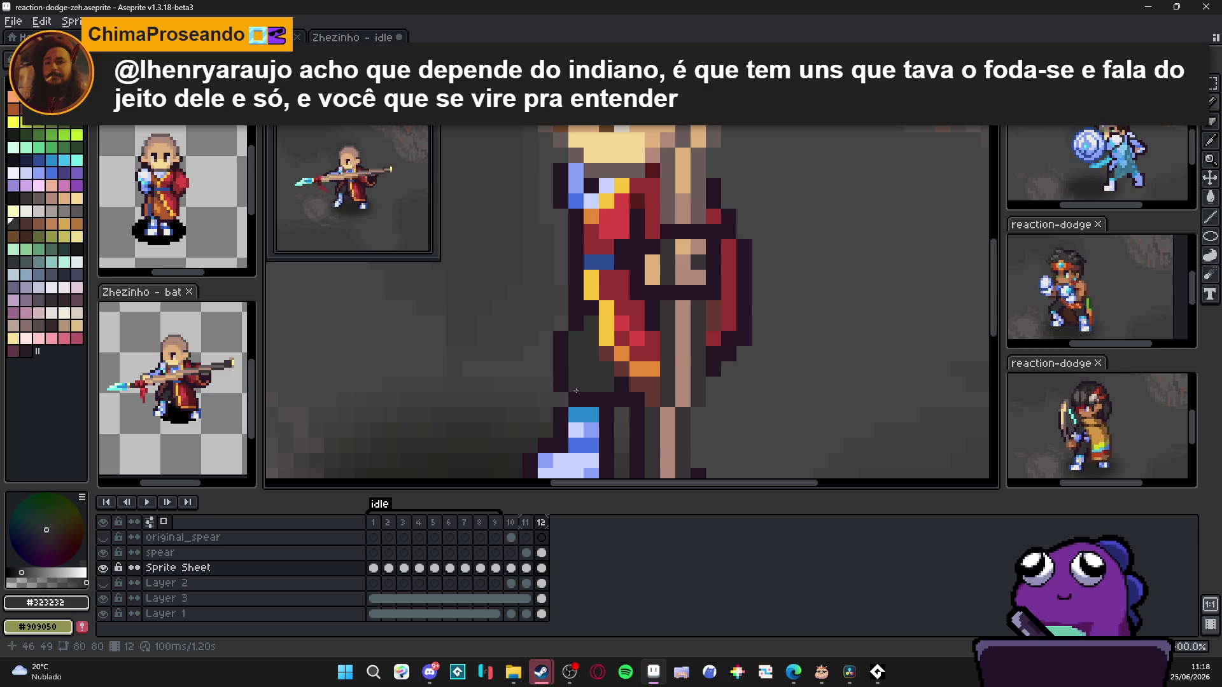
{"action": "scroll", "coordinate": [576, 391], "scroll_direction": "down", "scroll_amount": 2}
{"action": "scroll", "coordinate": [576, 390], "scroll_direction": "down", "scroll_amount": 2}
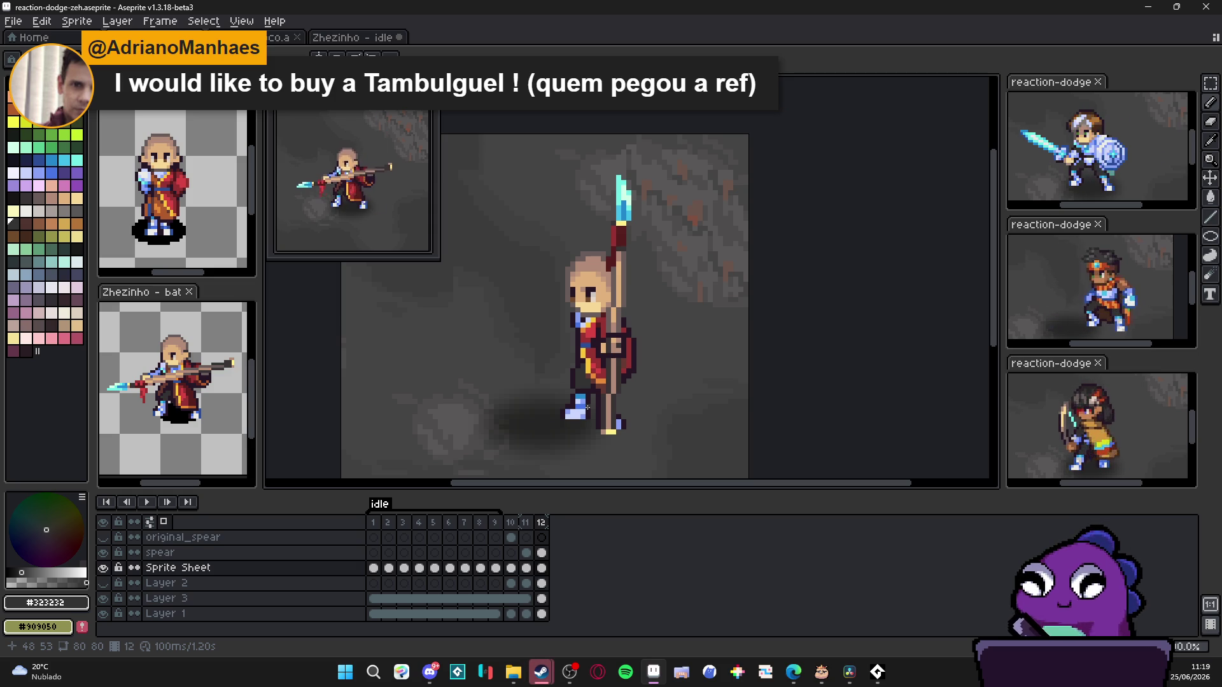
{"action": "scroll", "coordinate": [588, 408], "scroll_direction": "up", "scroll_amount": 1}
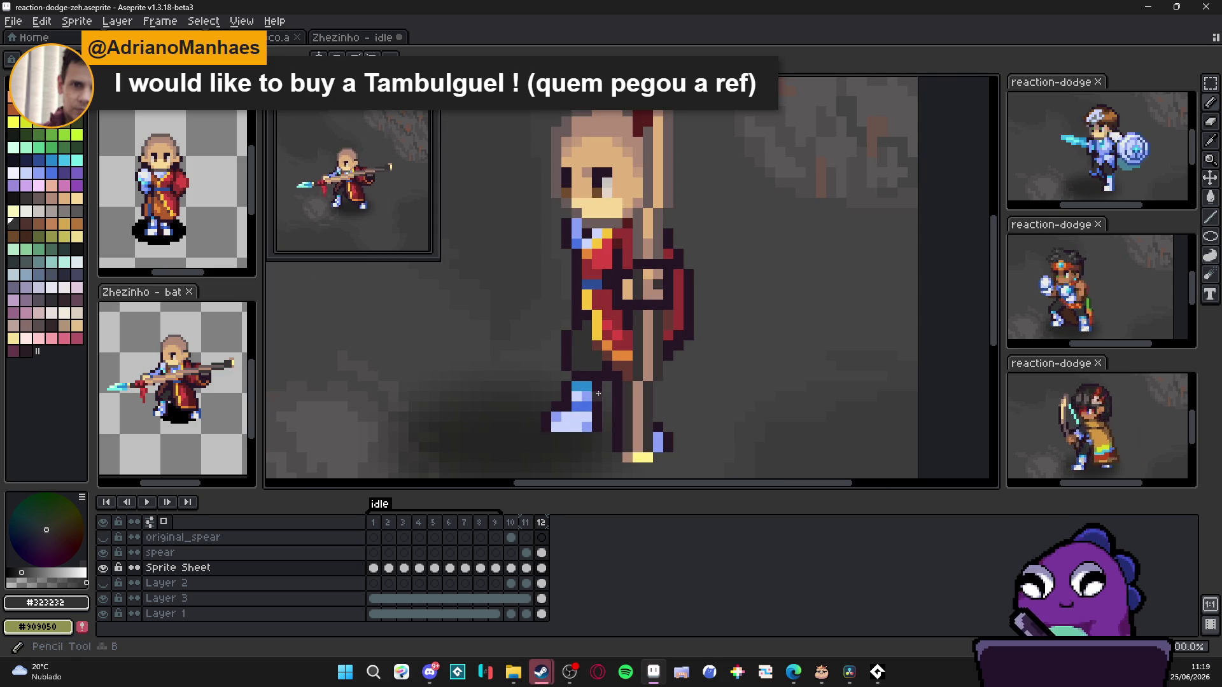
Step: Sample the dark outline and a deeper boot blue as drawing colours
{"action": "left_click", "coordinate": [597, 402], "text": "alt"}
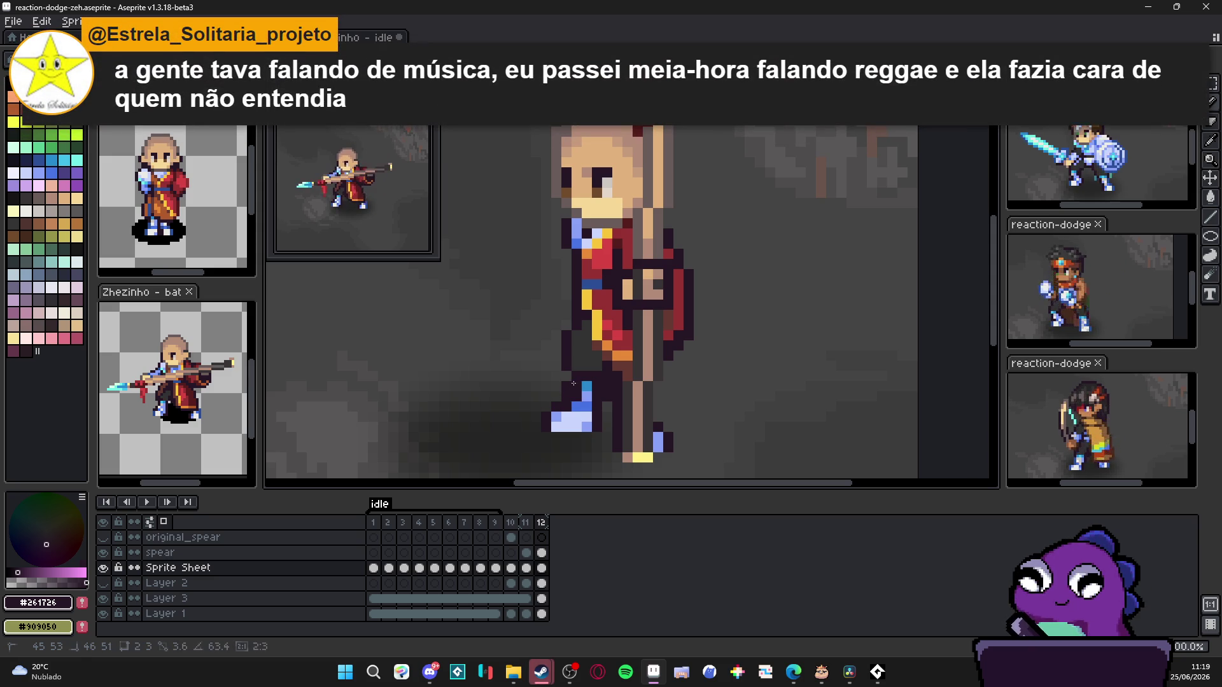
{"action": "key", "text": "b"}
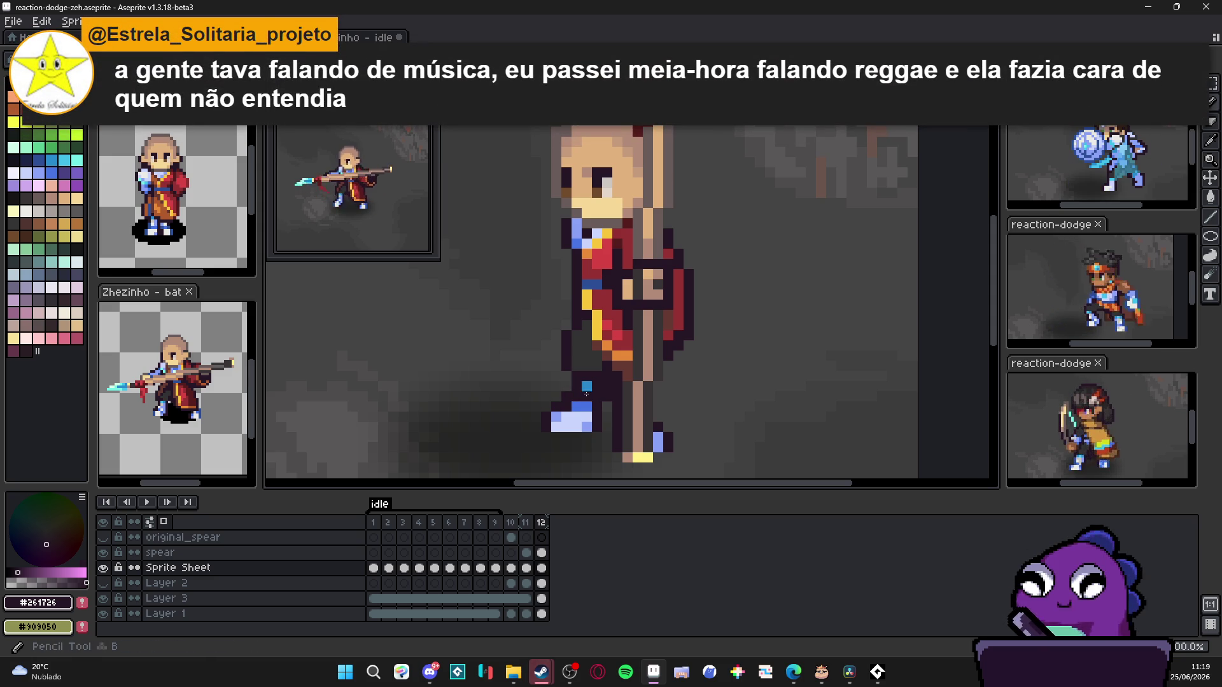
{"action": "left_click", "coordinate": [589, 388], "text": "alt"}
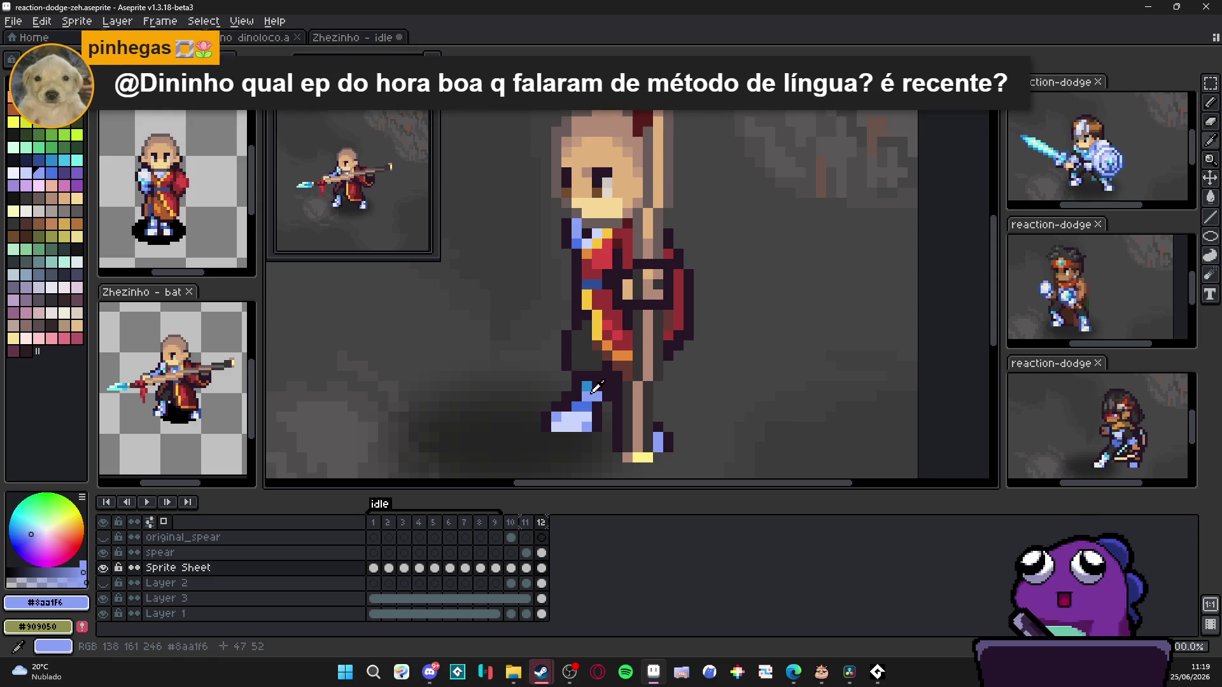
{"action": "left_click", "coordinate": [584, 387], "text": "alt"}
{"action": "scroll", "coordinate": [615, 435], "scroll_direction": "down", "scroll_amount": 3}
{"action": "scroll", "coordinate": [613, 434], "scroll_direction": "down", "scroll_amount": 1}
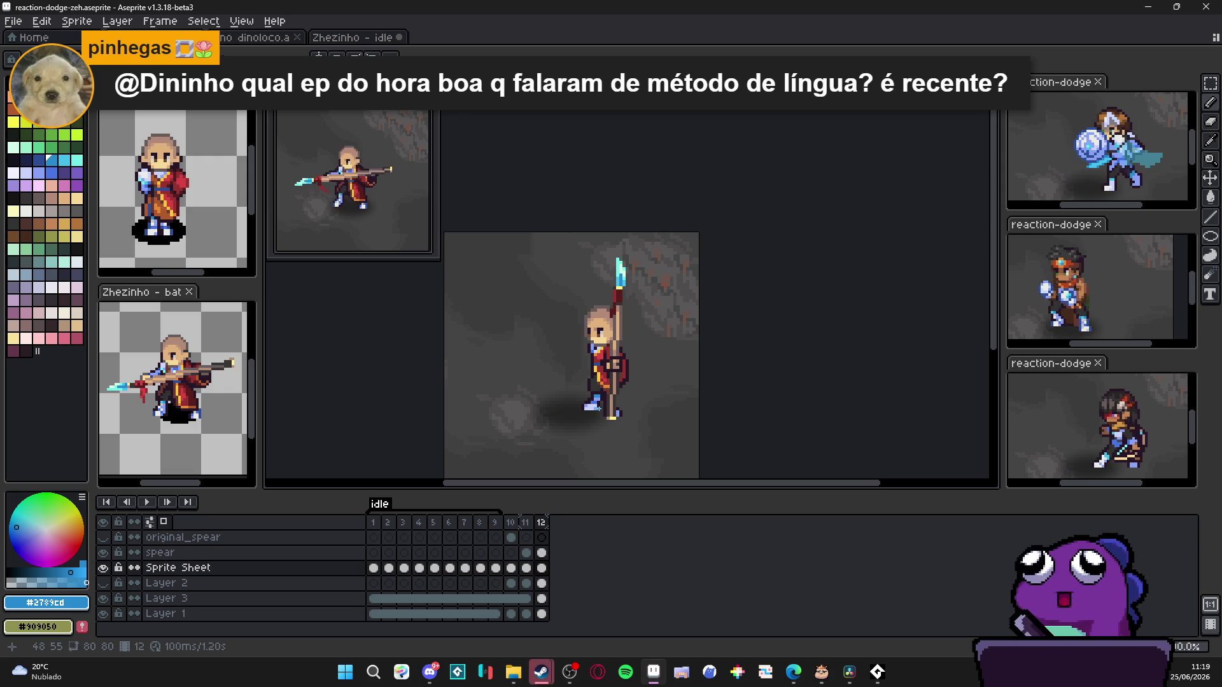
{"action": "scroll", "coordinate": [605, 415], "scroll_direction": "up", "scroll_amount": 2}
{"action": "scroll", "coordinate": [608, 385], "scroll_direction": "down", "scroll_amount": 1}
{"action": "scroll", "coordinate": [608, 385], "scroll_direction": "up", "scroll_amount": 1}
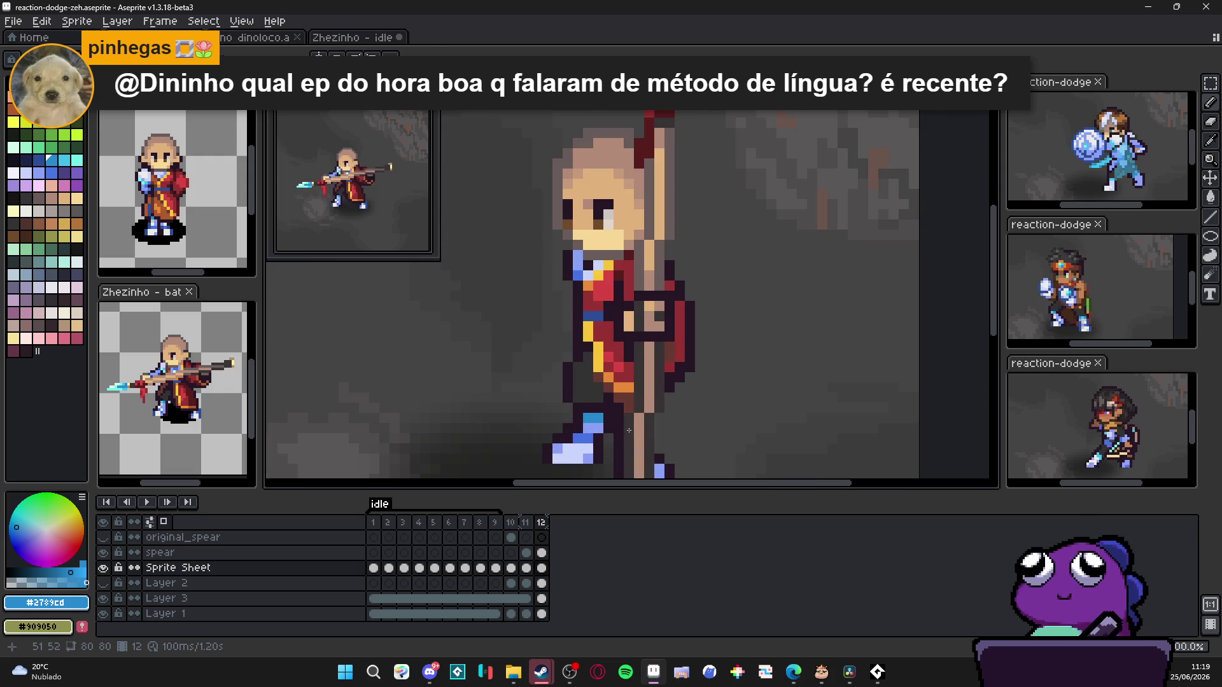
Step: Sample the grey shade and then the dark red-brown #673931 robe shade
{"action": "left_click", "coordinate": [618, 399], "text": "alt"}
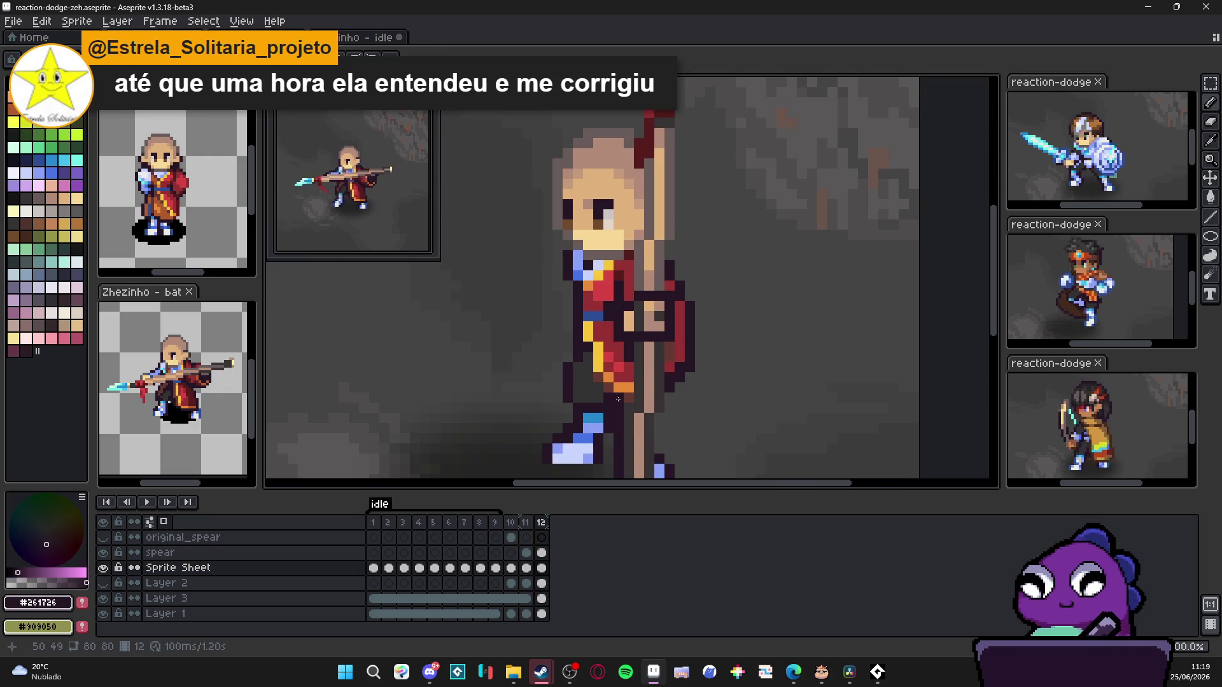
{"action": "left_click", "coordinate": [623, 391], "text": "alt"}
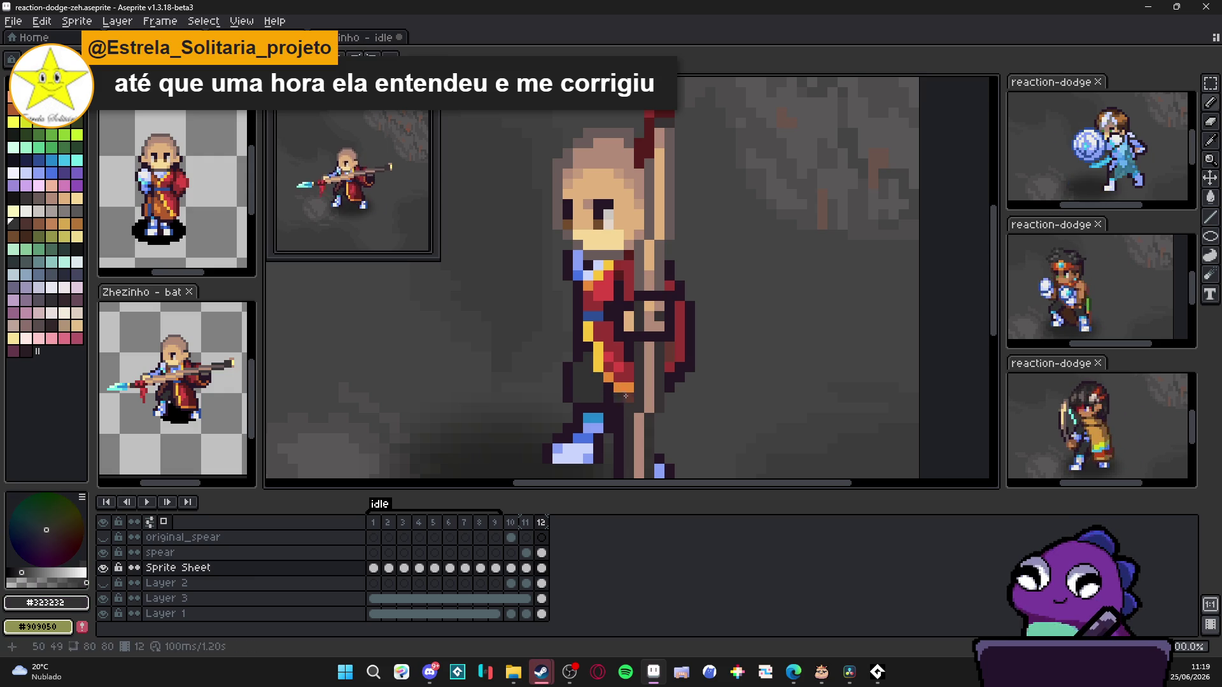
{"action": "left_click", "coordinate": [592, 378], "text": "alt"}
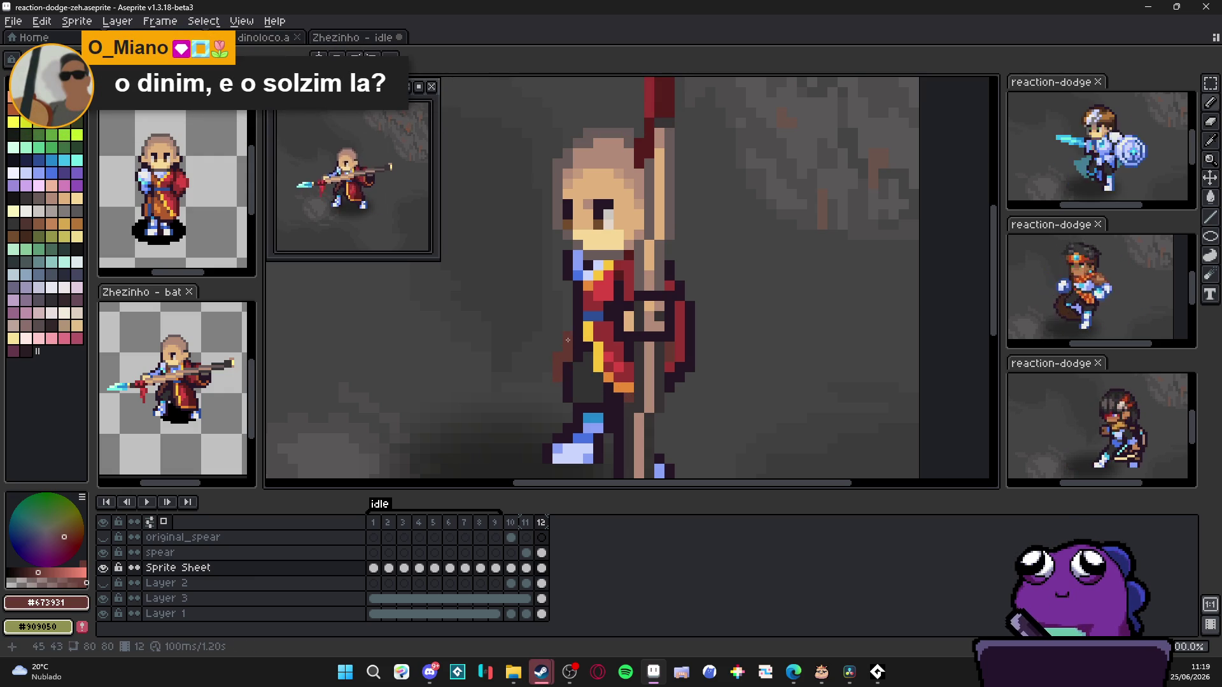
Step: Outline the back leg dark with brown shading behind the robe and save the sprite
{"action": "left_click", "coordinate": [563, 345], "text": "alt"}
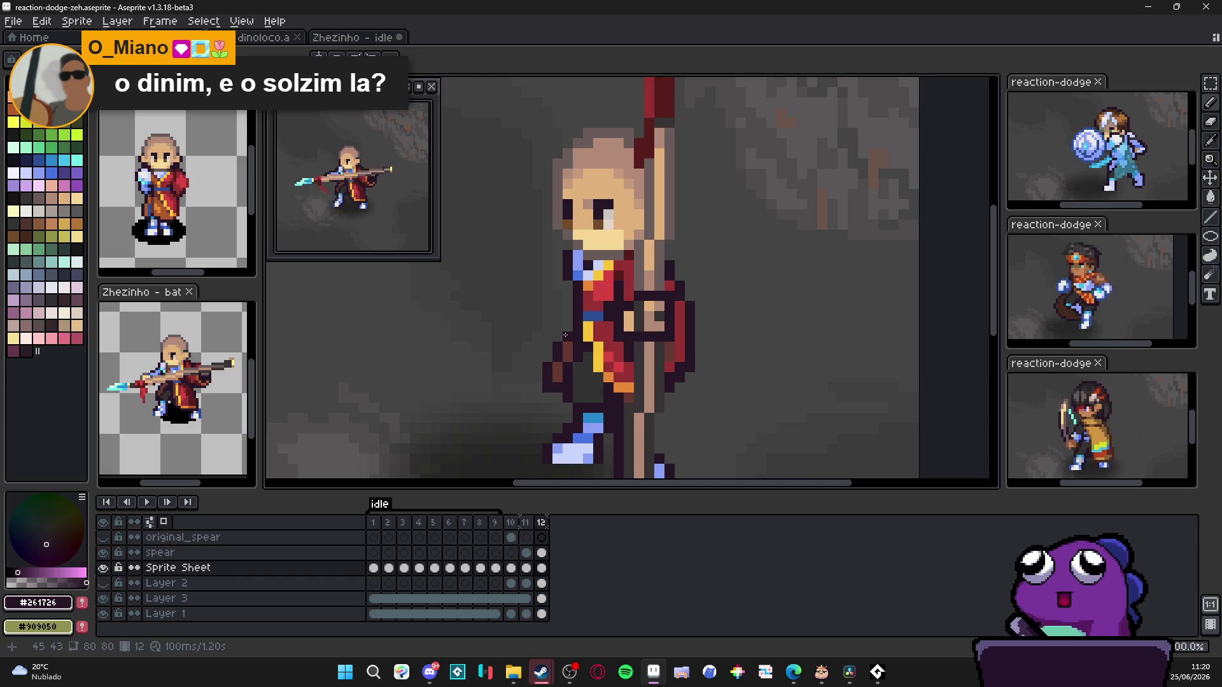
{"action": "scroll", "coordinate": [588, 354], "scroll_direction": "down", "scroll_amount": 2}
{"action": "scroll", "coordinate": [593, 345], "scroll_direction": "up", "scroll_amount": 2}
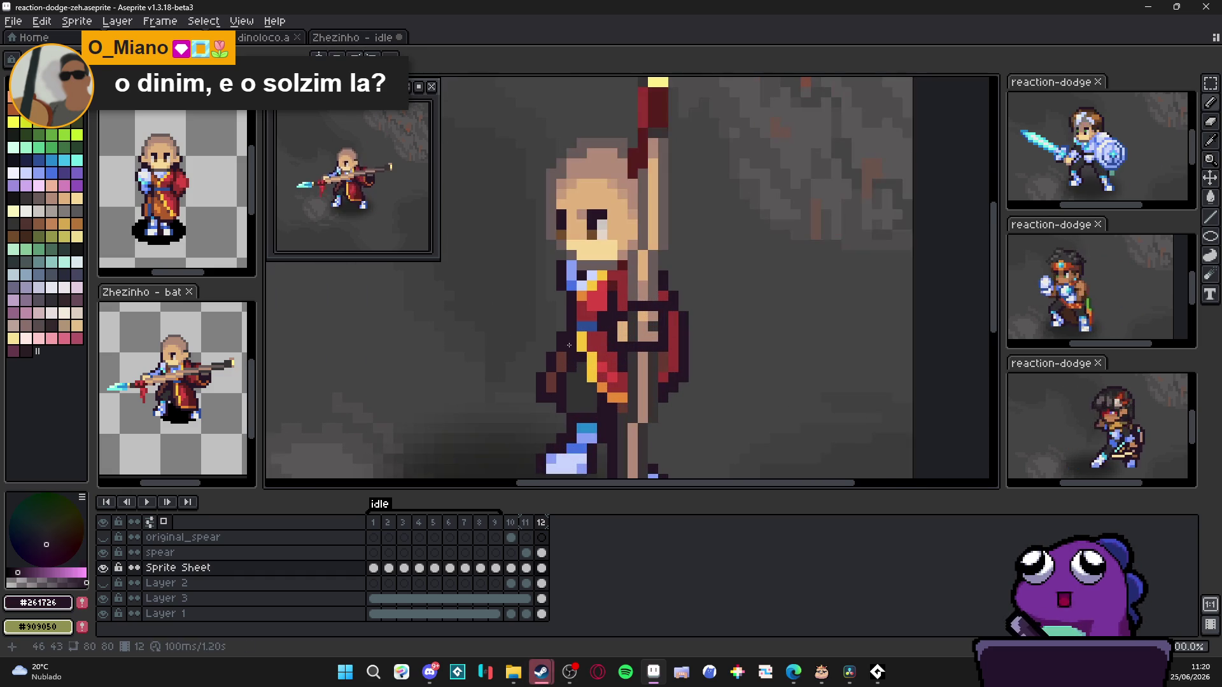
{"action": "scroll", "coordinate": [589, 379], "scroll_direction": "down", "scroll_amount": 3}
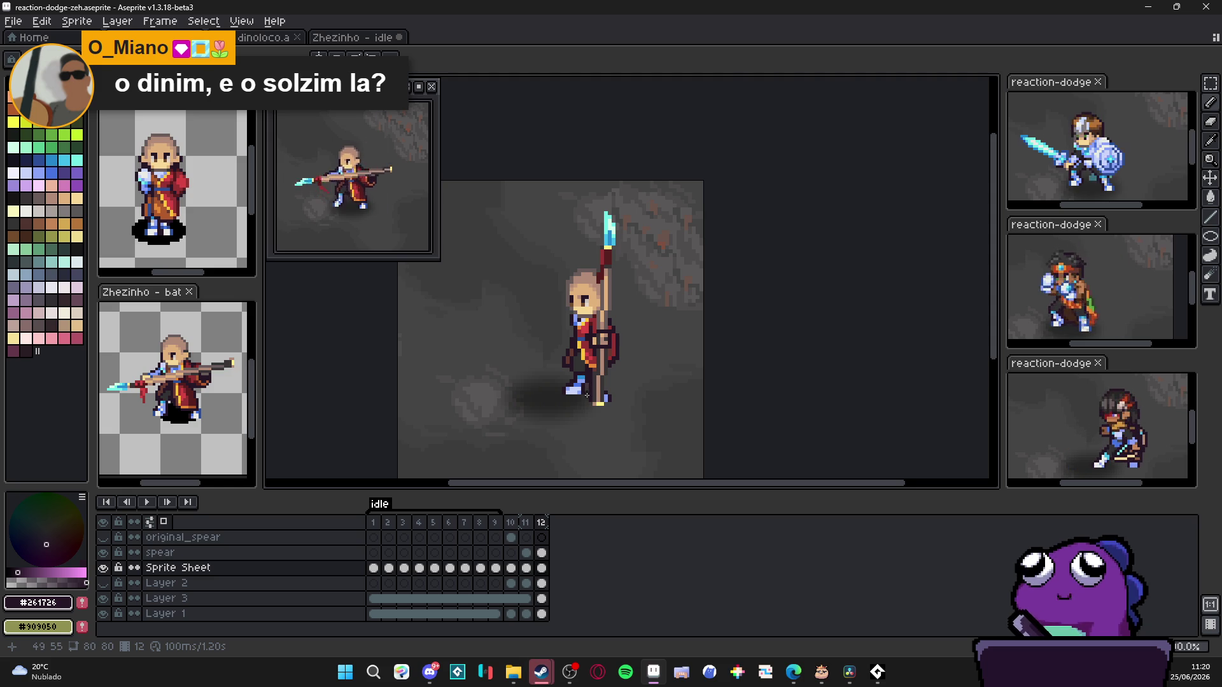
{"action": "scroll", "coordinate": [574, 379], "scroll_direction": "up", "scroll_amount": 2}
{"action": "scroll", "coordinate": [574, 353], "scroll_direction": "up", "scroll_amount": 2}
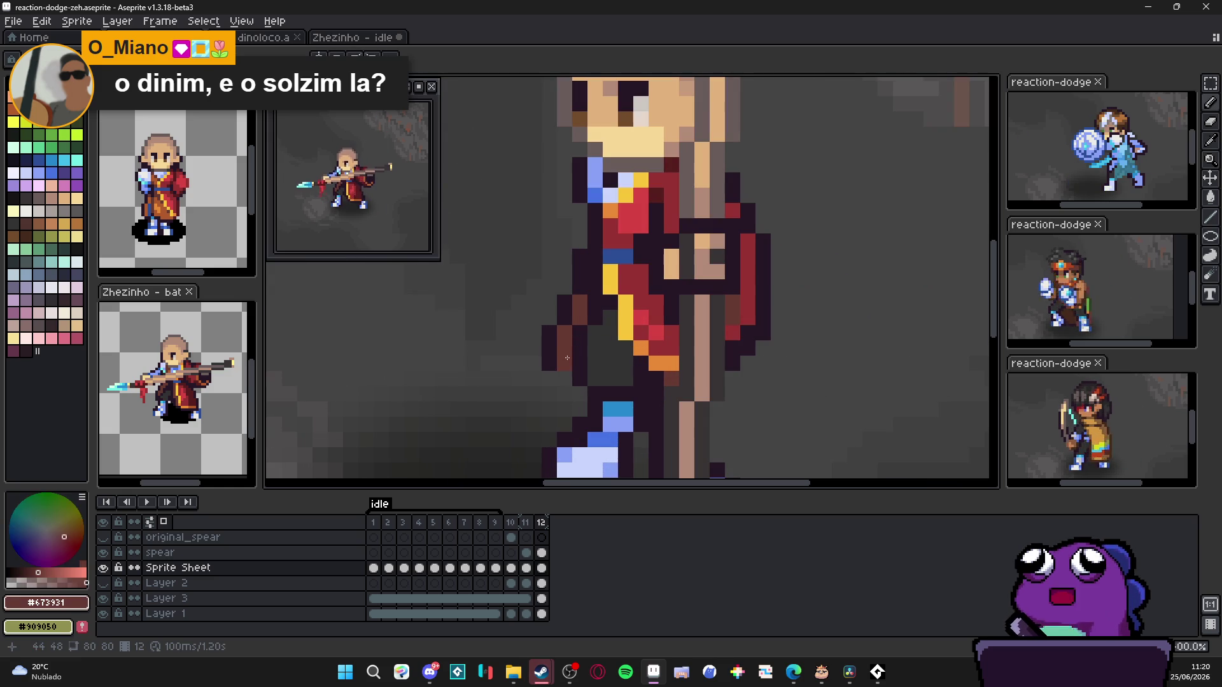
{"action": "scroll", "coordinate": [574, 345], "scroll_direction": "down", "scroll_amount": 1}
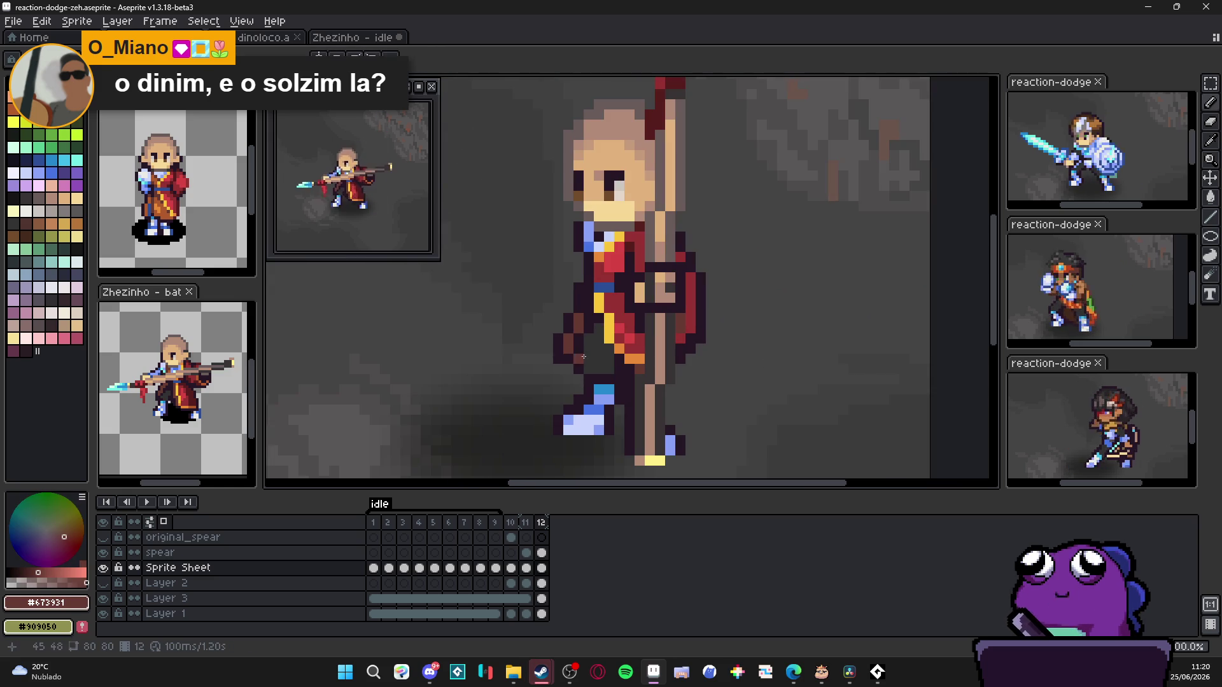
{"action": "scroll", "coordinate": [592, 386], "scroll_direction": "down", "scroll_amount": 1}
{"action": "scroll", "coordinate": [592, 386], "scroll_direction": "up", "scroll_amount": 1}
{"action": "scroll", "coordinate": [573, 350], "scroll_direction": "up", "scroll_amount": 1}
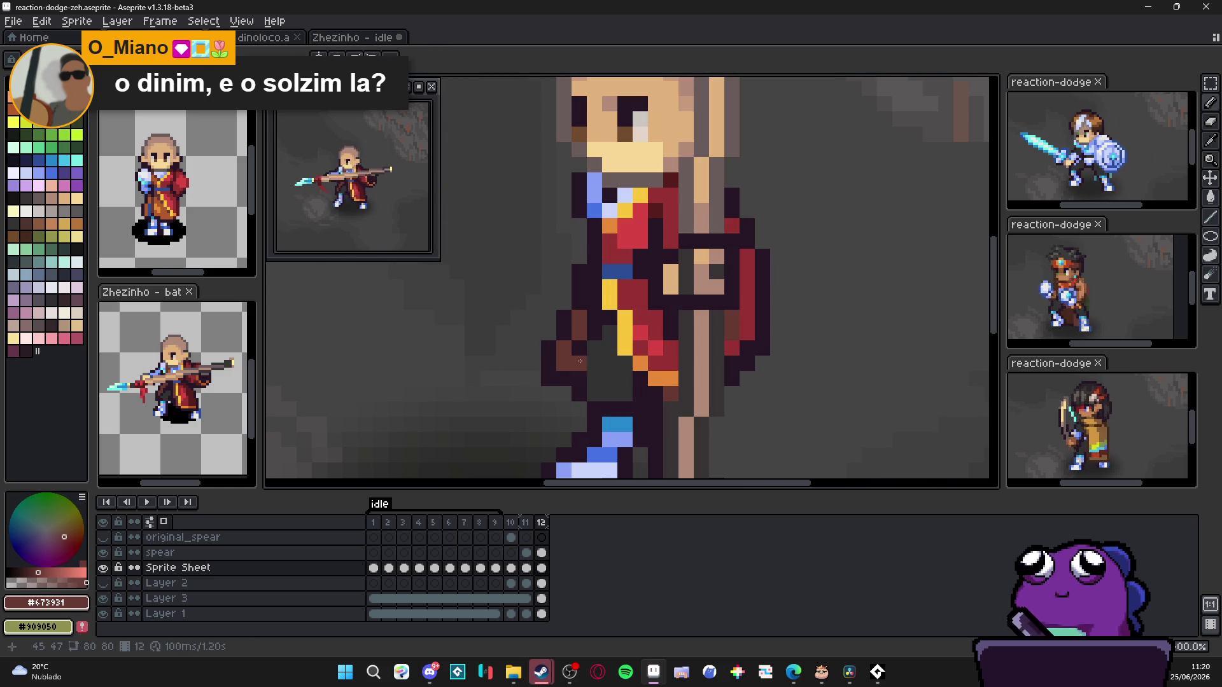
{"action": "left_click", "coordinate": [573, 350], "text": "alt"}
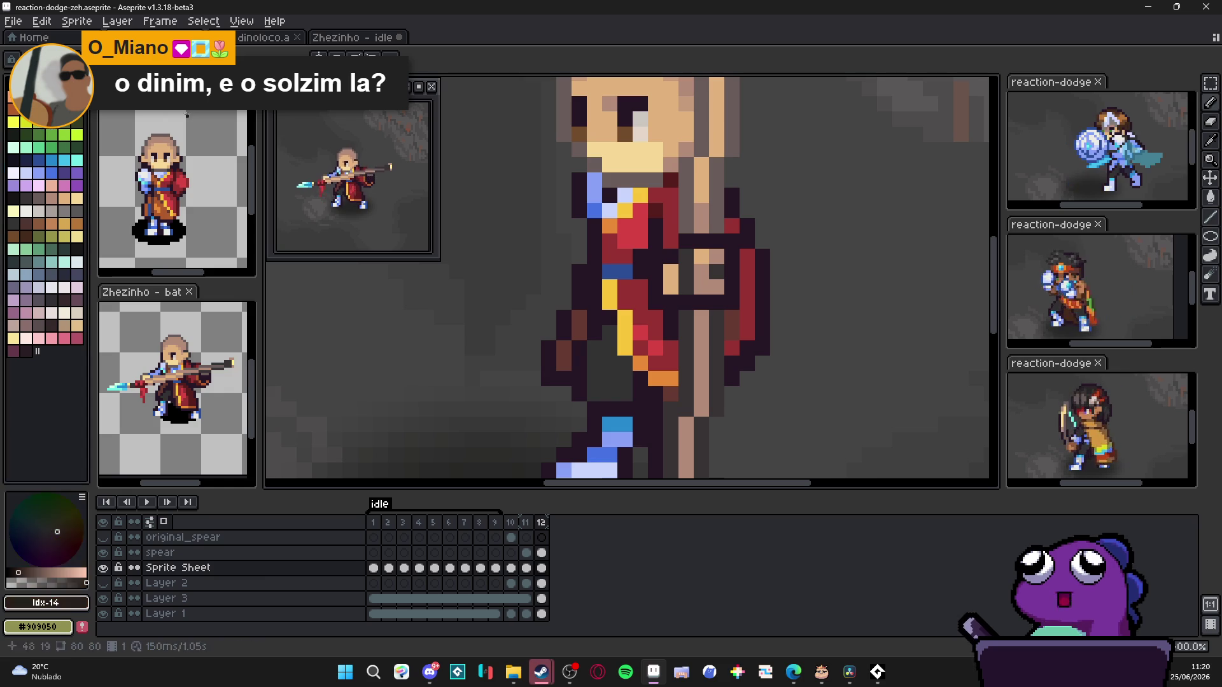
{"action": "left_click", "coordinate": [487, 386], "text": "alt"}
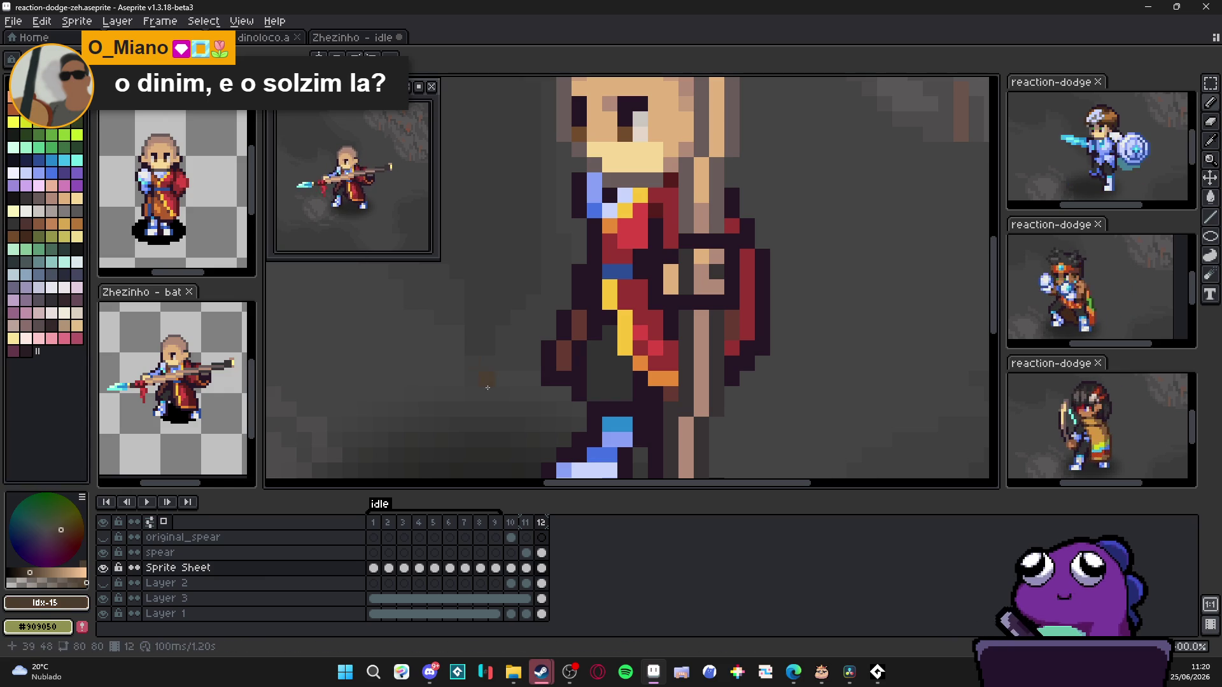
{"action": "left_click", "coordinate": [583, 369], "text": "alt"}
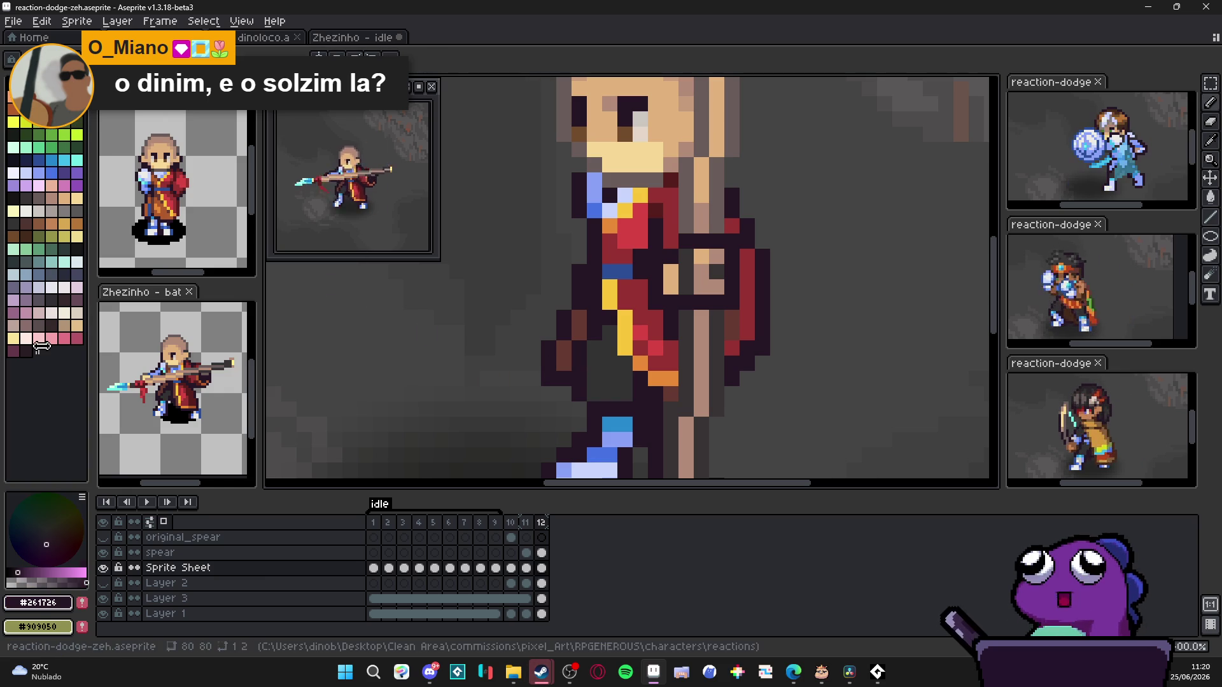
{"action": "scroll", "coordinate": [518, 334], "scroll_direction": "down", "scroll_amount": 1}
{"action": "left_click_drag", "start_coordinate": [517, 335], "coordinate": [518, 327]}
{"action": "key", "text": "ctrl+s"}
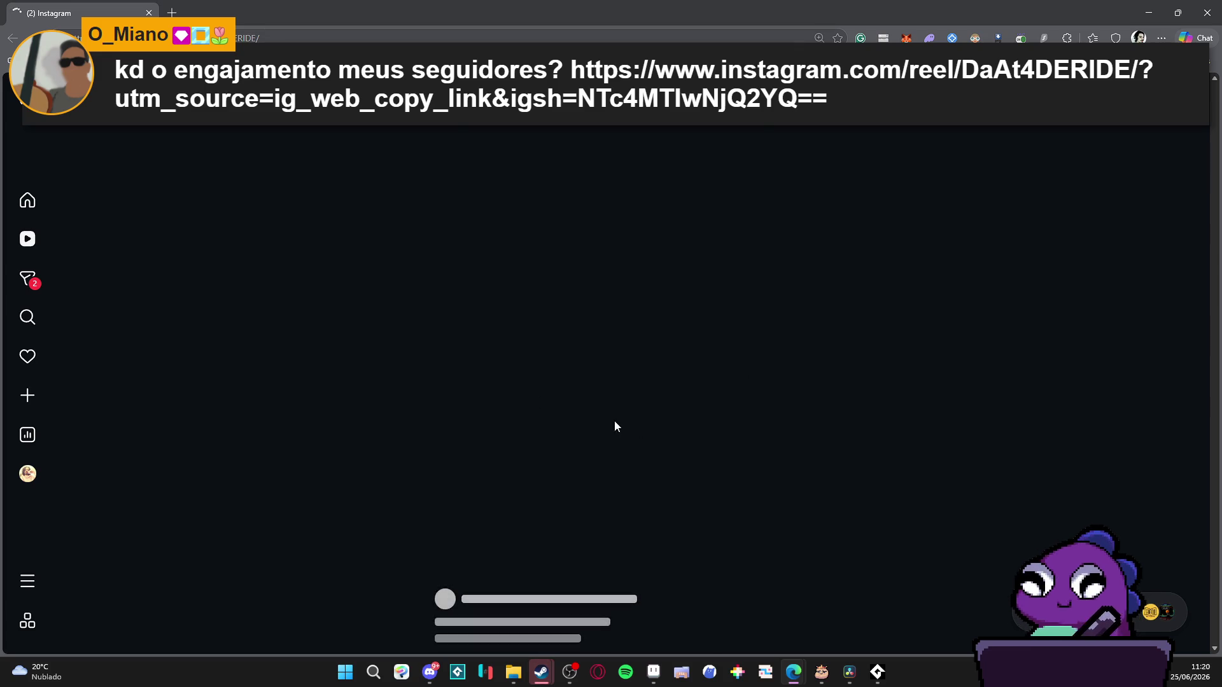
Step: Like the pixel-art sun reel, leave it paused, and switch back to Aseprite
{"action": "left_click", "coordinate": [793, 387]}
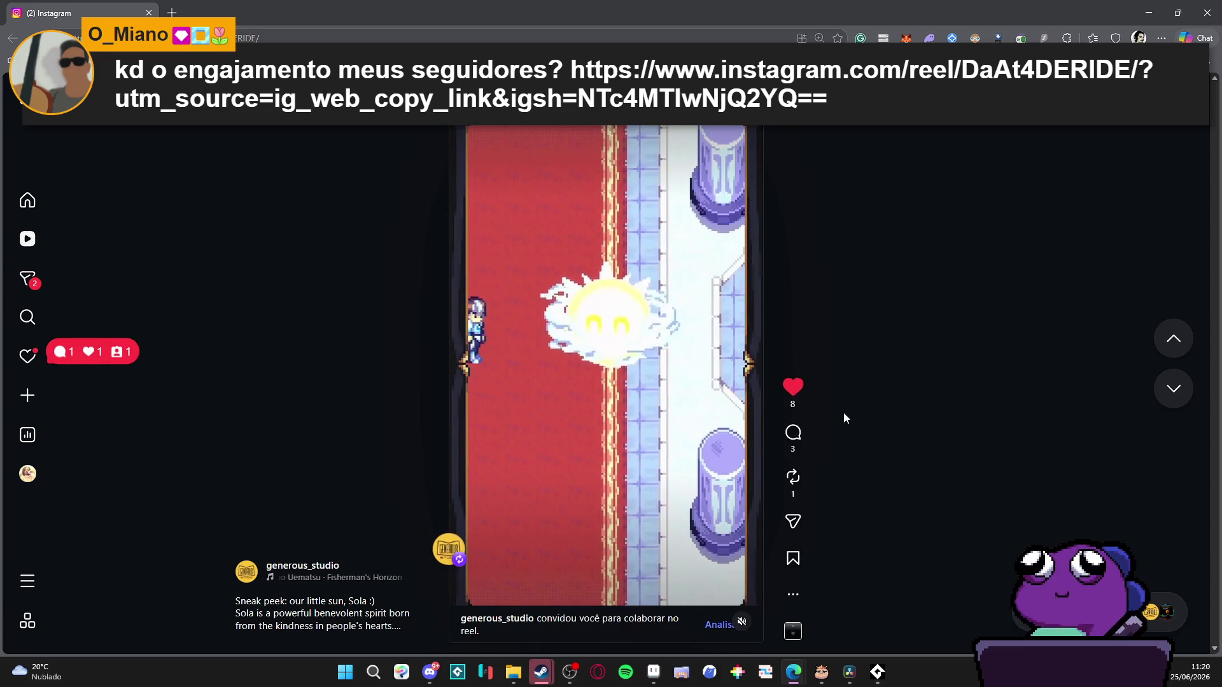
{"action": "key", "text": "ctrl+l"}
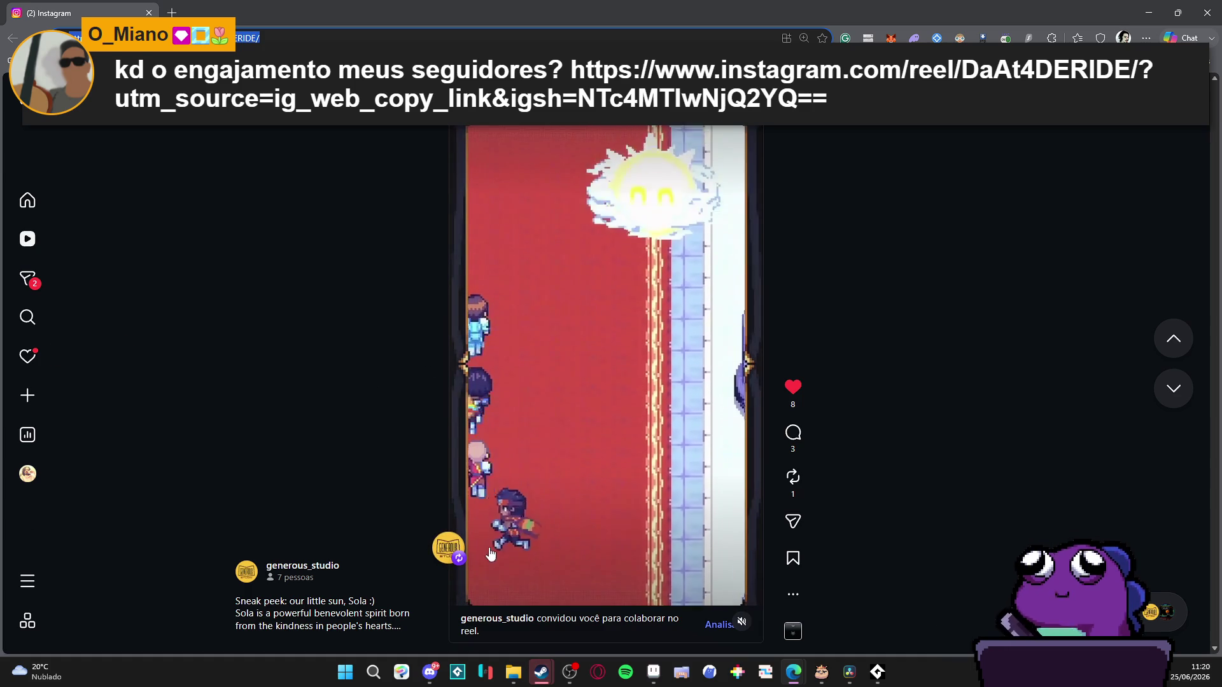
{"action": "left_click", "coordinate": [561, 457]}
{"action": "left_click", "coordinate": [562, 458]}
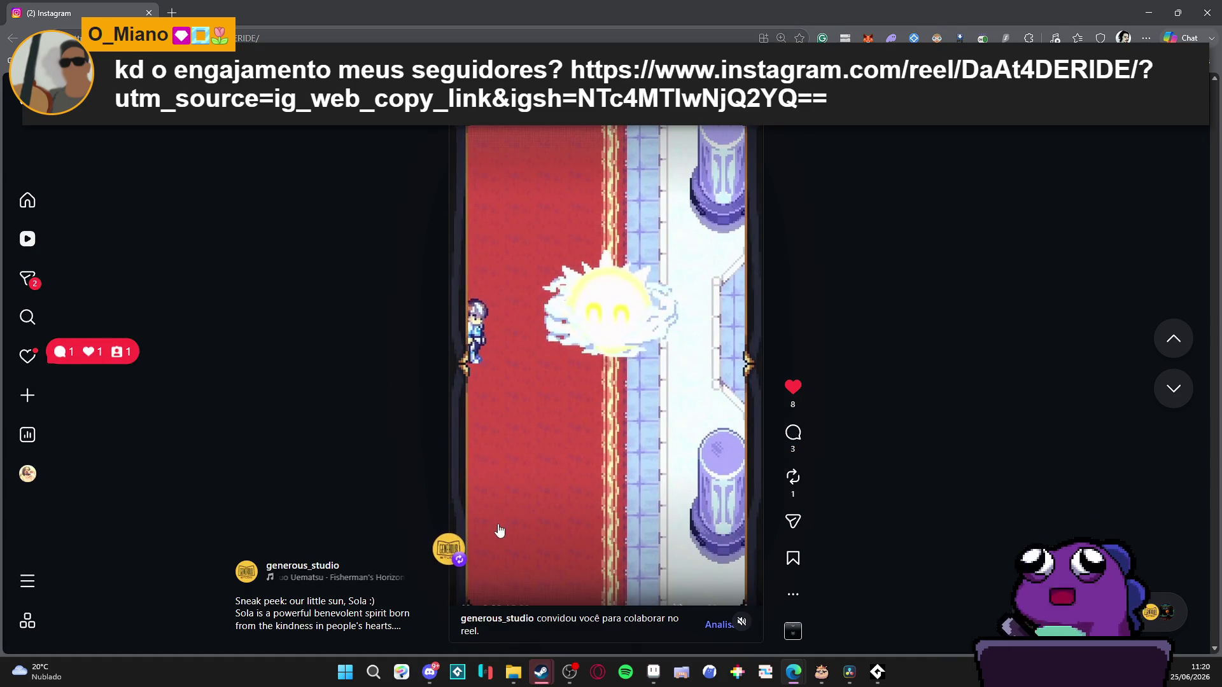
{"action": "left_click", "coordinate": [554, 453]}
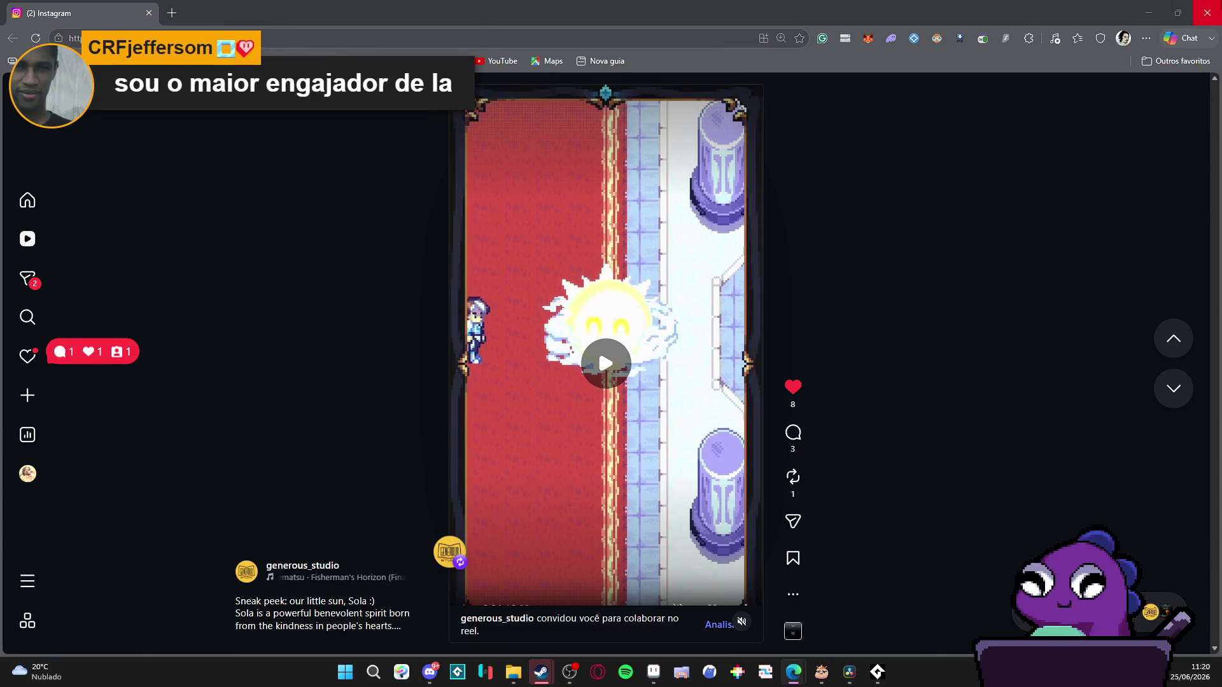
{"action": "key", "text": "alt+Tab"}
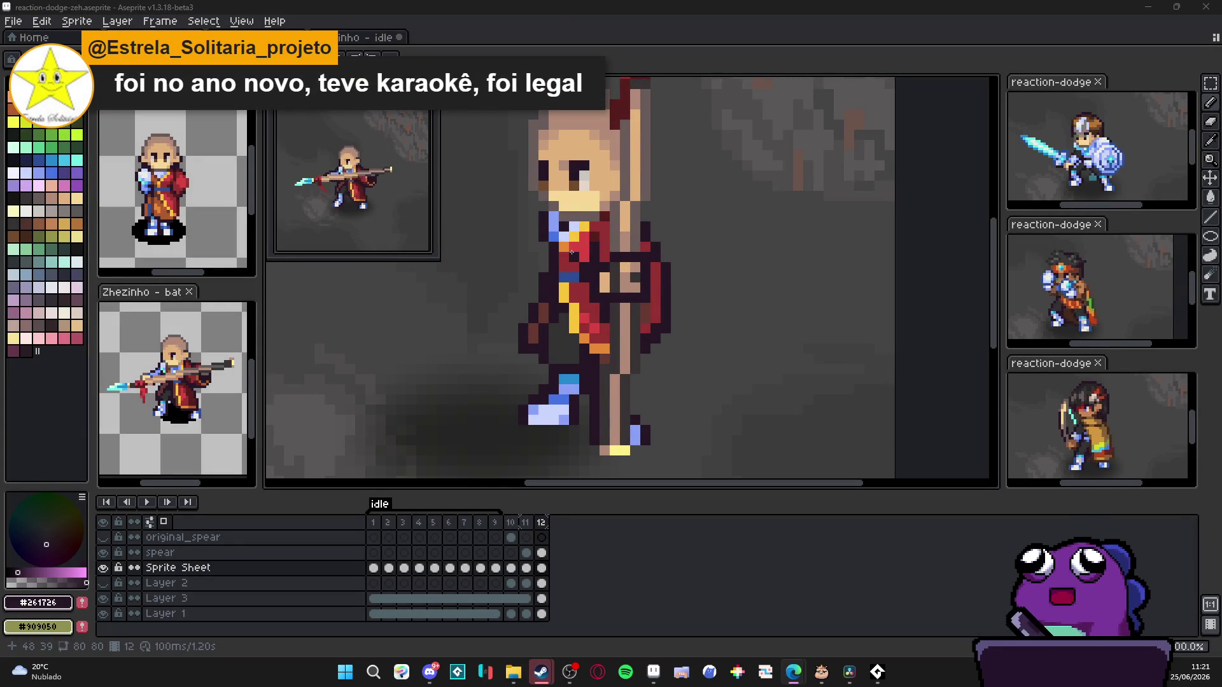
{"action": "scroll", "coordinate": [492, 291], "scroll_direction": "up", "scroll_amount": 1}
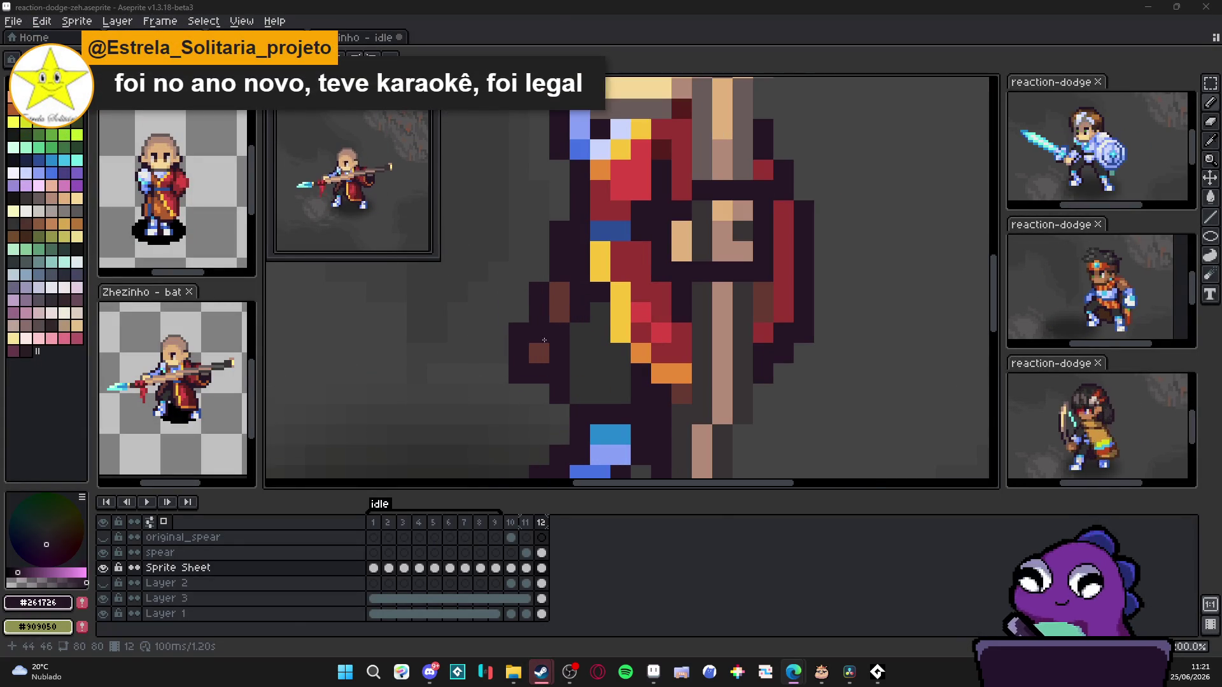
Step: Darken the back leg's outline with brown-sampled dark pixels down its length
{"action": "left_click", "coordinate": [545, 363], "text": "alt"}
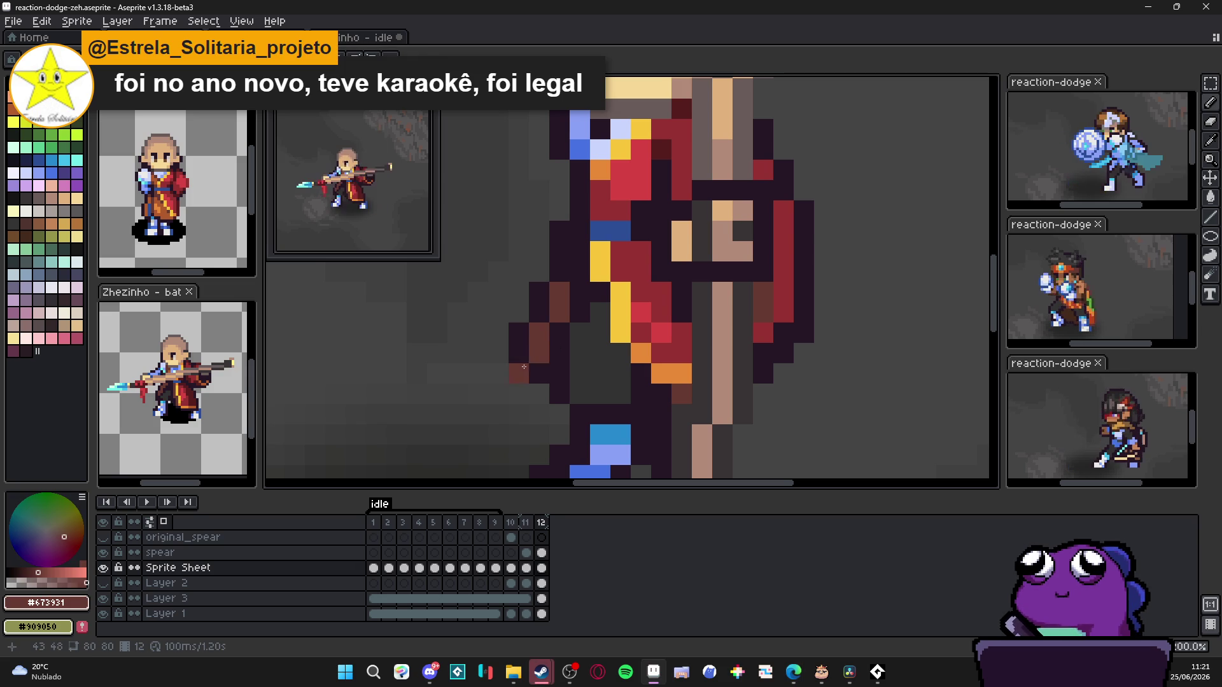
{"action": "left_click", "coordinate": [553, 363], "text": "alt"}
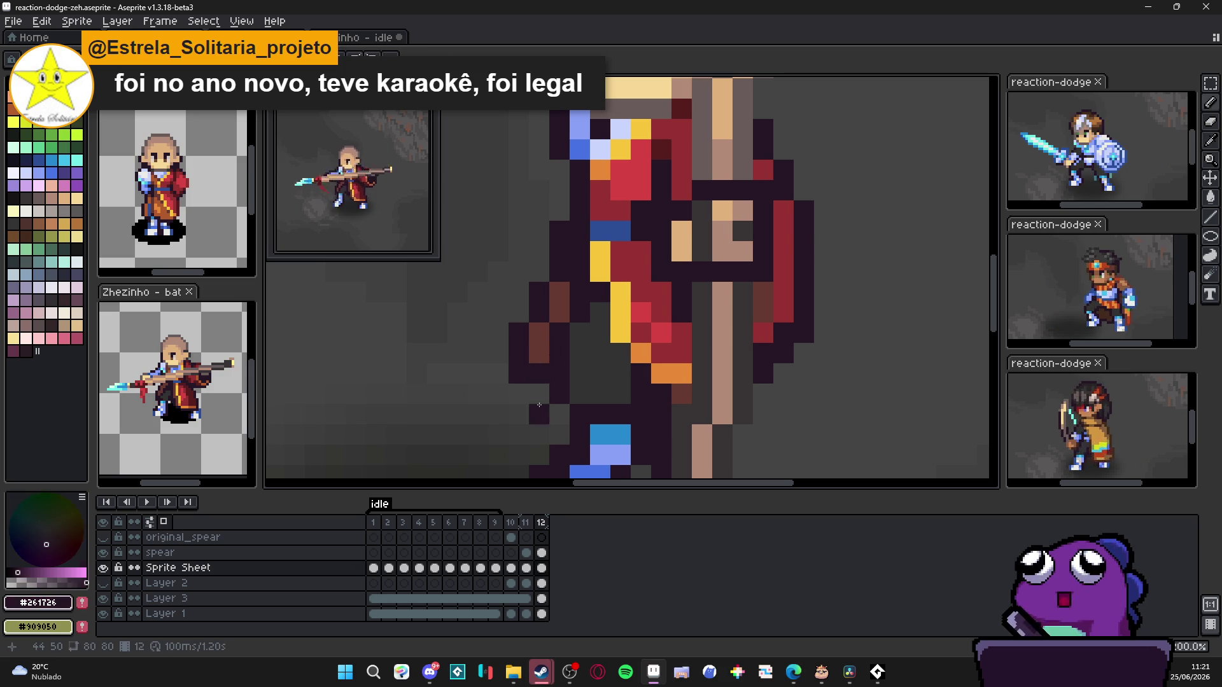
{"action": "left_click_drag", "start_coordinate": [539, 372], "coordinate": [541, 389]}
{"action": "scroll", "coordinate": [559, 367], "scroll_direction": "down", "scroll_amount": 2}
{"action": "scroll", "coordinate": [573, 377], "scroll_direction": "up", "scroll_amount": 2}
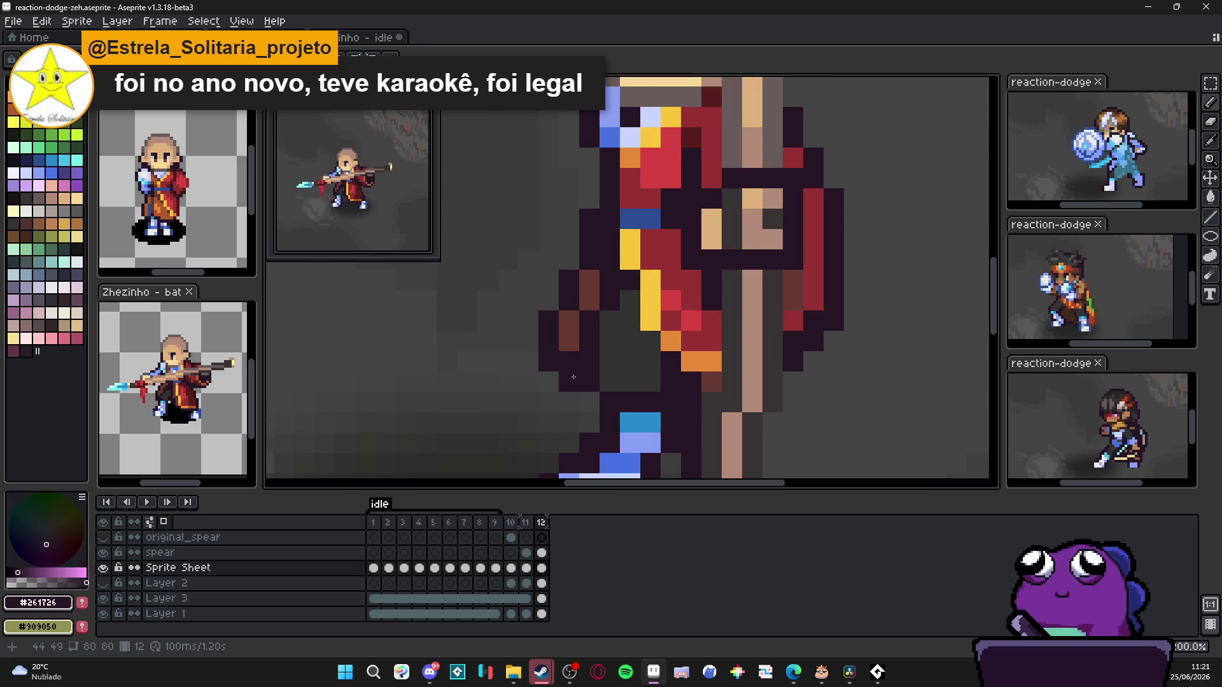
{"action": "left_click", "coordinate": [568, 344]}
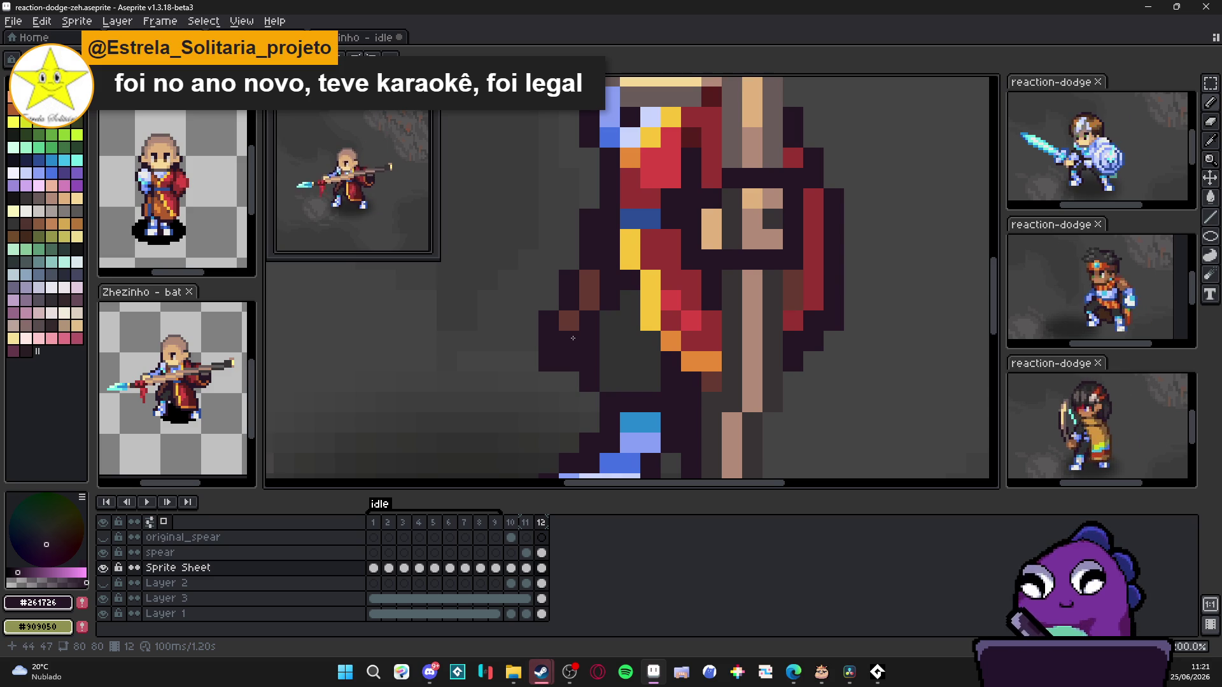
Step: Erase stray pixels beside the back leg and save reaction-dodge-zeh
{"action": "key", "text": "e"}
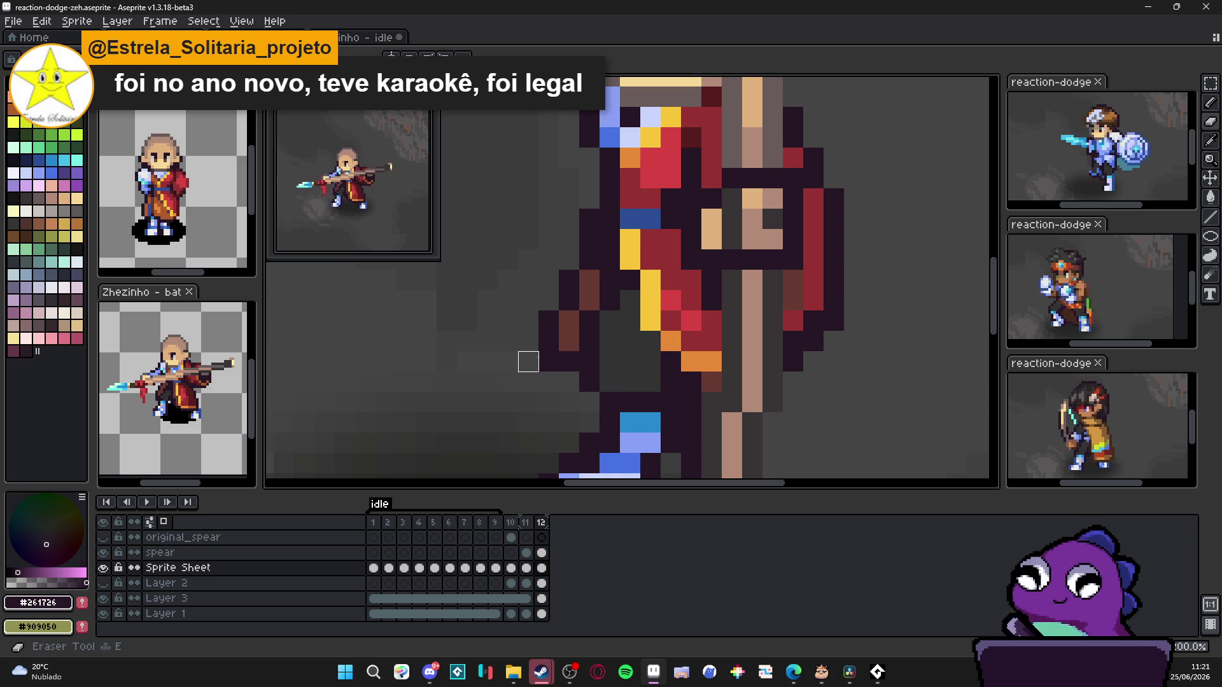
{"action": "left_click", "coordinate": [548, 362]}
{"action": "left_click", "coordinate": [568, 334], "text": "alt"}
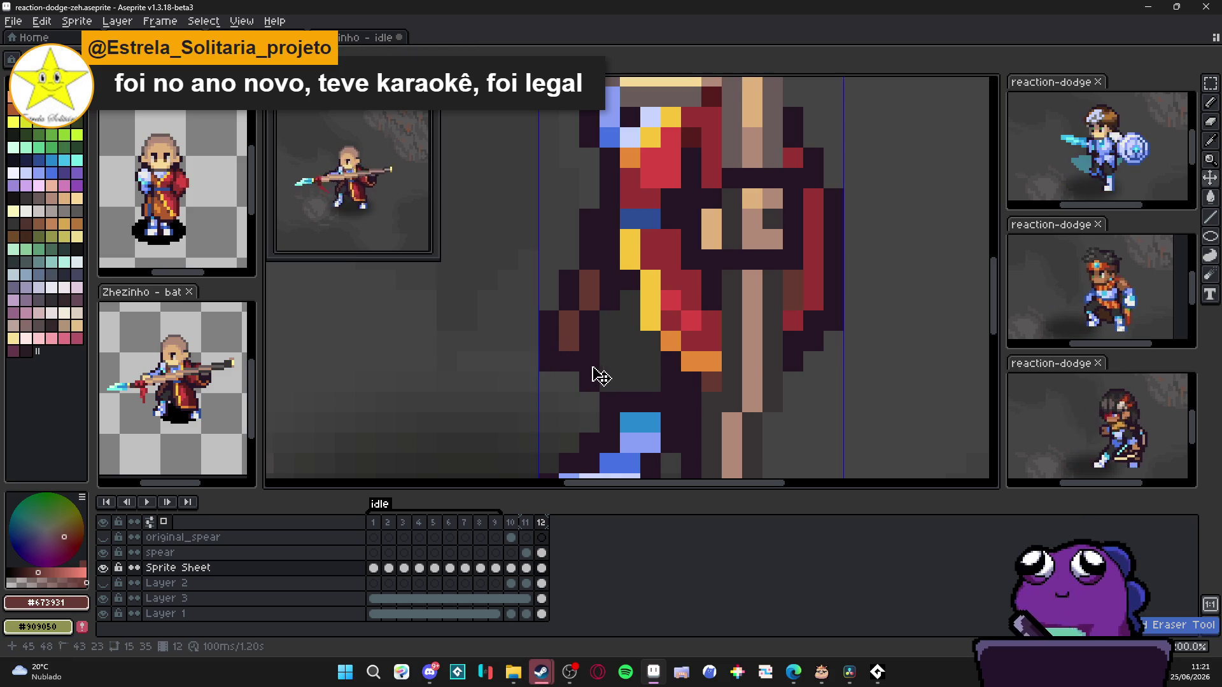
{"action": "scroll", "coordinate": [596, 370], "scroll_direction": "down", "scroll_amount": 3}
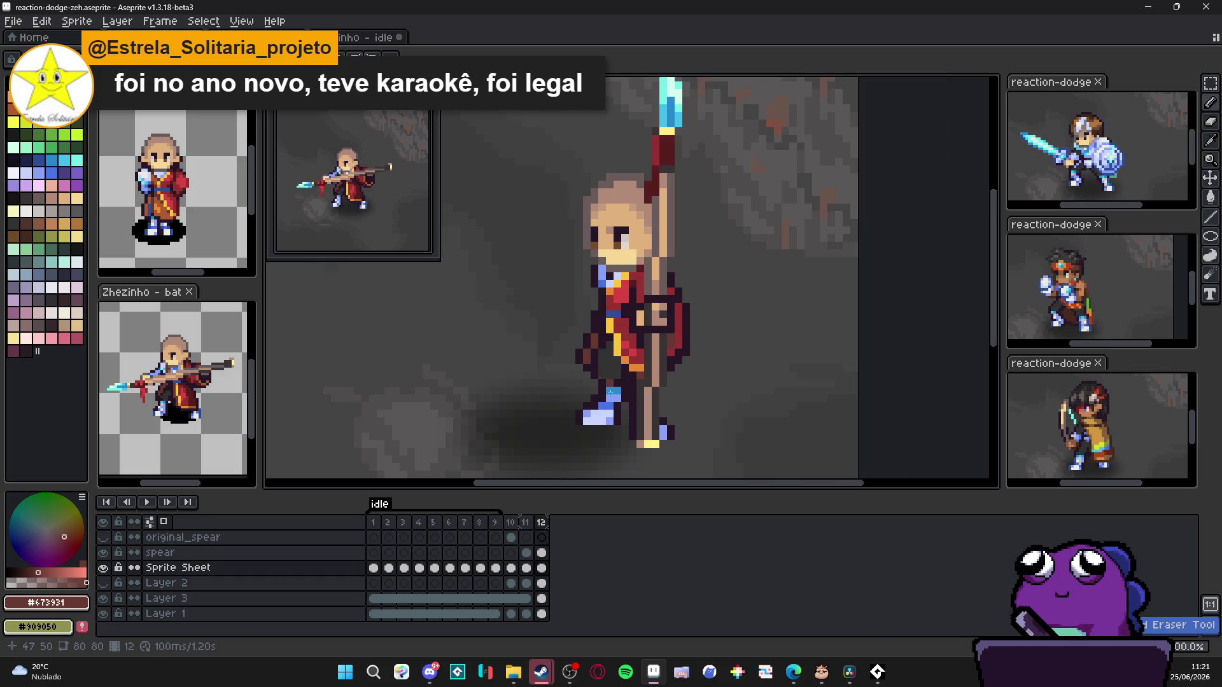
{"action": "key", "text": "ctrl+s"}
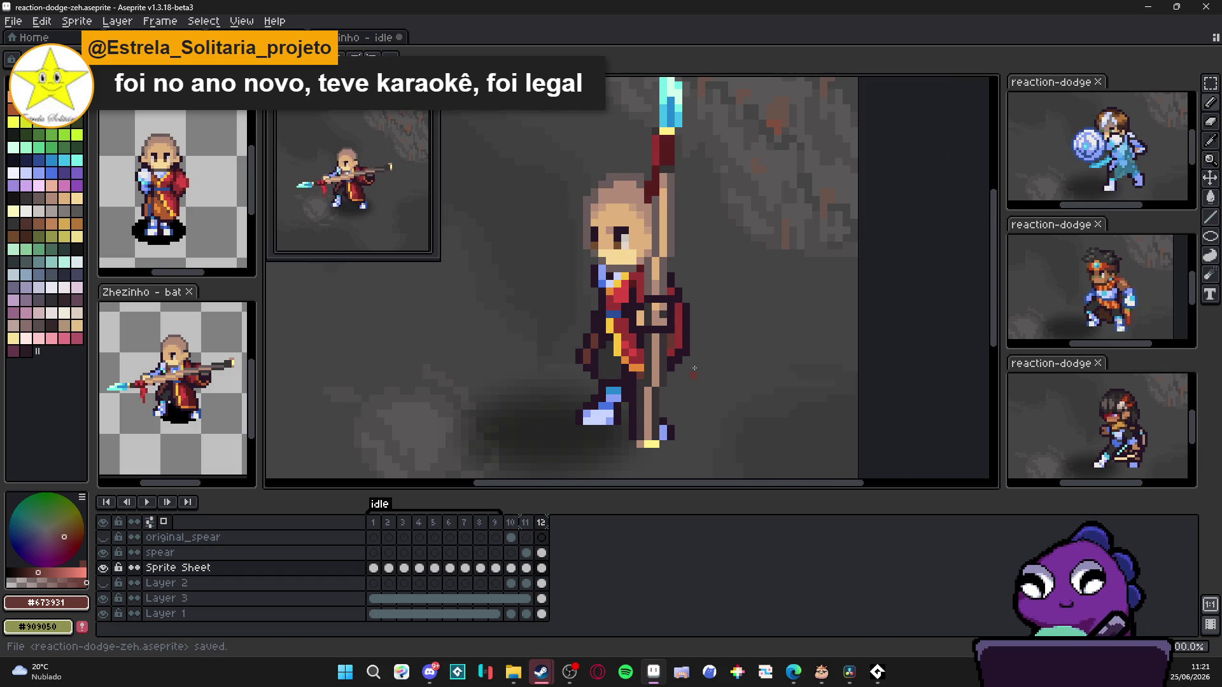
{"action": "scroll", "coordinate": [679, 334], "scroll_direction": "up", "scroll_amount": 1}
{"action": "scroll", "coordinate": [668, 316], "scroll_direction": "up", "scroll_amount": 1}
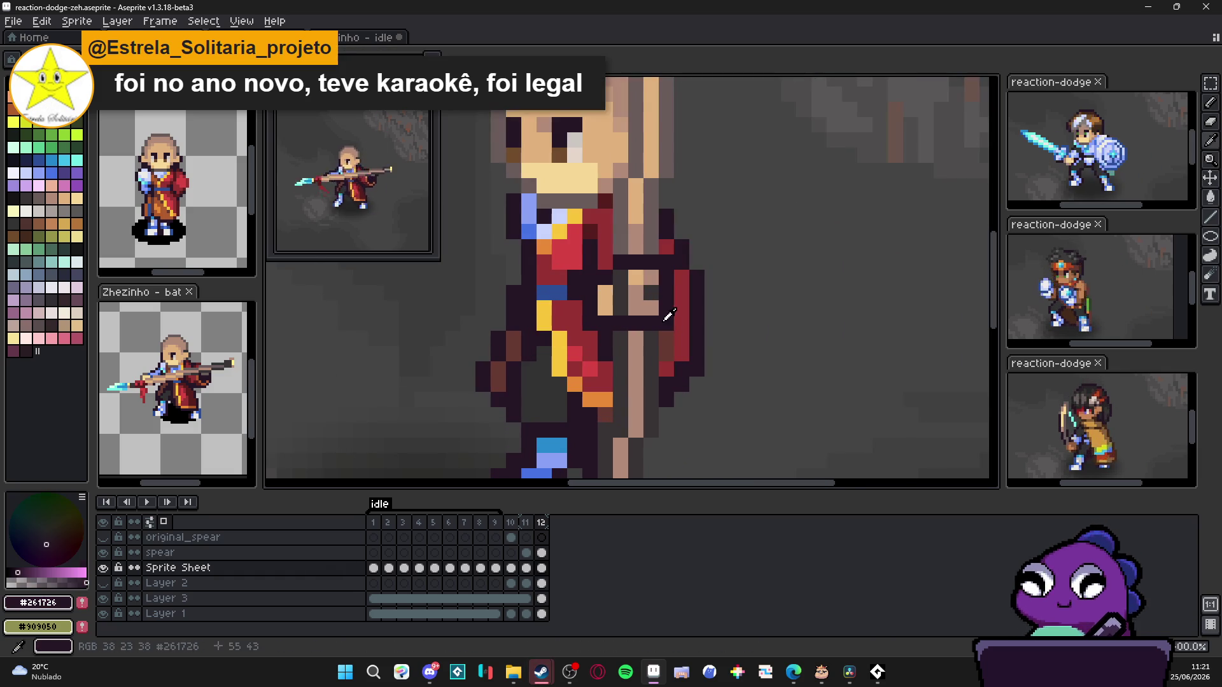
{"action": "scroll", "coordinate": [661, 346], "scroll_direction": "down", "scroll_amount": 1}
{"action": "scroll", "coordinate": [667, 368], "scroll_direction": "down", "scroll_amount": 1}
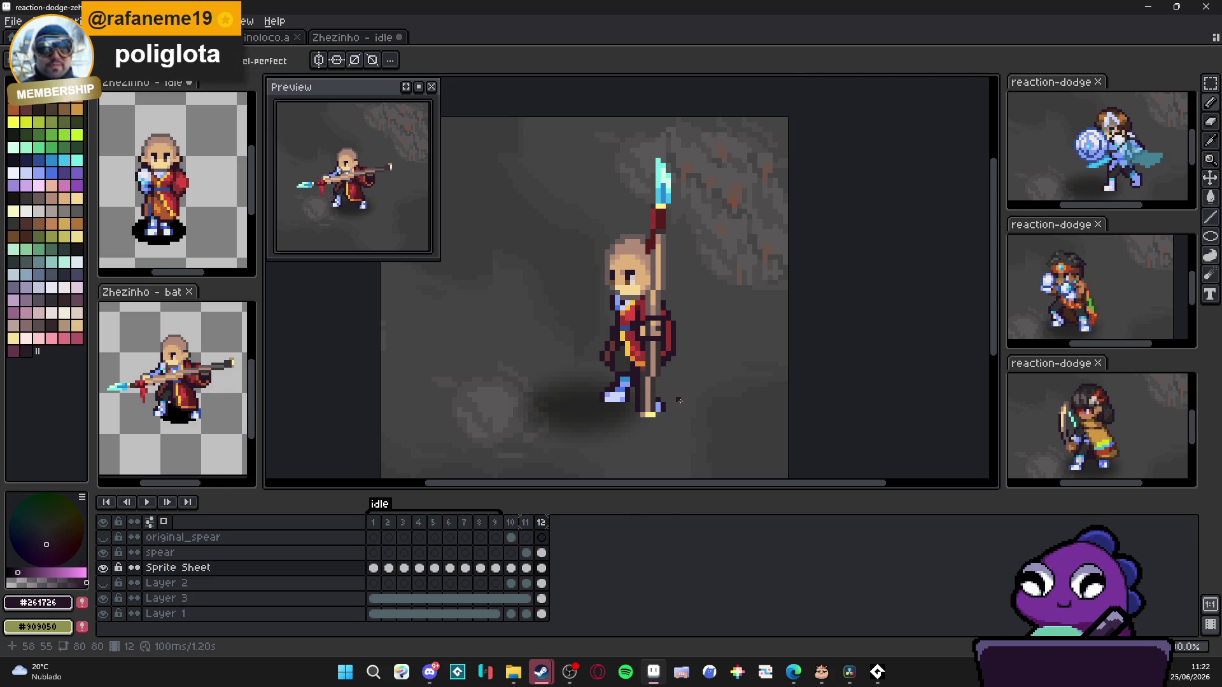
{"action": "scroll", "coordinate": [667, 413], "scroll_direction": "up", "scroll_amount": 1}
Step: View frame 11 and sample the character's pale skin tone #c2b27c as drawing colour
{"action": "left_click", "coordinate": [527, 523]}
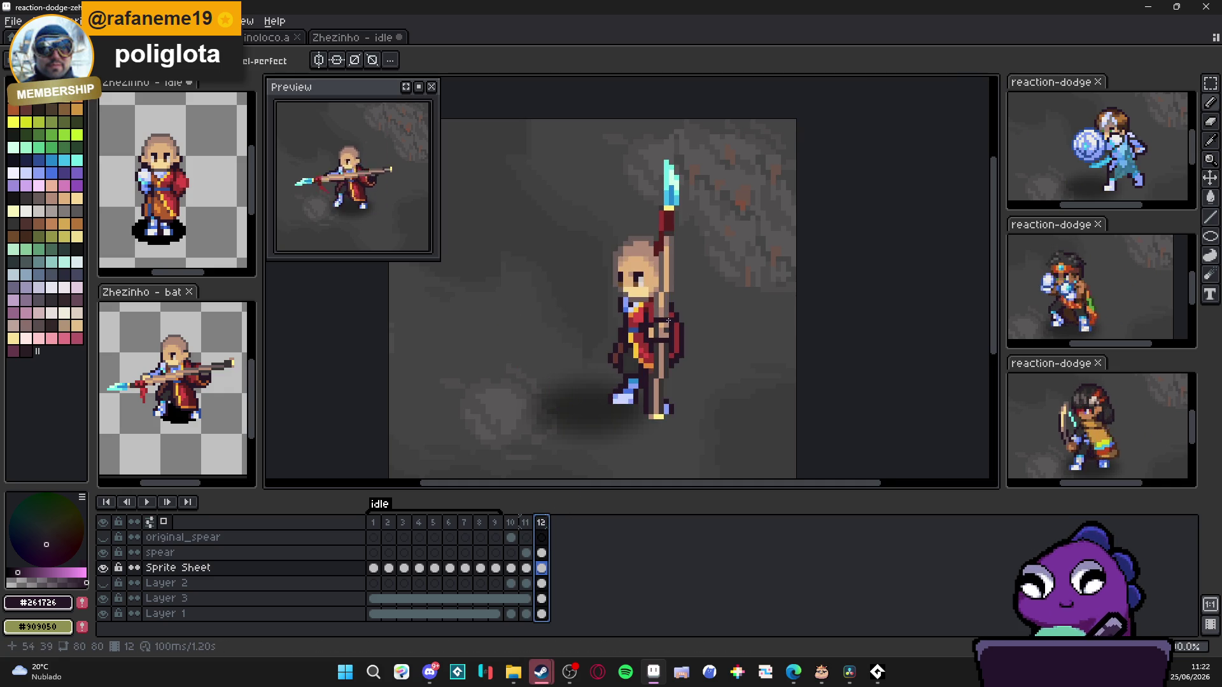
{"action": "scroll", "coordinate": [631, 284], "scroll_direction": "up", "scroll_amount": 2}
{"action": "left_click", "coordinate": [631, 284], "text": "alt"}
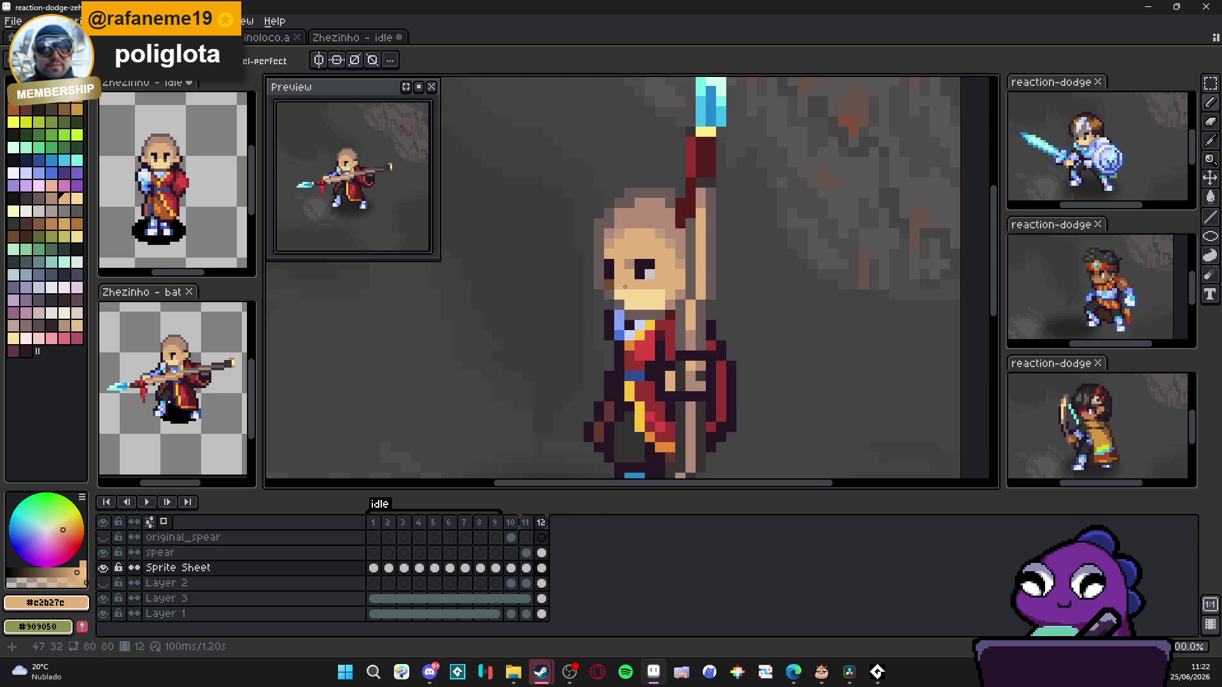
{"action": "scroll", "coordinate": [608, 283], "scroll_direction": "down", "scroll_amount": 2}
{"action": "scroll", "coordinate": [650, 304], "scroll_direction": "up", "scroll_amount": 1}
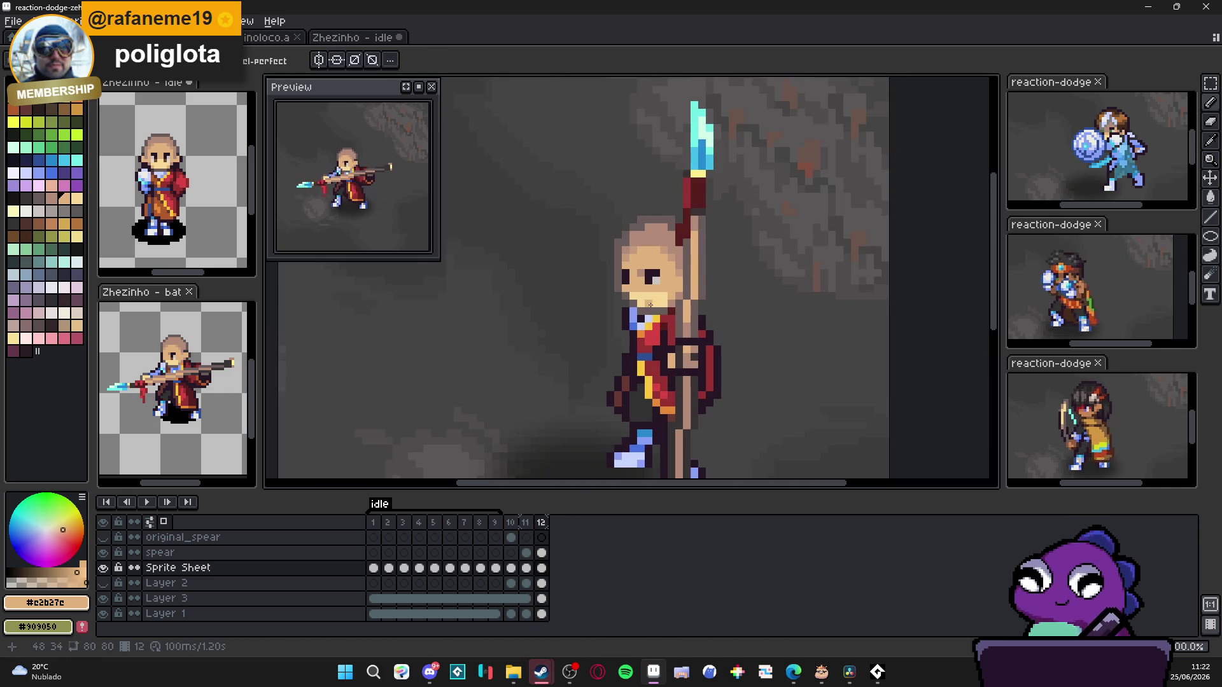
{"action": "scroll", "coordinate": [655, 305], "scroll_direction": "down", "scroll_amount": 1}
{"action": "scroll", "coordinate": [663, 304], "scroll_direction": "down", "scroll_amount": 1}
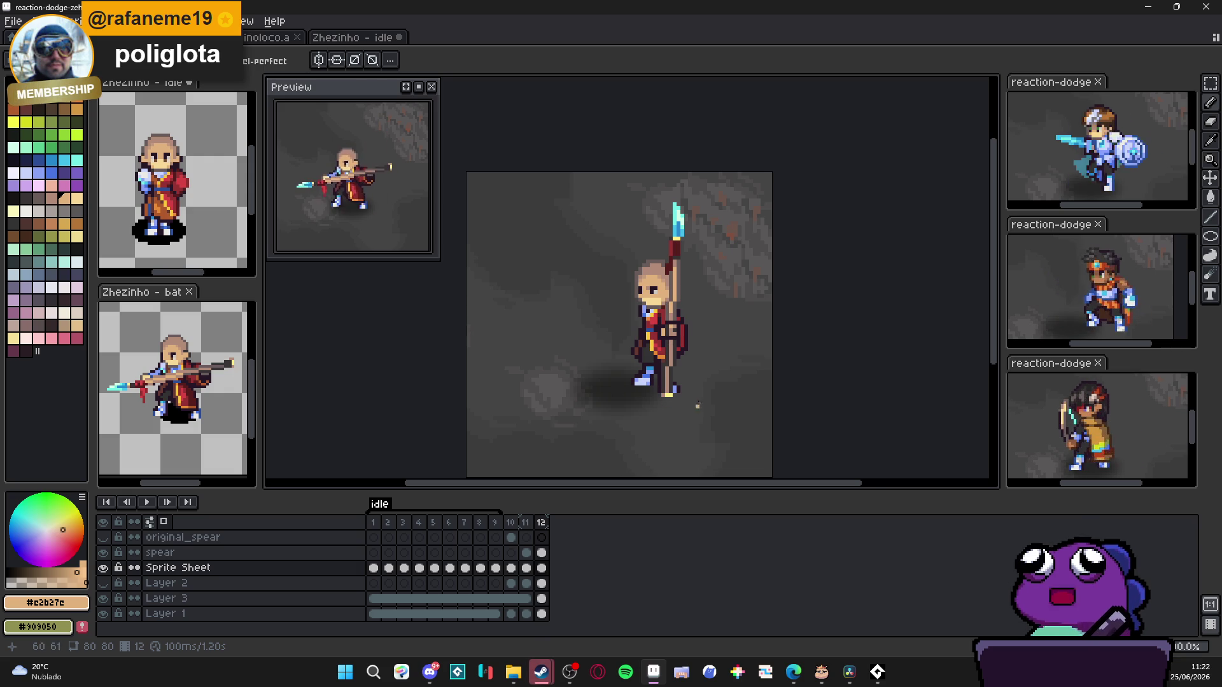
{"action": "scroll", "coordinate": [659, 397], "scroll_direction": "up", "scroll_amount": 2}
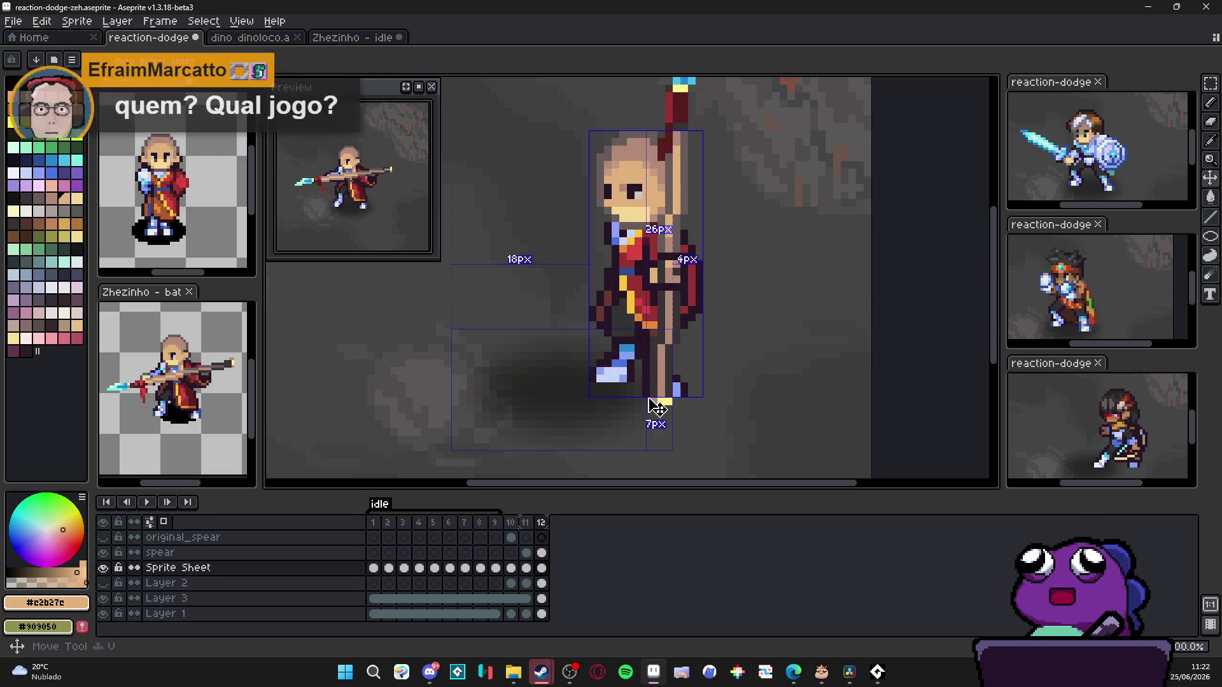
Step: Undo the stray marquee selection near the feet and save reaction-dodge-zeh
{"action": "key", "text": "m"}
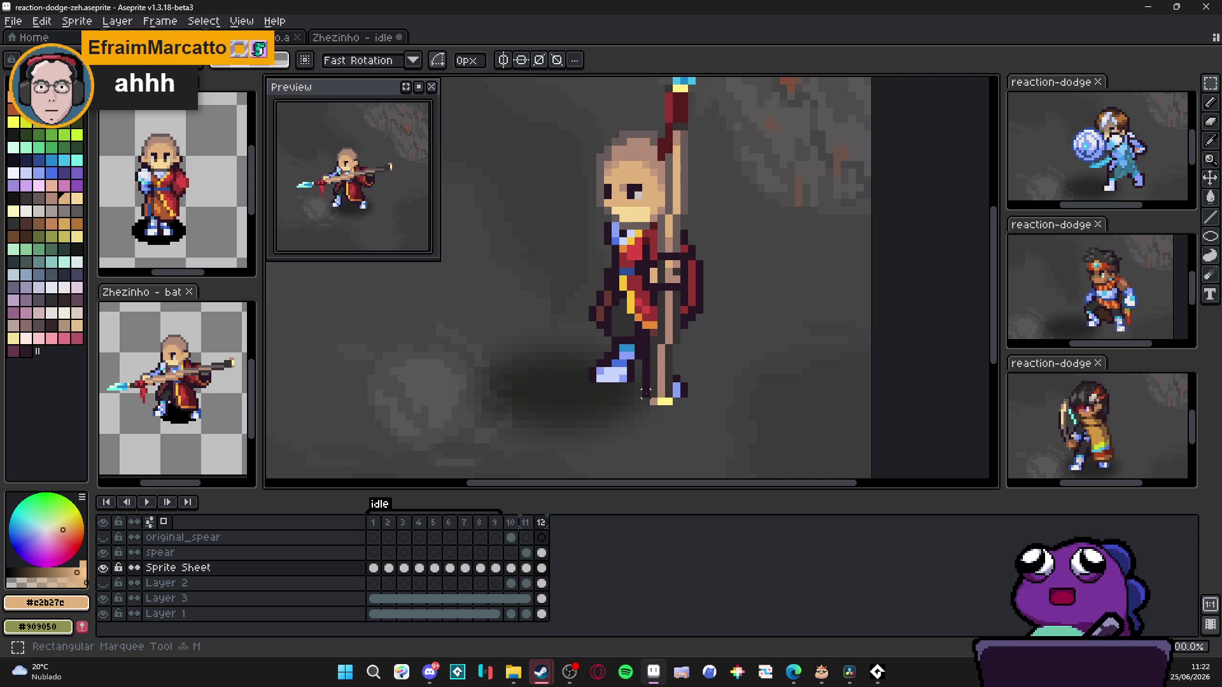
{"action": "scroll", "coordinate": [646, 394], "scroll_direction": "up", "scroll_amount": 2}
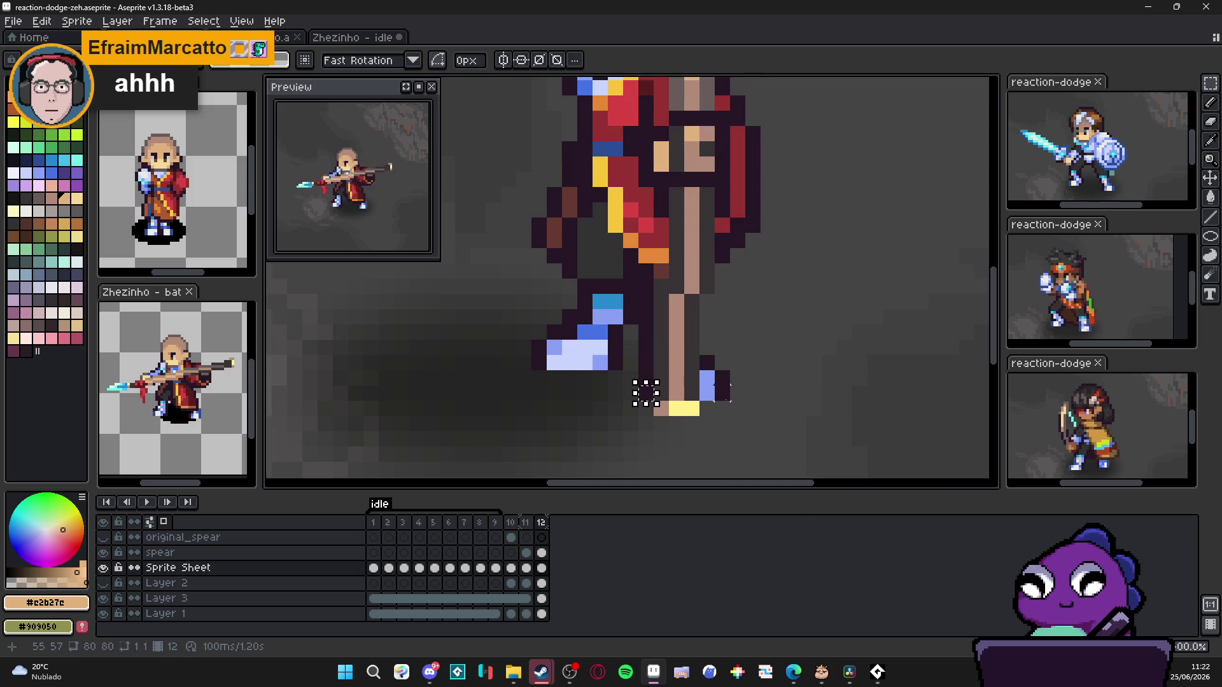
{"action": "key", "text": "ctrl+z"}
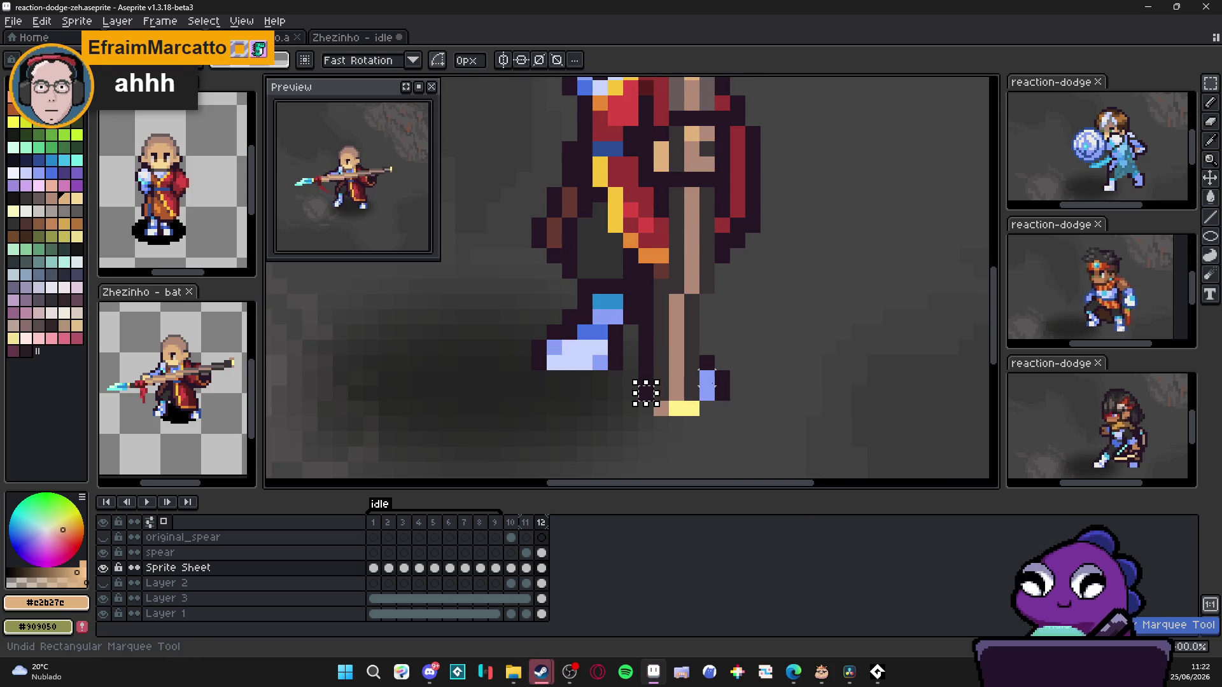
{"action": "scroll", "coordinate": [705, 379], "scroll_direction": "down", "scroll_amount": 2}
{"action": "key", "text": "ctrl+s"}
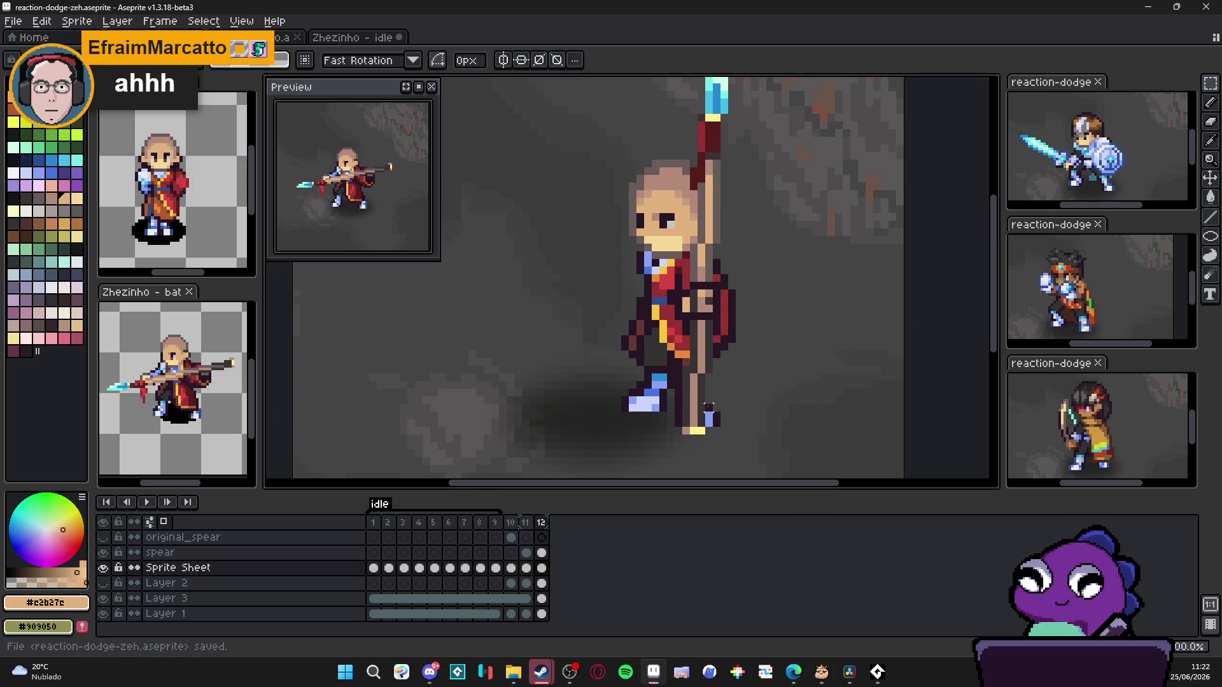
{"action": "scroll", "coordinate": [707, 408], "scroll_direction": "down", "scroll_amount": 1}
{"action": "left_click_drag", "start_coordinate": [707, 407], "coordinate": [720, 419]}
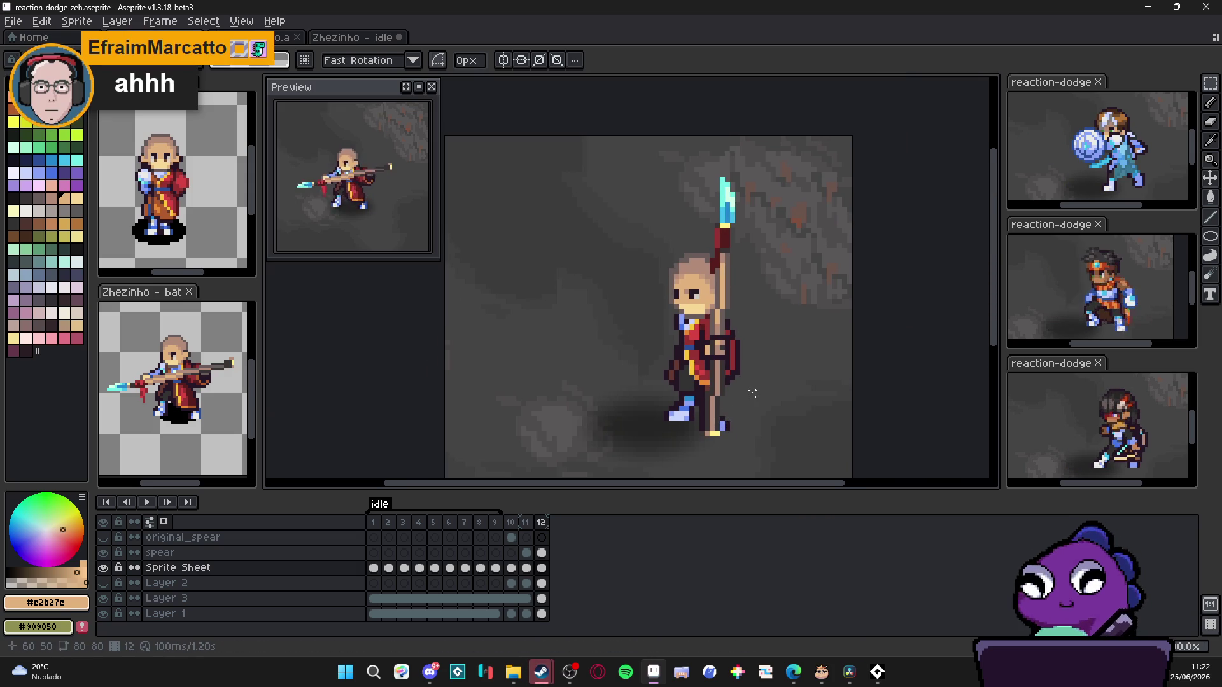
{"action": "scroll", "coordinate": [694, 389], "scroll_direction": "up", "scroll_amount": 2}
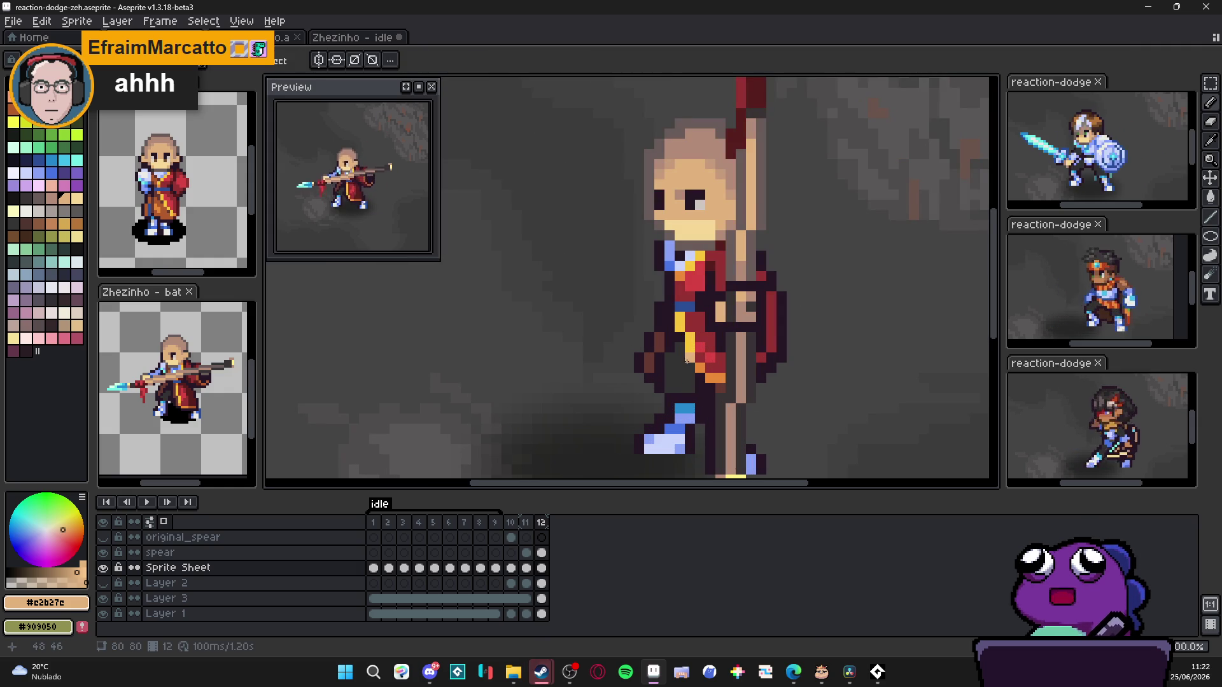
Step: Arm the Pencil with the darkest outline colour, palette index 1, for leg touch-ups
{"action": "left_click", "coordinate": [687, 360], "text": "alt"}
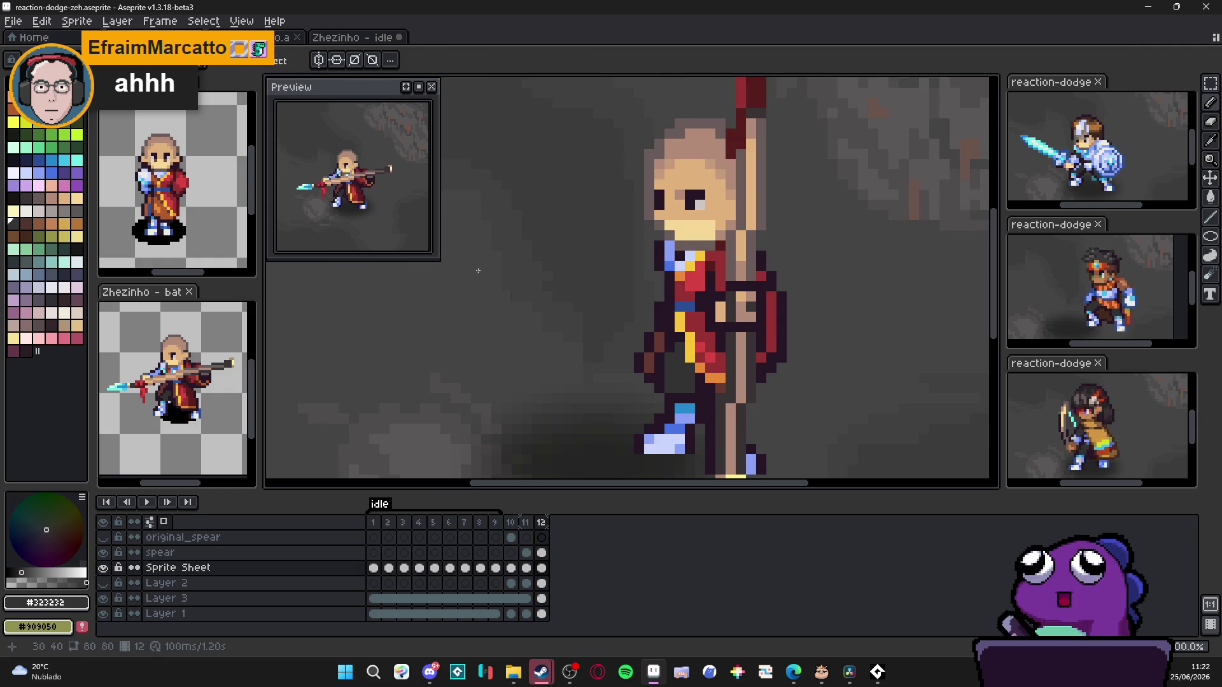
{"action": "left_click", "coordinate": [14, 201]}
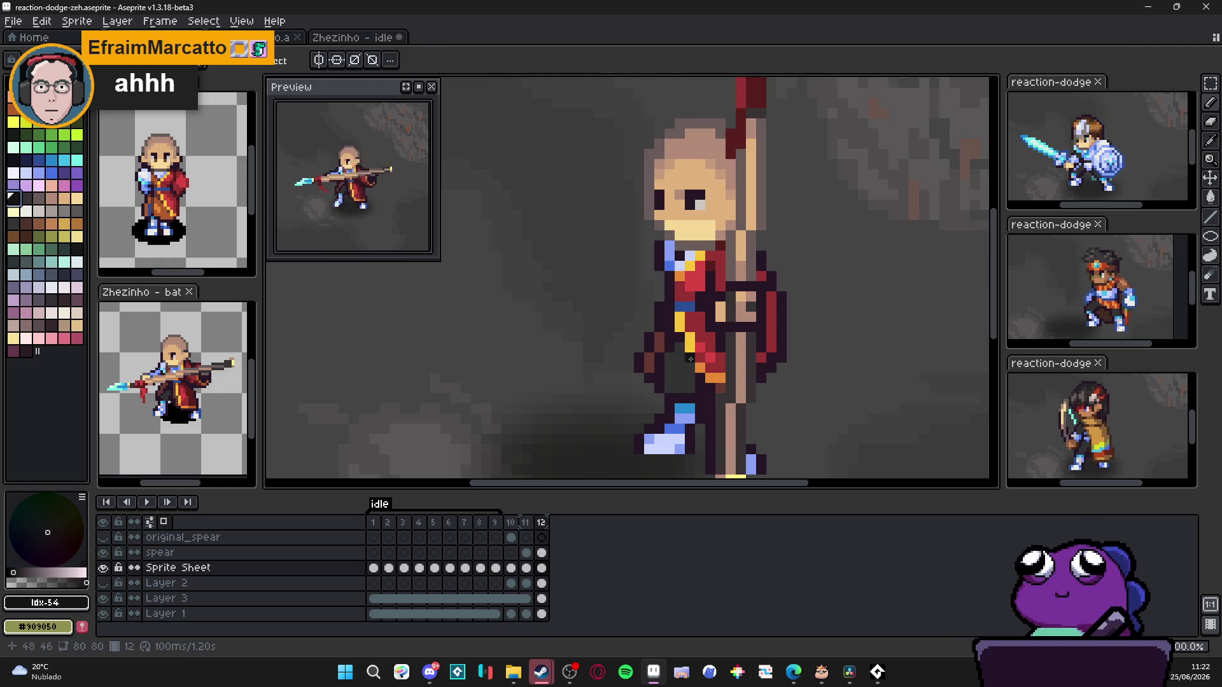
{"action": "key", "text": "b"}
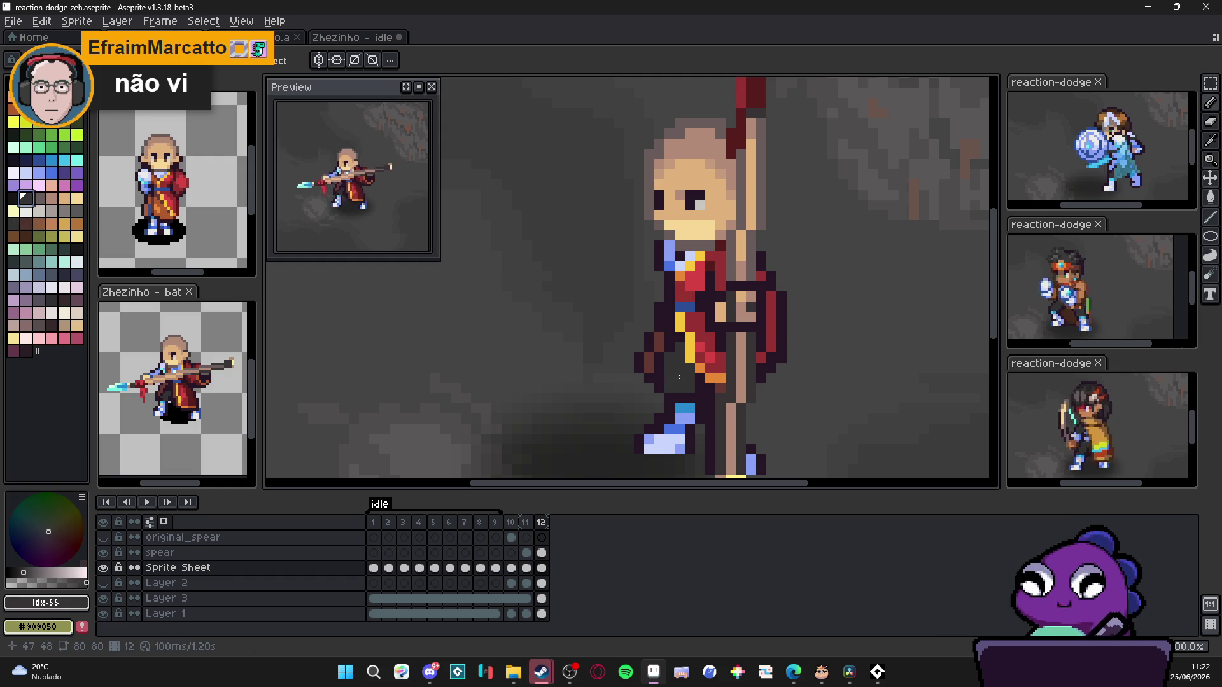
{"action": "left_click", "coordinate": [14, 212]}
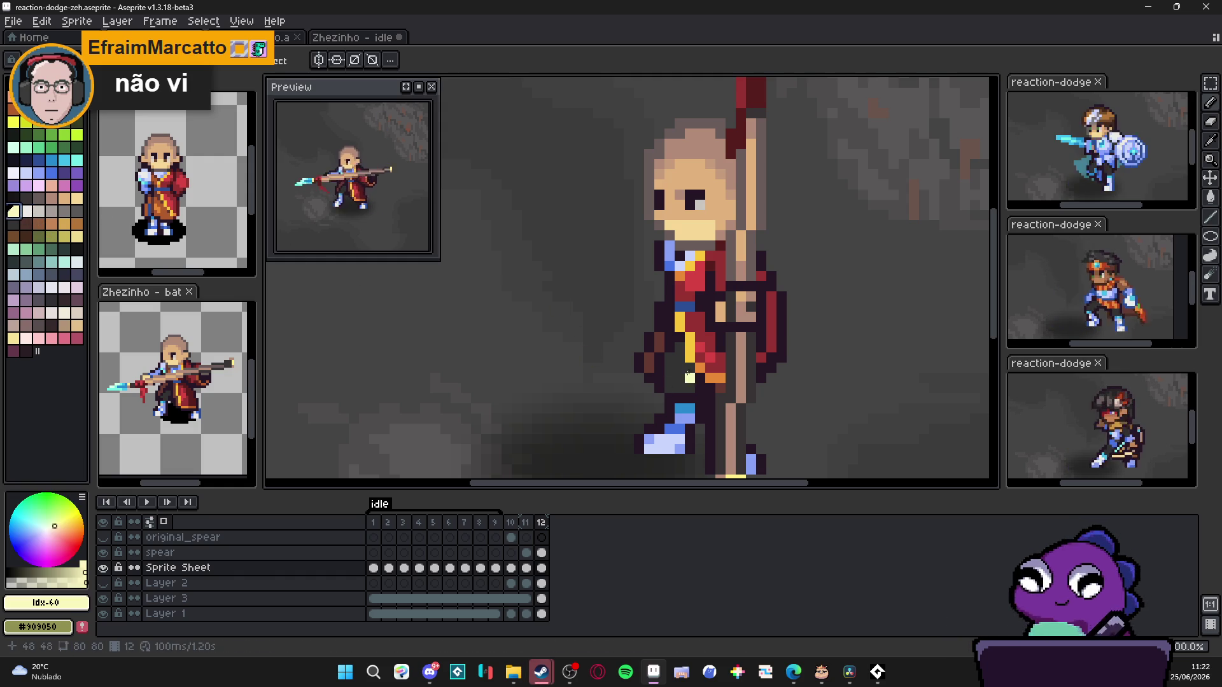
{"action": "left_click", "coordinate": [681, 366], "text": "alt"}
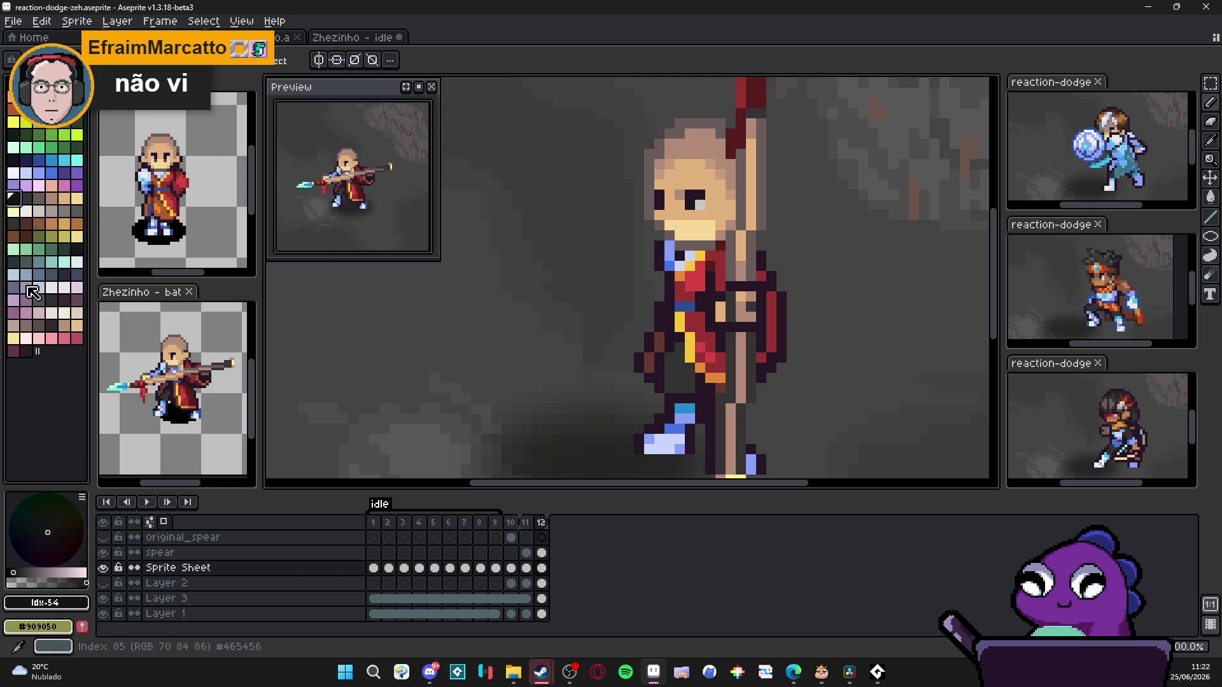
{"action": "left_click", "coordinate": [50, 299]}
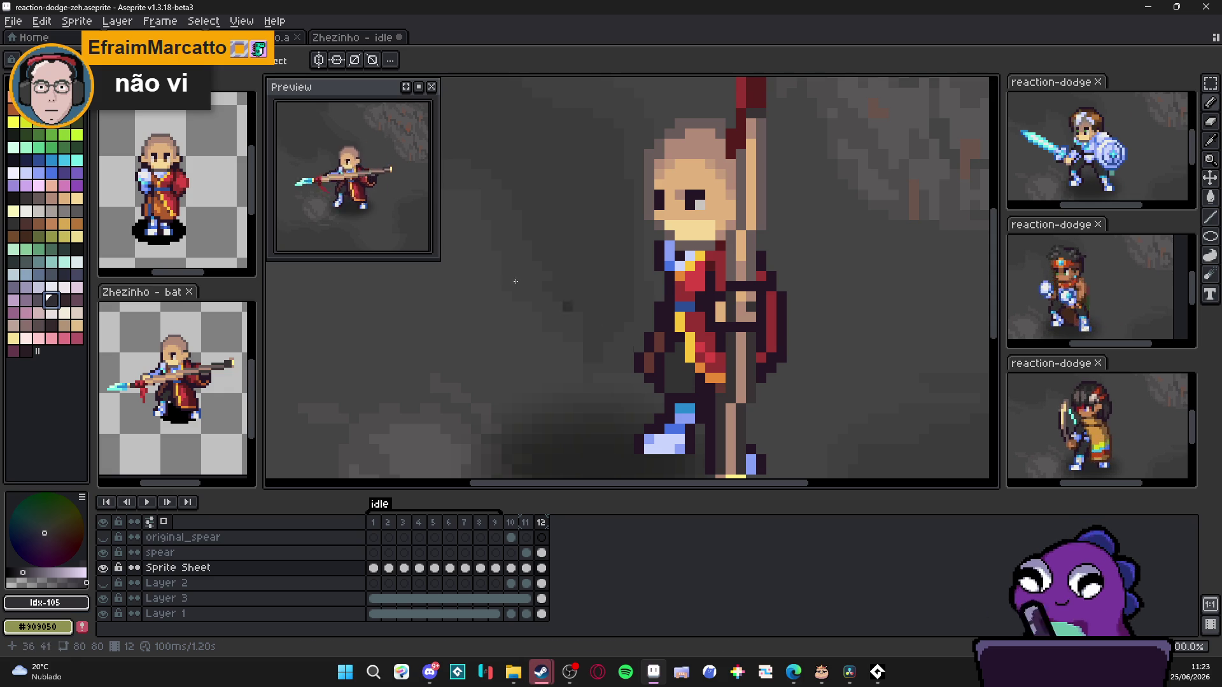
{"action": "left_click", "coordinate": [689, 369], "text": "alt"}
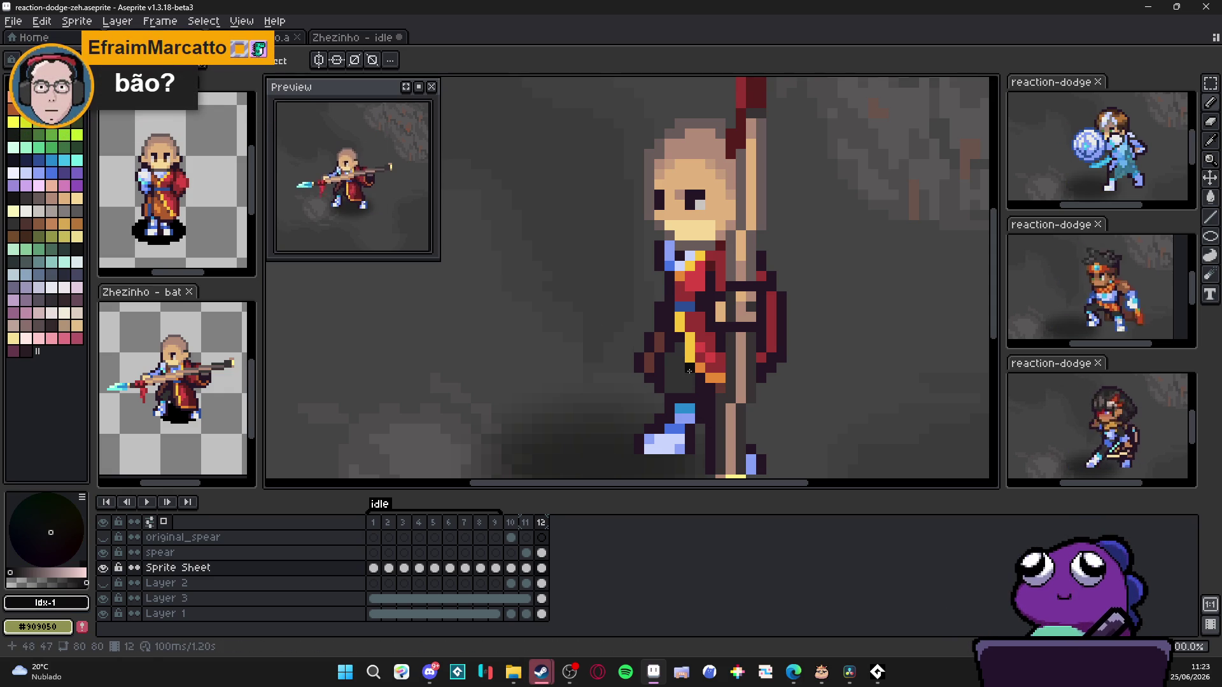
{"action": "scroll", "coordinate": [199, 383], "scroll_direction": "up", "scroll_amount": 5}
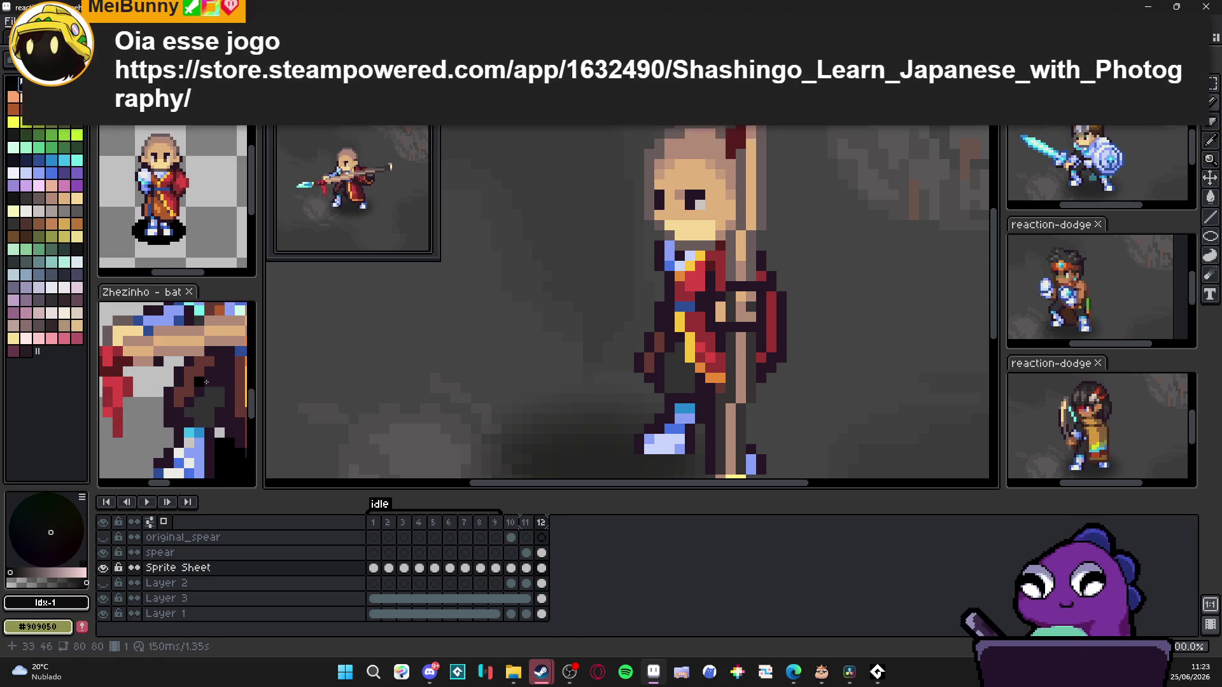
Step: Peek at the Zezinho - bat sprite, return to the spear character and save
{"action": "left_click", "coordinate": [198, 383]}
{"action": "scroll", "coordinate": [198, 383], "scroll_direction": "down", "scroll_amount": 3}
{"action": "scroll", "coordinate": [199, 383], "scroll_direction": "down", "scroll_amount": 2}
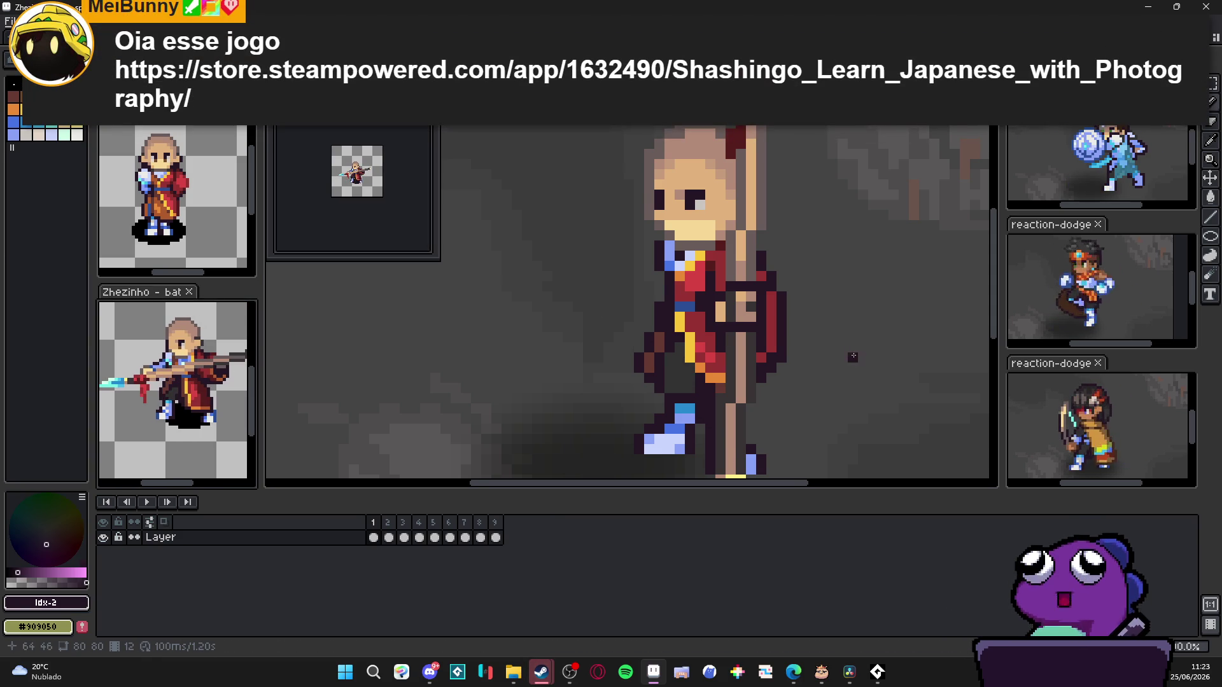
{"action": "left_click", "coordinate": [852, 357]}
{"action": "scroll", "coordinate": [668, 375], "scroll_direction": "up", "scroll_amount": 1}
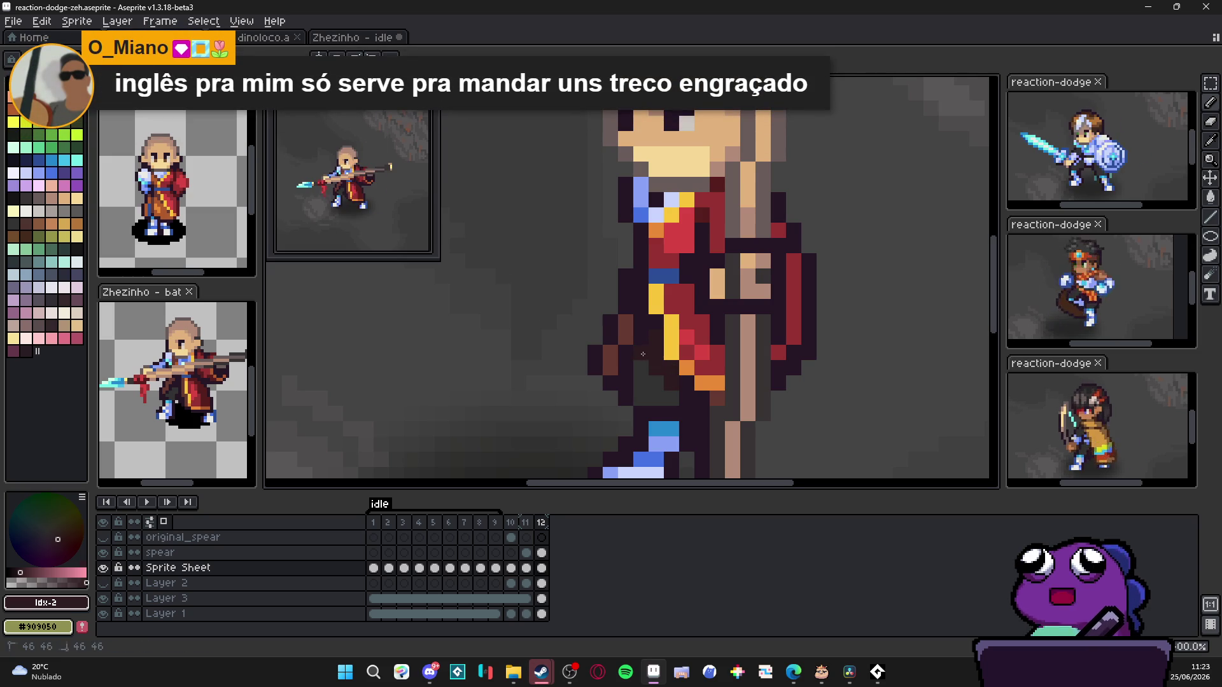
{"action": "scroll", "coordinate": [668, 382], "scroll_direction": "down", "scroll_amount": 2}
{"action": "scroll", "coordinate": [711, 428], "scroll_direction": "down", "scroll_amount": 2}
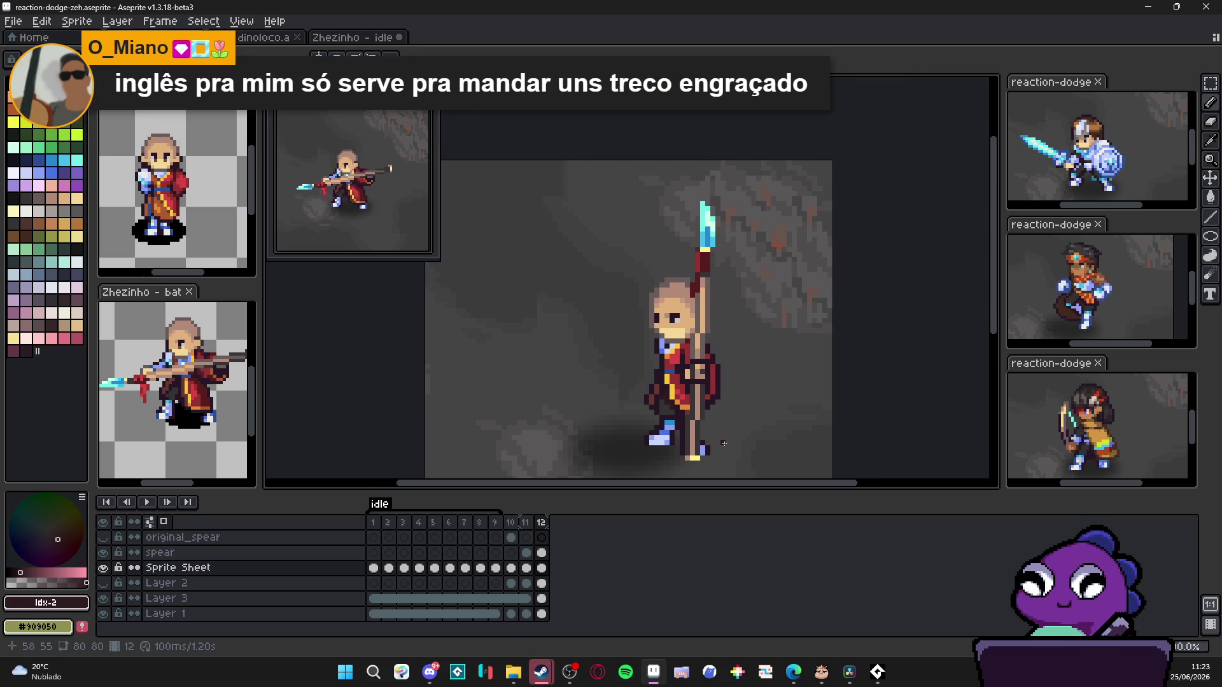
{"action": "key", "text": "ctrl+s"}
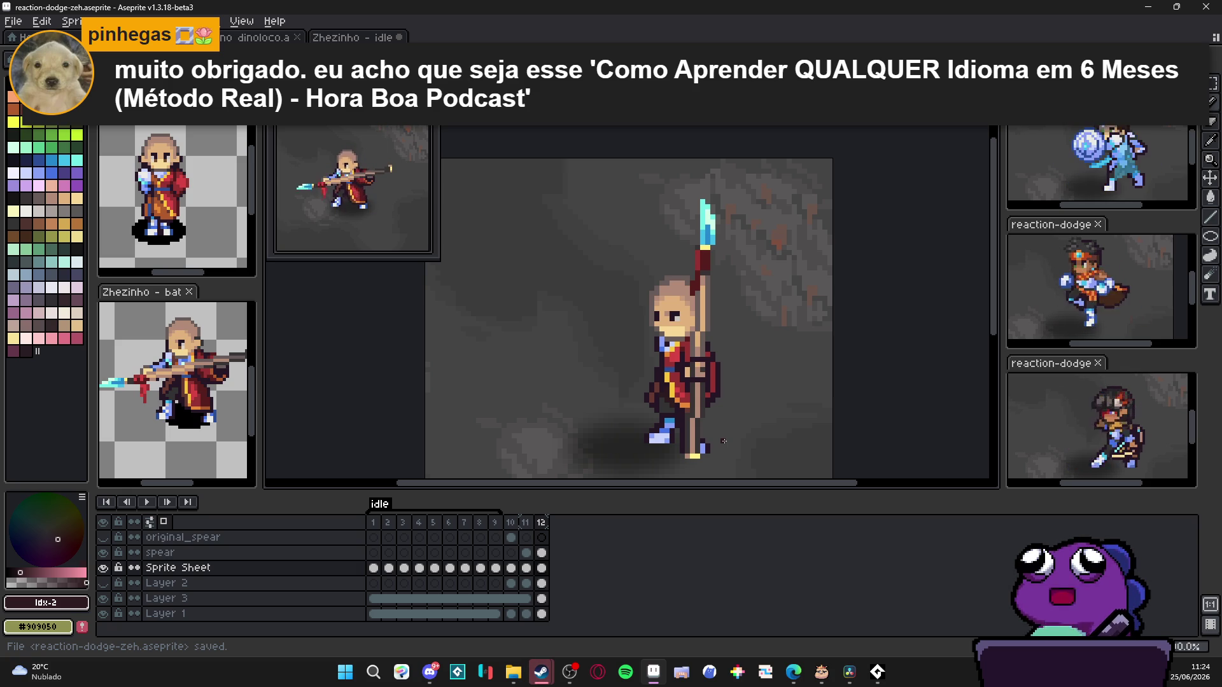
{"action": "left_click_drag", "start_coordinate": [606, 368], "coordinate": [698, 315]}
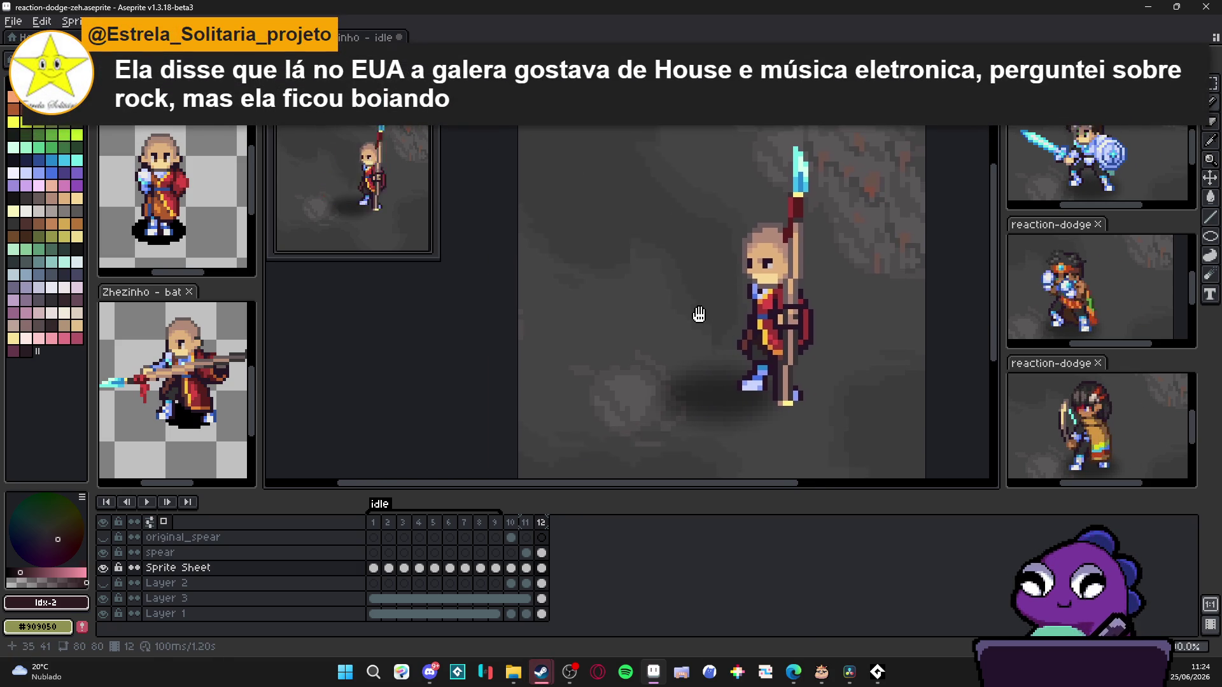
{"action": "scroll", "coordinate": [699, 316], "scroll_direction": "down", "scroll_amount": 1}
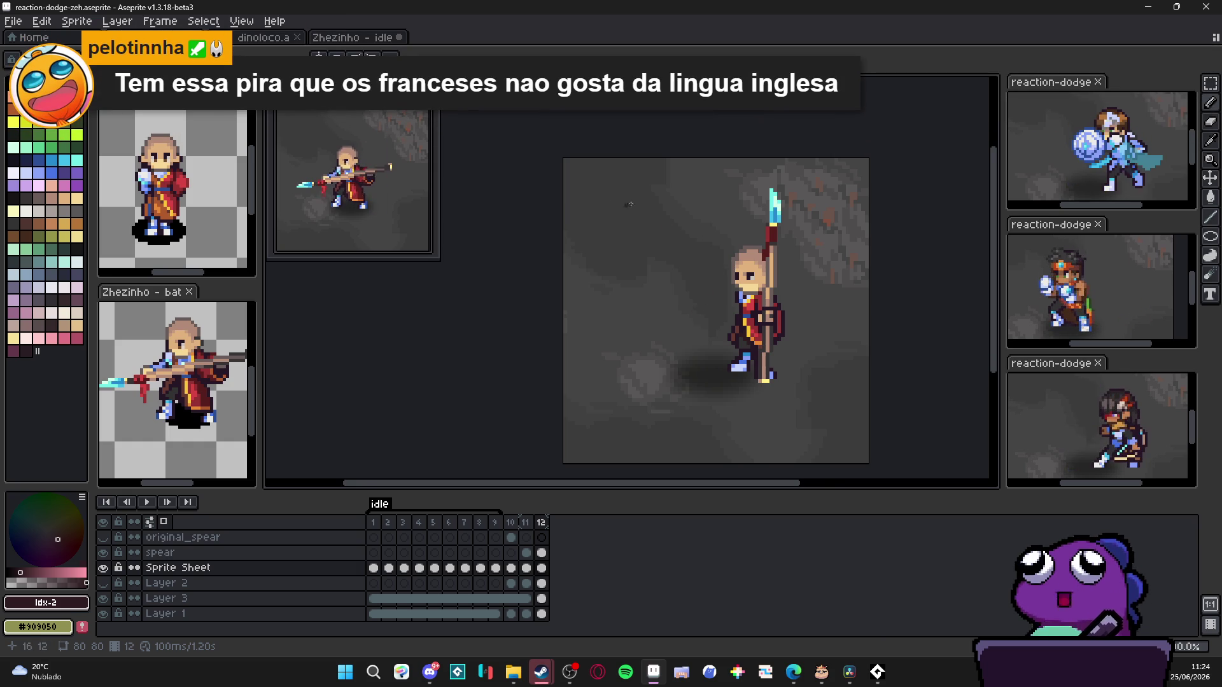
{"action": "left_click_drag", "start_coordinate": [670, 225], "coordinate": [607, 215]}
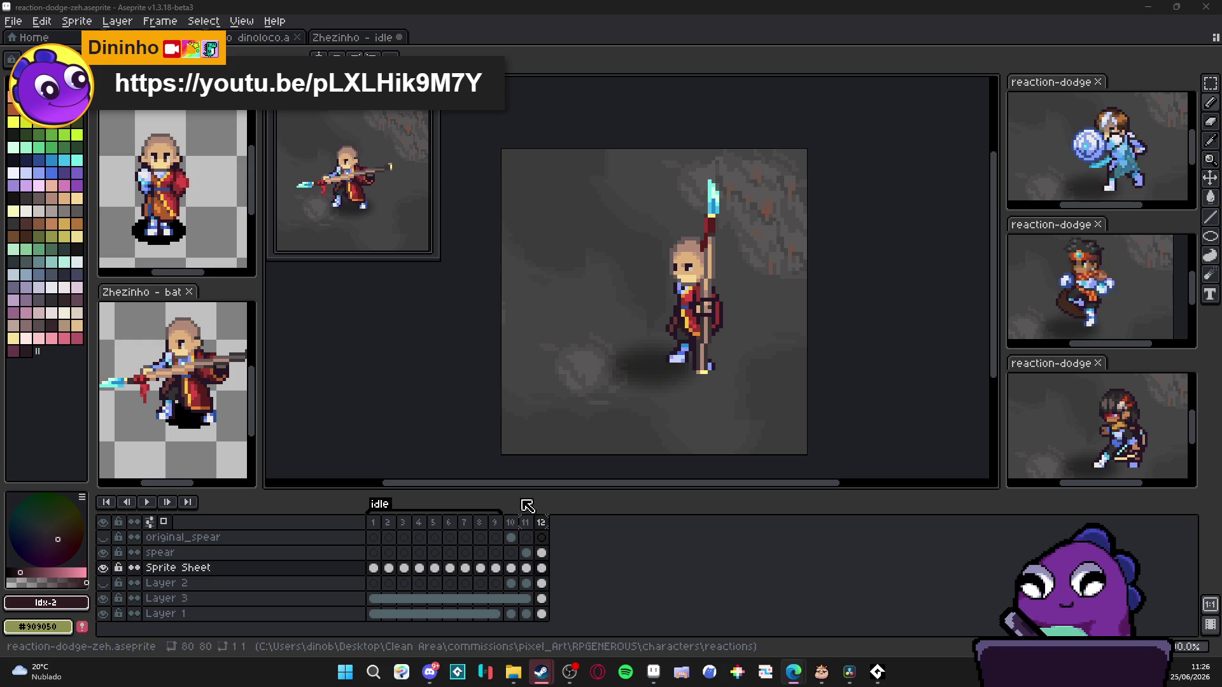
Step: Review frame 12's duration in Frame Properties and confirm it at 100 milliseconds
{"action": "double_click", "coordinate": [542, 522]}
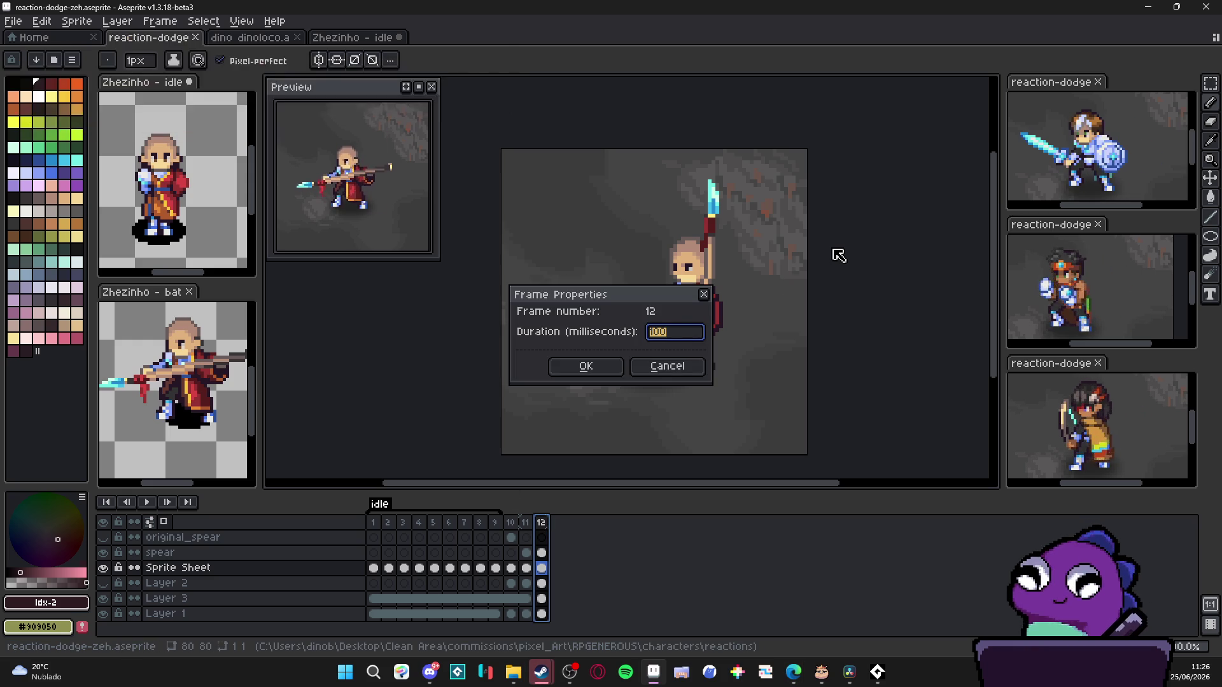
{"action": "type", "text": "10"}
{"action": "key", "text": "Return"}
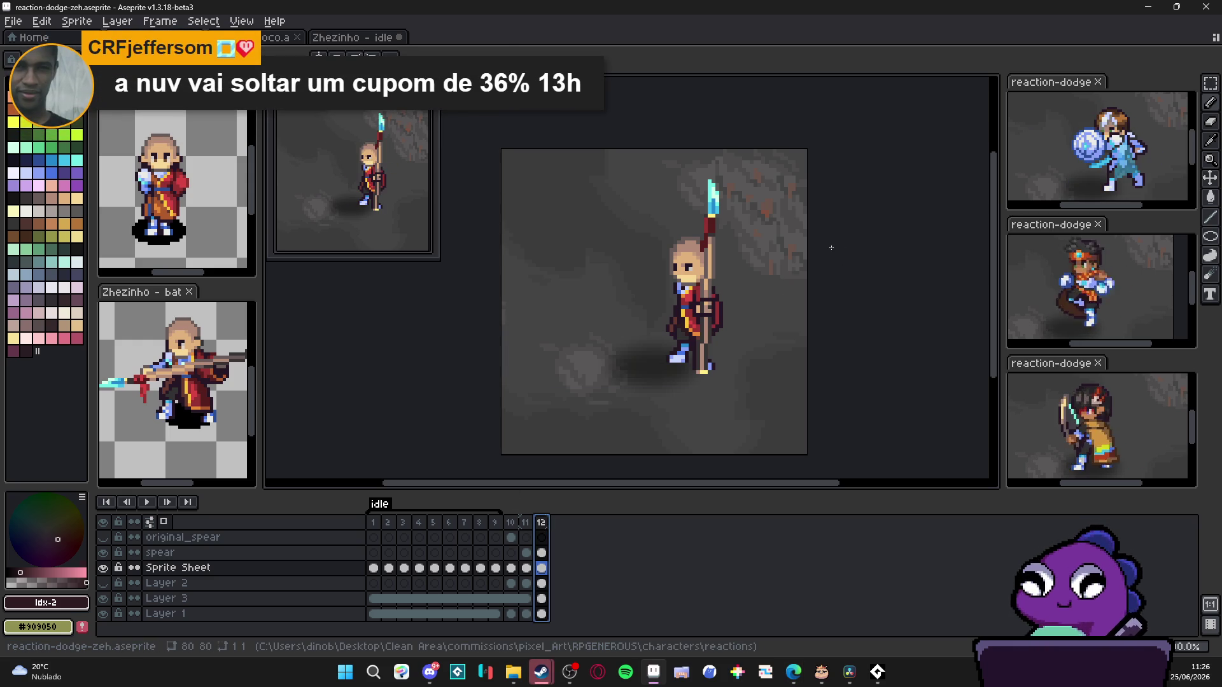
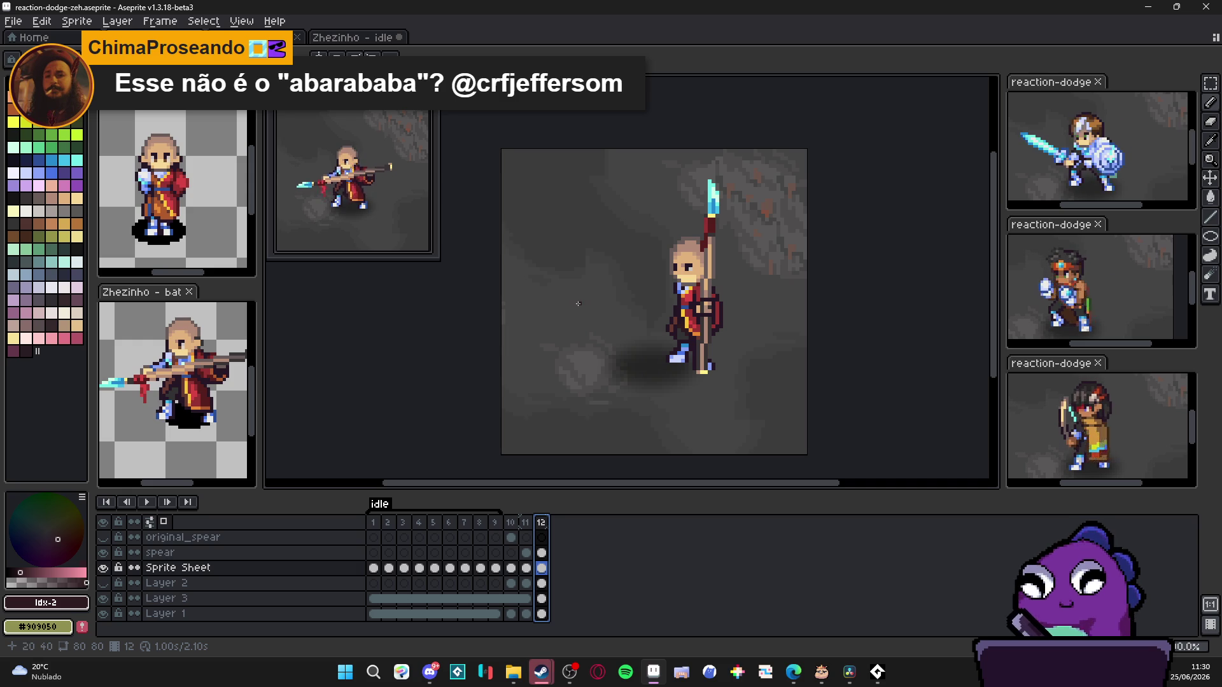
Step: Add a new frame 13 after frame 12 and make it the active frame
{"action": "left_click", "coordinate": [525, 523]}
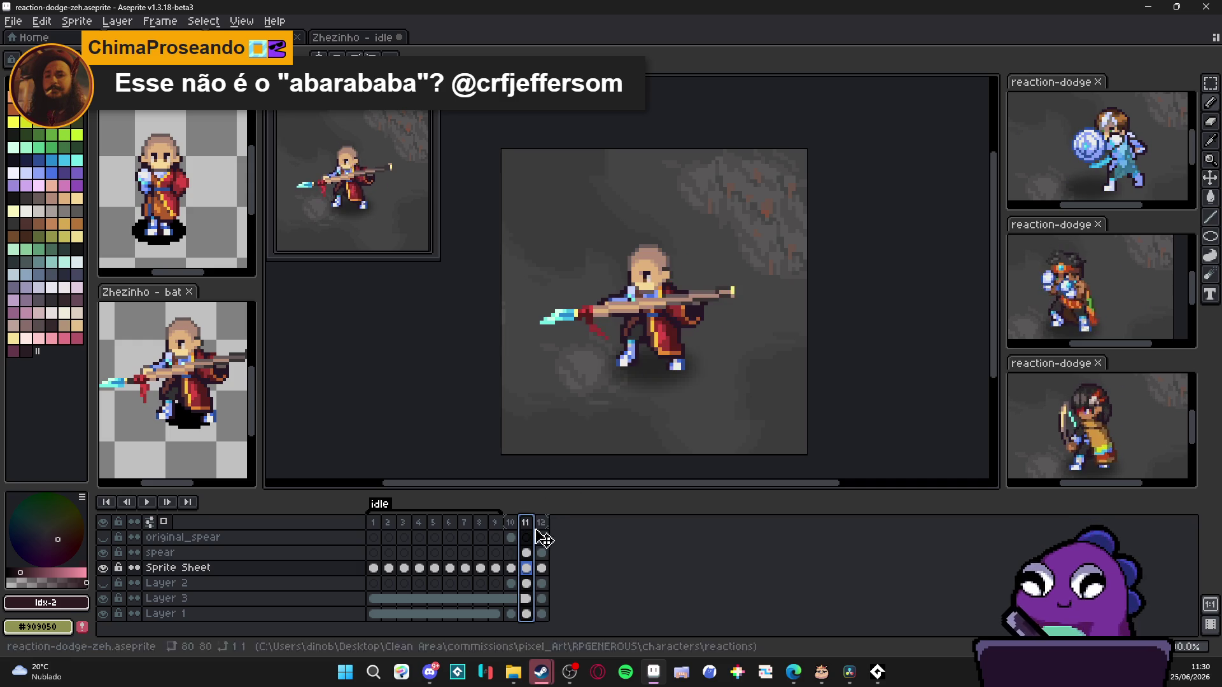
{"action": "left_click", "coordinate": [541, 522]}
{"action": "scroll", "coordinate": [685, 397], "scroll_direction": "up", "scroll_amount": 2}
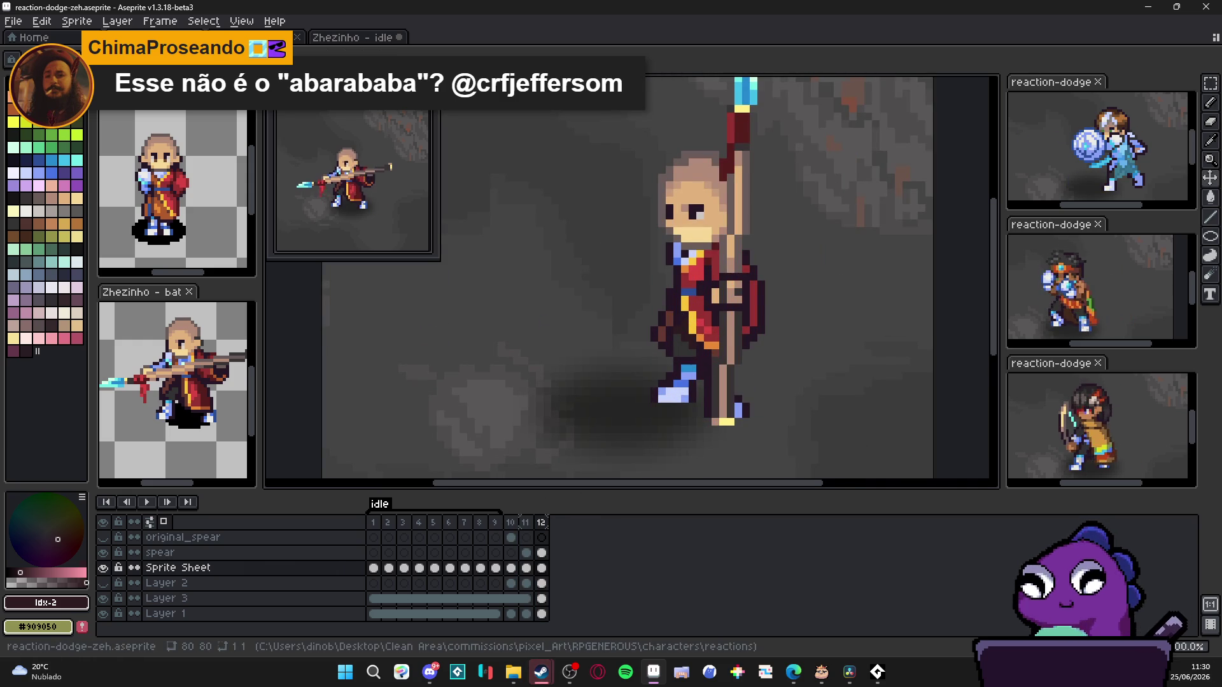
{"action": "key", "text": "alt+n"}
{"action": "scroll", "coordinate": [725, 354], "scroll_direction": "down", "scroll_amount": 1}
{"action": "scroll", "coordinate": [725, 354], "scroll_direction": "down", "scroll_amount": 1}
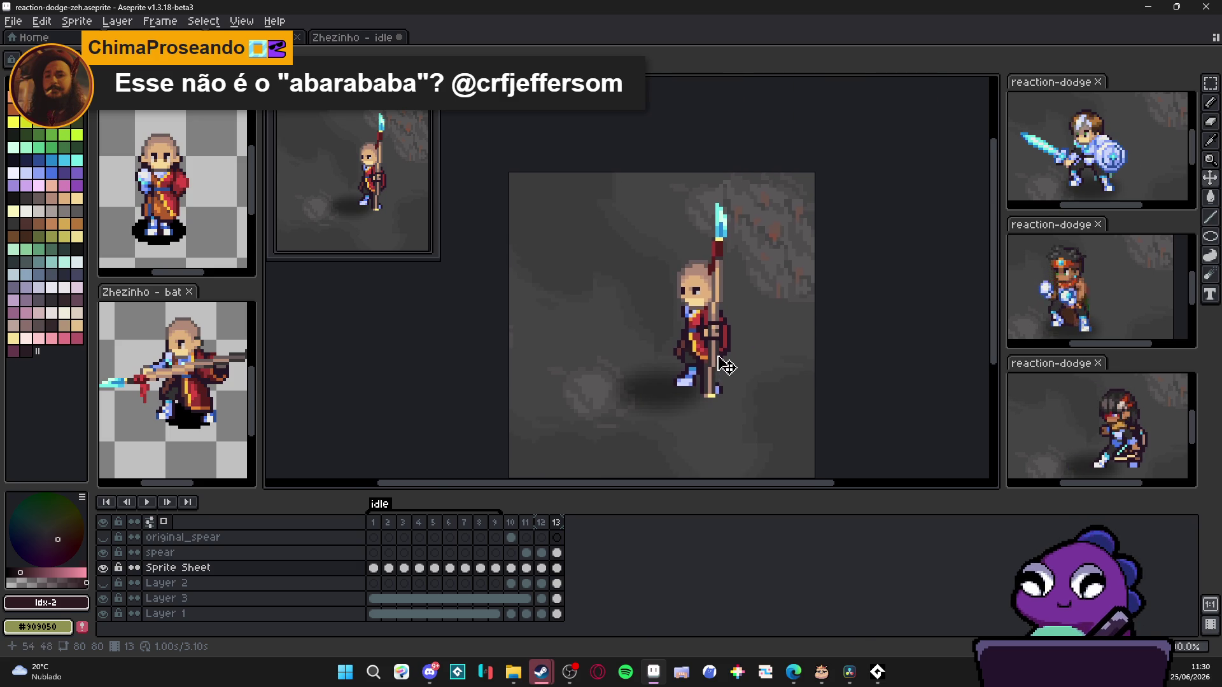
{"action": "left_click", "coordinate": [557, 523]}
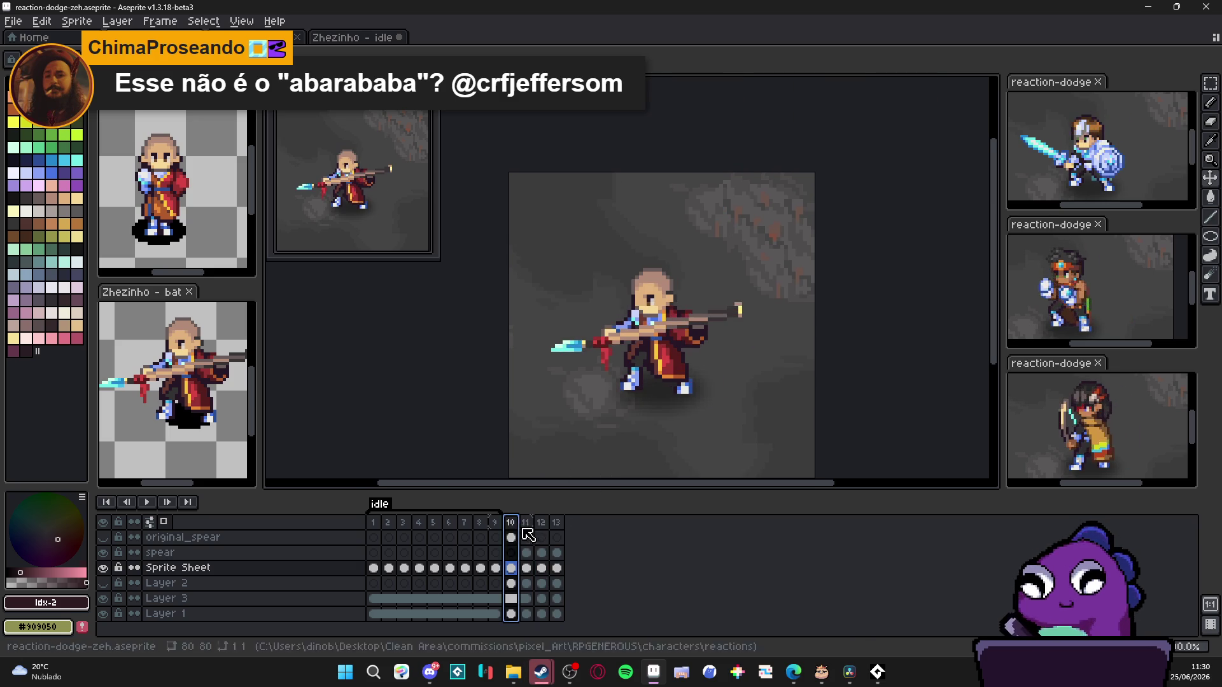
Step: Shift the spear layer's content about 4 pixels right with the Move tool
{"action": "key", "text": "v"}
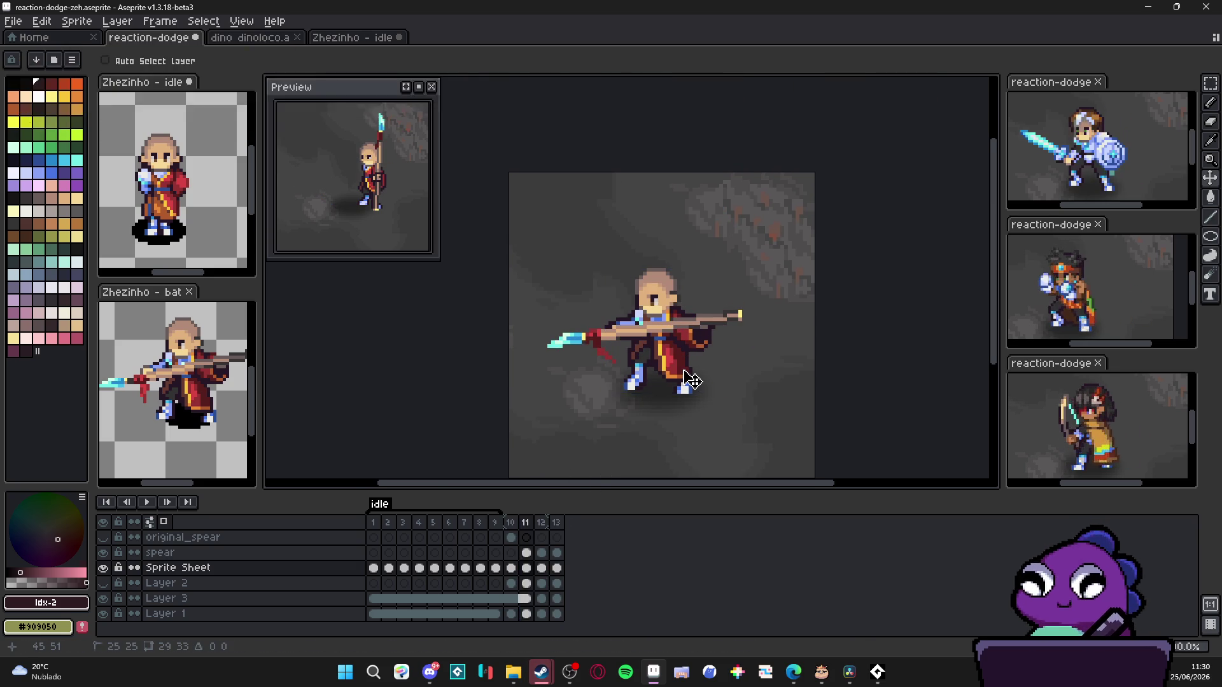
{"action": "left_click", "coordinate": [692, 381]}
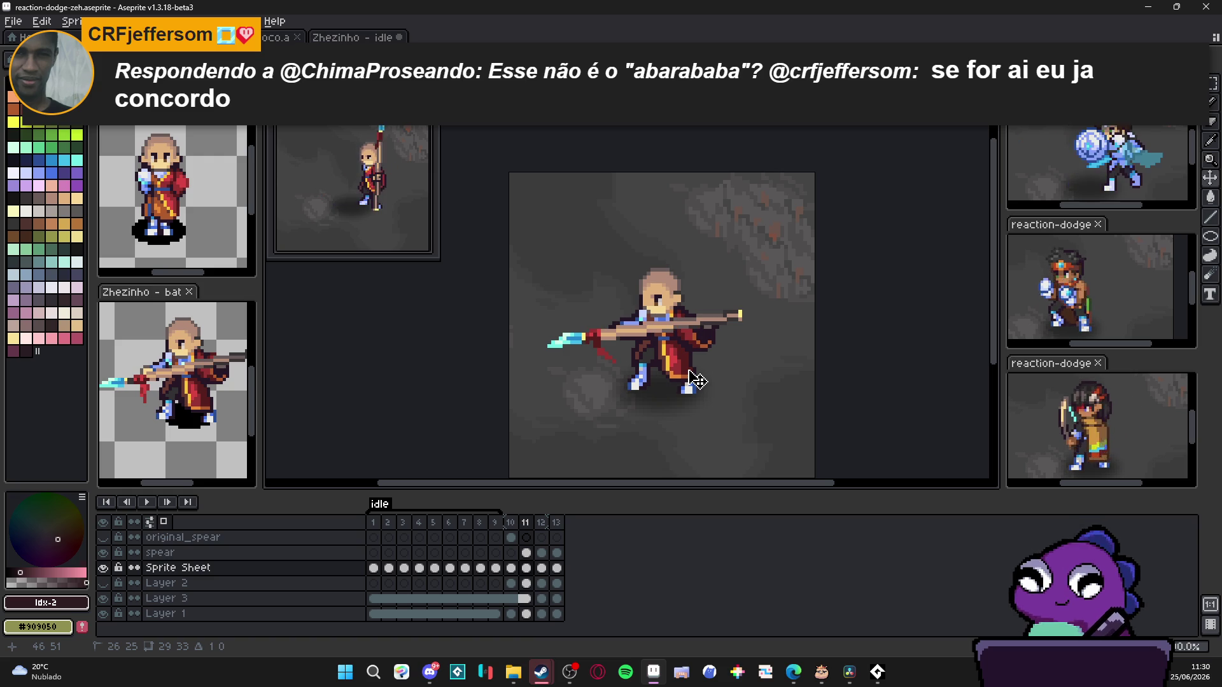
{"action": "left_click", "coordinate": [649, 343], "text": "ctrl"}
{"action": "left_click_drag", "start_coordinate": [648, 343], "coordinate": [652, 342]}
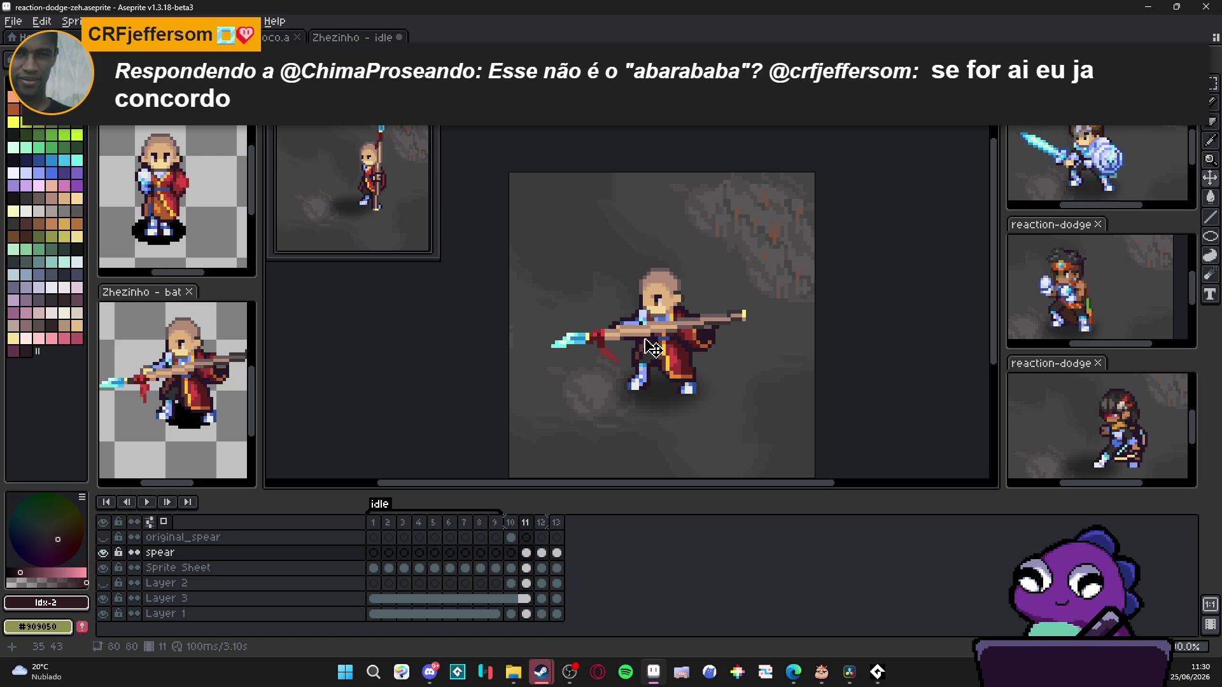
Step: Compare frames 12 and 13, then nudge the spear in frame 13 slightly further right
{"action": "left_click", "coordinate": [541, 522]}
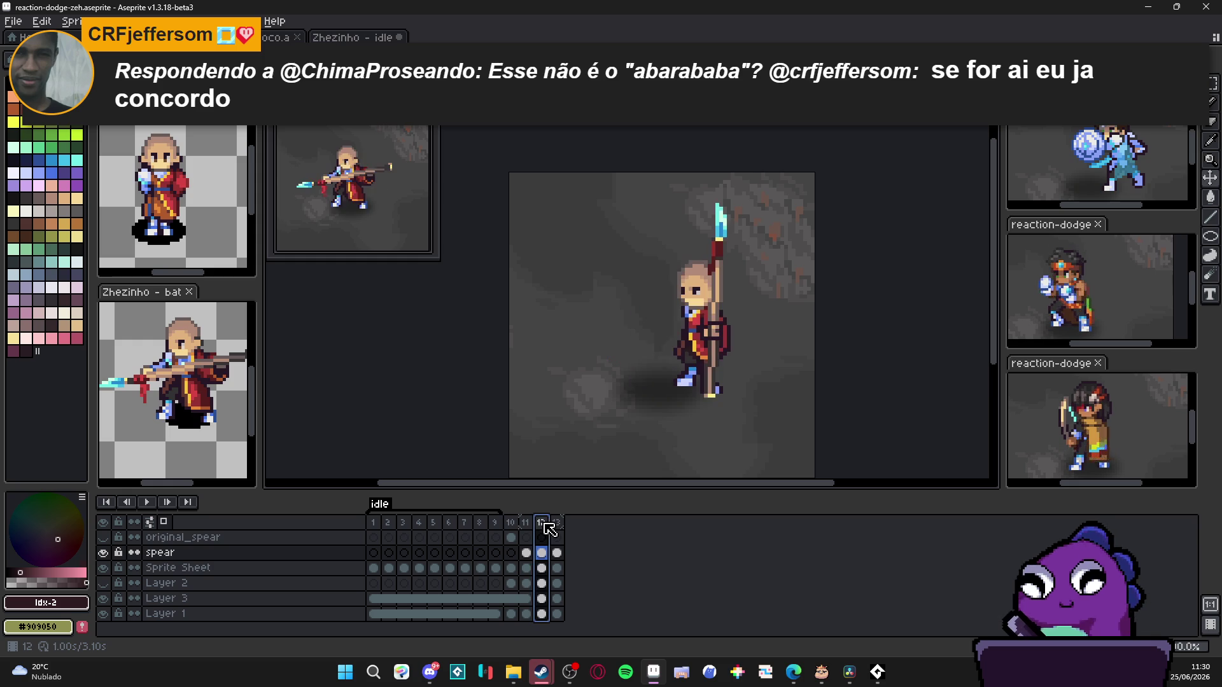
{"action": "left_click", "coordinate": [557, 522]}
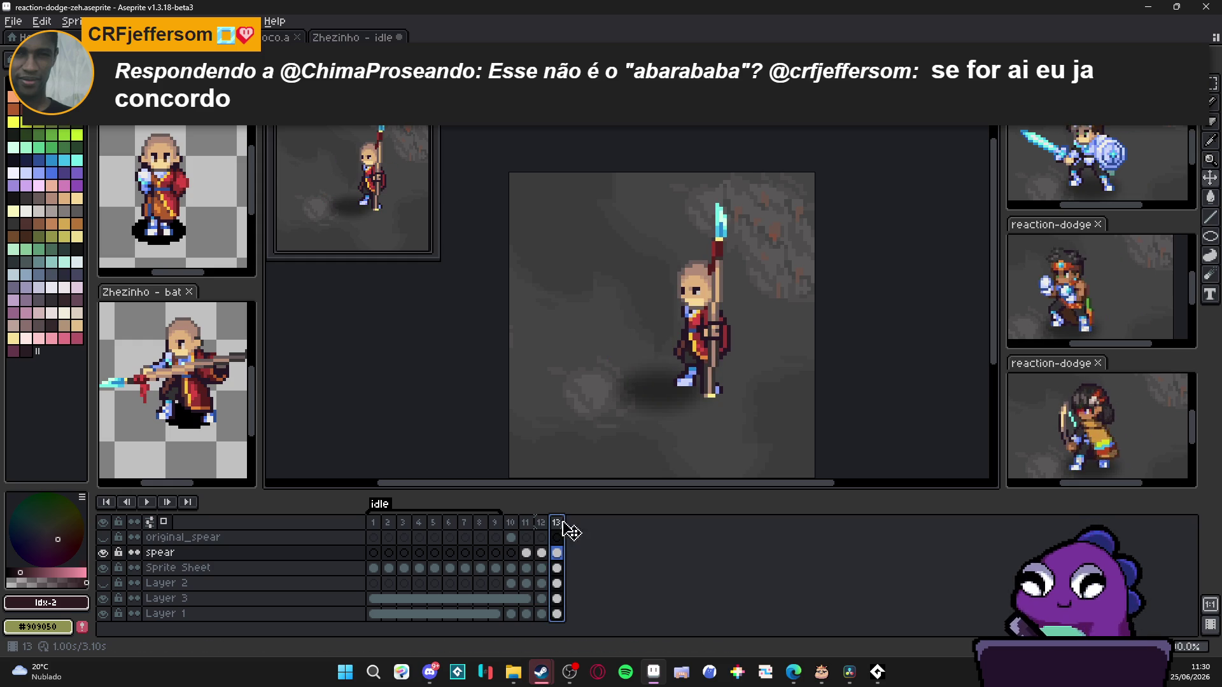
{"action": "left_click", "coordinate": [557, 567]}
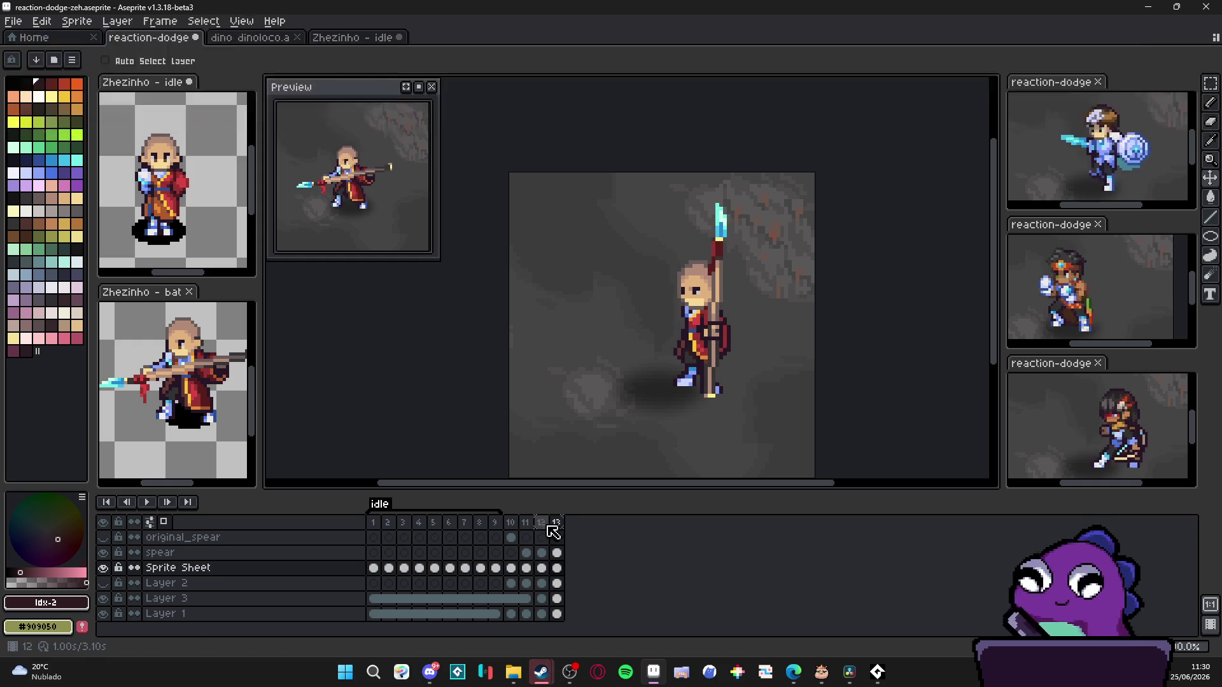
{"action": "left_click", "coordinate": [543, 523]}
{"action": "left_click", "coordinate": [557, 522]}
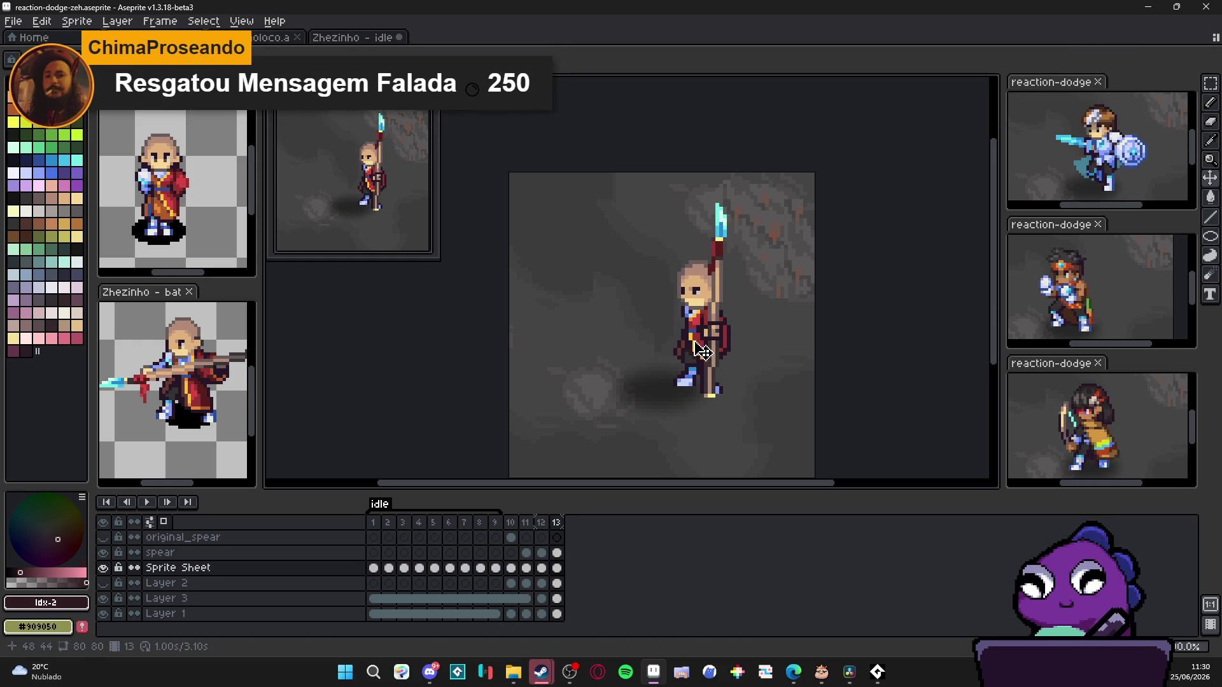
{"action": "key", "text": "alt+Up"}
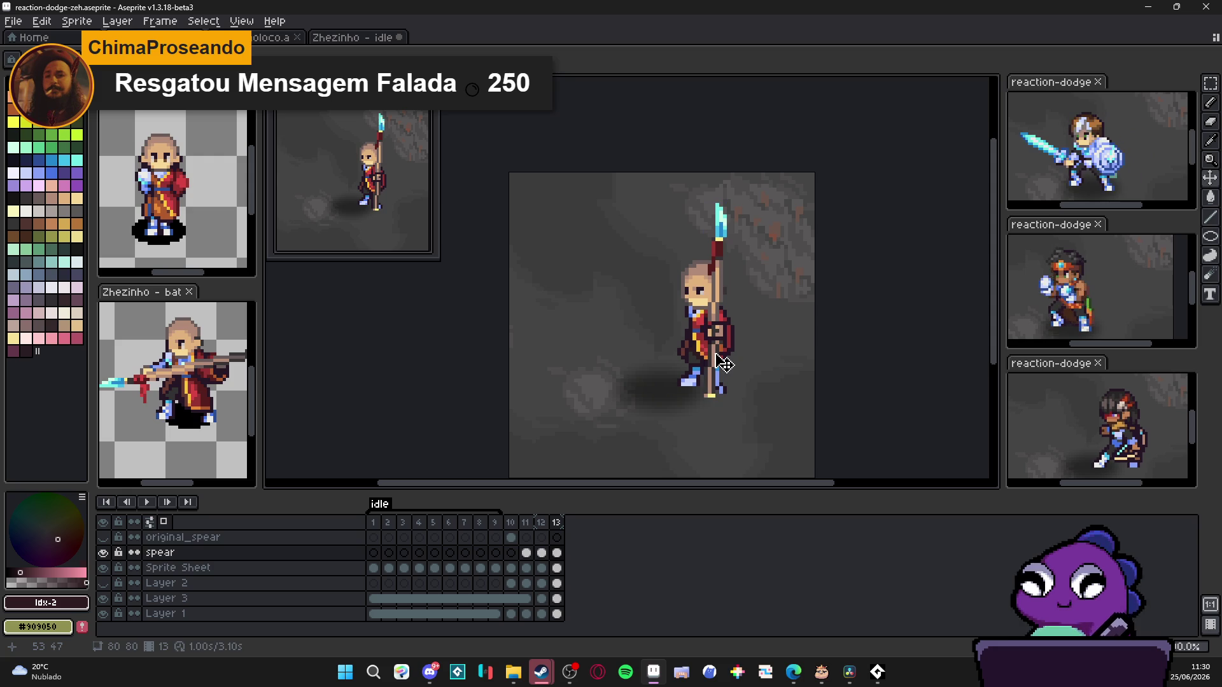
{"action": "key", "text": "Right"}
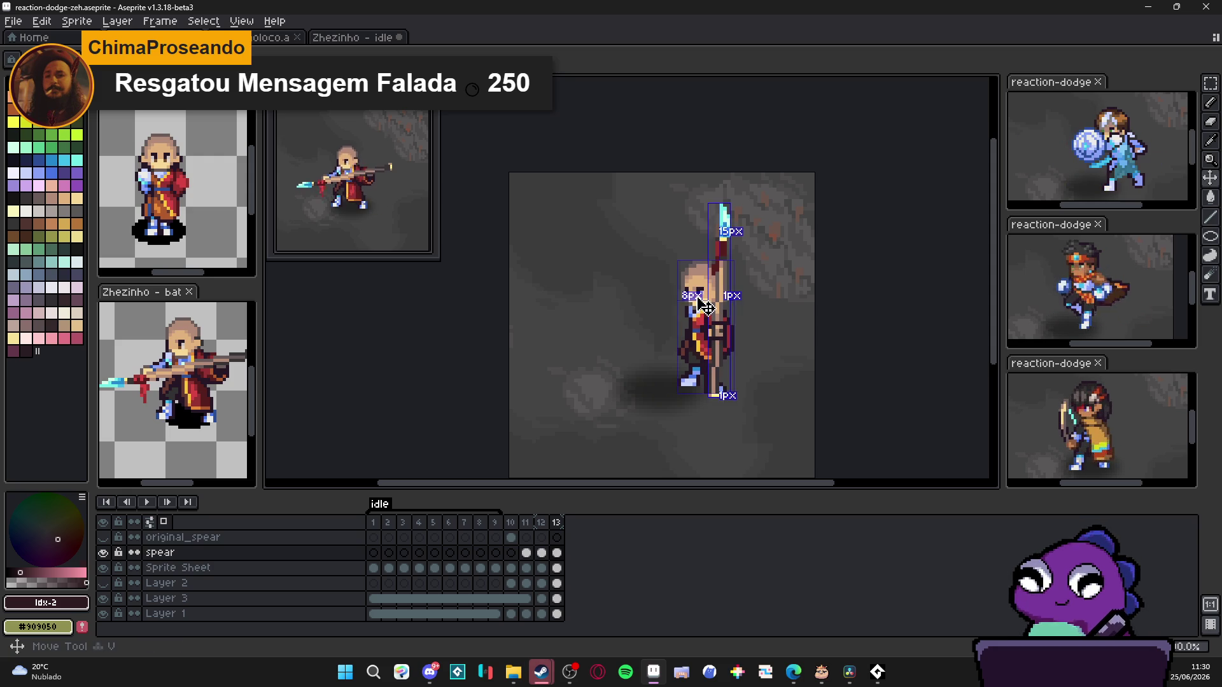
Step: Sample the yellow trim and dark red robe colours and paint a longer gold trim down the robe front
{"action": "left_click", "coordinate": [704, 306], "text": "ctrl"}
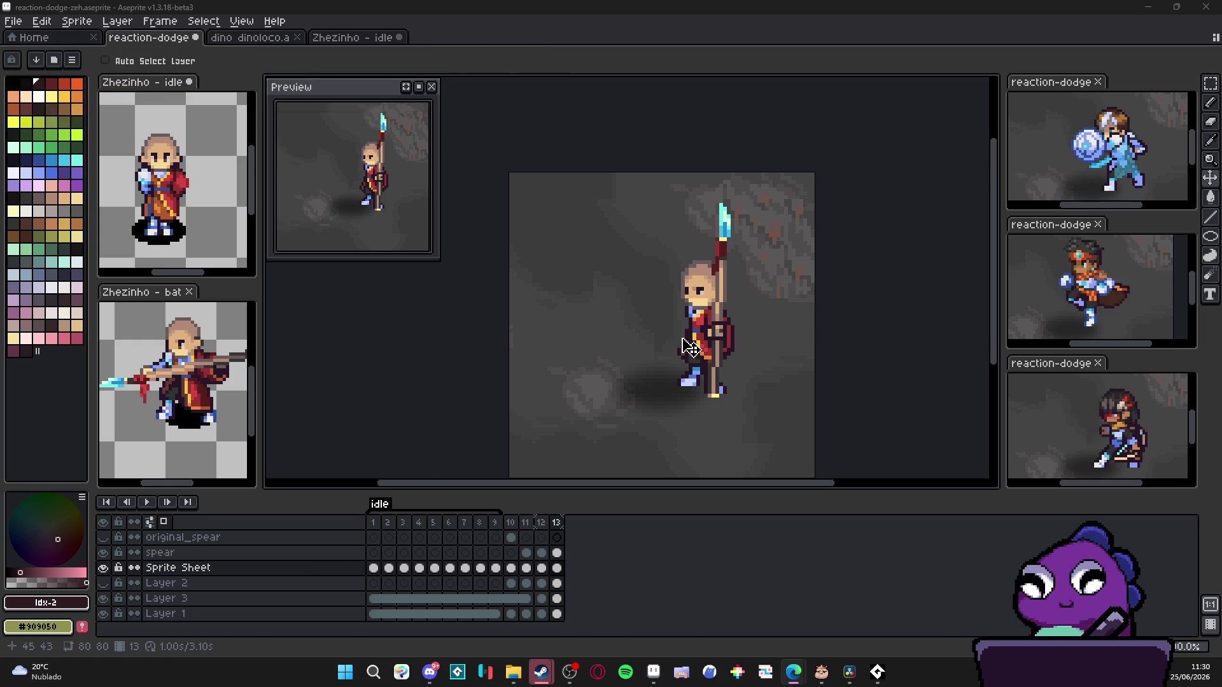
{"action": "scroll", "coordinate": [714, 360], "scroll_direction": "up", "scroll_amount": 2}
{"action": "scroll", "coordinate": [714, 360], "scroll_direction": "up", "scroll_amount": 2}
{"action": "key", "text": "i"}
{"action": "left_click", "coordinate": [715, 332]}
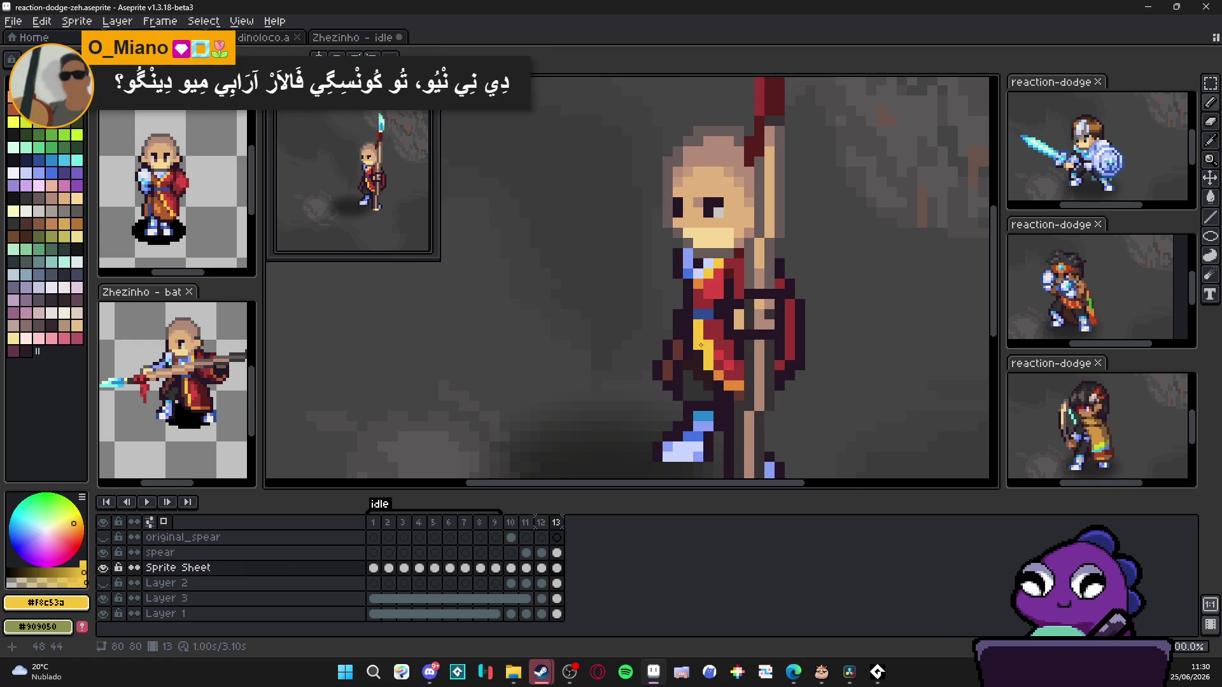
{"action": "left_click", "coordinate": [714, 333]}
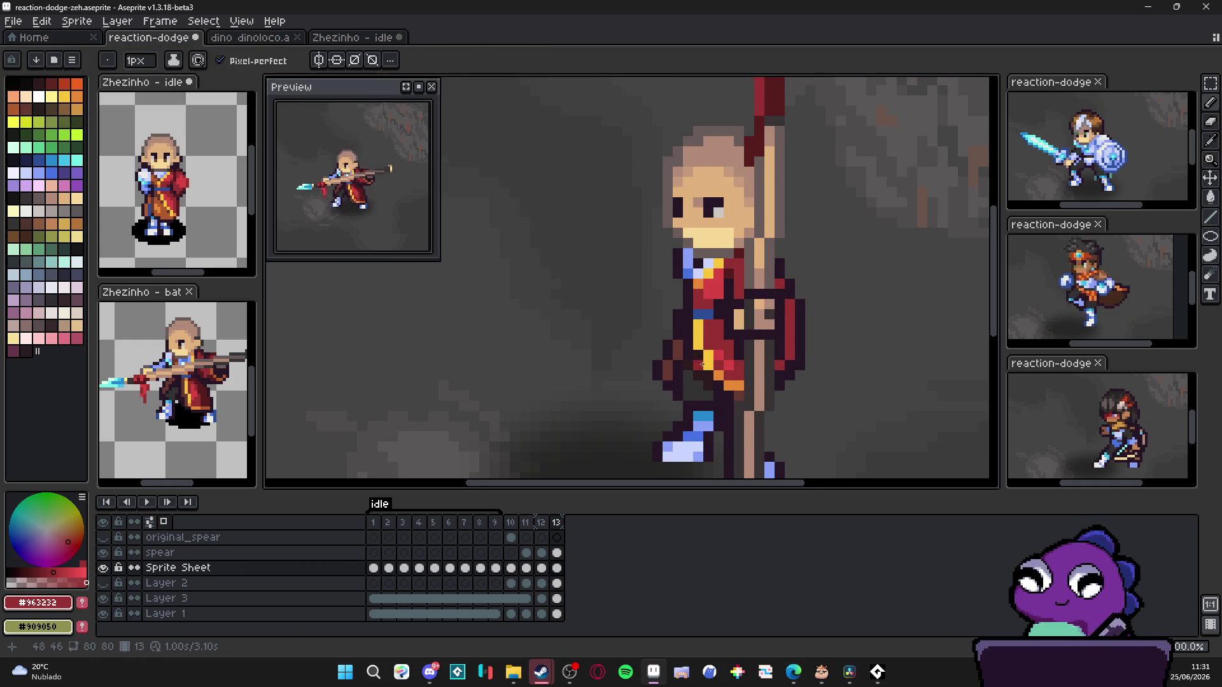
{"action": "scroll", "coordinate": [702, 344], "scroll_direction": "right", "scroll_amount": 1}
{"action": "left_click", "coordinate": [705, 349]}
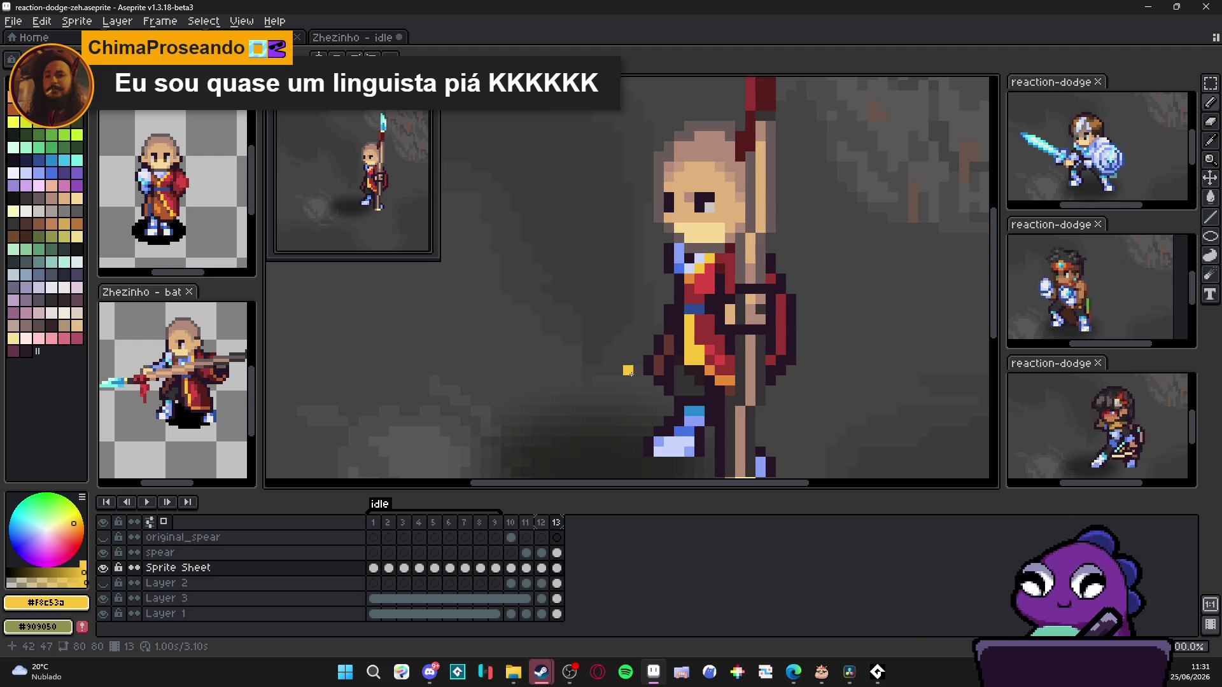
{"action": "scroll", "coordinate": [618, 415], "scroll_direction": "down", "scroll_amount": 1}
{"action": "left_click", "coordinate": [542, 525]}
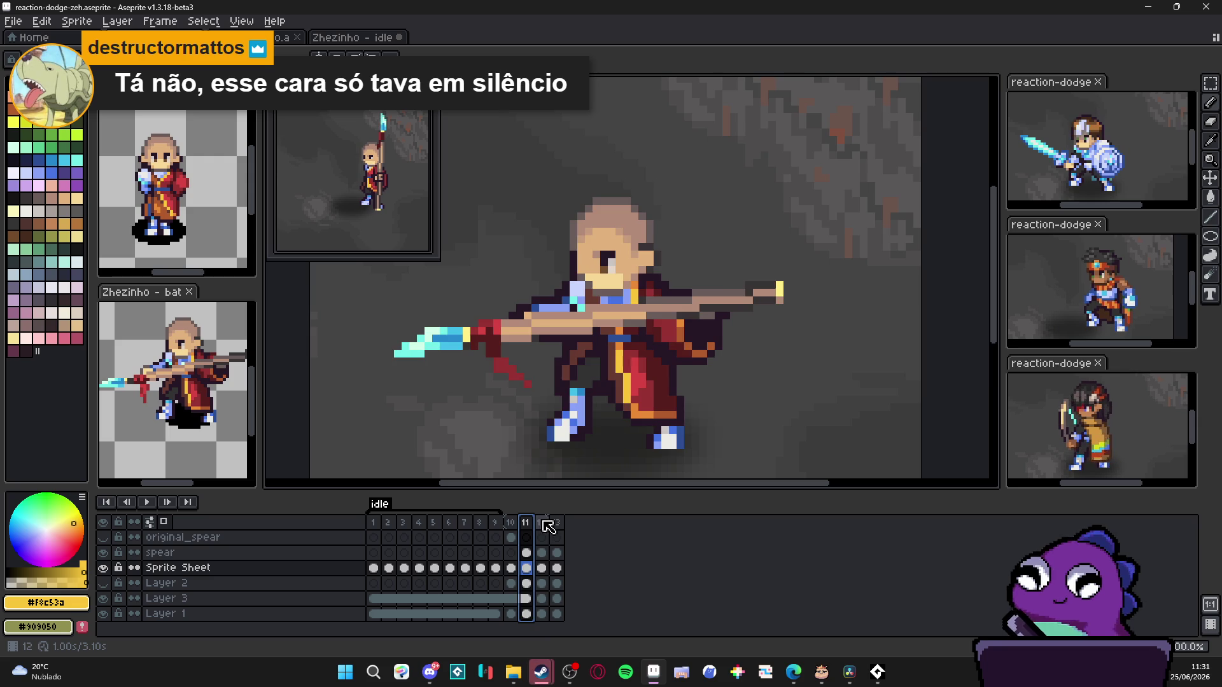
Step: Set frame 12's duration to 80 ms in Frame Properties and save the file
{"action": "left_click", "coordinate": [541, 524]}
{"action": "double_click", "coordinate": [542, 524]}
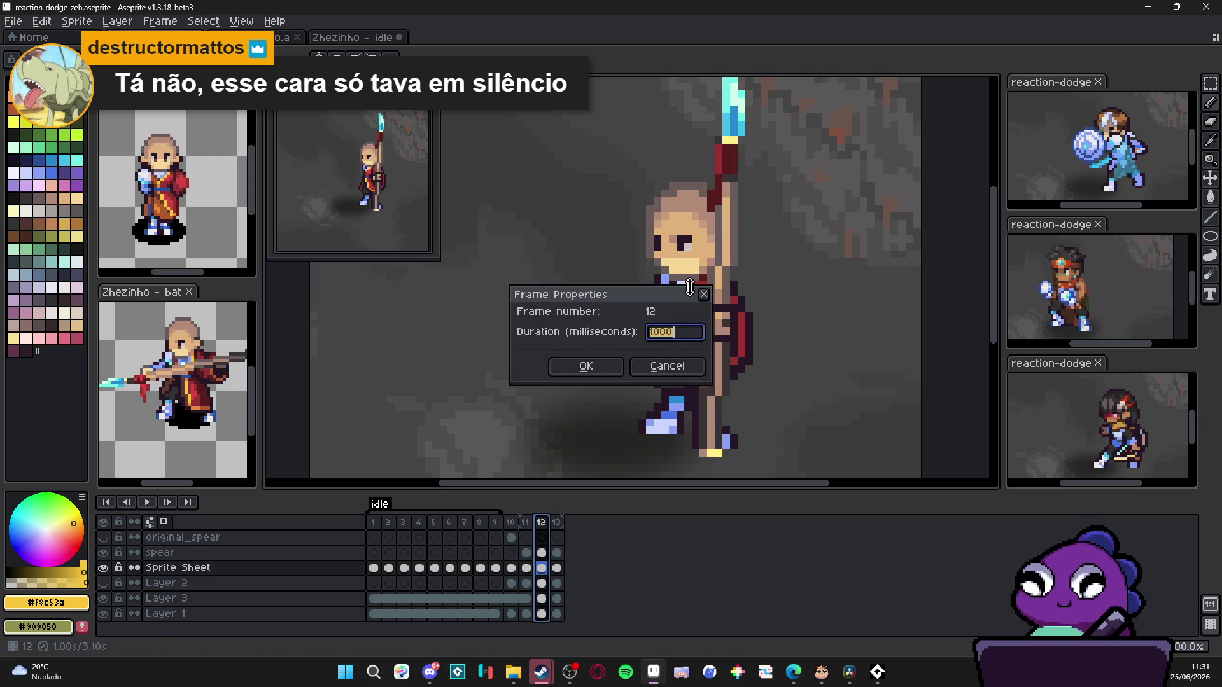
{"action": "key", "text": "Return"}
{"action": "key", "text": "ctrl+s"}
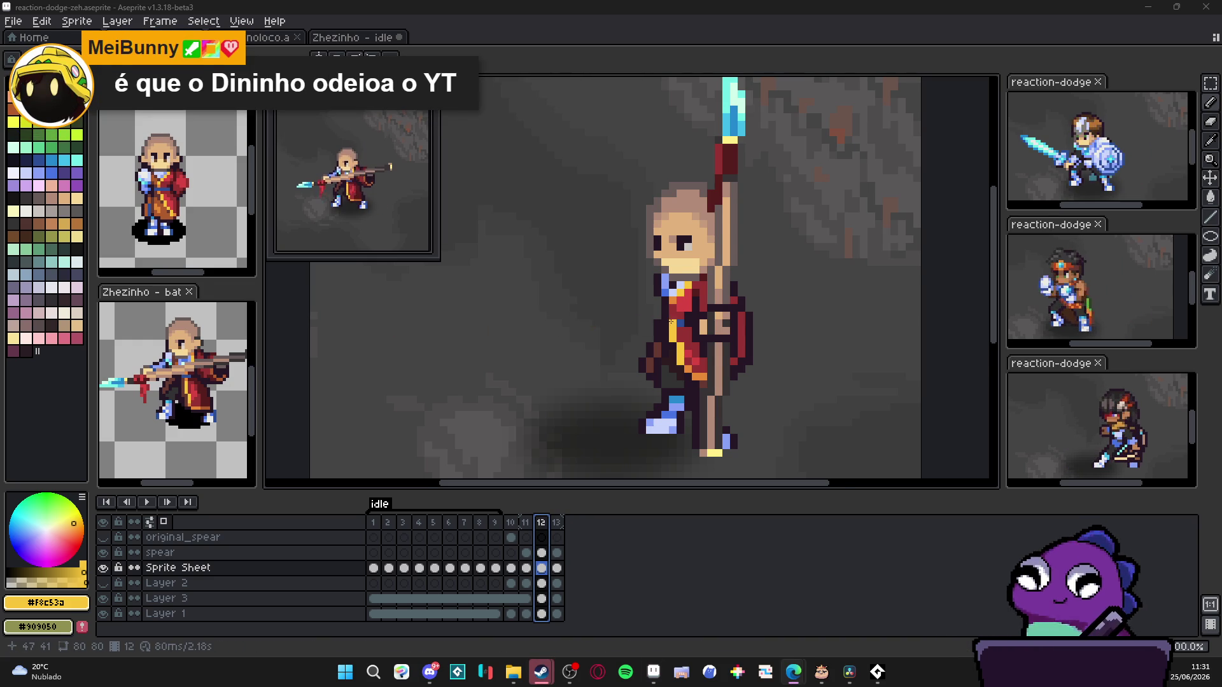
{"action": "scroll", "coordinate": [670, 322], "scroll_direction": "down", "scroll_amount": 2}
{"action": "left_click", "coordinate": [527, 522]}
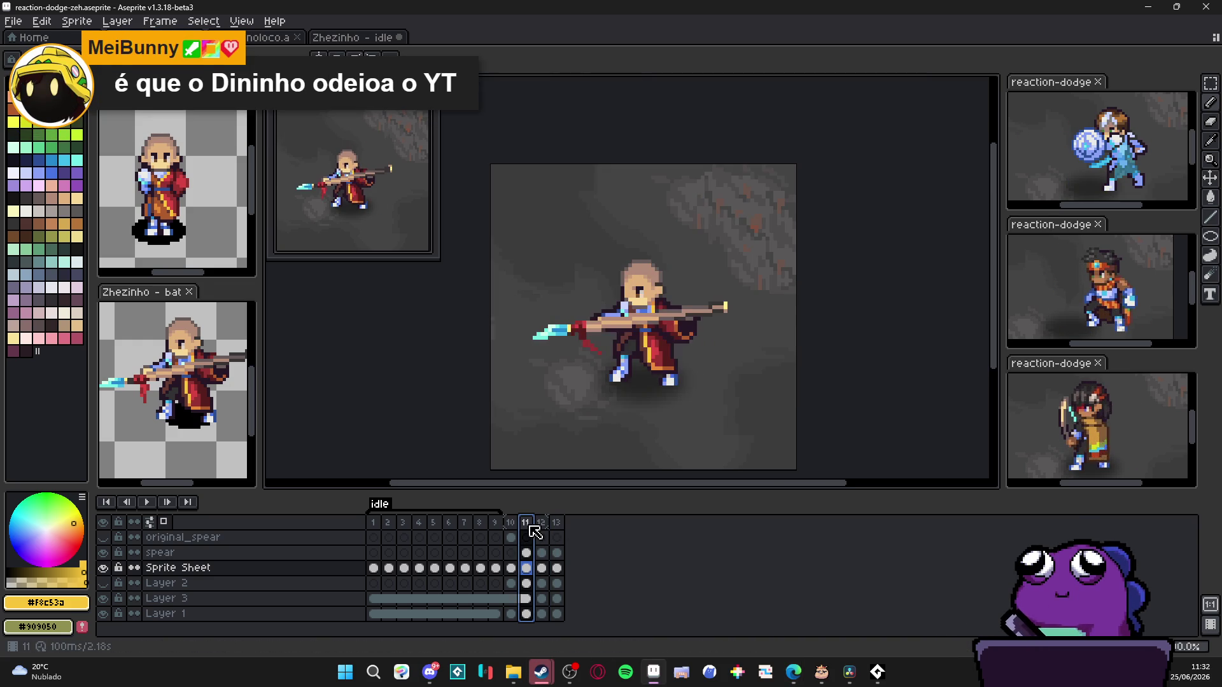
{"action": "left_click", "coordinate": [541, 525]}
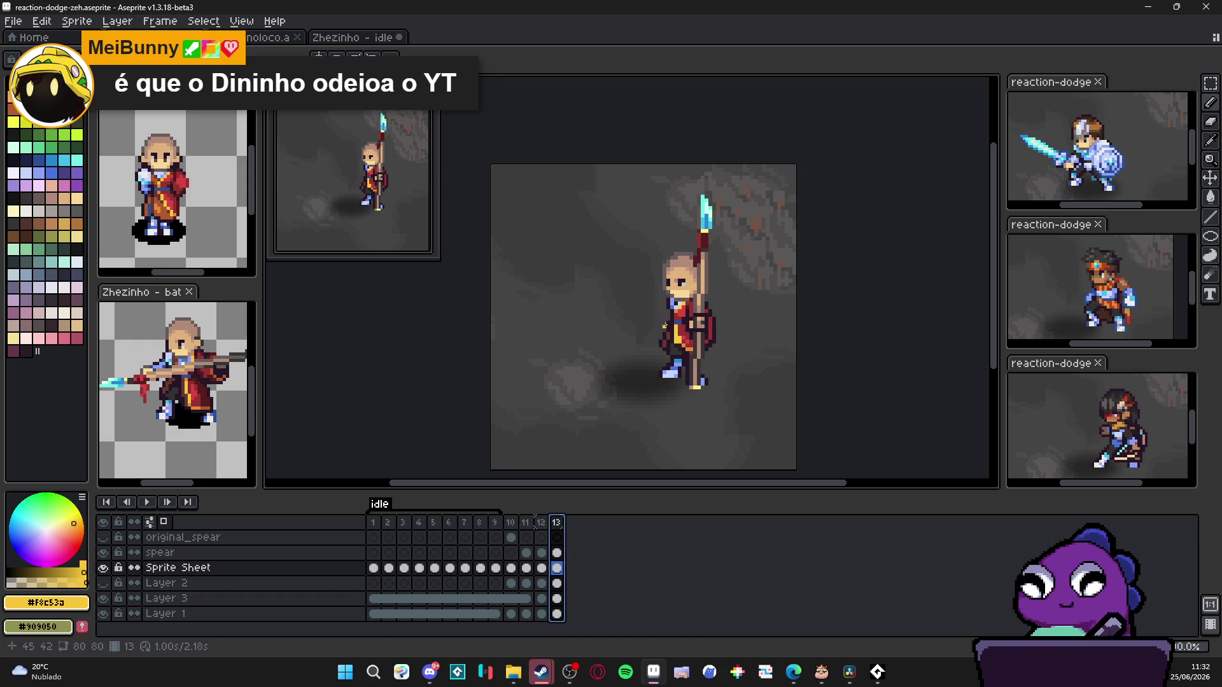
{"action": "scroll", "coordinate": [698, 277], "scroll_direction": "up", "scroll_amount": 2}
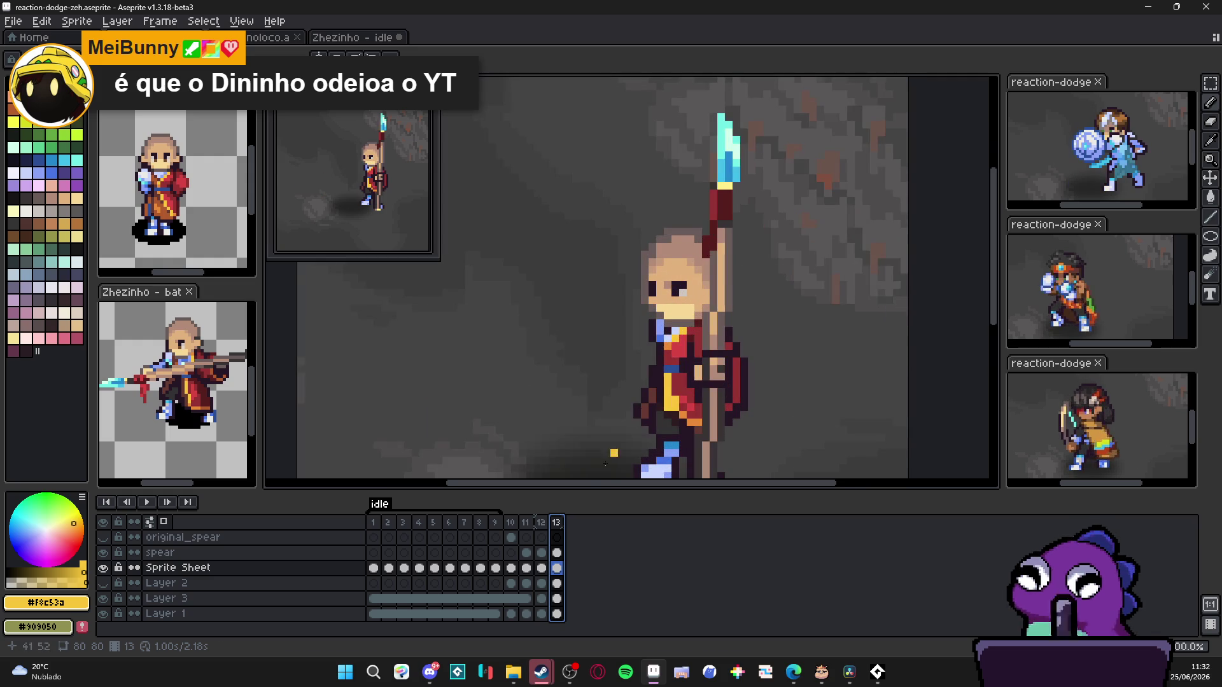
{"action": "left_click", "coordinate": [535, 524]}
{"action": "left_click", "coordinate": [525, 523]}
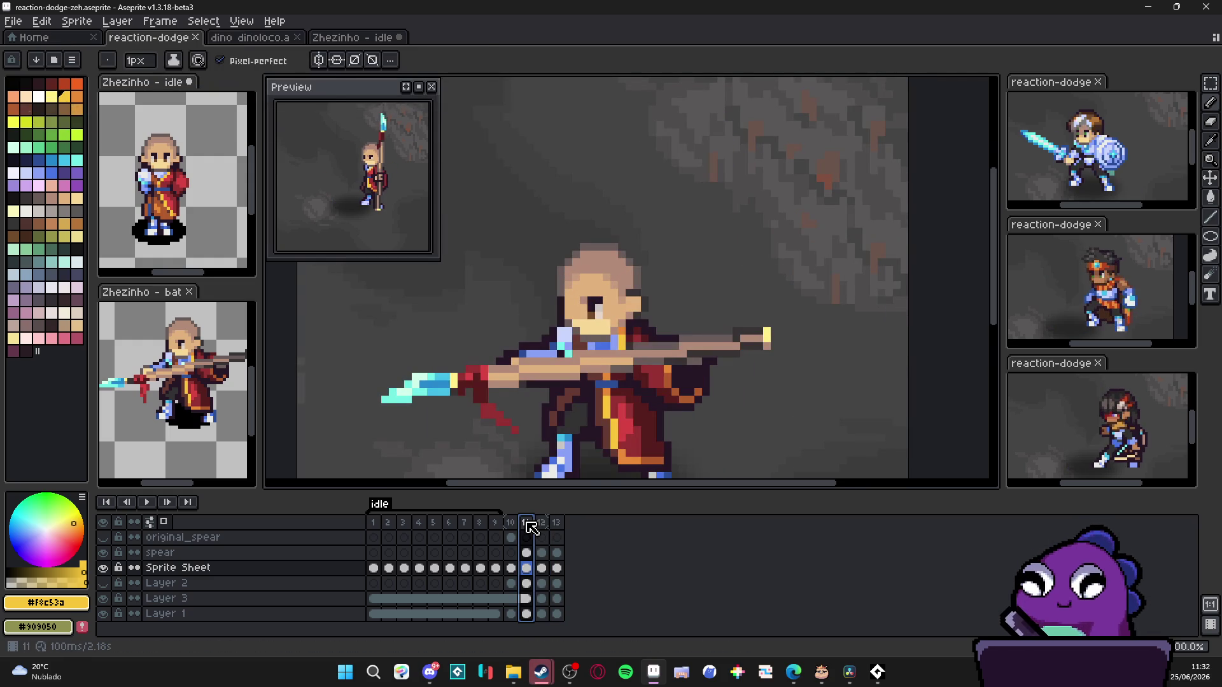
{"action": "scroll", "coordinate": [582, 364], "scroll_direction": "down", "scroll_amount": 1}
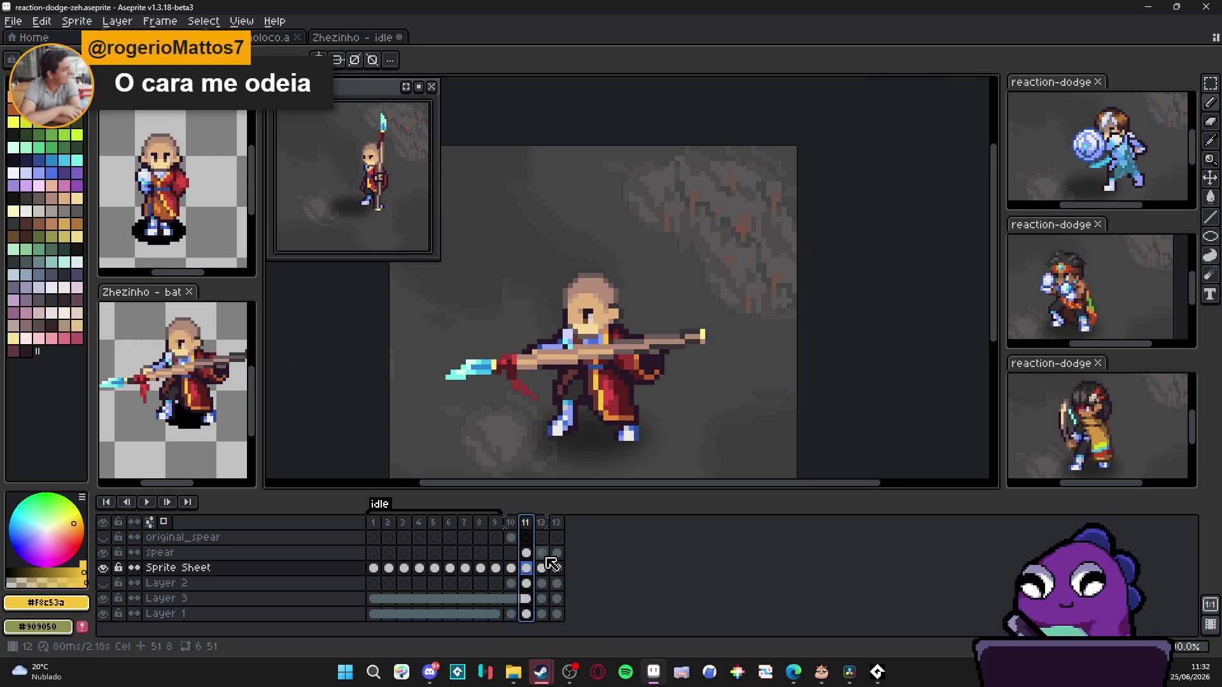
{"action": "left_click", "coordinate": [511, 524]}
{"action": "left_click", "coordinate": [526, 524]}
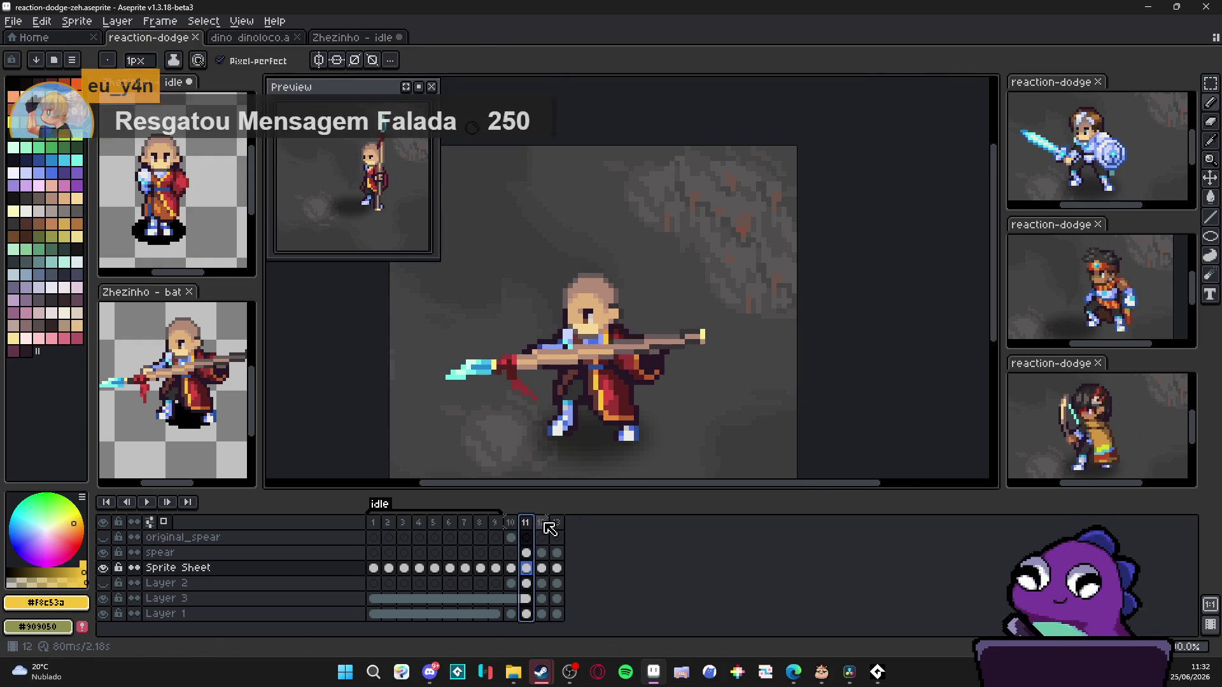
{"action": "left_click", "coordinate": [556, 524]}
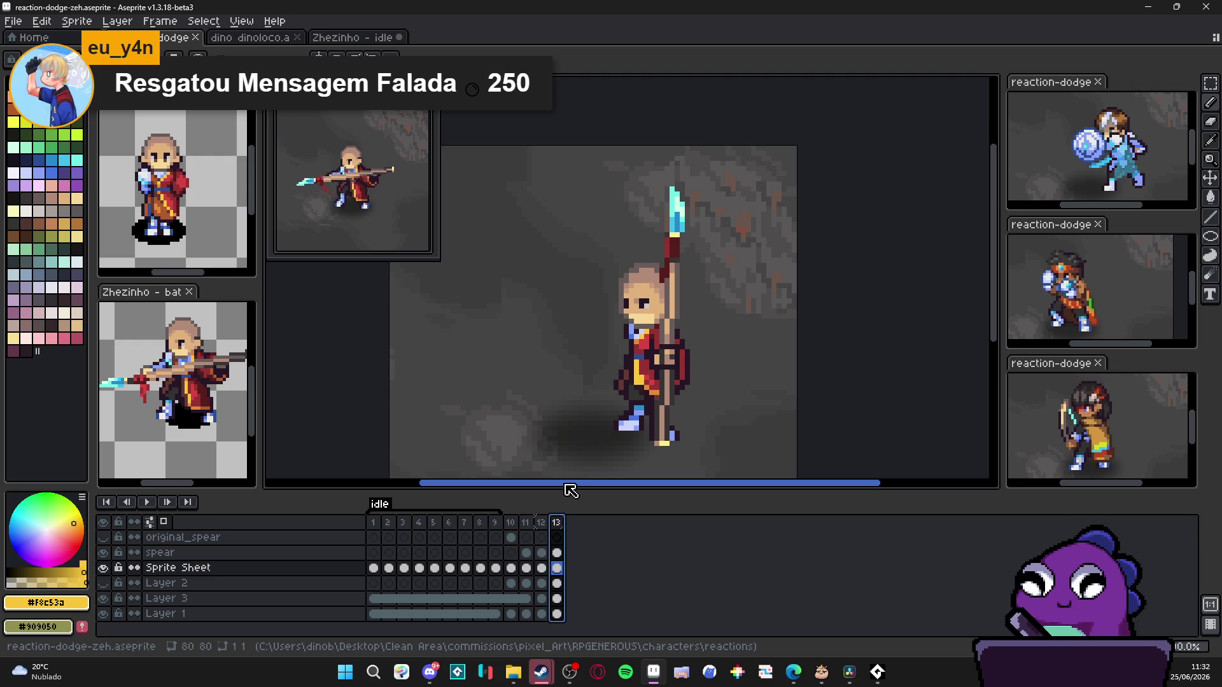
{"action": "key", "text": "ctrl+s"}
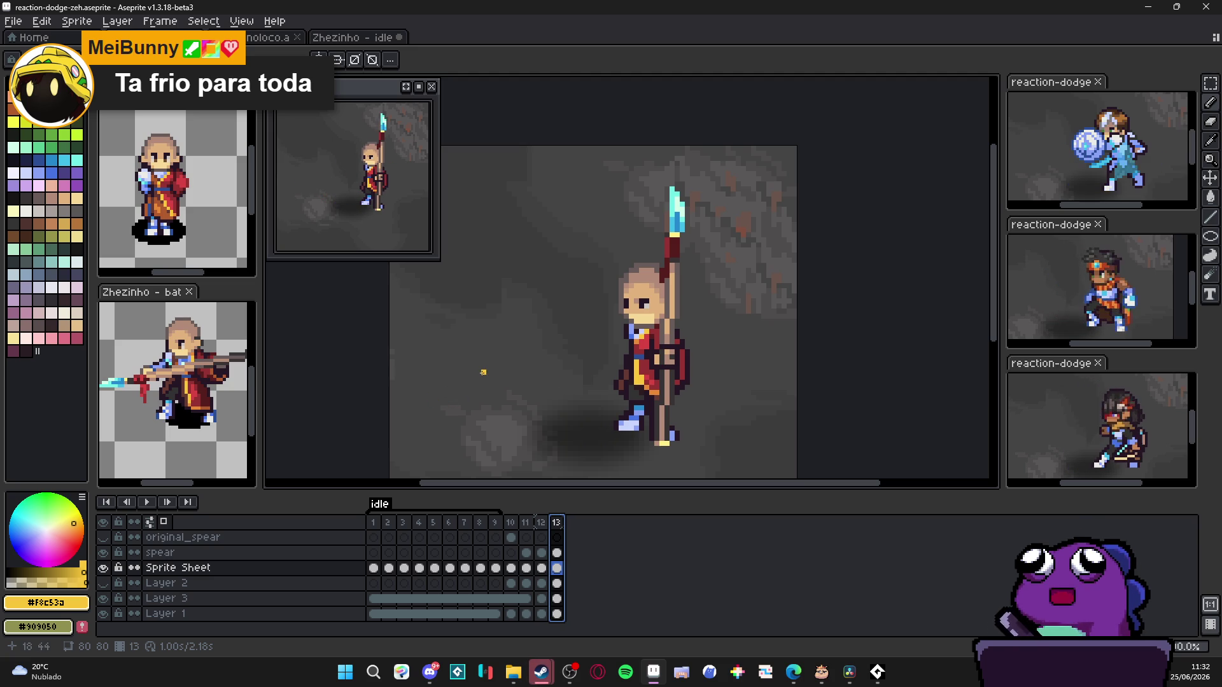
{"action": "left_click_drag", "start_coordinate": [661, 387], "coordinate": [684, 358]}
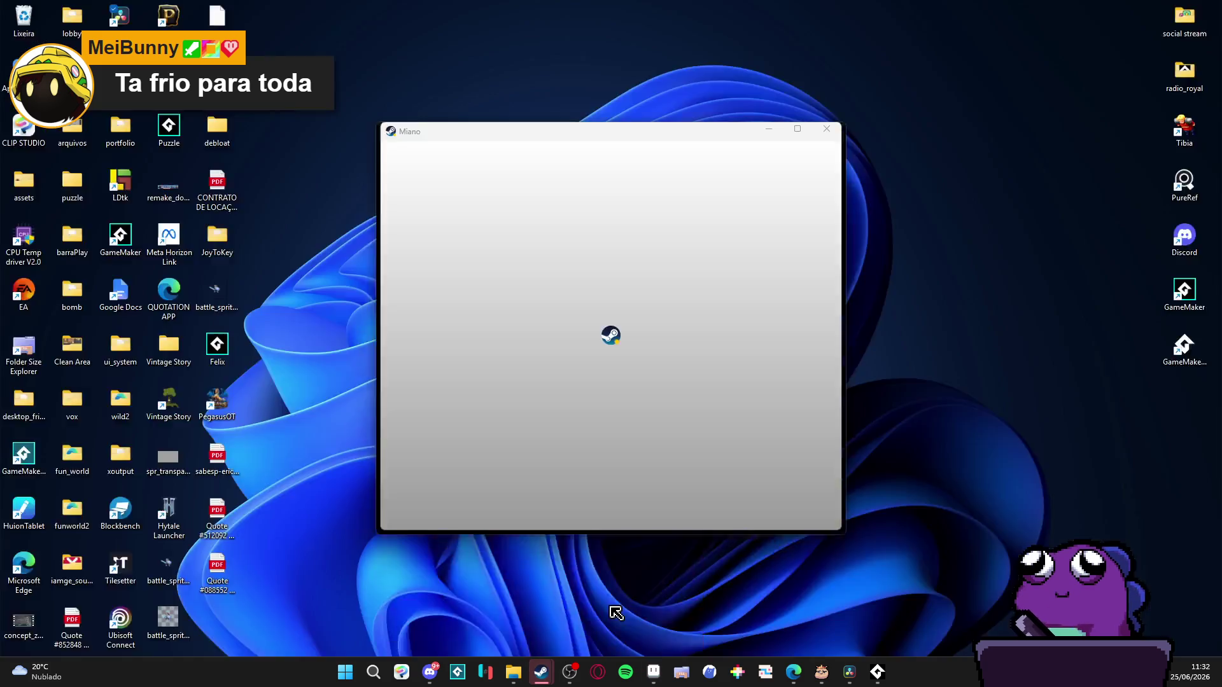
{"action": "mouse_move", "coordinate": [541, 673]}
{"action": "left_click", "coordinate": [638, 601]}
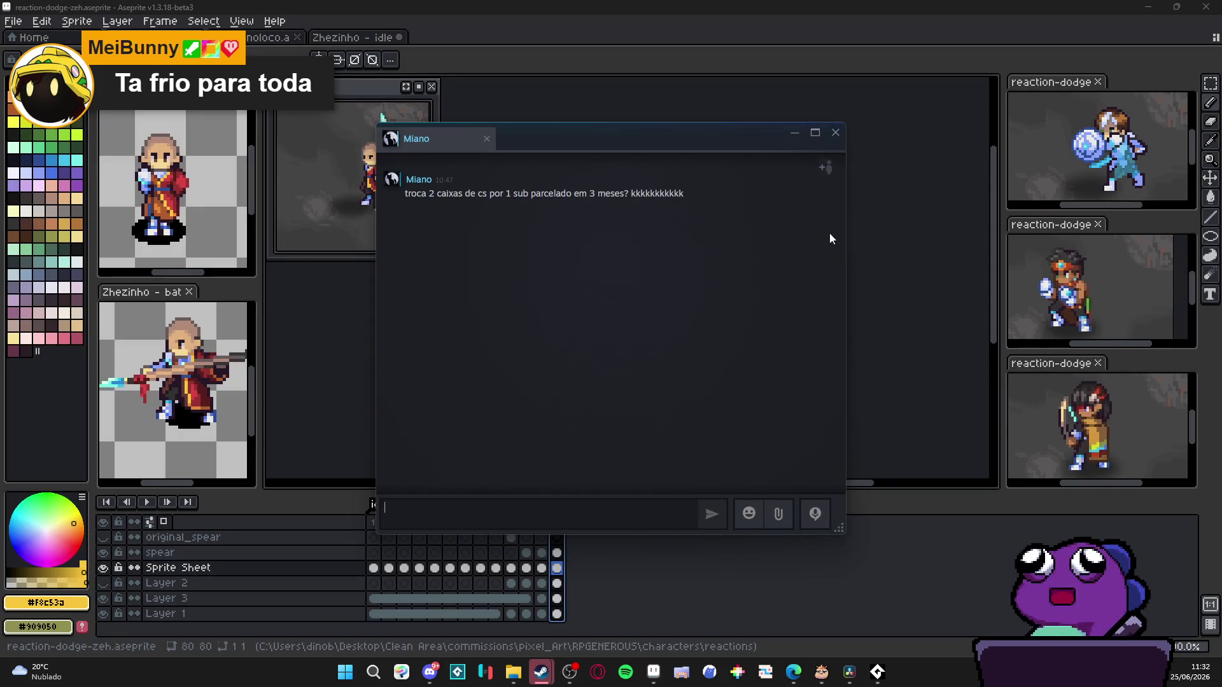
{"action": "left_click", "coordinate": [836, 132]}
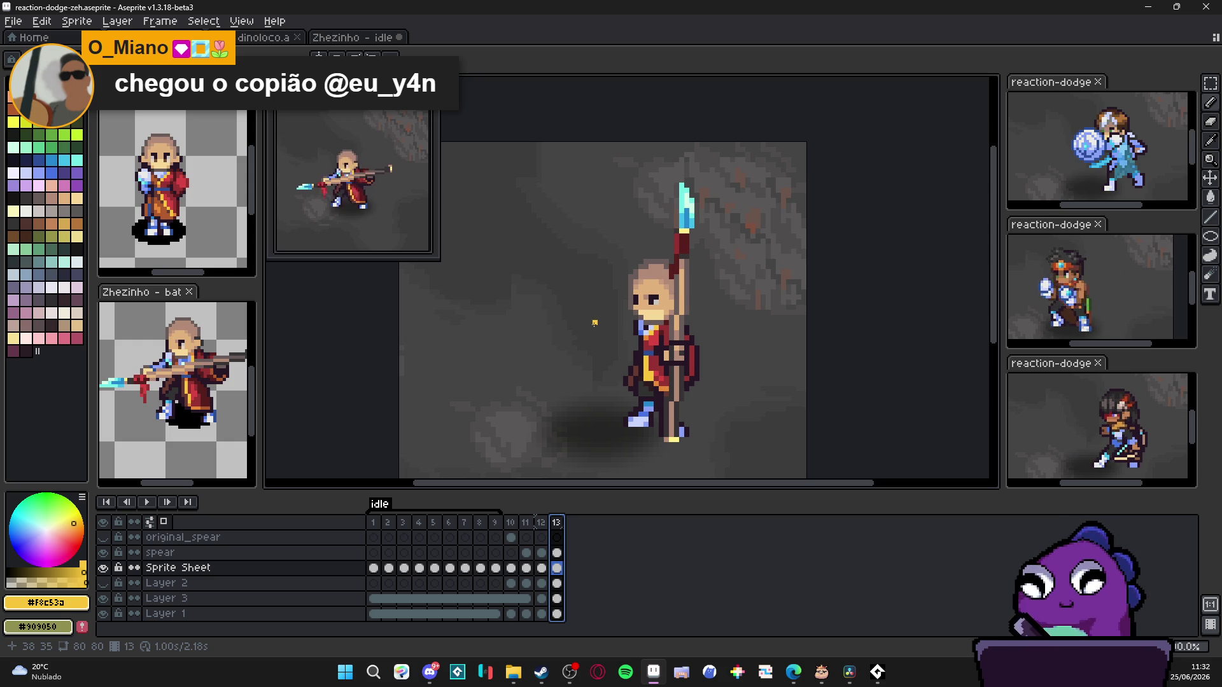
{"action": "left_click", "coordinate": [525, 522]}
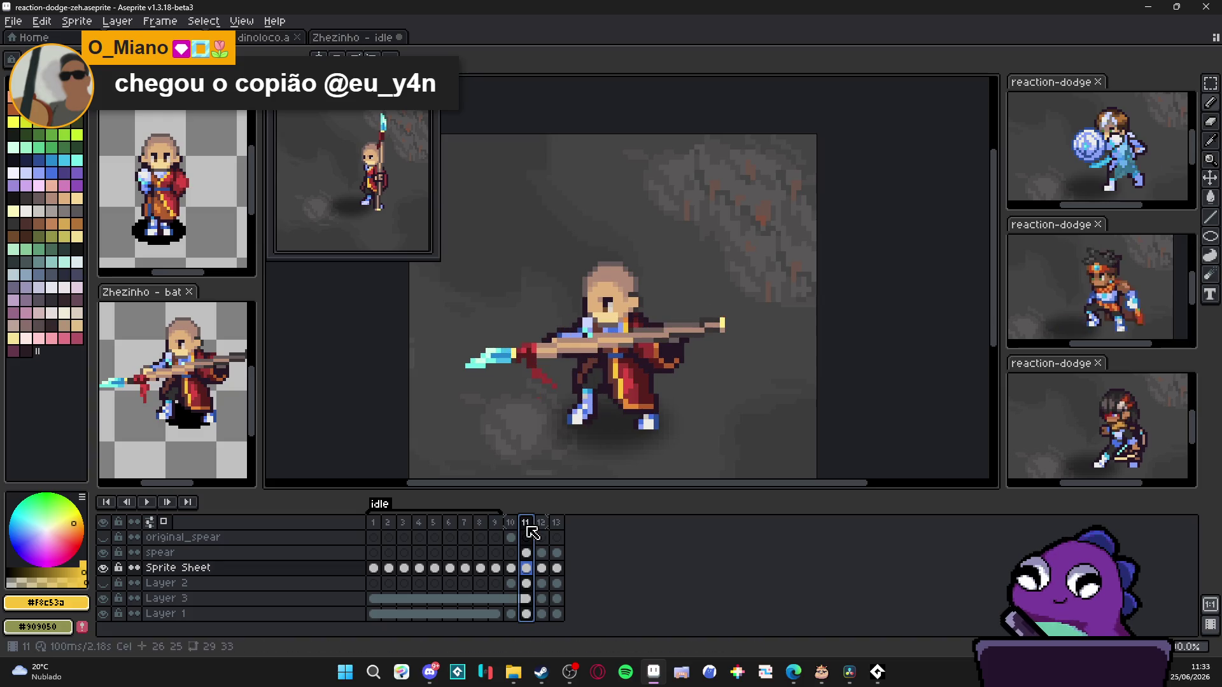
Step: Review frames 12 and 13 and save the animation file
{"action": "left_click", "coordinate": [542, 523]}
{"action": "left_click", "coordinate": [558, 523]}
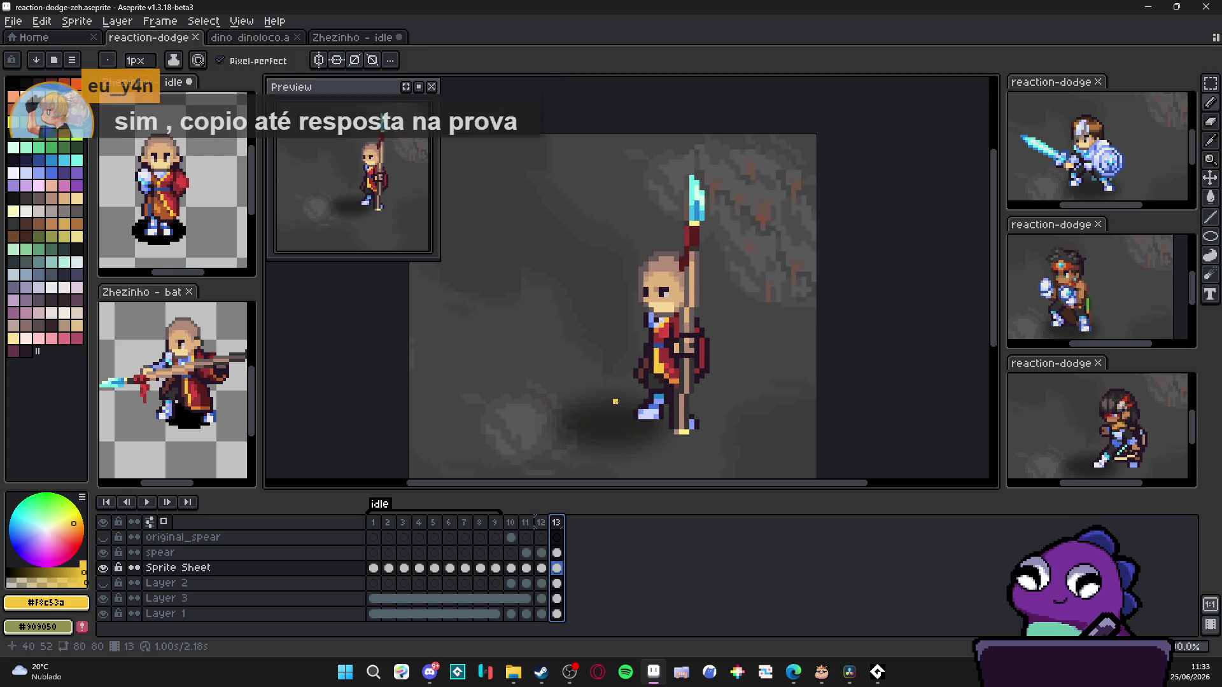
{"action": "key", "text": "ctrl+s"}
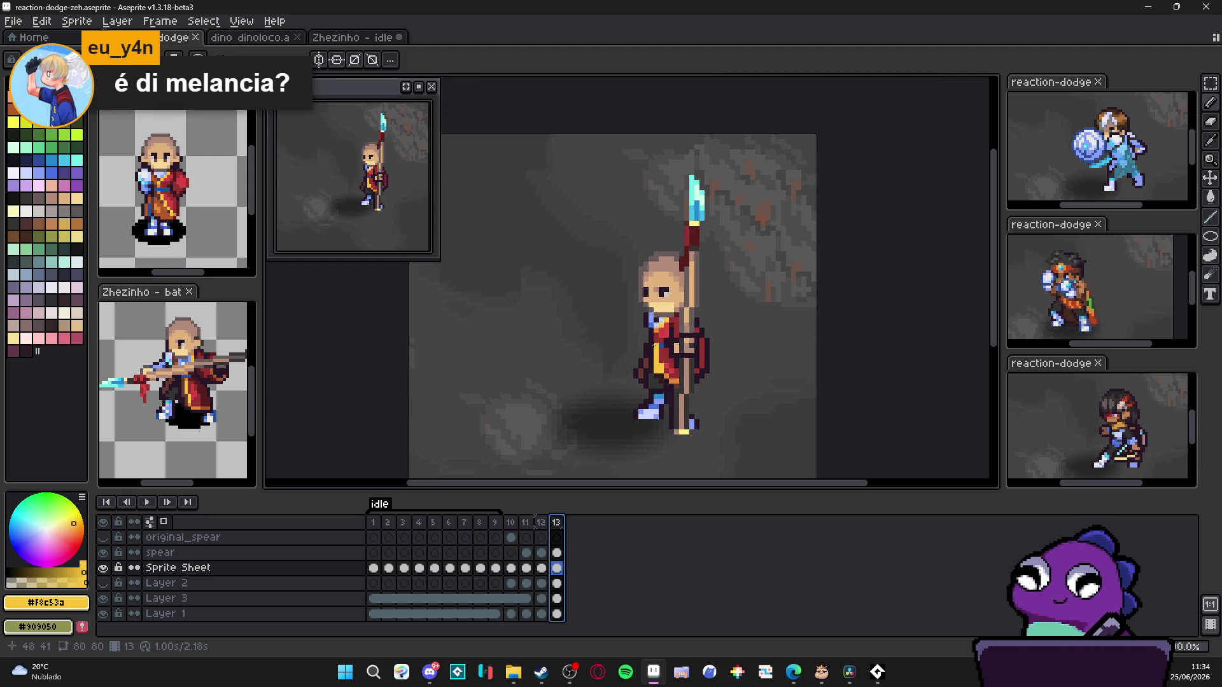
Step: Bring up frame 12's standing spear pose and centre the monk on the canvas
{"action": "left_click", "coordinate": [511, 523]}
{"action": "left_click", "coordinate": [540, 524]}
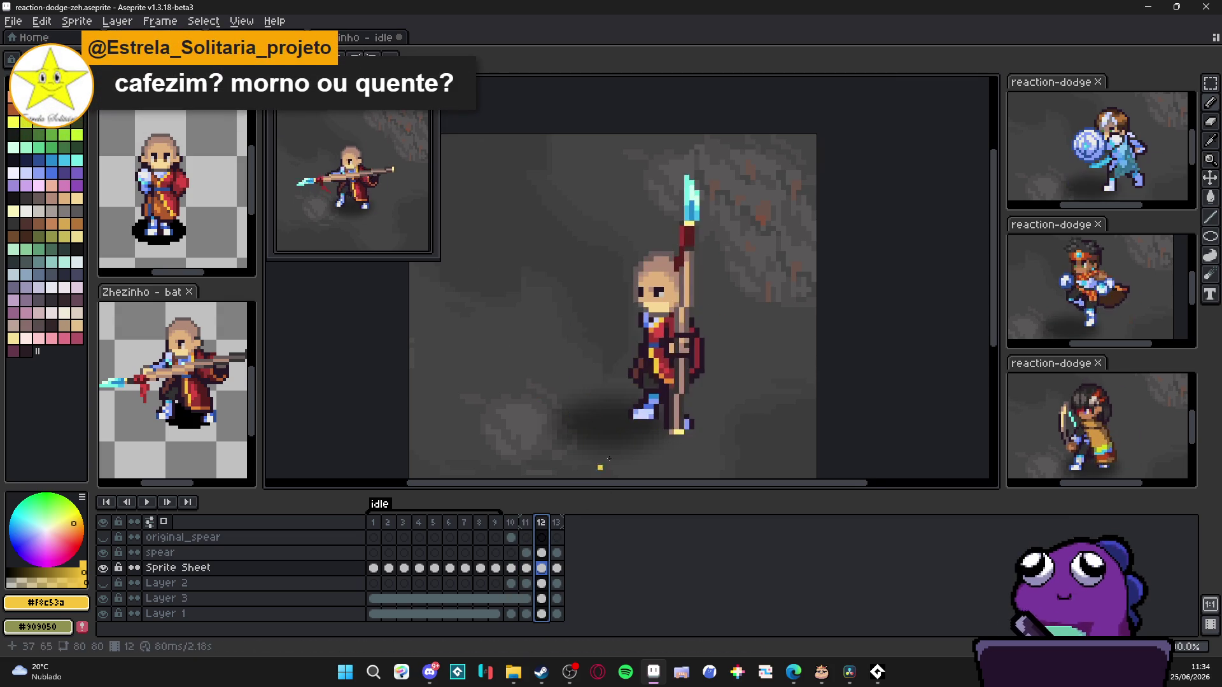
{"action": "scroll", "coordinate": [649, 372], "scroll_direction": "up", "scroll_amount": 2}
{"action": "left_click_drag", "start_coordinate": [633, 350], "coordinate": [672, 354]}
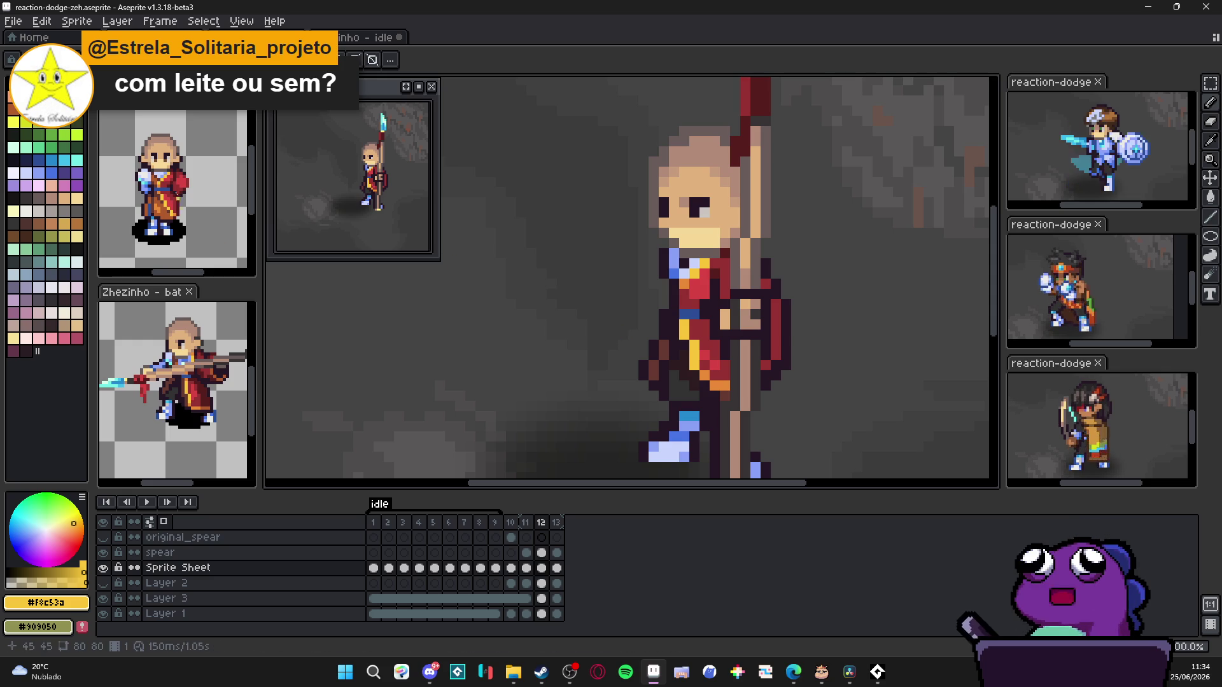
{"action": "scroll", "coordinate": [673, 344], "scroll_direction": "down", "scroll_amount": 4}
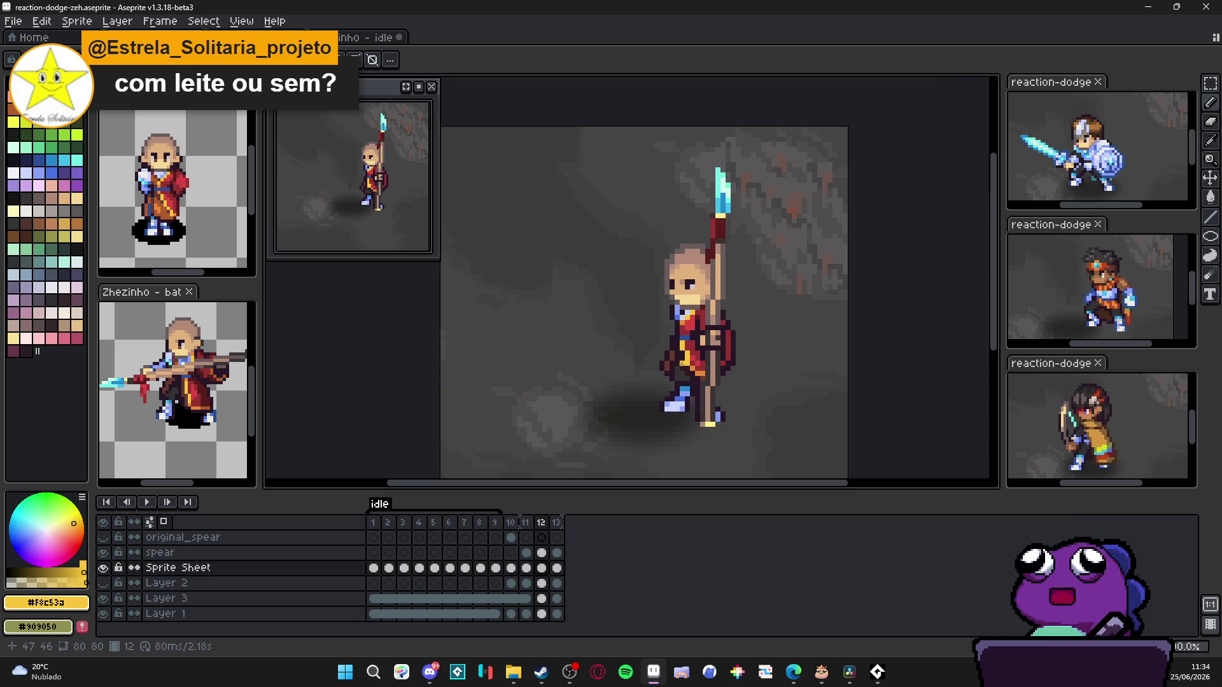
{"action": "scroll", "coordinate": [660, 359], "scroll_direction": "up", "scroll_amount": 4}
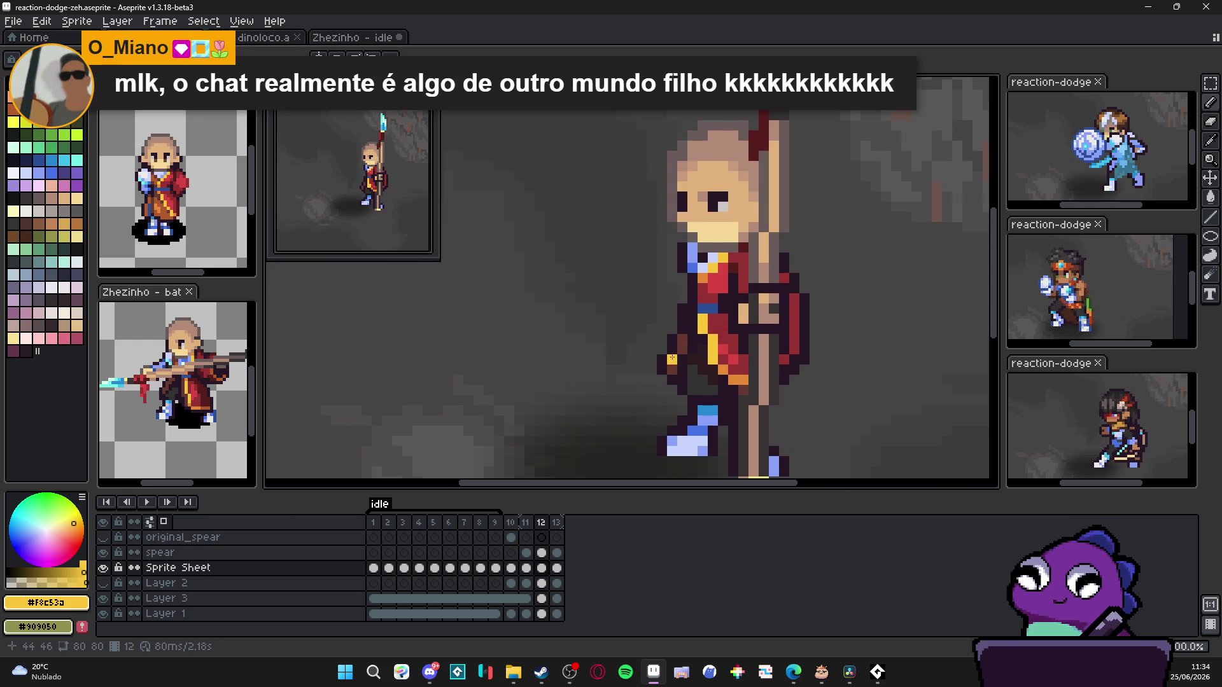
{"action": "scroll", "coordinate": [674, 355], "scroll_direction": "up", "scroll_amount": 1}
Step: Draw the cape's dark outline curving down behind the monk's back
{"action": "left_click", "coordinate": [674, 346], "text": "alt"}
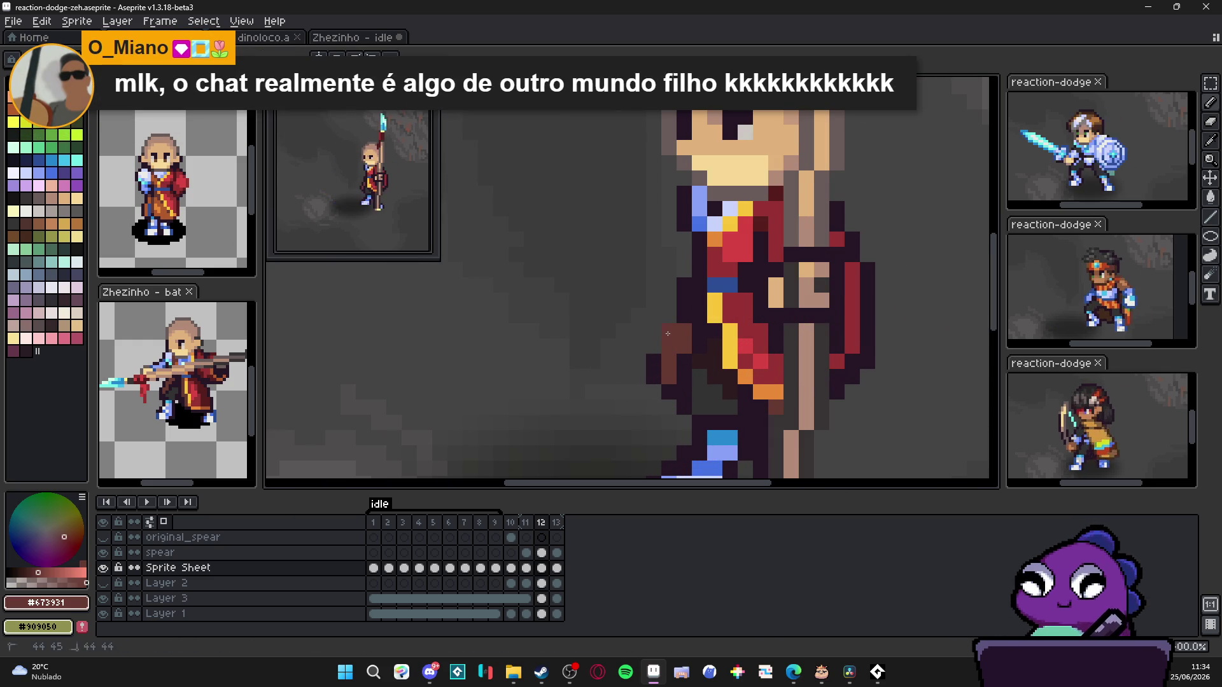
{"action": "left_click", "coordinate": [684, 285], "text": "alt"}
{"action": "left_click_drag", "start_coordinate": [687, 296], "coordinate": [640, 331]}
{"action": "left_click", "coordinate": [635, 317]}
{"action": "left_click_drag", "start_coordinate": [625, 330], "coordinate": [640, 378]}
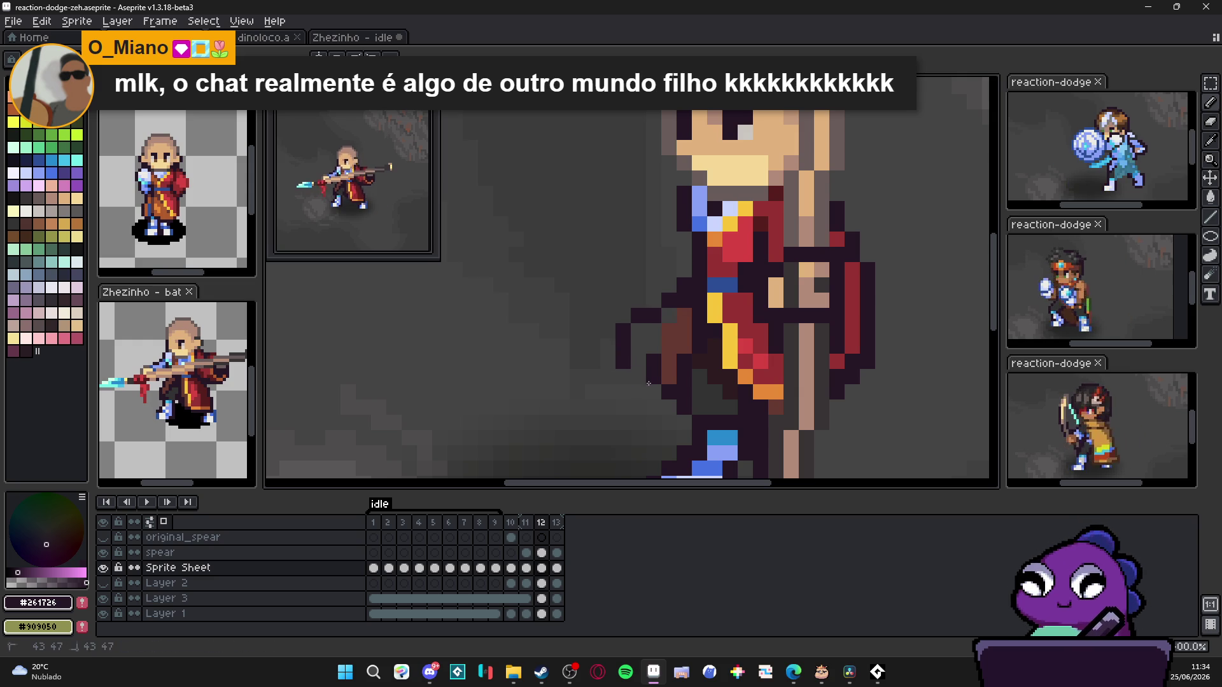
Step: Fill the cape area behind the monk with brown and tidy its upper outline
{"action": "left_click", "coordinate": [653, 362], "text": "alt"}
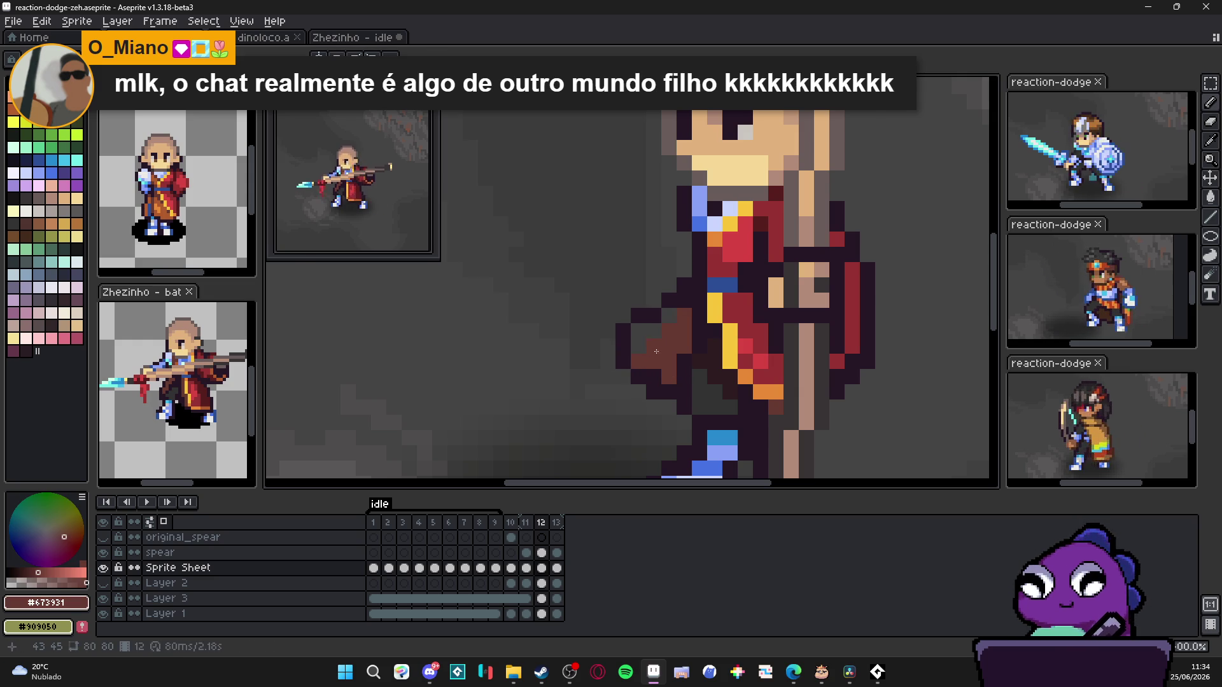
{"action": "left_click_drag", "start_coordinate": [655, 351], "coordinate": [623, 344]}
{"action": "left_click", "coordinate": [654, 316]}
{"action": "left_click", "coordinate": [685, 301]}
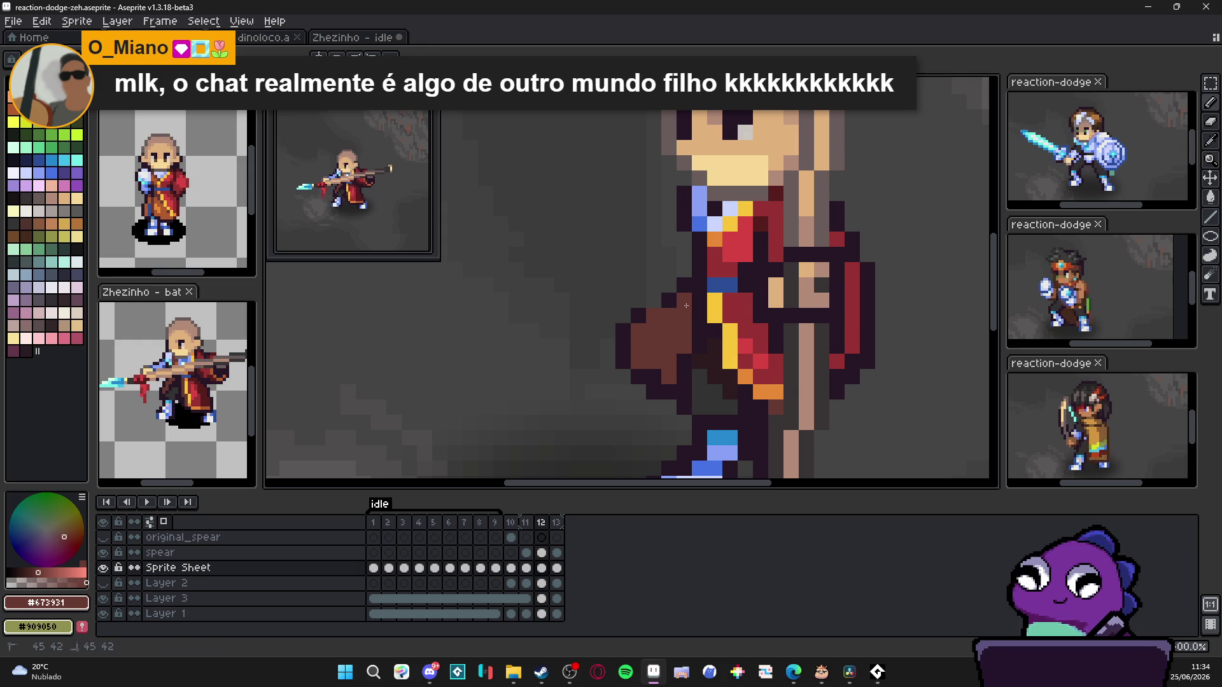
{"action": "left_click", "coordinate": [670, 286]}
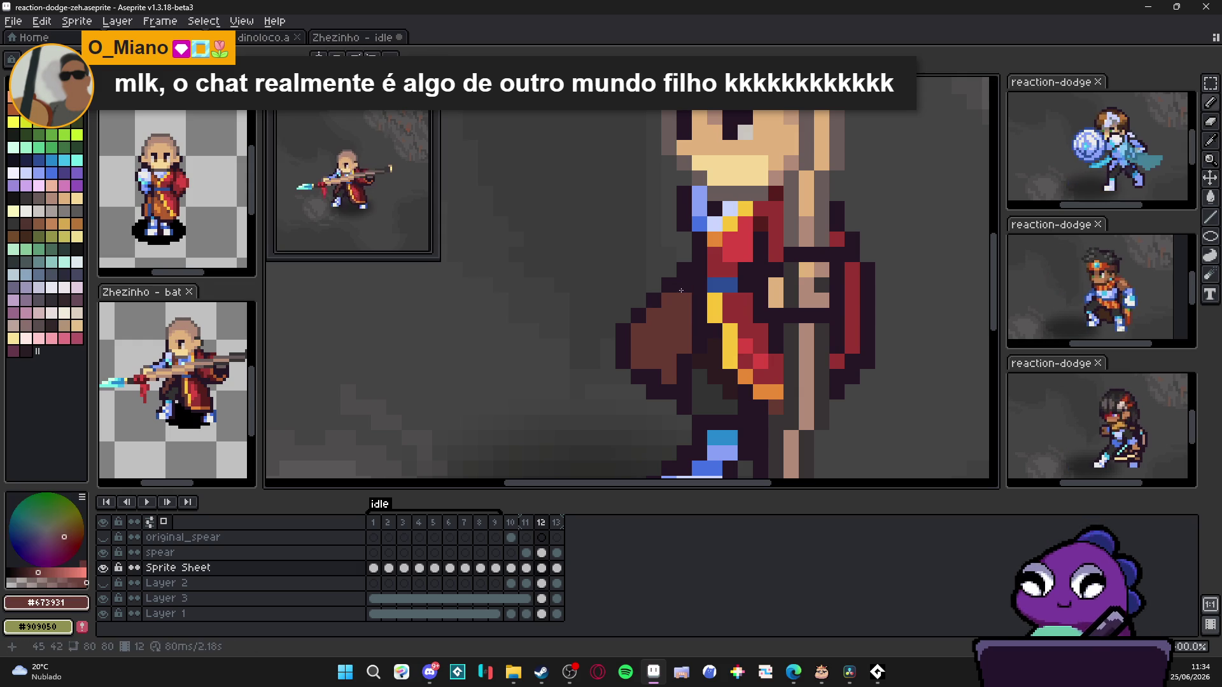
{"action": "scroll", "coordinate": [672, 296], "scroll_direction": "down", "scroll_amount": 2}
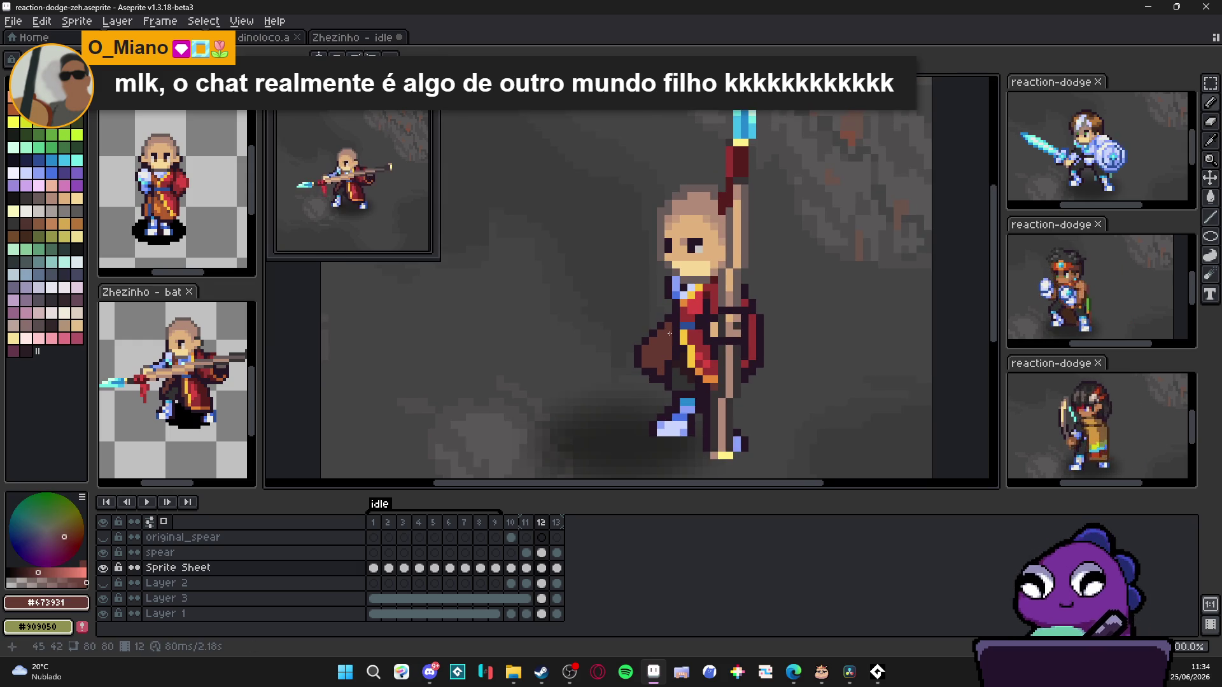
{"action": "scroll", "coordinate": [673, 335], "scroll_direction": "up", "scroll_amount": 1}
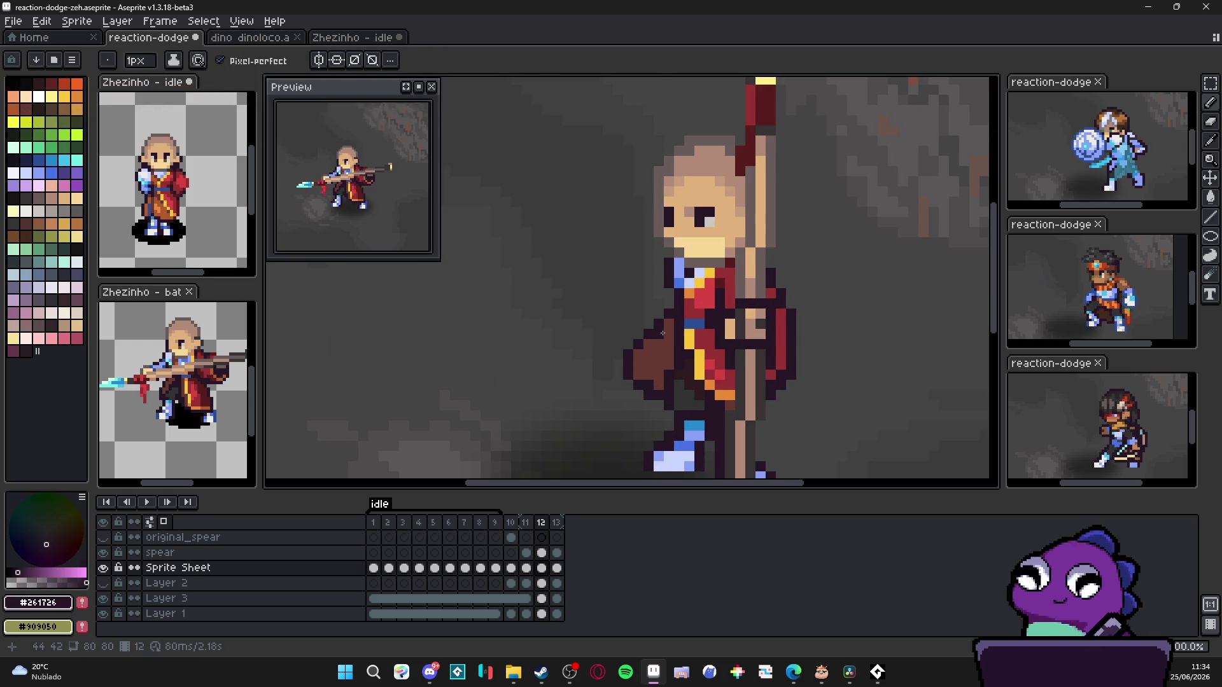
Step: Reshade the robe pixels beside the spear with the sampled red
{"action": "key", "text": "b"}
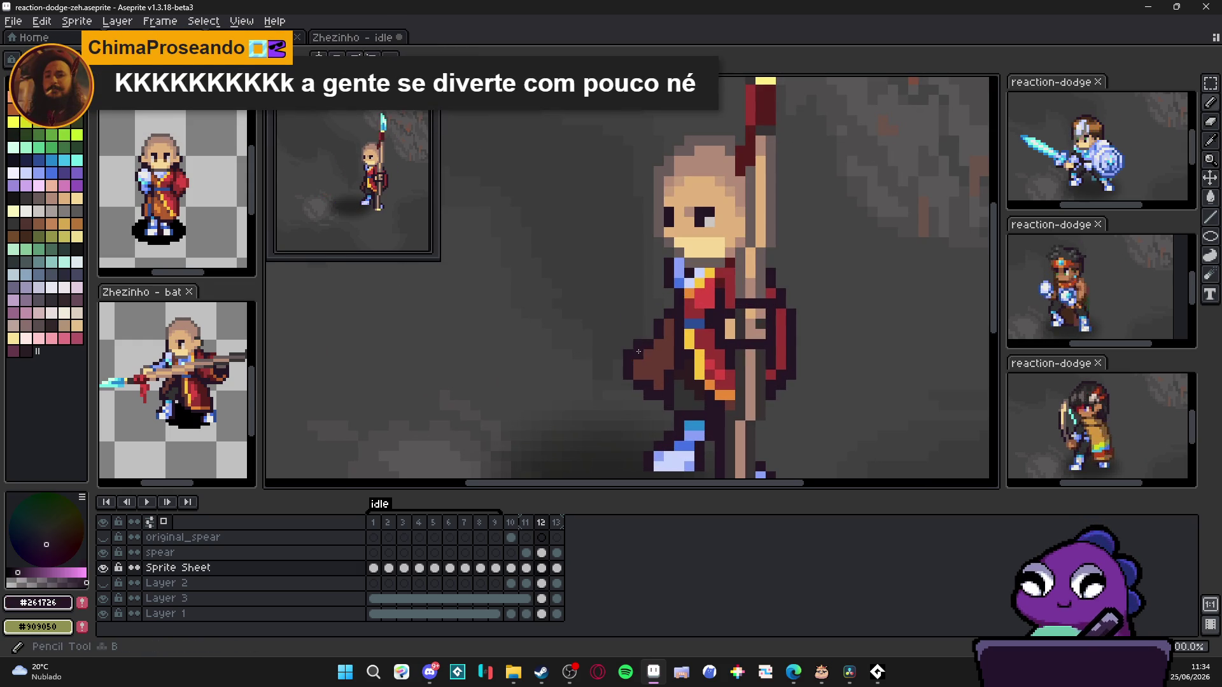
{"action": "scroll", "coordinate": [685, 399], "scroll_direction": "down", "scroll_amount": 2}
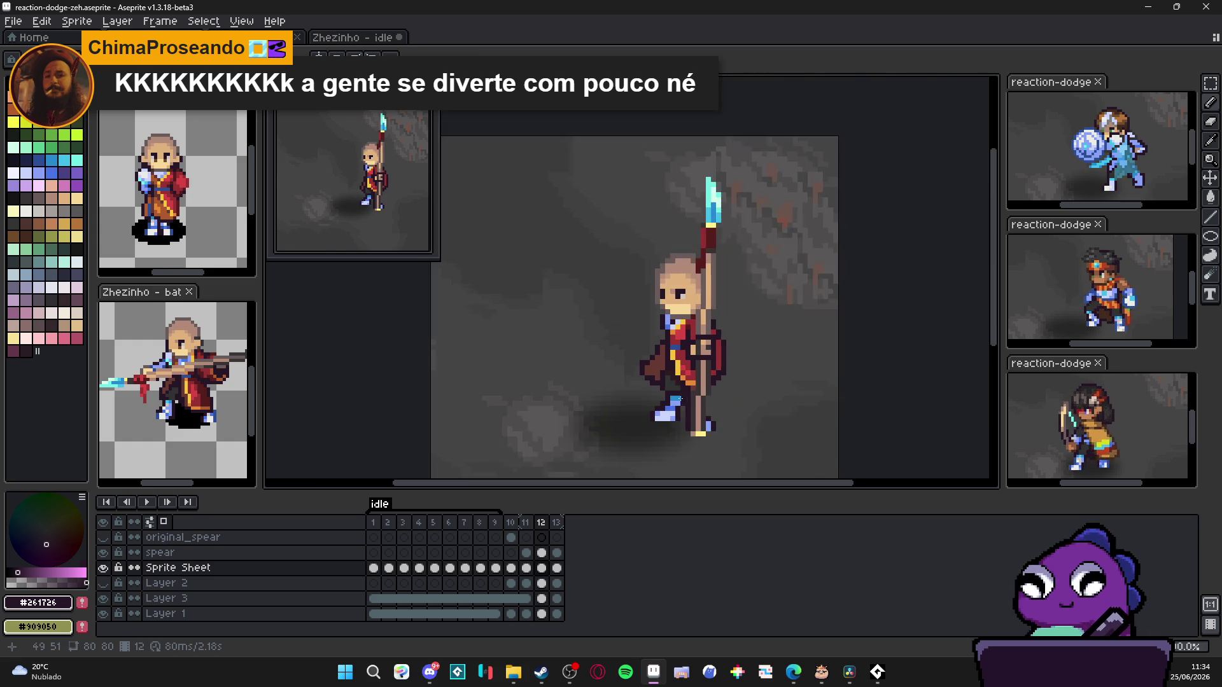
{"action": "scroll", "coordinate": [685, 399], "scroll_direction": "up", "scroll_amount": 2}
{"action": "left_click", "coordinate": [667, 326], "text": "alt"}
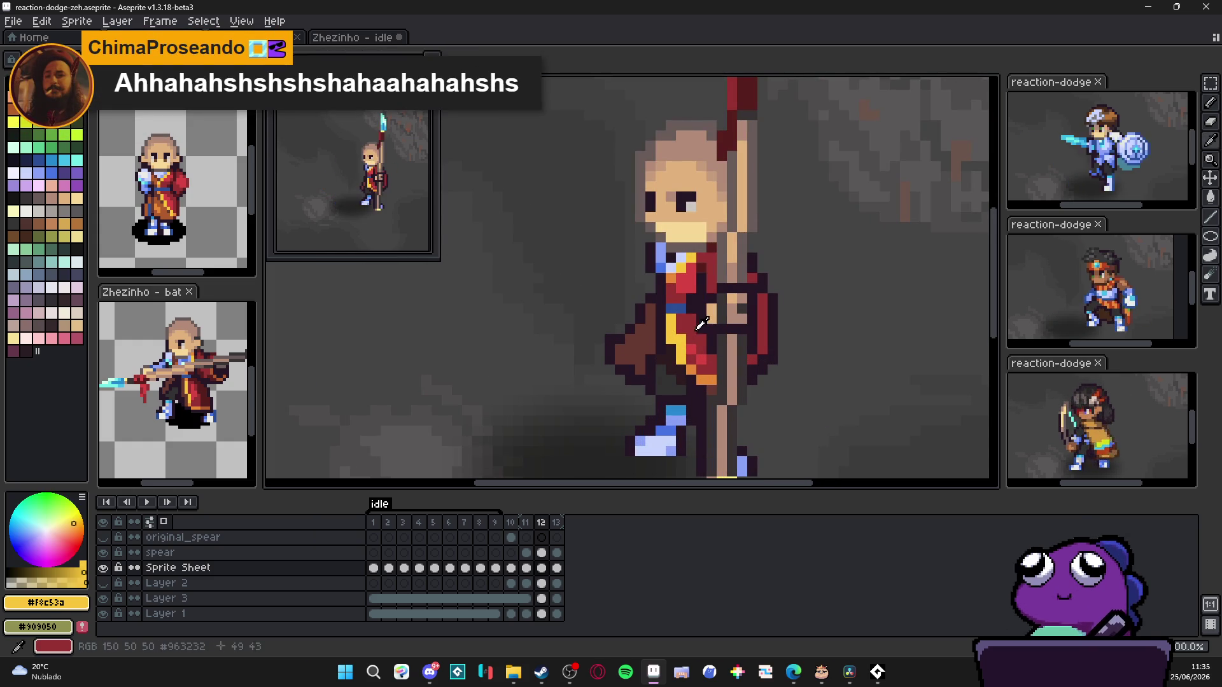
{"action": "left_click", "coordinate": [700, 327], "text": "alt"}
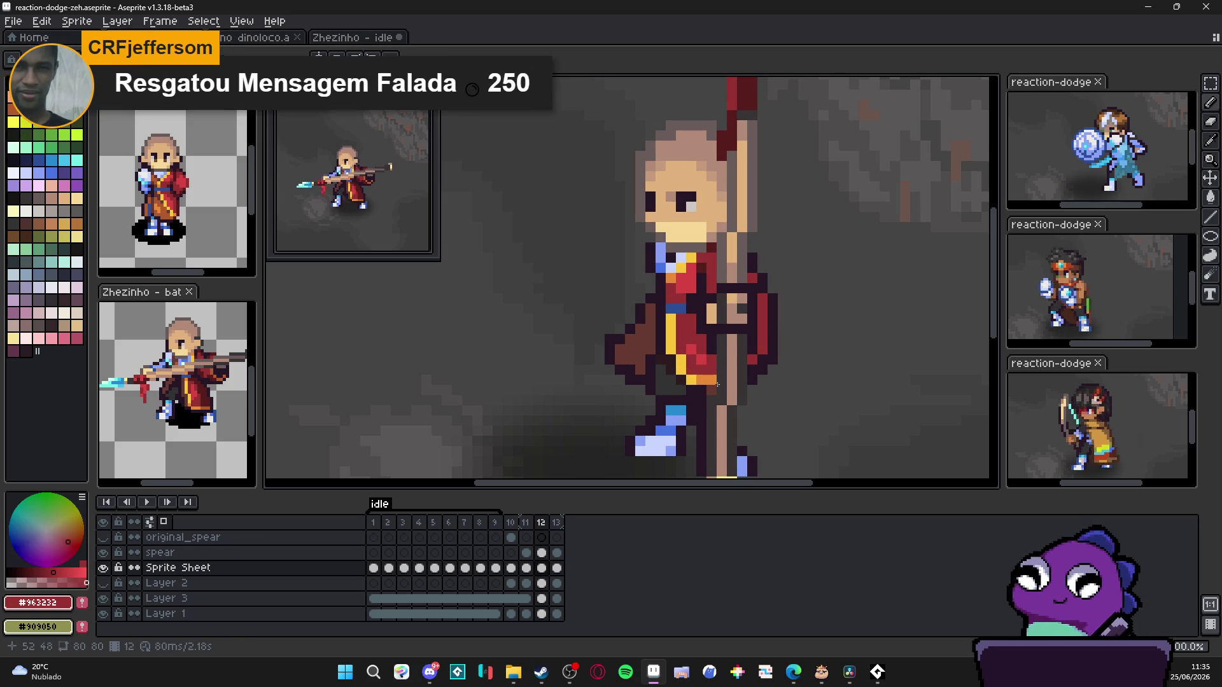
{"action": "left_click_drag", "start_coordinate": [780, 308], "coordinate": [757, 362]}
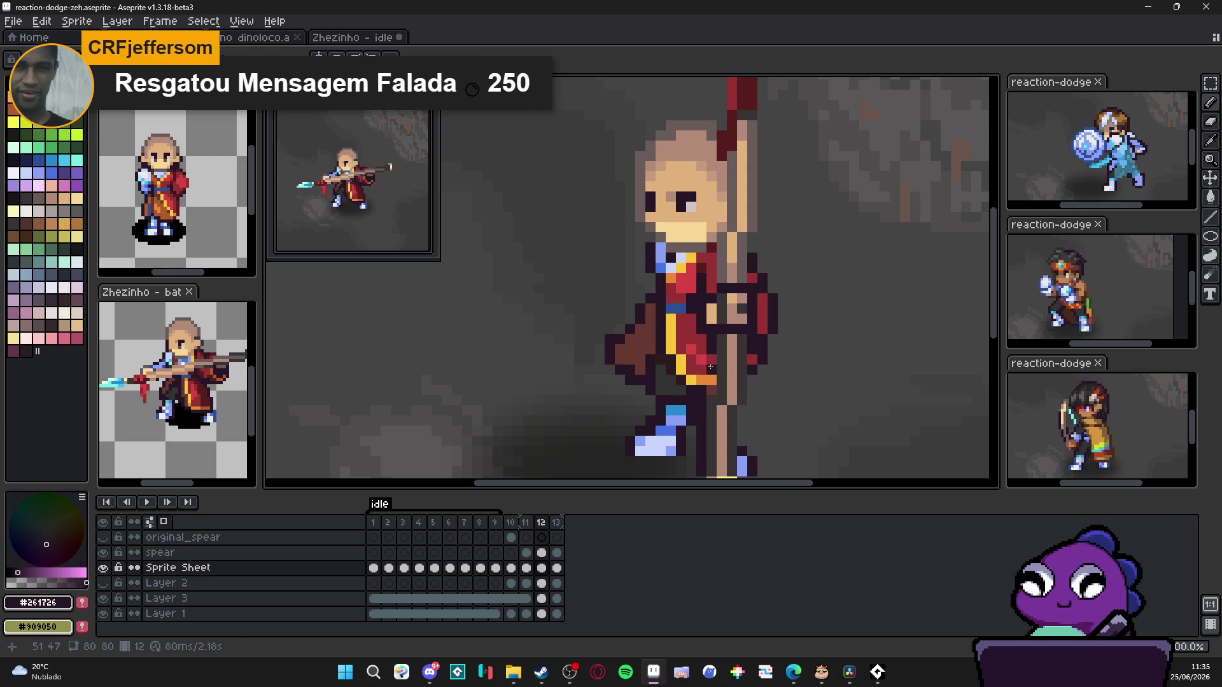
{"action": "mouse_move", "coordinate": [691, 346]}
{"action": "left_mouse_down"}
{"action": "mouse_move", "coordinate": [700, 325]}
{"action": "mouse_move", "coordinate": [692, 361]}
{"action": "left_mouse_up"}
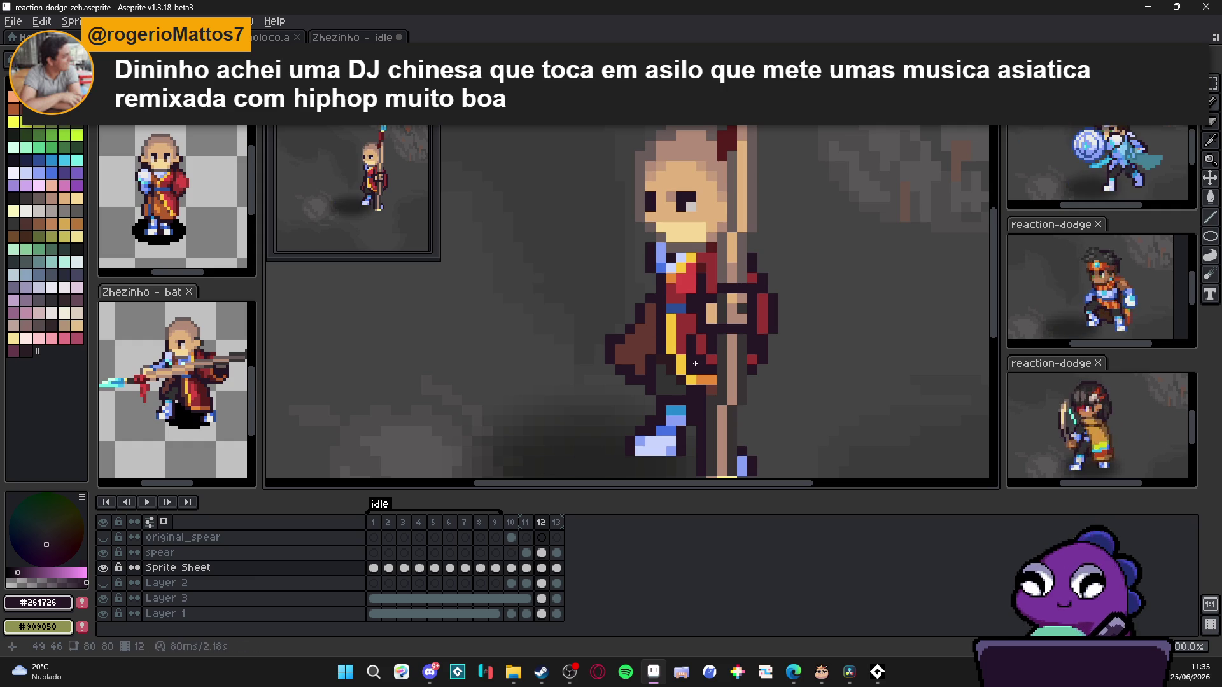
{"action": "left_click", "coordinate": [684, 336], "text": "alt"}
{"action": "left_click", "coordinate": [691, 369]}
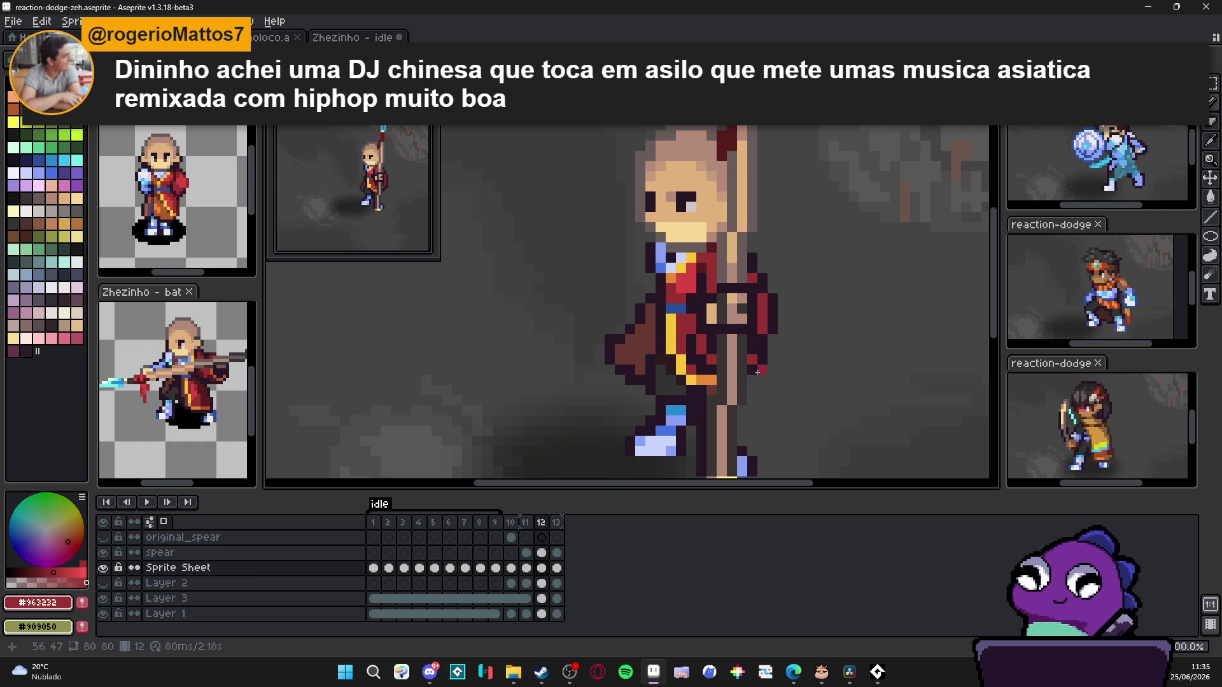
{"action": "left_click", "coordinate": [527, 522]}
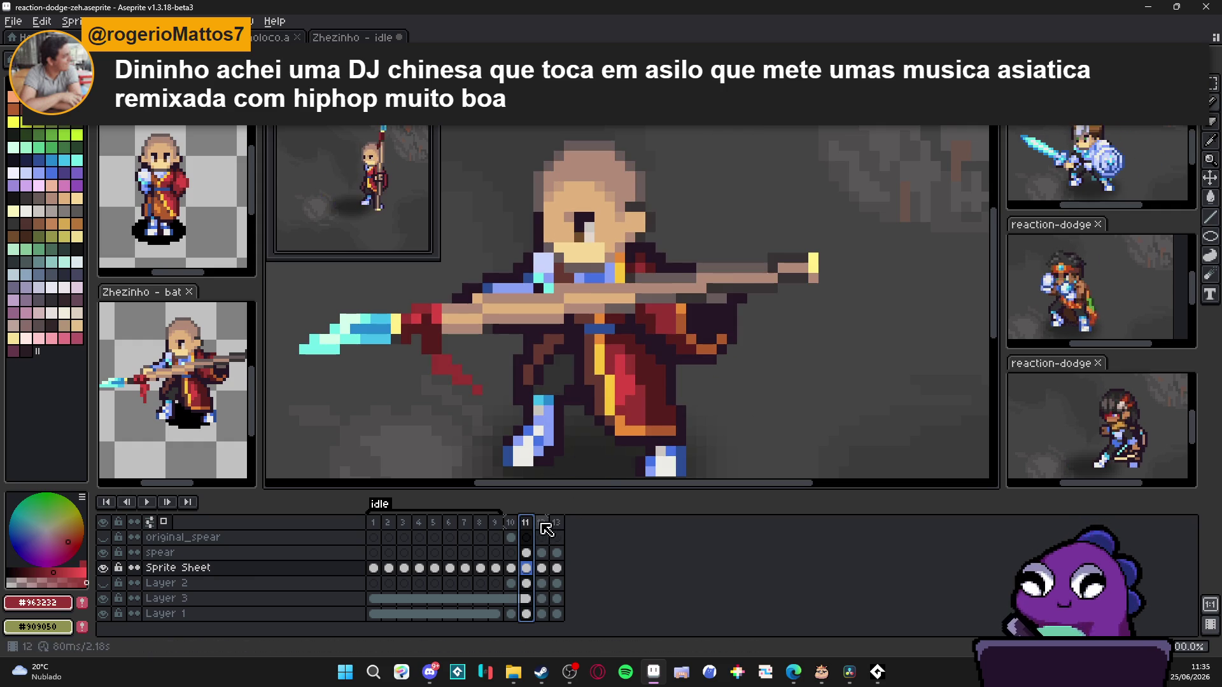
Step: Flip between frame 12 and its neighbour to check the caped monk animates cleanly
{"action": "left_click", "coordinate": [541, 522]}
{"action": "left_click", "coordinate": [561, 533]}
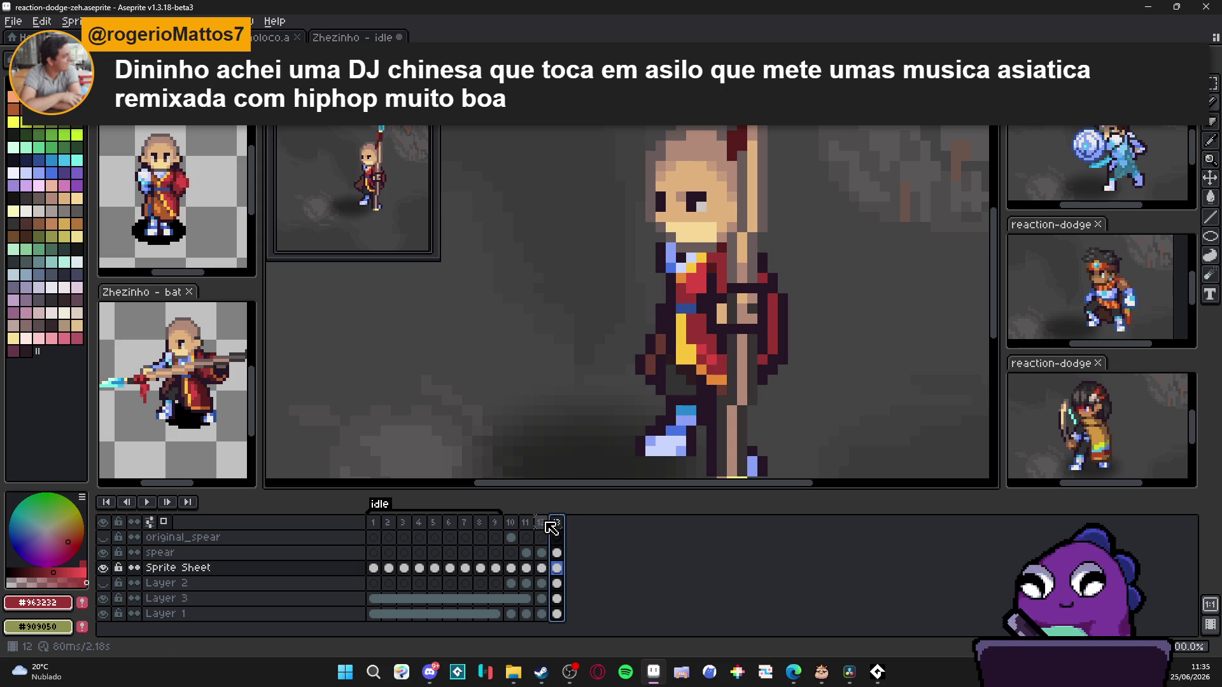
{"action": "left_click", "coordinate": [545, 526]}
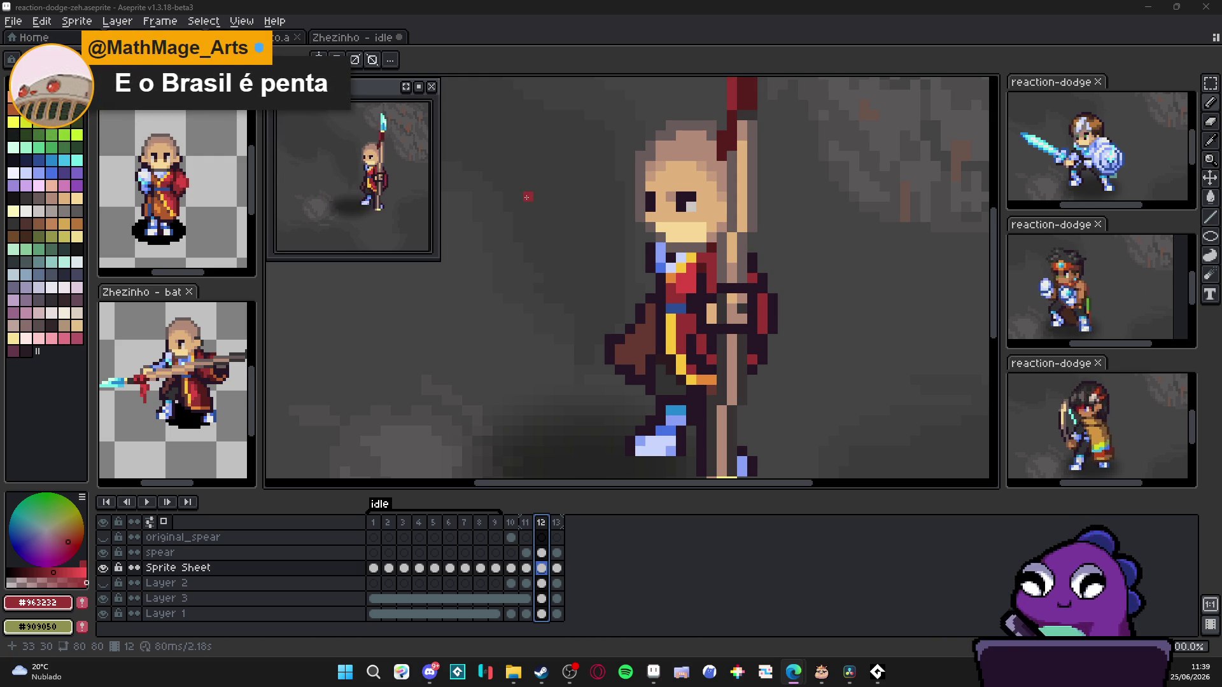
{"action": "scroll", "coordinate": [528, 197], "scroll_direction": "down", "scroll_amount": 3}
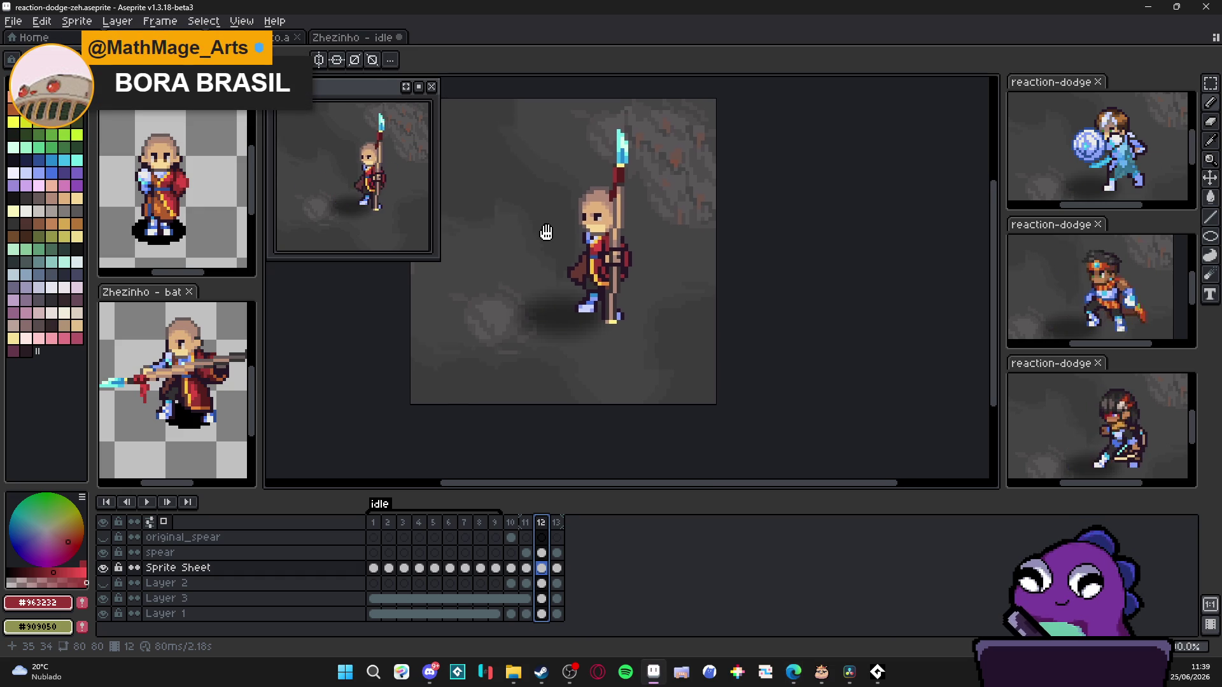
{"action": "left_click_drag", "start_coordinate": [546, 232], "coordinate": [547, 247]}
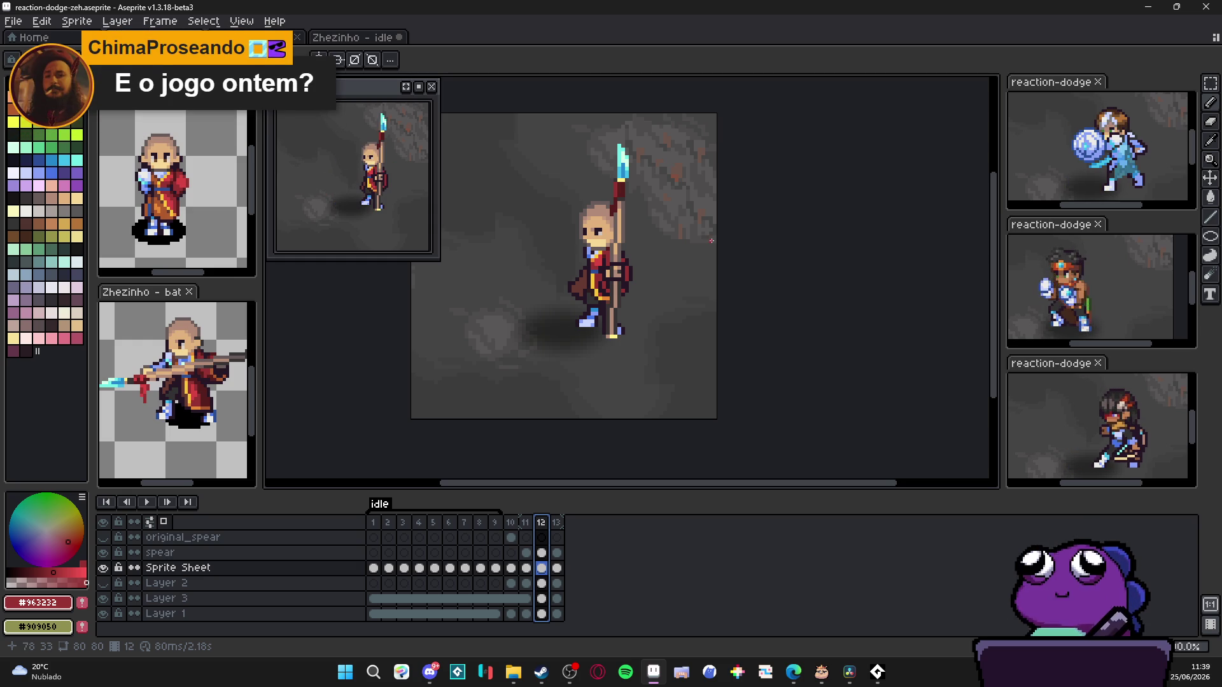
{"action": "mouse_move", "coordinate": [548, 257]}
{"action": "left_mouse_down"}
{"action": "mouse_move", "coordinate": [613, 285]}
{"action": "mouse_move", "coordinate": [628, 275]}
{"action": "left_mouse_up"}
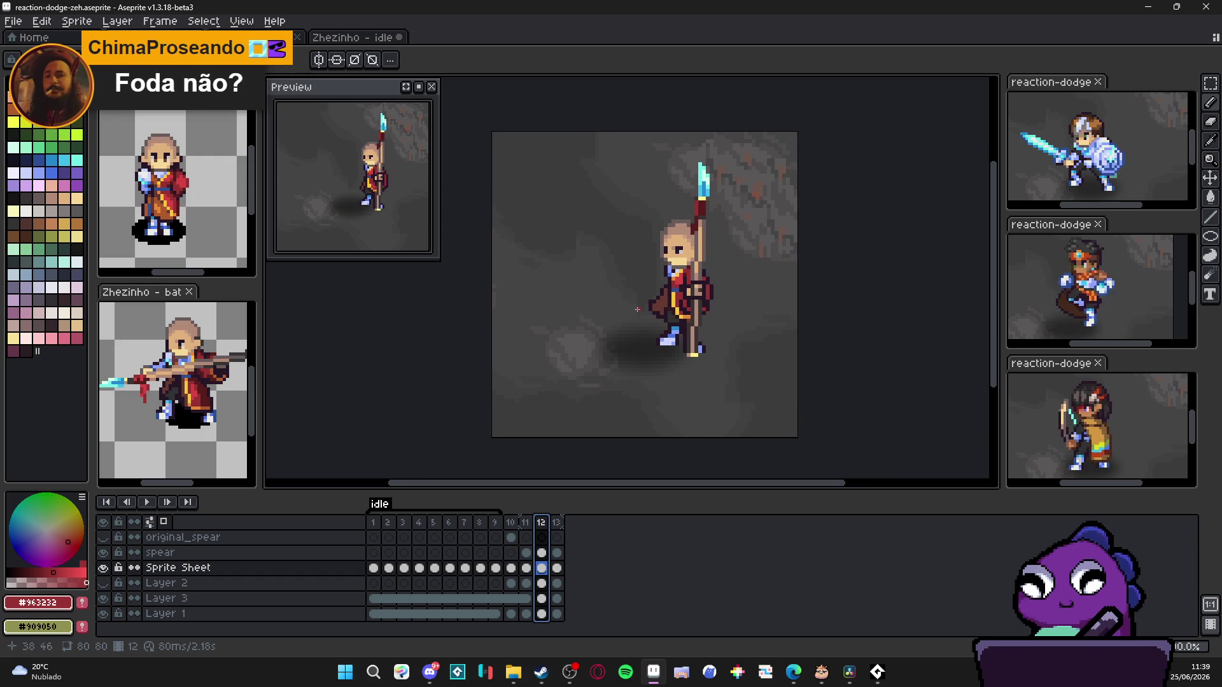
{"action": "left_click", "coordinate": [526, 523]}
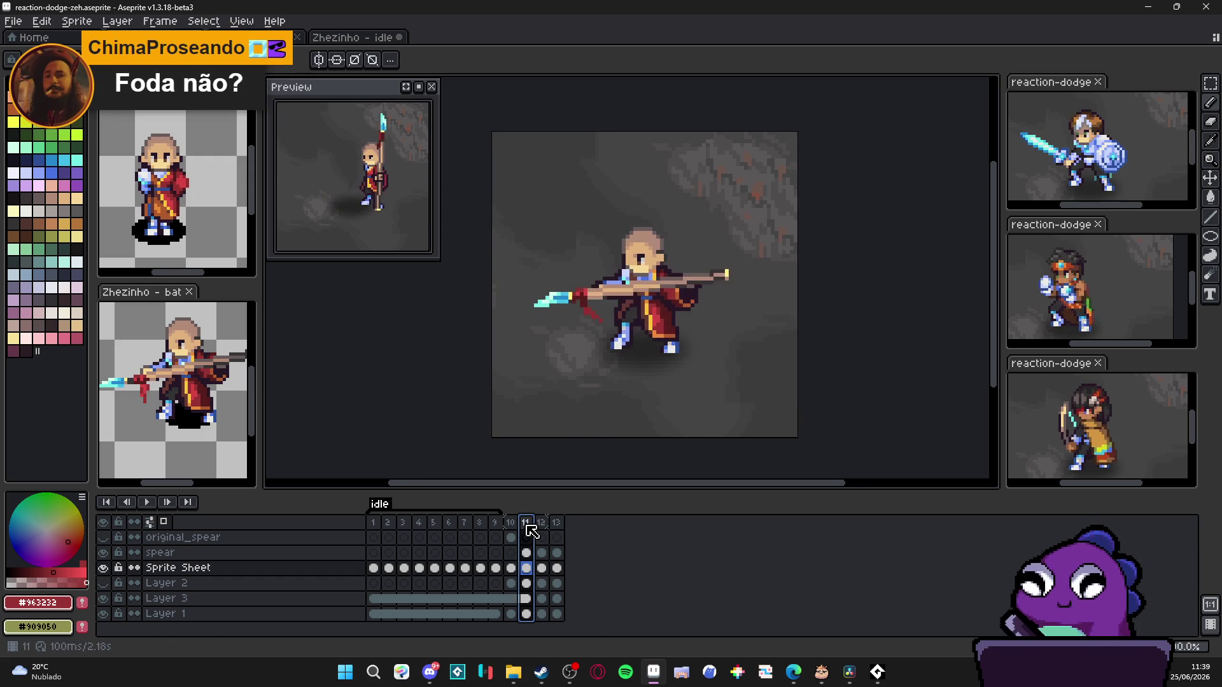
{"action": "left_click", "coordinate": [542, 528]}
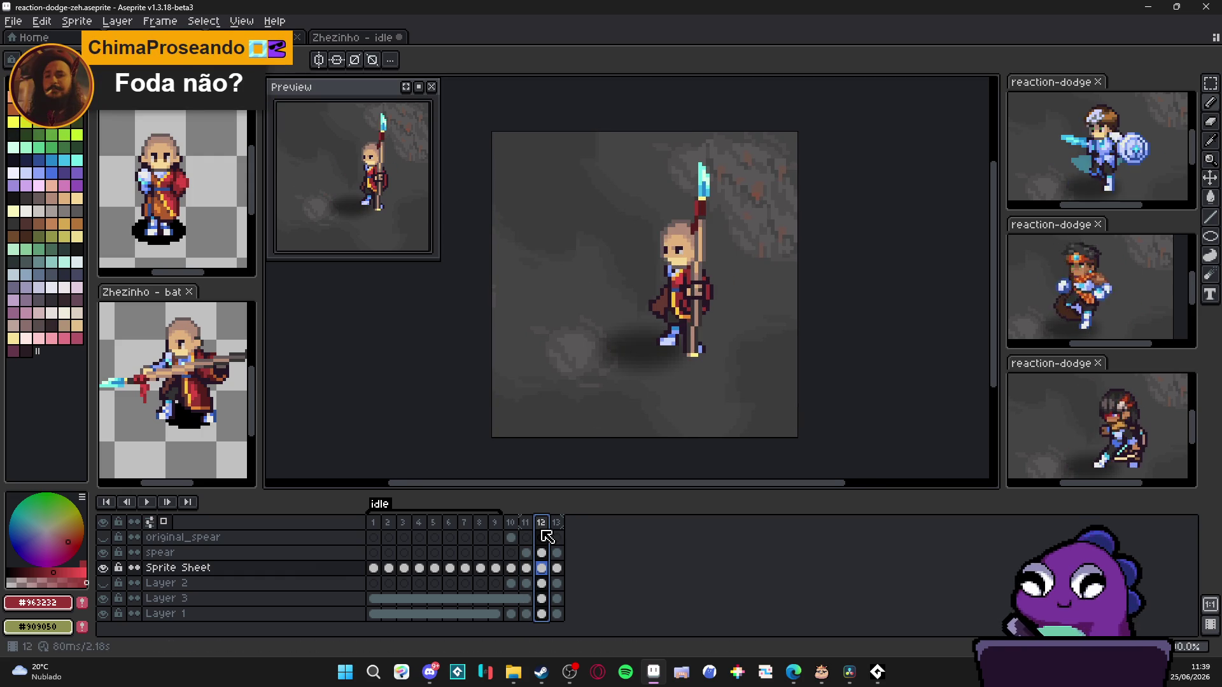
{"action": "left_click", "coordinate": [556, 524]}
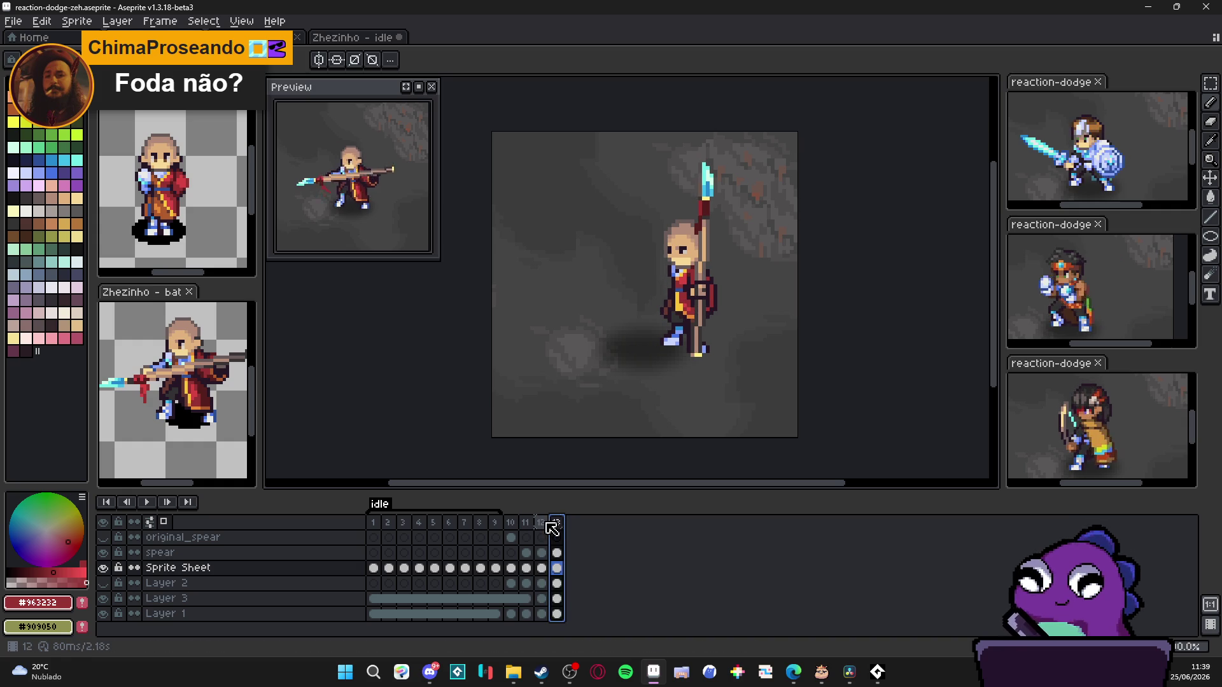
{"action": "left_click", "coordinate": [559, 527]}
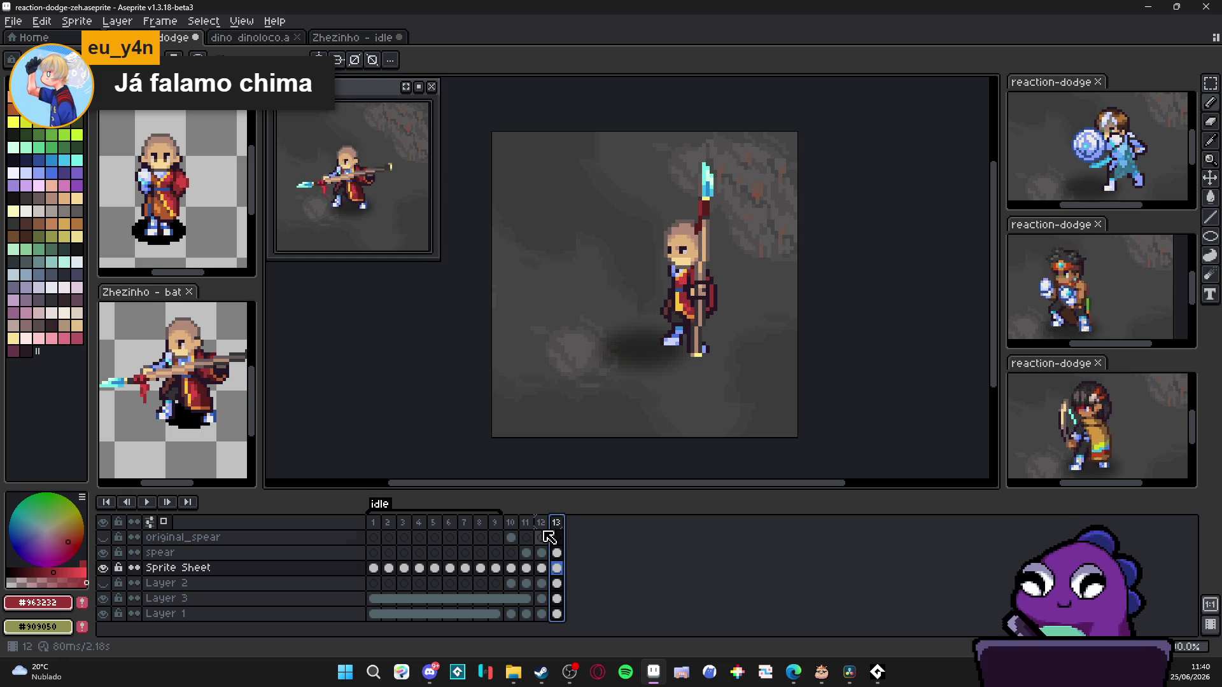
{"action": "left_click", "coordinate": [541, 537]}
{"action": "left_click", "coordinate": [526, 522]}
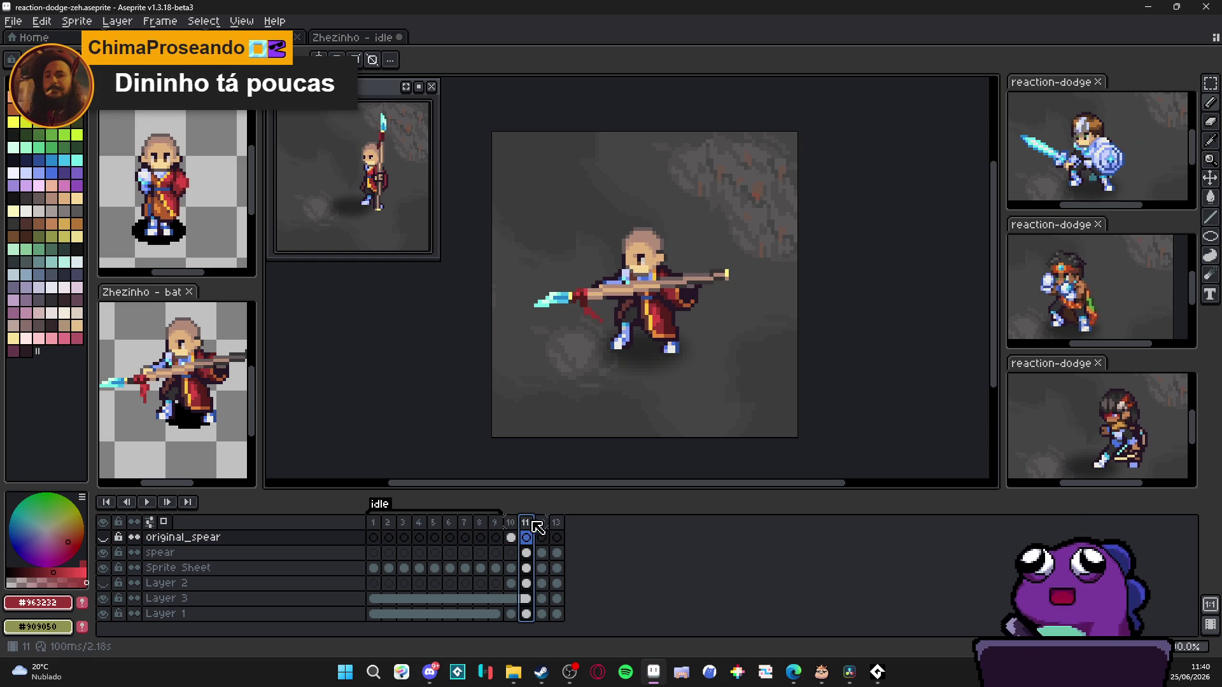
{"action": "left_click", "coordinate": [554, 524]}
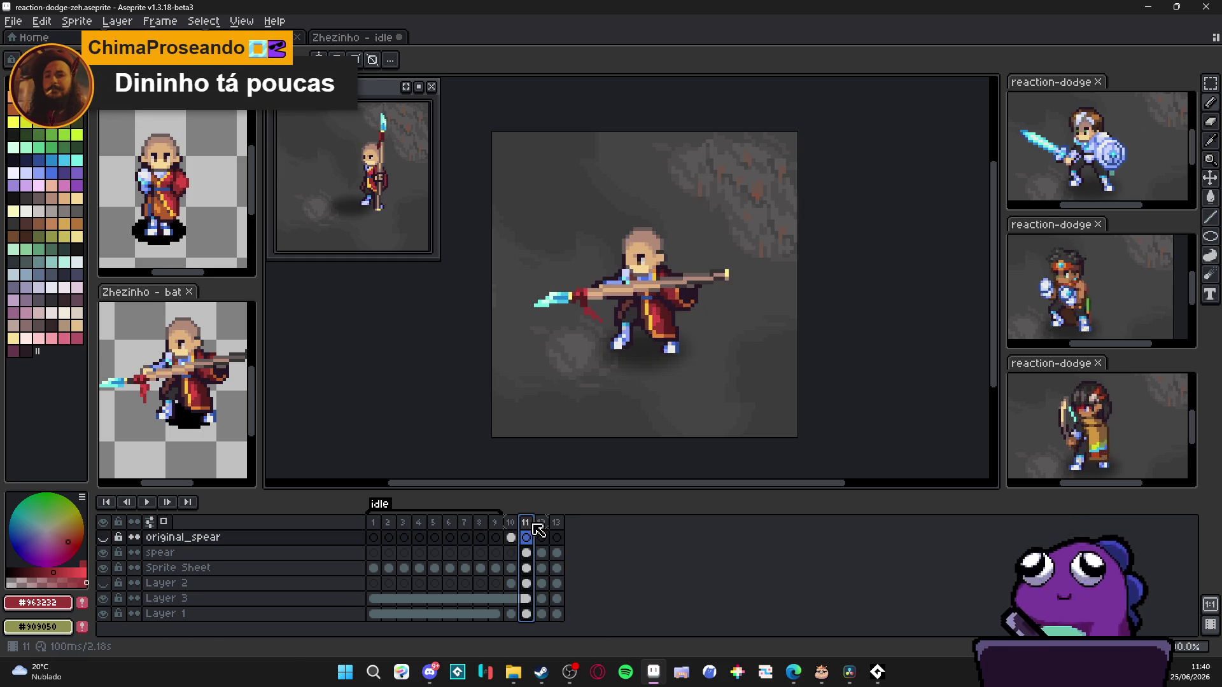
{"action": "left_click", "coordinate": [541, 523]}
{"action": "scroll", "coordinate": [764, 191], "scroll_direction": "up", "scroll_amount": 3}
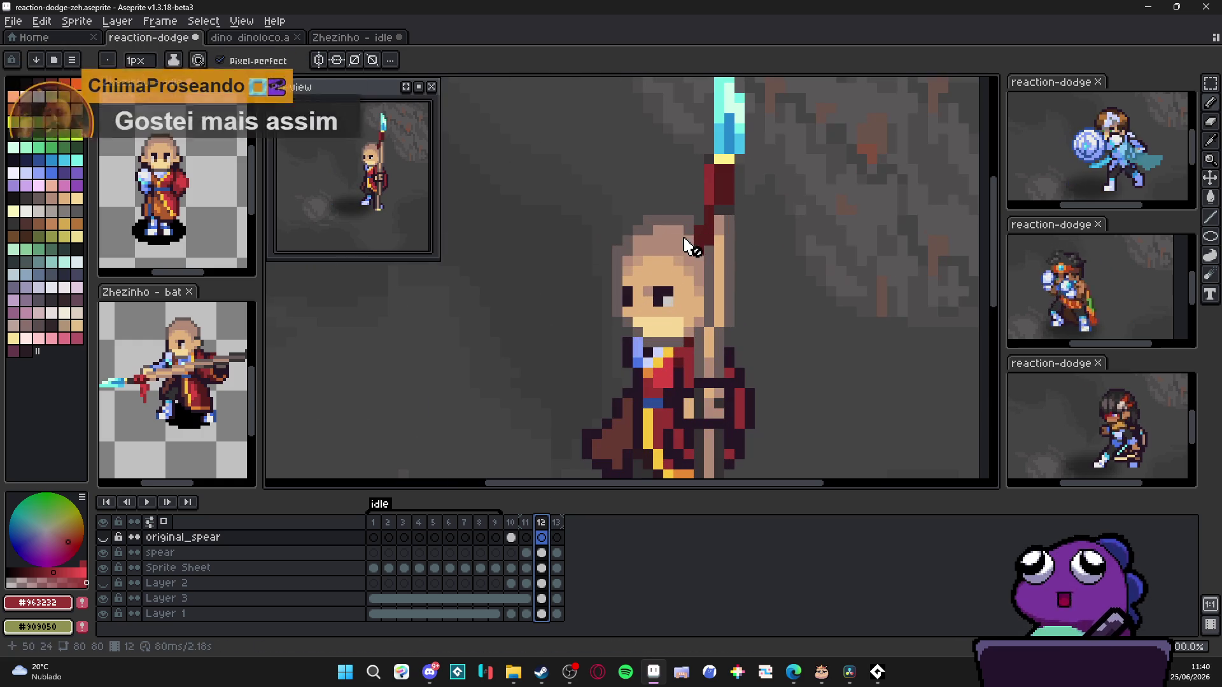
Step: Marquee-select the red drip below the spear tip on frame 10's Sprite Sheet layer
{"action": "key", "text": "Down"}
{"action": "key", "text": "e"}
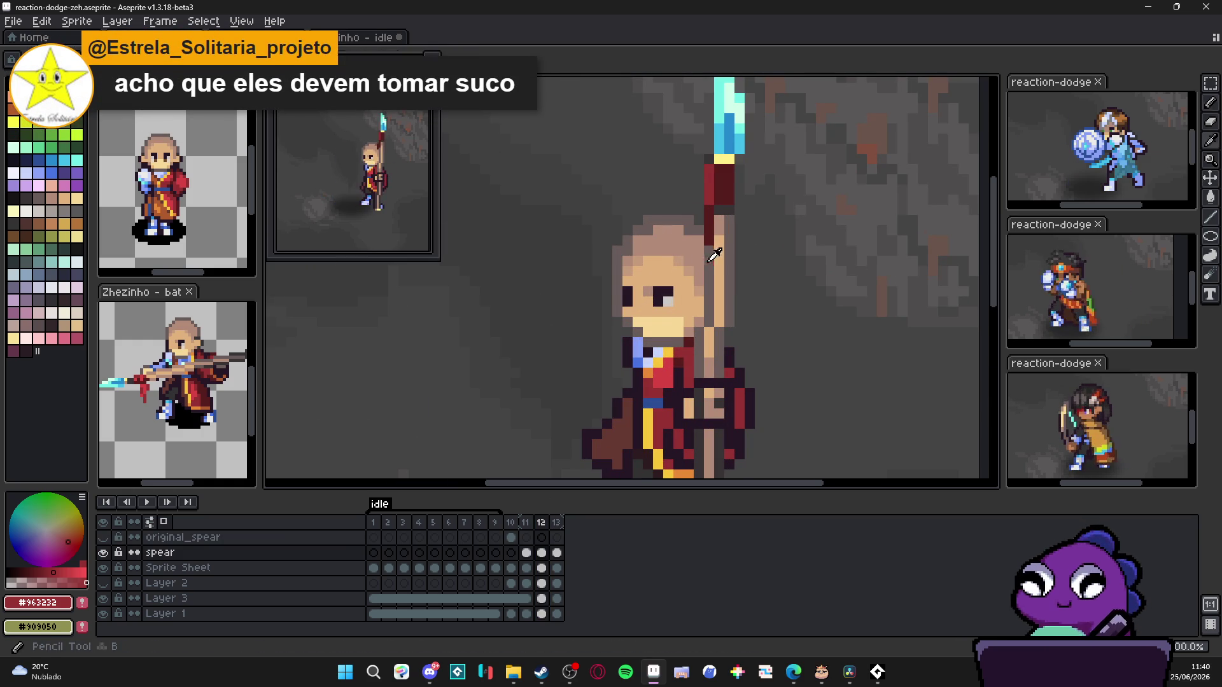
{"action": "left_click", "coordinate": [699, 231], "text": "alt"}
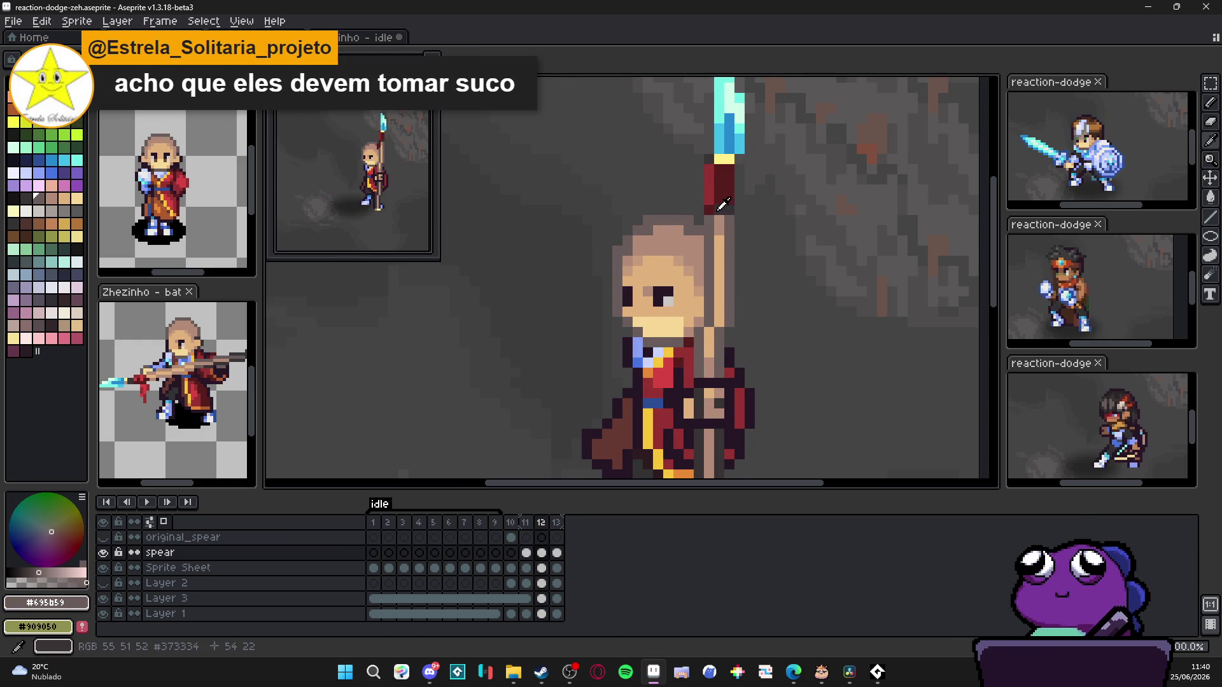
{"action": "left_click", "coordinate": [718, 186], "text": "alt"}
{"action": "left_click", "coordinate": [526, 552]}
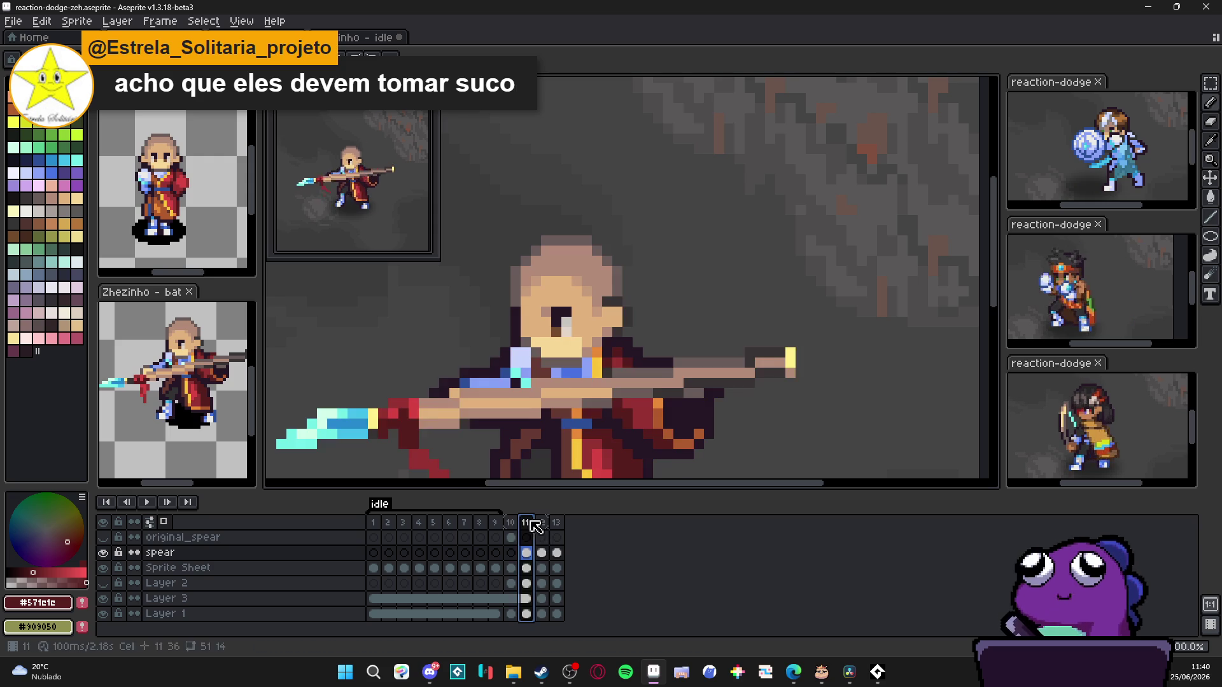
{"action": "left_click", "coordinate": [510, 552]}
{"action": "scroll", "coordinate": [580, 350], "scroll_direction": "up", "scroll_amount": 1}
{"action": "scroll", "coordinate": [580, 350], "scroll_direction": "down", "scroll_amount": 1}
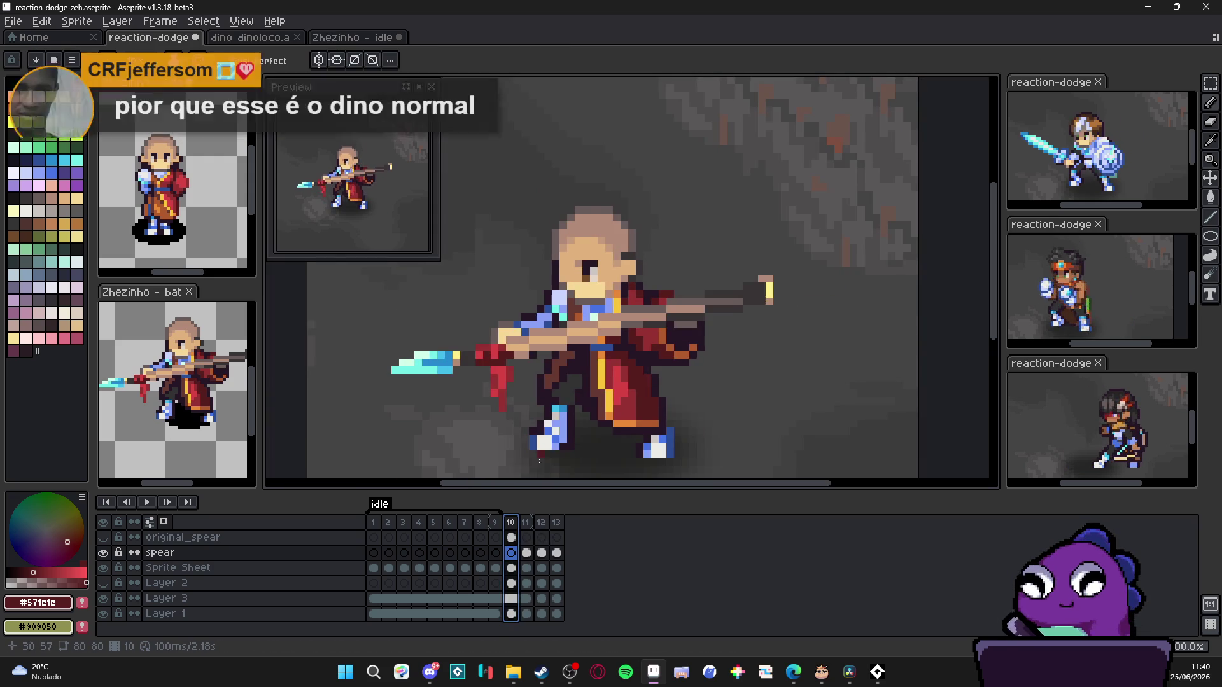
{"action": "left_click", "coordinate": [526, 522]}
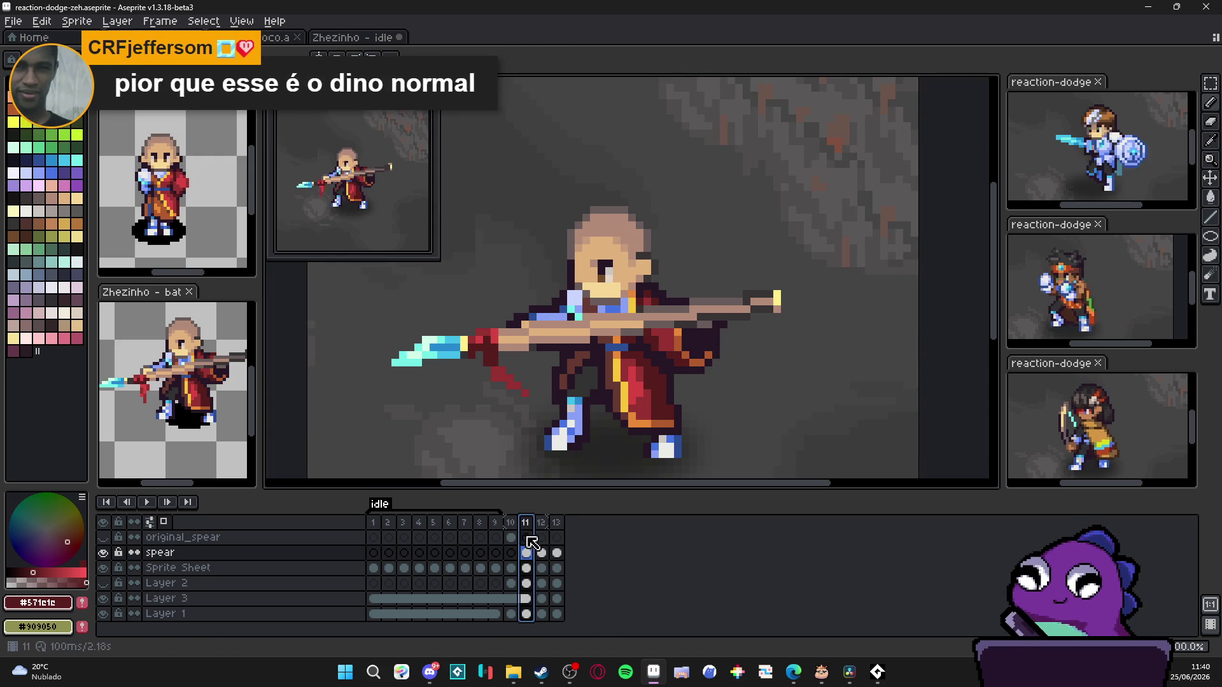
{"action": "left_click", "coordinate": [510, 567]}
{"action": "scroll", "coordinate": [506, 382], "scroll_direction": "up", "scroll_amount": 1}
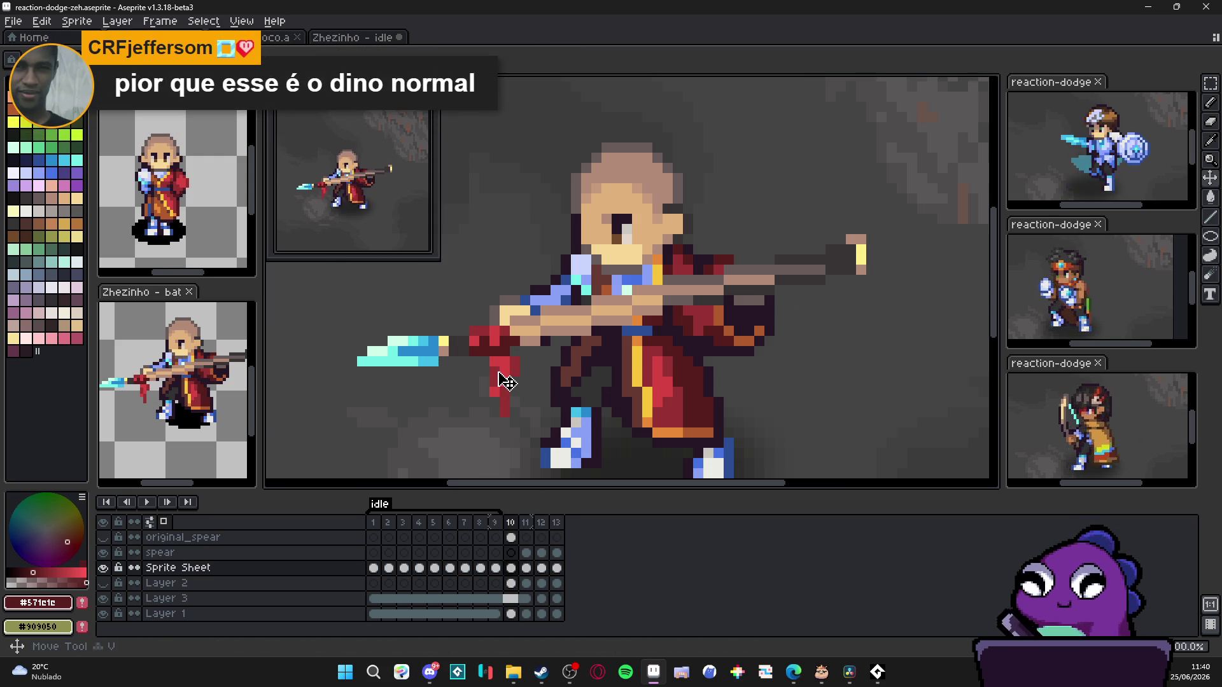
{"action": "key", "text": "m"}
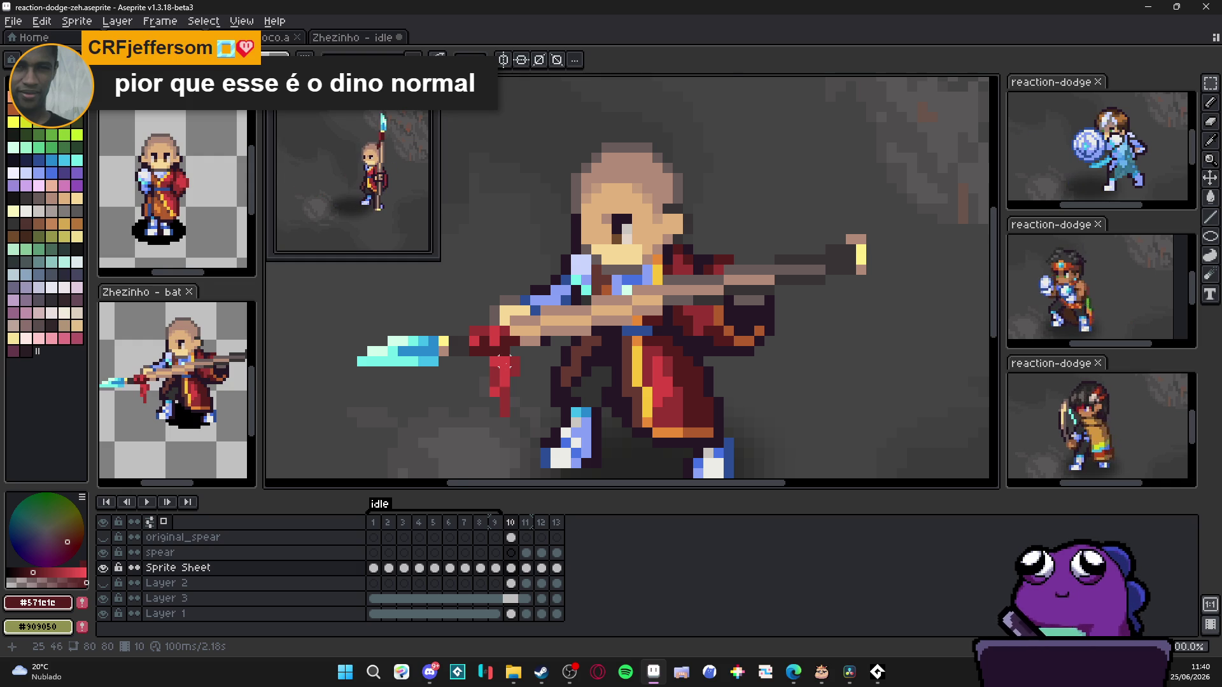
{"action": "scroll", "coordinate": [504, 372], "scroll_direction": "up", "scroll_amount": 1}
{"action": "left_click_drag", "start_coordinate": [481, 356], "coordinate": [530, 450]}
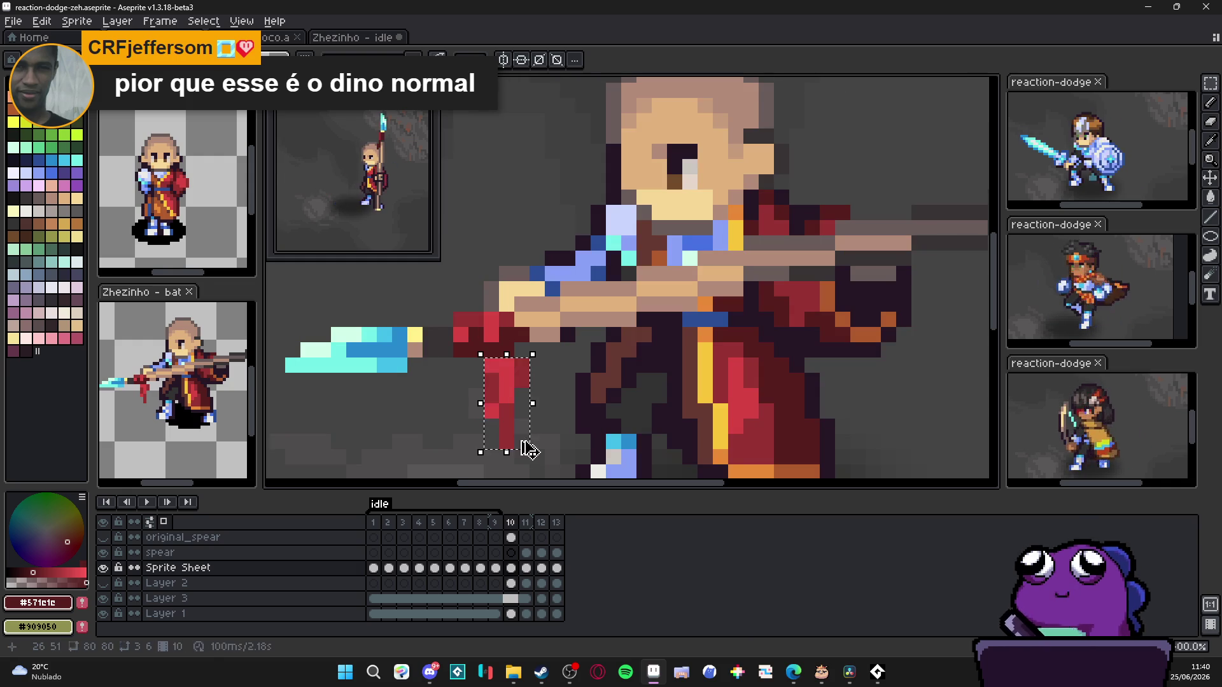
Step: Paste the drip onto frame 13's spear layer, turn it sideways beside the spear tip and drop it in place
{"action": "left_click", "coordinate": [557, 523]}
{"action": "scroll", "coordinate": [719, 356], "scroll_direction": "down", "scroll_amount": 1}
{"action": "scroll", "coordinate": [718, 357], "scroll_direction": "down", "scroll_amount": 1}
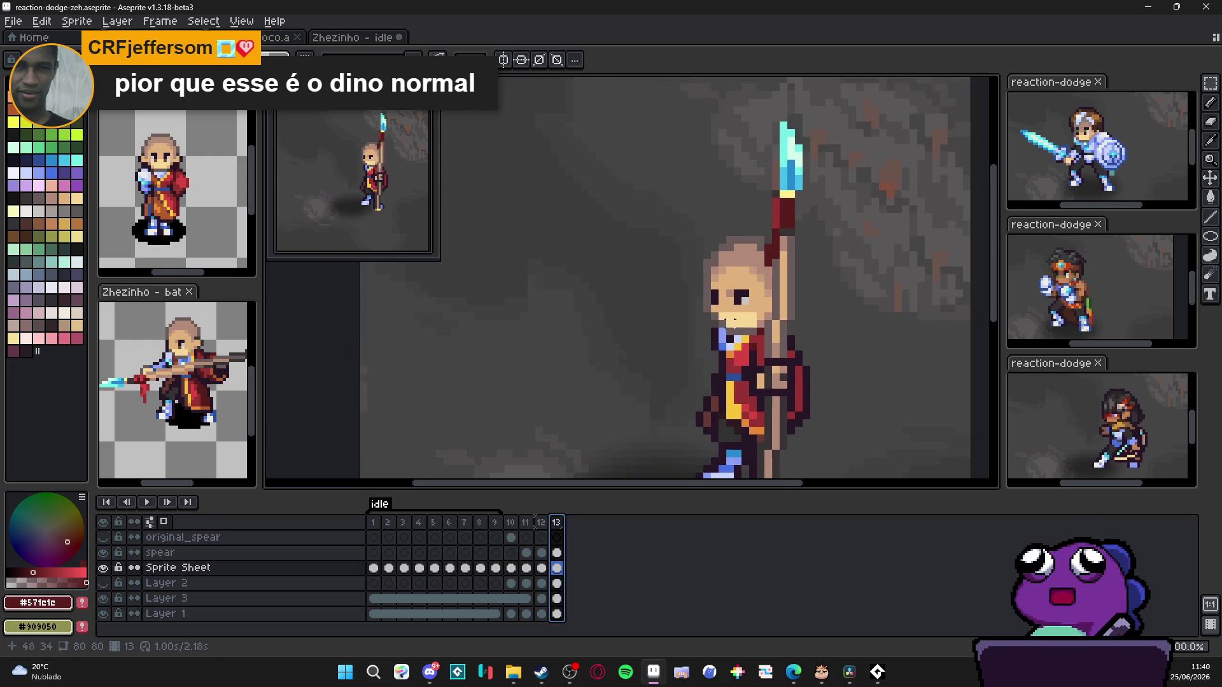
{"action": "scroll", "coordinate": [718, 358], "scroll_direction": "up", "scroll_amount": 2}
{"action": "left_click", "coordinate": [772, 250], "text": "ctrl"}
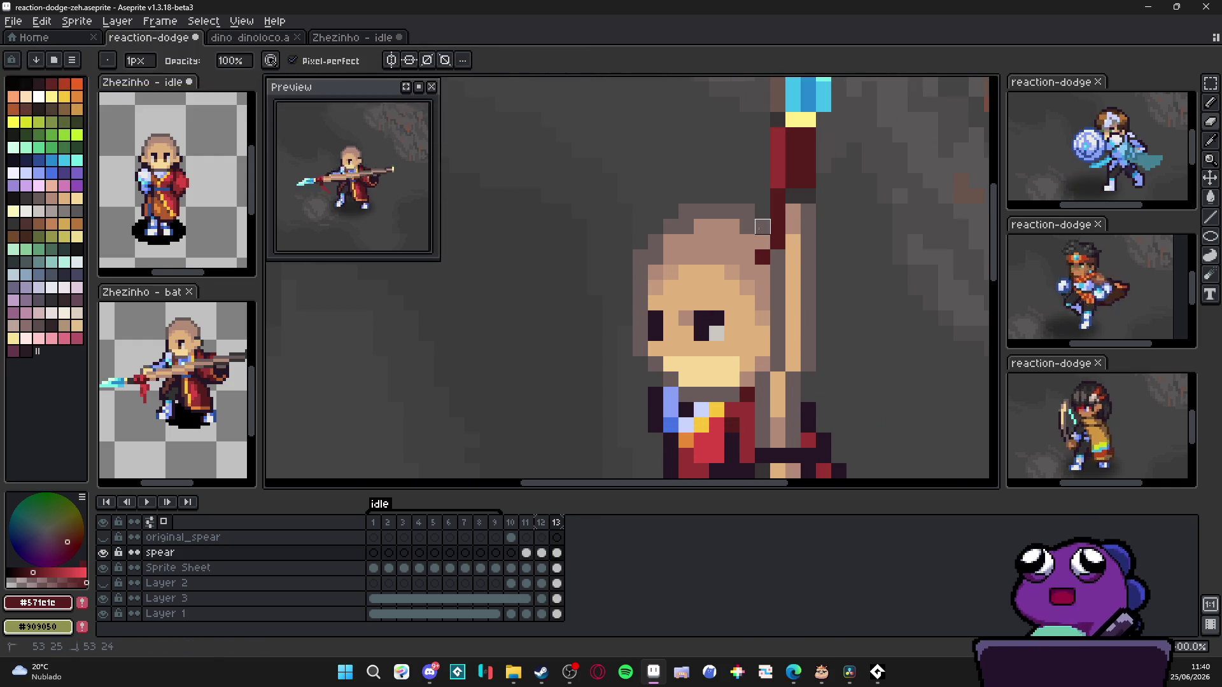
{"action": "left_click_drag", "start_coordinate": [729, 319], "coordinate": [723, 369]}
{"action": "key", "text": "ctrl+v"}
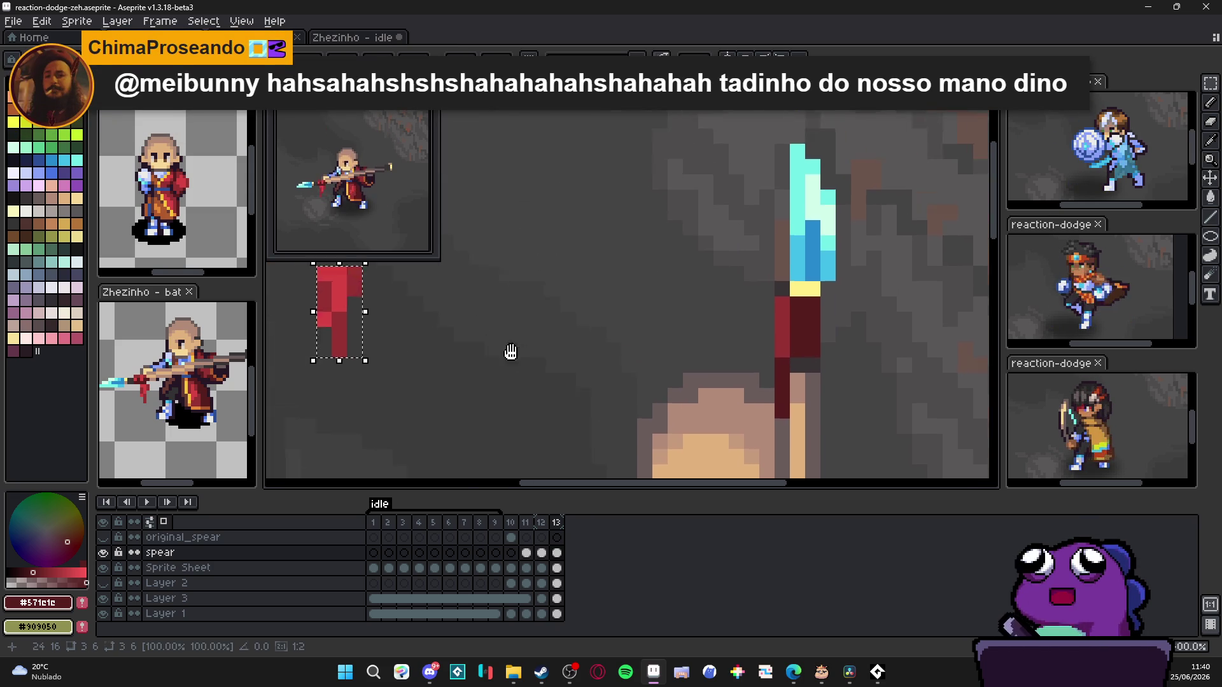
{"action": "scroll", "coordinate": [503, 286], "scroll_direction": "down", "scroll_amount": 1}
{"action": "mouse_move", "coordinate": [503, 289]}
{"action": "left_mouse_down"}
{"action": "mouse_move", "coordinate": [533, 358]}
{"action": "mouse_move", "coordinate": [714, 354]}
{"action": "mouse_move", "coordinate": [750, 367]}
{"action": "left_mouse_up"}
{"action": "key", "text": "Left"}
{"action": "key", "text": "Return"}
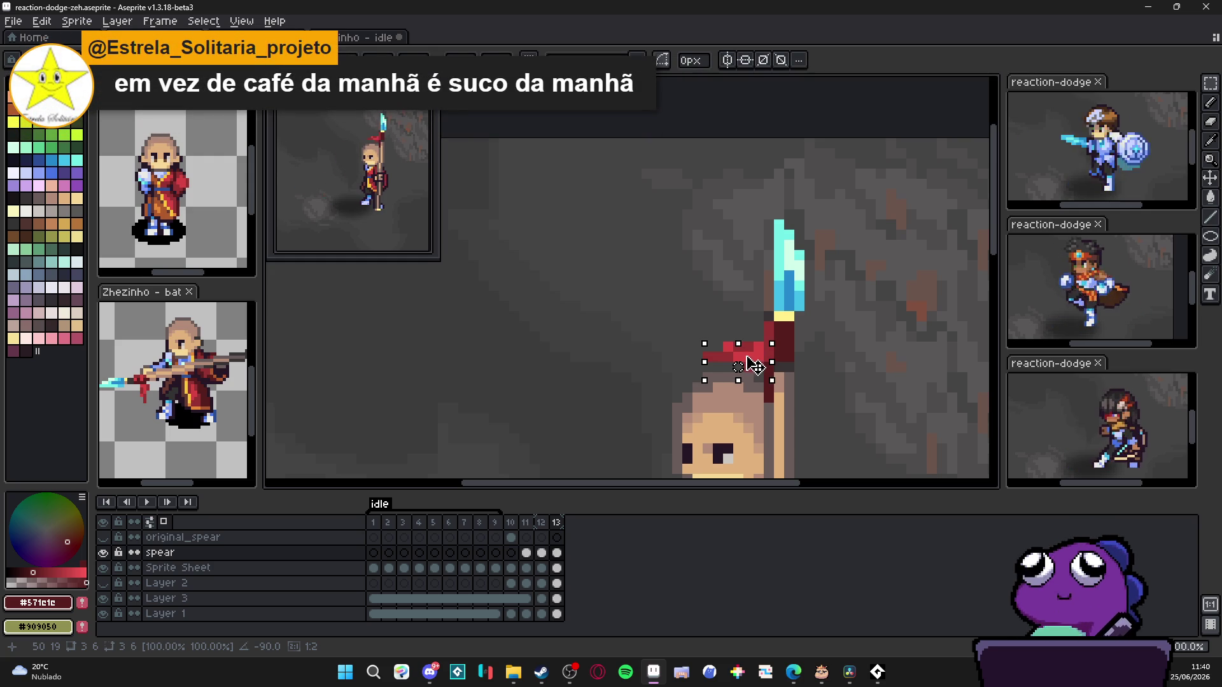
{"action": "left_click", "coordinate": [773, 412], "text": "alt"}
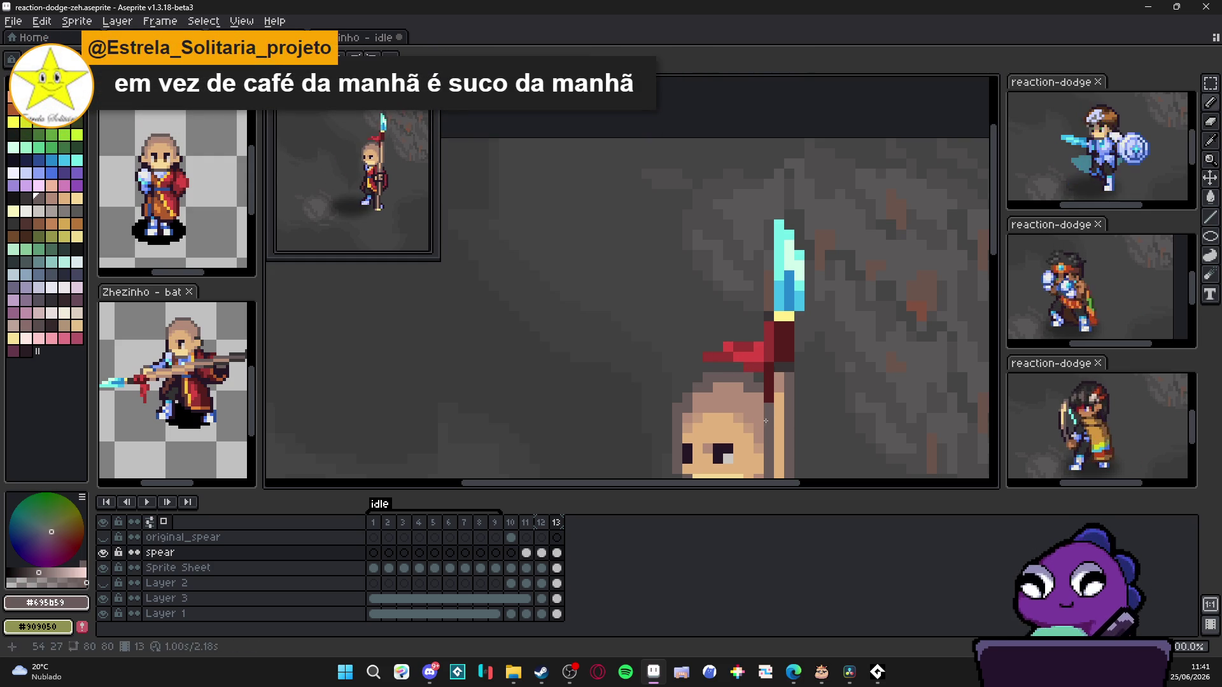
{"action": "left_click", "coordinate": [766, 366], "text": "alt"}
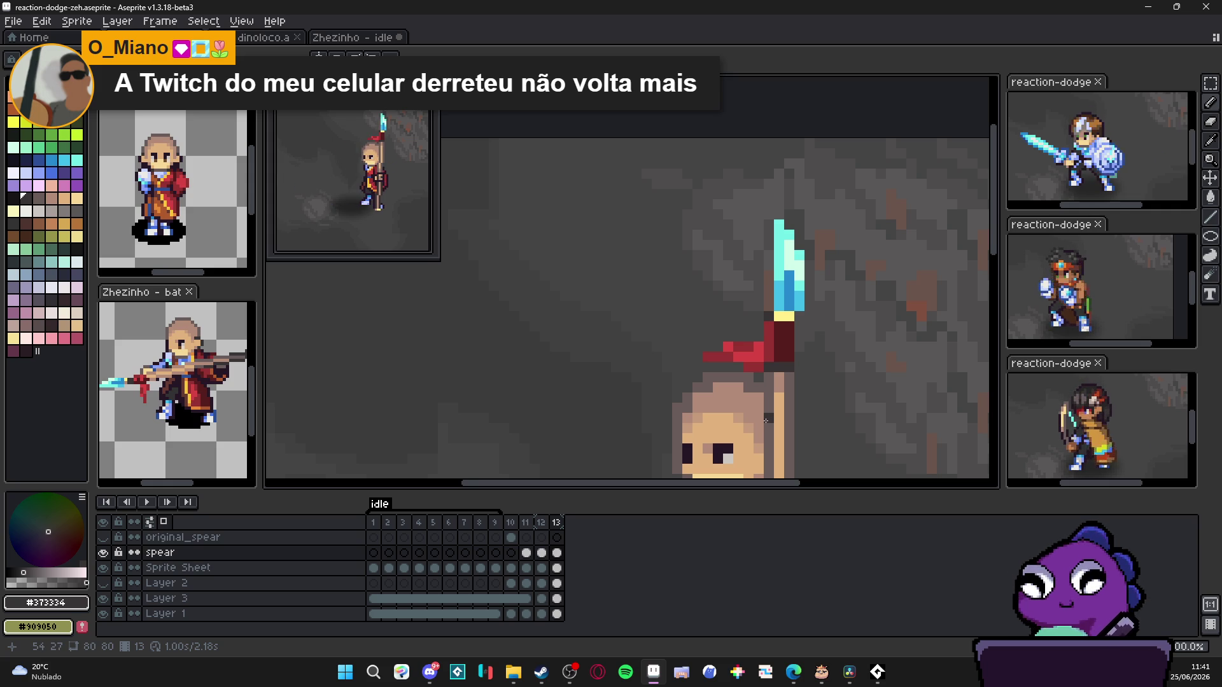
{"action": "scroll", "coordinate": [766, 420], "scroll_direction": "down", "scroll_amount": 2}
Step: Save the file and review frames 12, 11 and 13
{"action": "key", "text": "ctrl+s"}
{"action": "scroll", "coordinate": [730, 406], "scroll_direction": "down", "scroll_amount": 1}
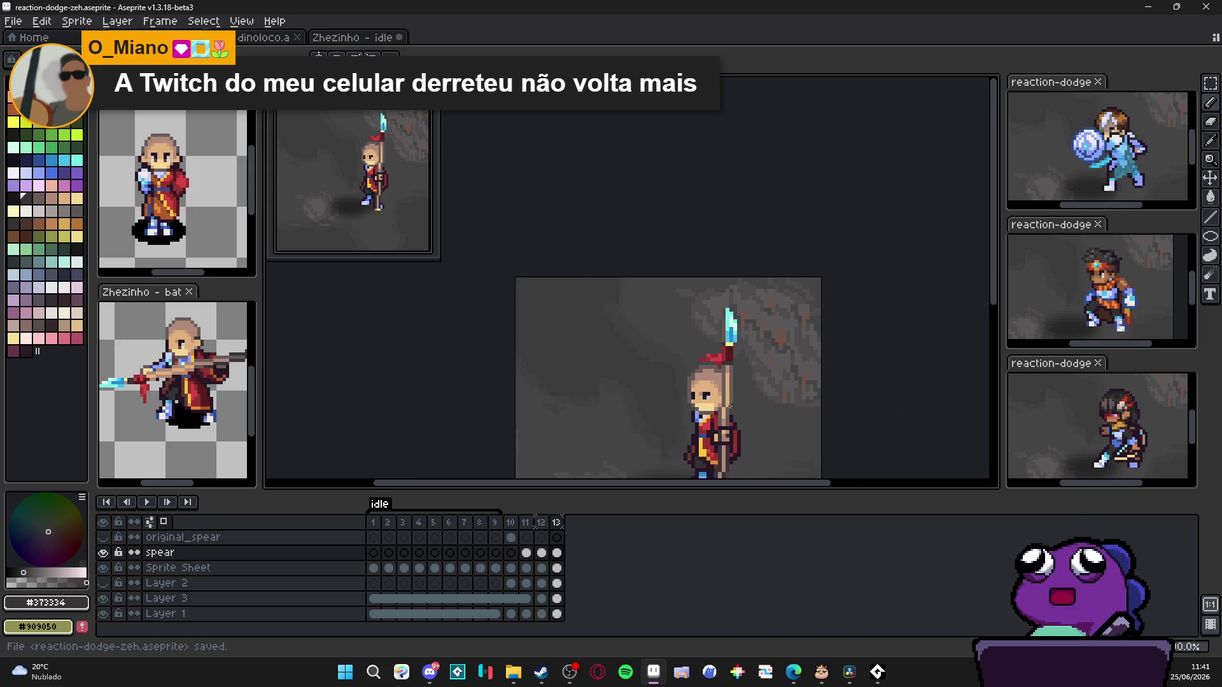
{"action": "left_click", "coordinate": [541, 522]}
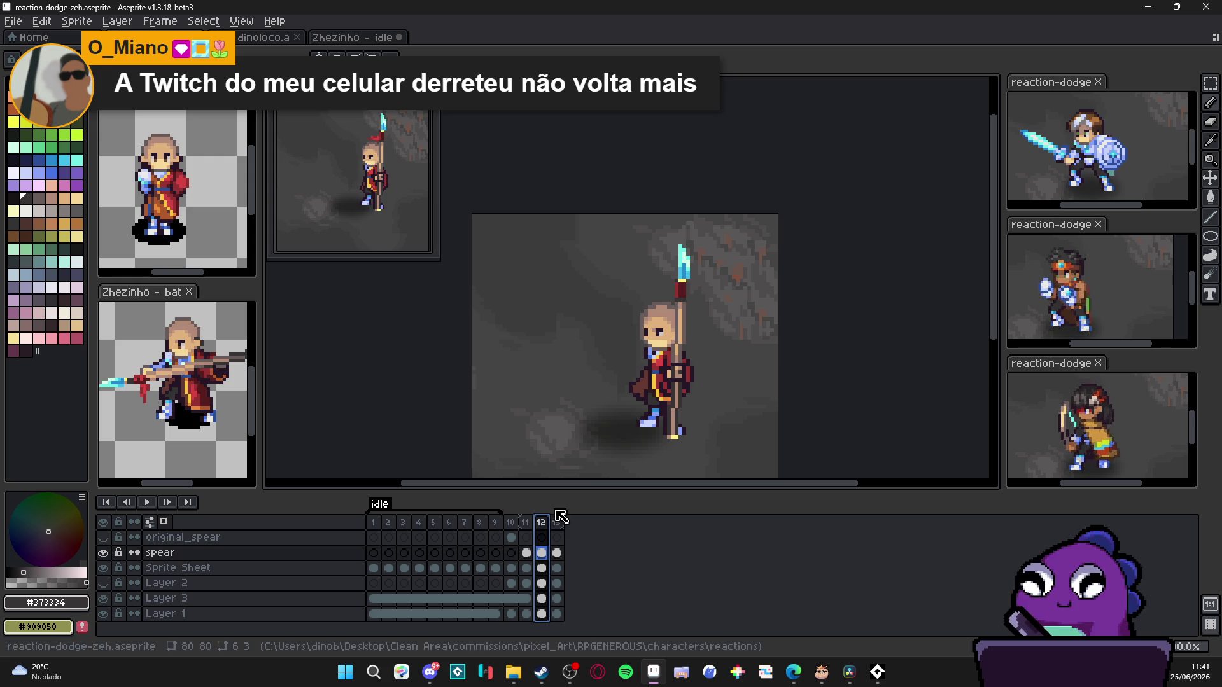
{"action": "left_click", "coordinate": [525, 522]}
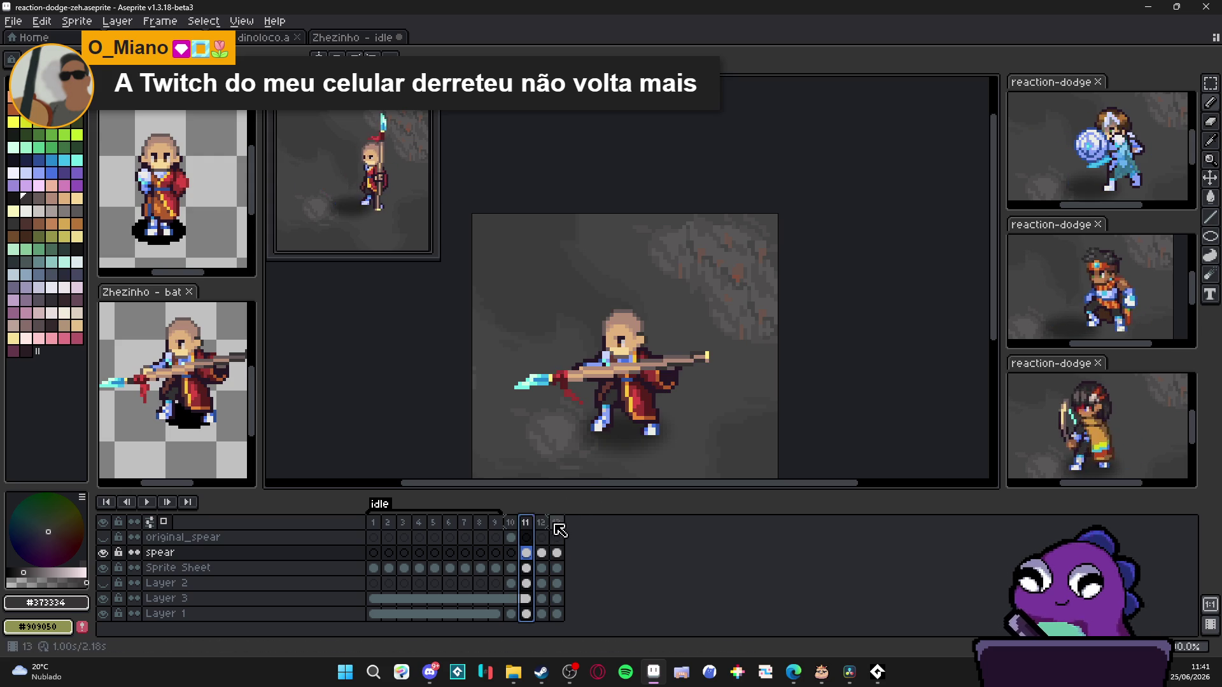
{"action": "left_click", "coordinate": [557, 523]}
{"action": "scroll", "coordinate": [669, 287], "scroll_direction": "up", "scroll_amount": 1}
{"action": "key", "text": "m"}
{"action": "scroll", "coordinate": [636, 277], "scroll_direction": "up", "scroll_amount": 1}
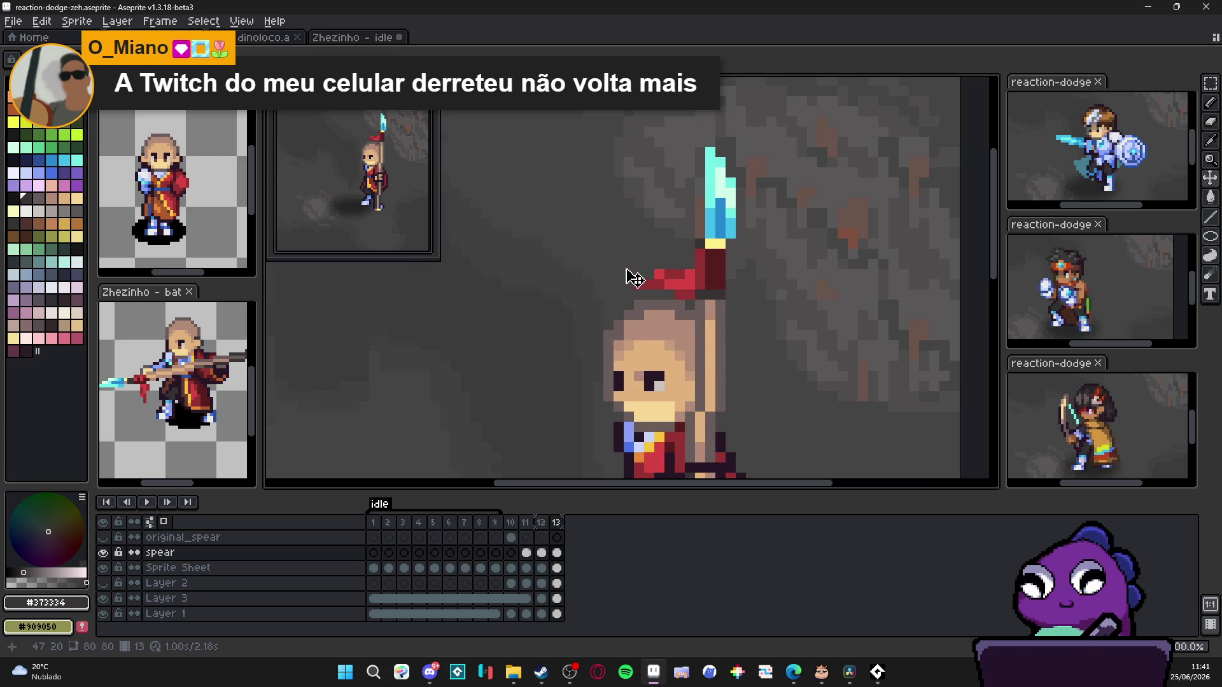
Step: Move the selected red cloth left of the spear tip and commit it
{"action": "left_click_drag", "start_coordinate": [616, 247], "coordinate": [707, 324]}
{"action": "key", "text": "v"}
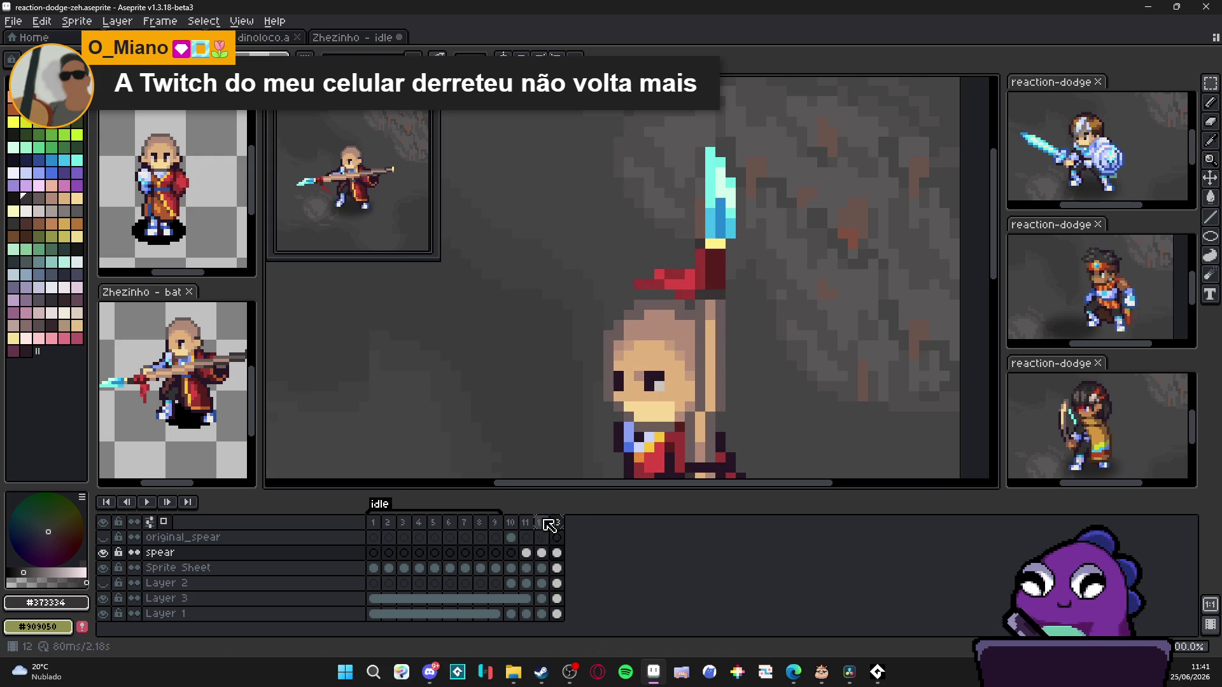
{"action": "left_click", "coordinate": [541, 523]}
{"action": "left_click_drag", "start_coordinate": [694, 309], "coordinate": [670, 304]}
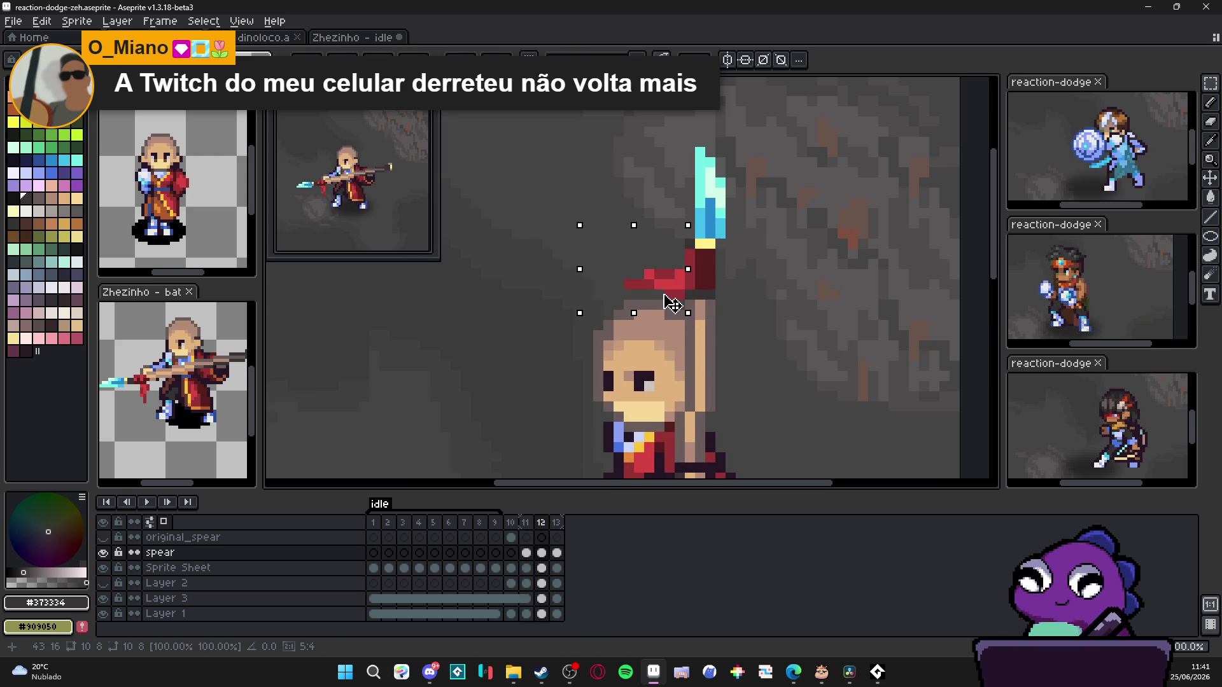
{"action": "left_click", "coordinate": [557, 522]}
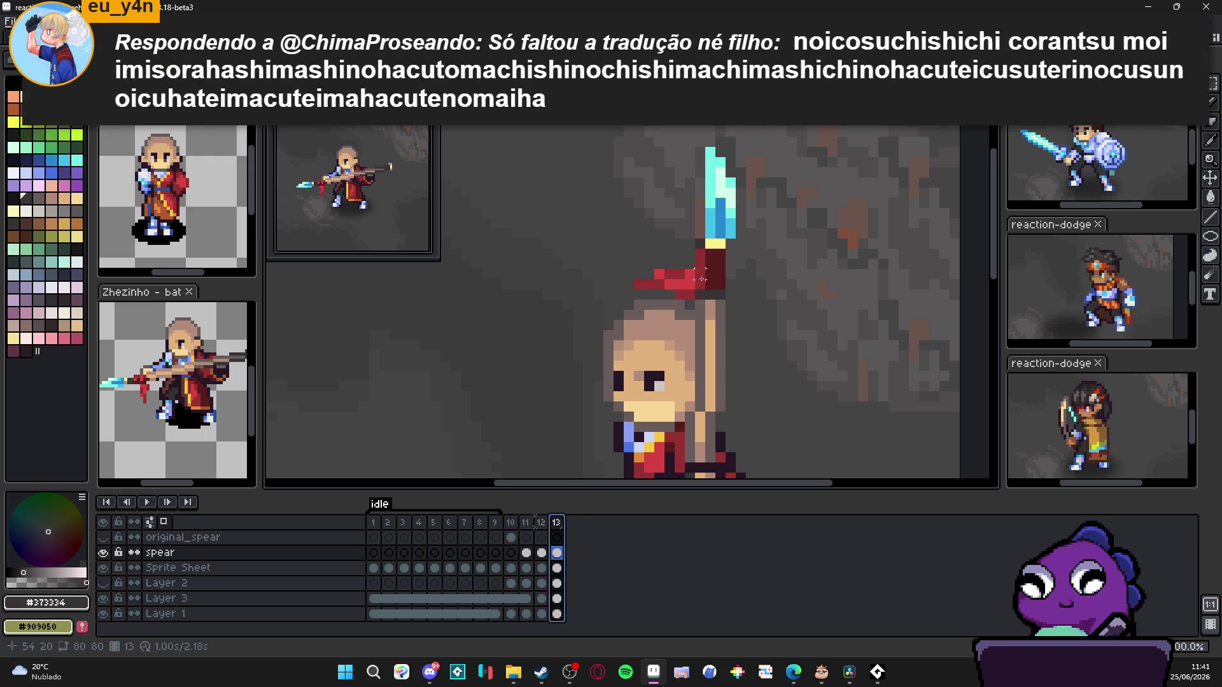
Step: Try drawing a red line hanging below the cloth, then undo it
{"action": "key", "text": "b"}
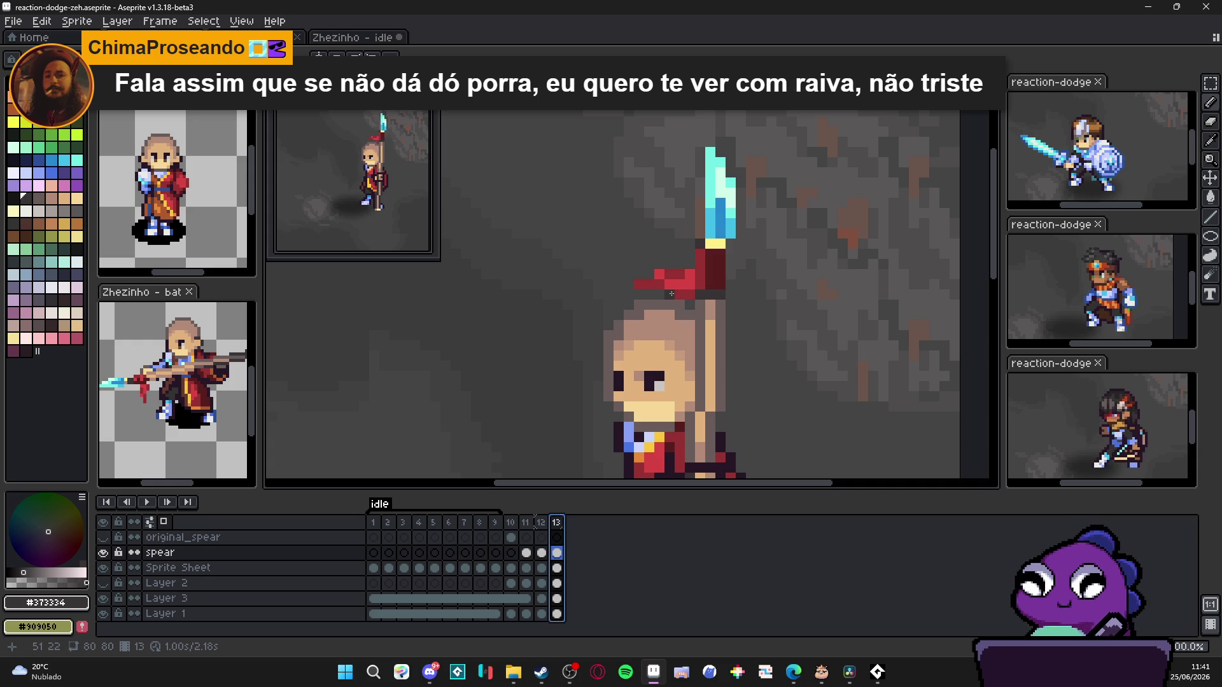
{"action": "scroll", "coordinate": [673, 296], "scroll_direction": "up", "scroll_amount": 1}
{"action": "left_click", "coordinate": [704, 304], "text": "alt"}
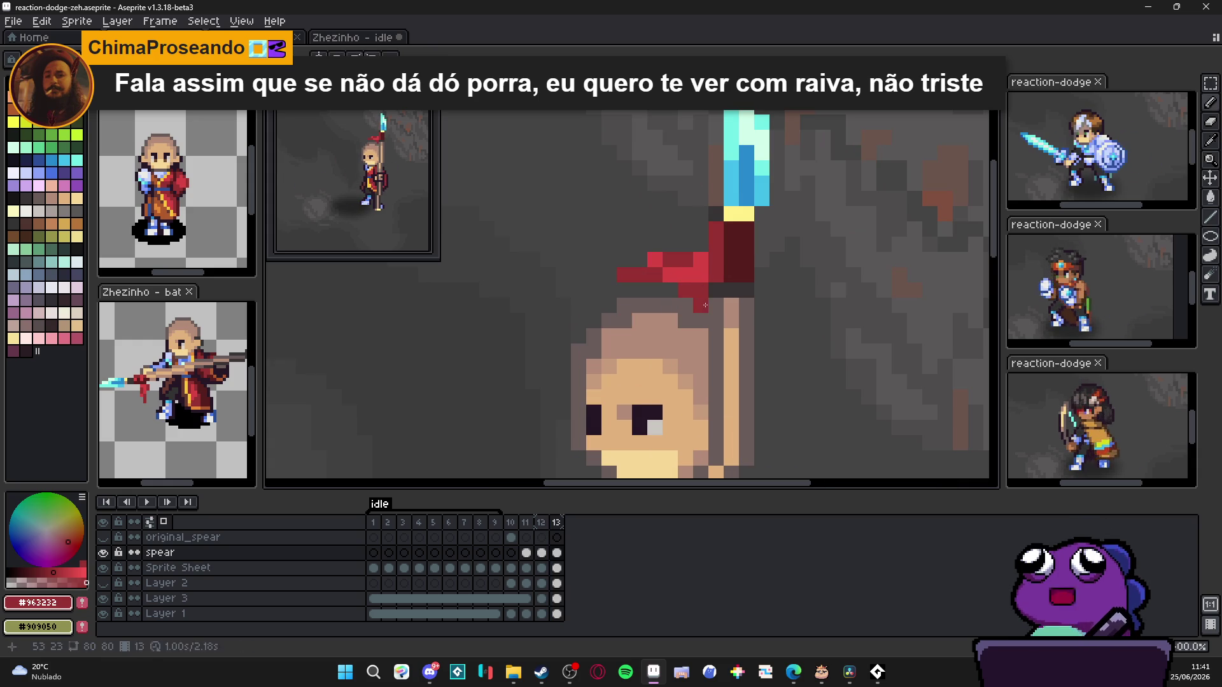
{"action": "left_click_drag", "start_coordinate": [704, 304], "coordinate": [694, 338]}
{"action": "key", "text": "ctrl+z"}
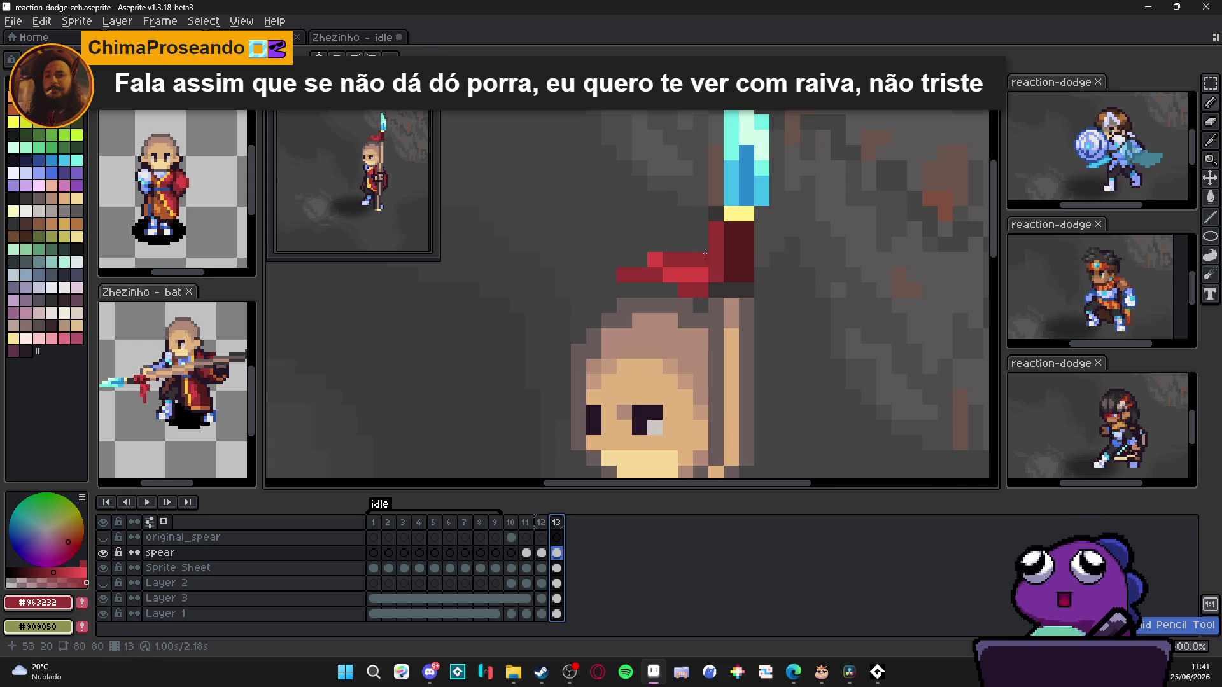
Step: Rotate the sideways cloth a quarter turn and place it hanging down beside the shaft, then deselect
{"action": "key", "text": "m"}
{"action": "mouse_move", "coordinate": [708, 283]}
{"action": "left_mouse_down"}
{"action": "mouse_move", "coordinate": [679, 268]}
{"action": "mouse_move", "coordinate": [616, 300]}
{"action": "left_mouse_up"}
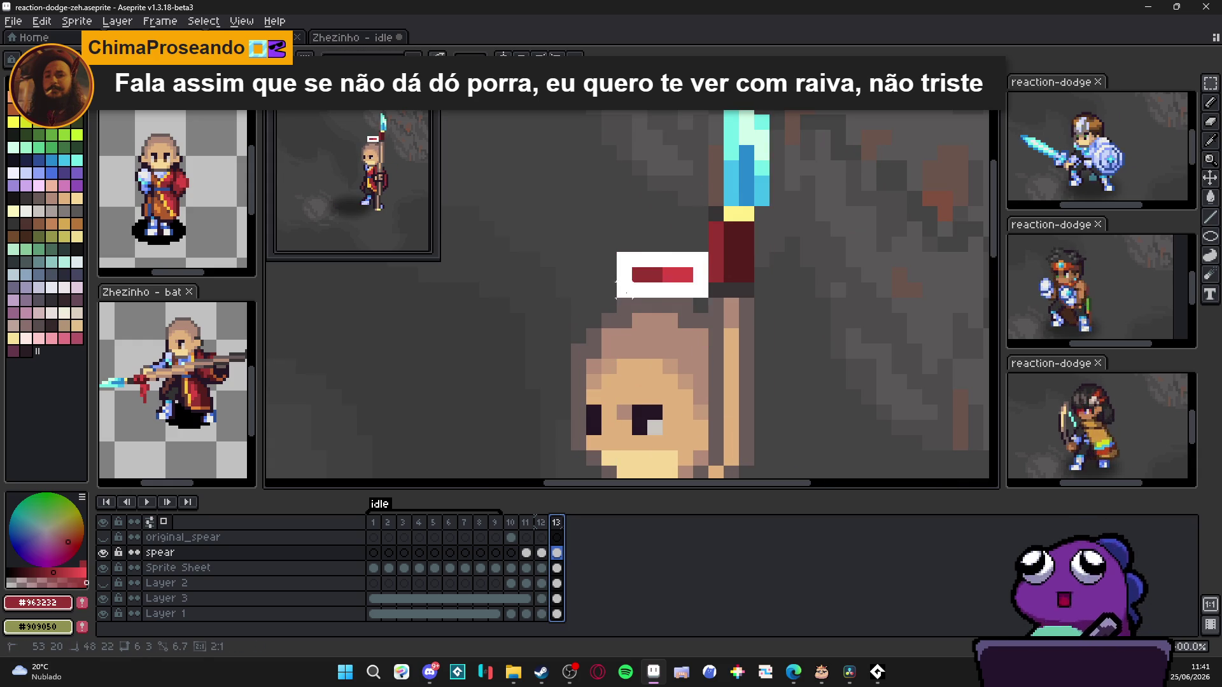
{"action": "left_click_drag", "start_coordinate": [732, 248], "coordinate": [639, 213]}
{"action": "mouse_move", "coordinate": [659, 253]}
{"action": "left_mouse_down"}
{"action": "mouse_move", "coordinate": [698, 267]}
{"action": "mouse_move", "coordinate": [711, 376]}
{"action": "left_mouse_up"}
{"action": "key", "text": "Return"}
{"action": "key", "text": "ctrl+d"}
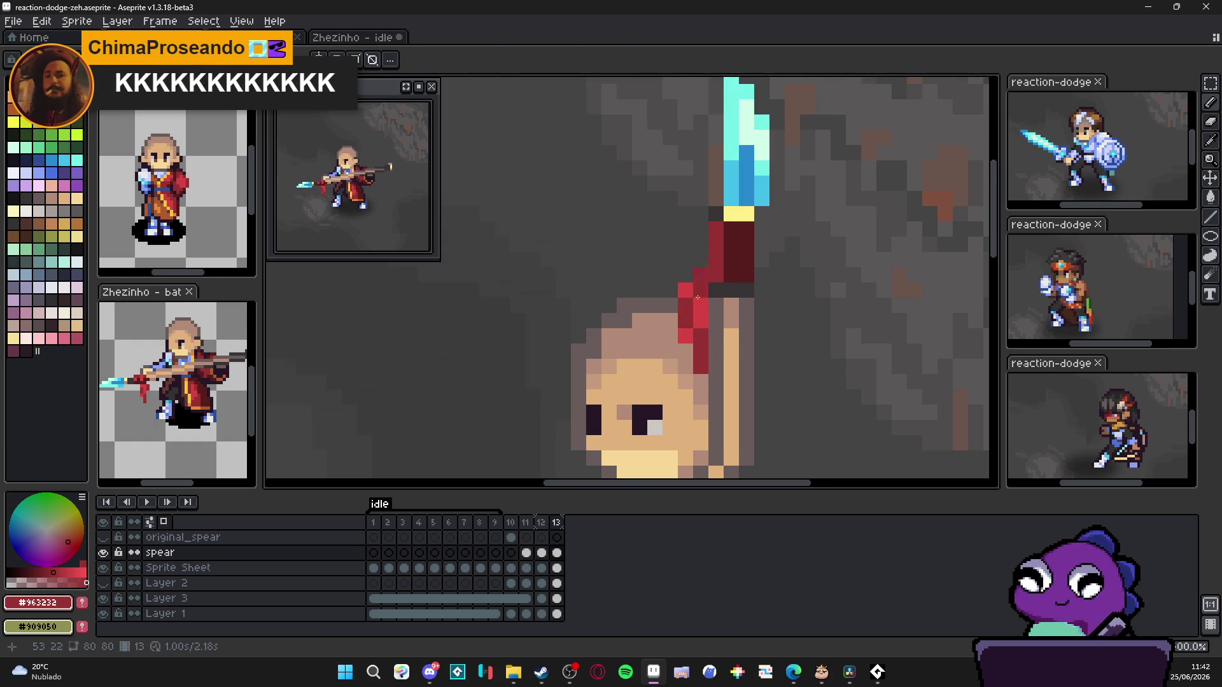
{"action": "scroll", "coordinate": [701, 272], "scroll_direction": "down", "scroll_amount": 6}
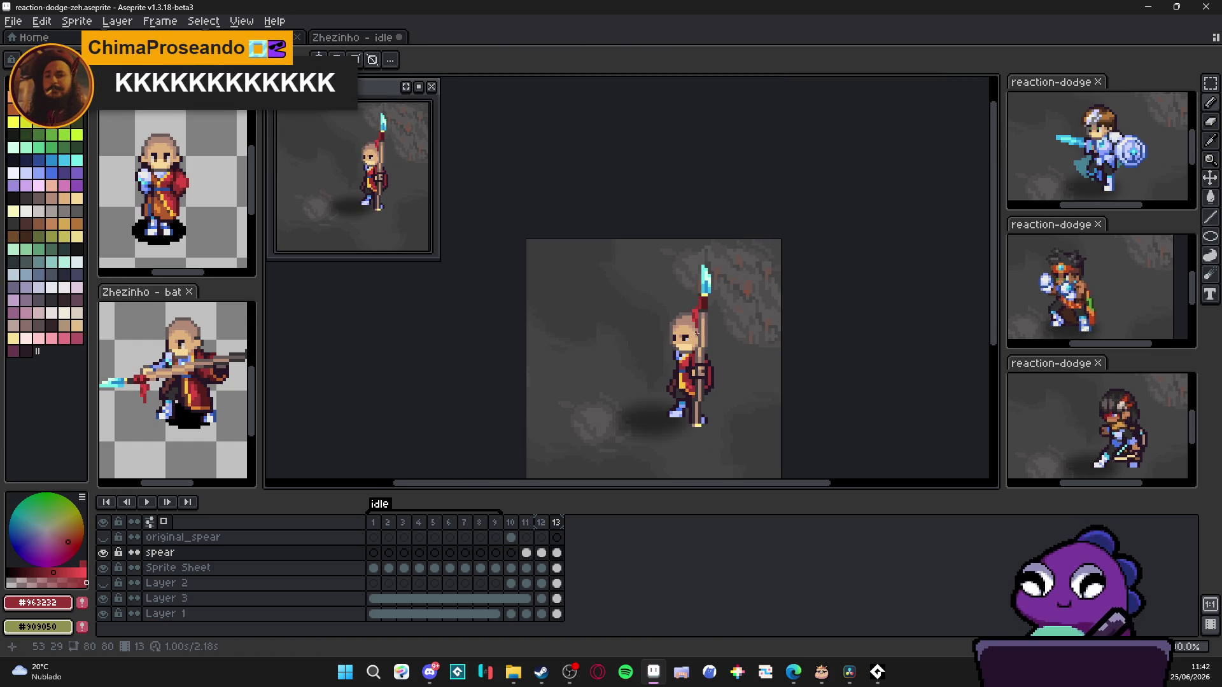
Step: In frame 12, darken several bright pixels of the red cloth with the darker red
{"action": "left_click", "coordinate": [557, 521]}
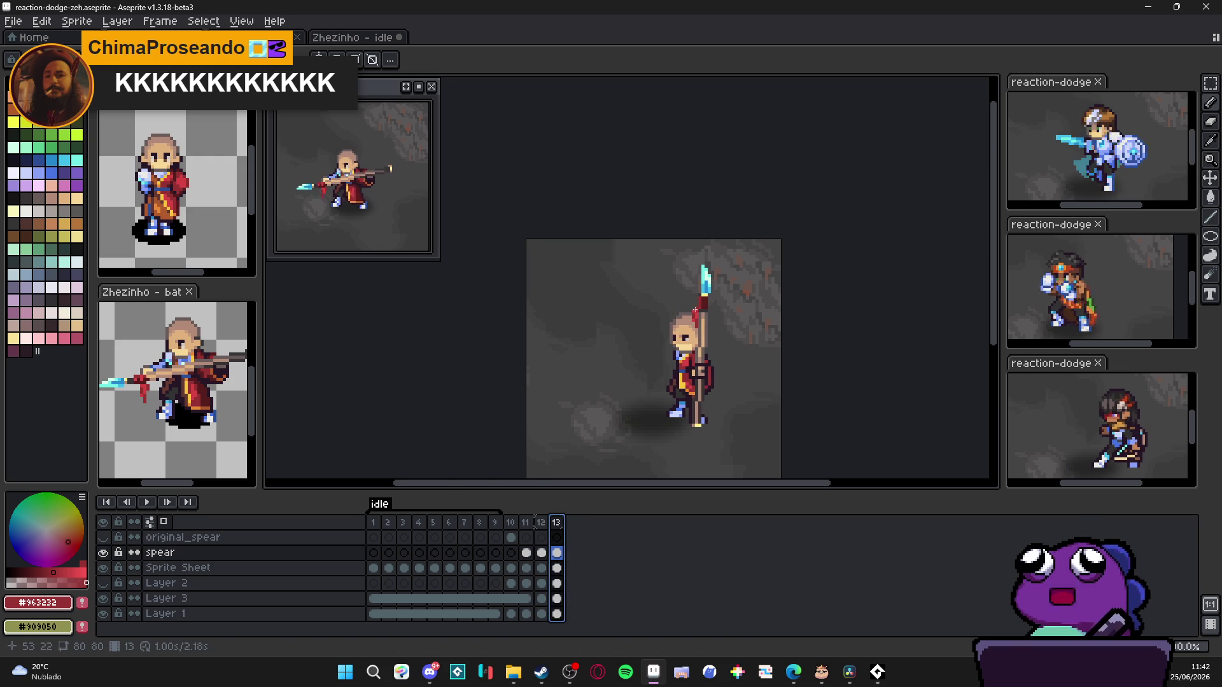
{"action": "scroll", "coordinate": [695, 311], "scroll_direction": "up", "scroll_amount": 3}
{"action": "scroll", "coordinate": [695, 311], "scroll_direction": "up", "scroll_amount": 3}
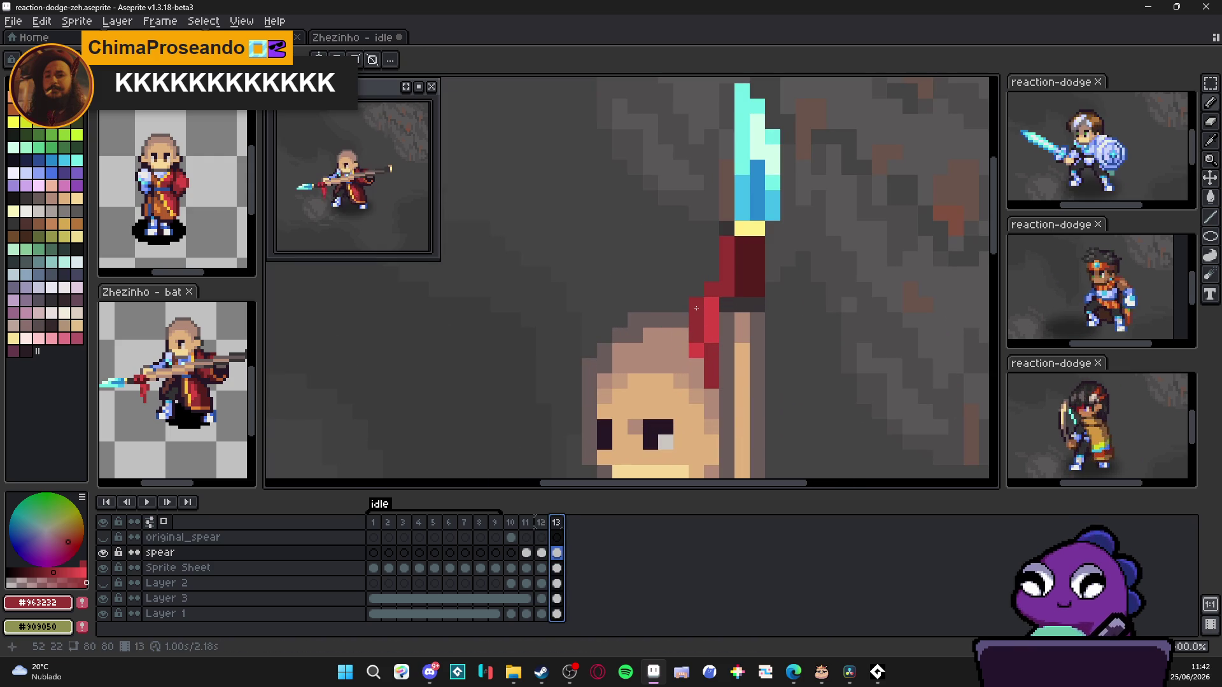
{"action": "scroll", "coordinate": [699, 353], "scroll_direction": "down", "scroll_amount": 2}
{"action": "scroll", "coordinate": [700, 353], "scroll_direction": "down", "scroll_amount": 1}
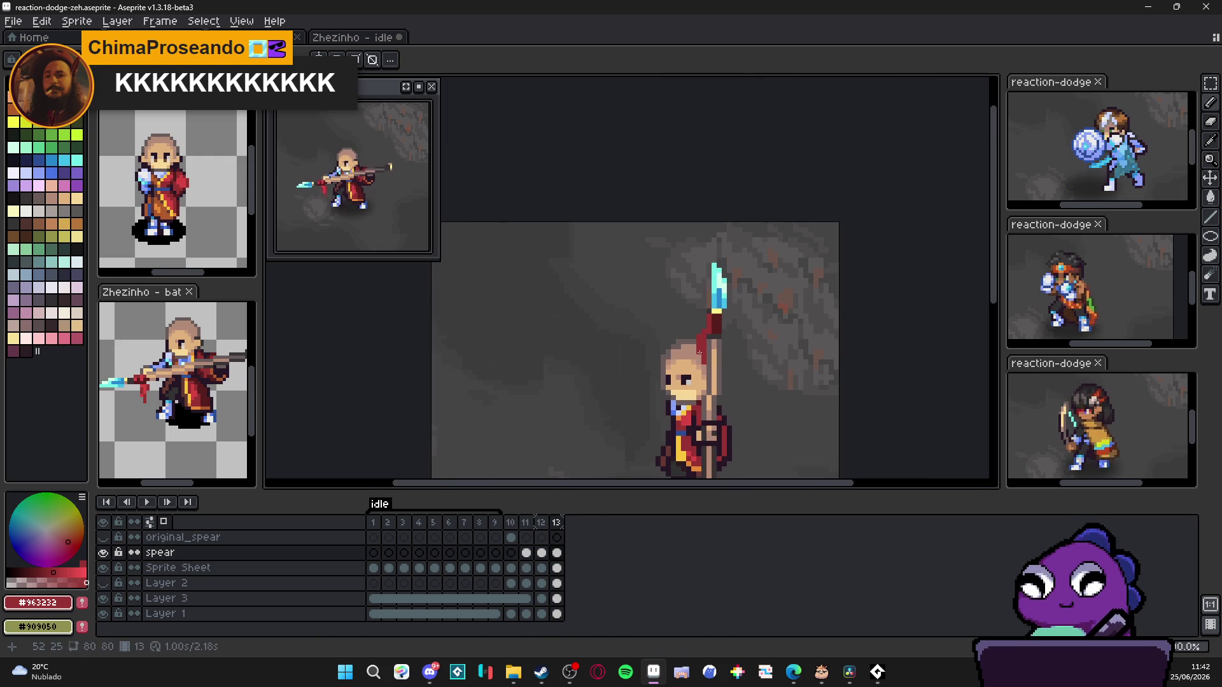
{"action": "left_click", "coordinate": [542, 522]}
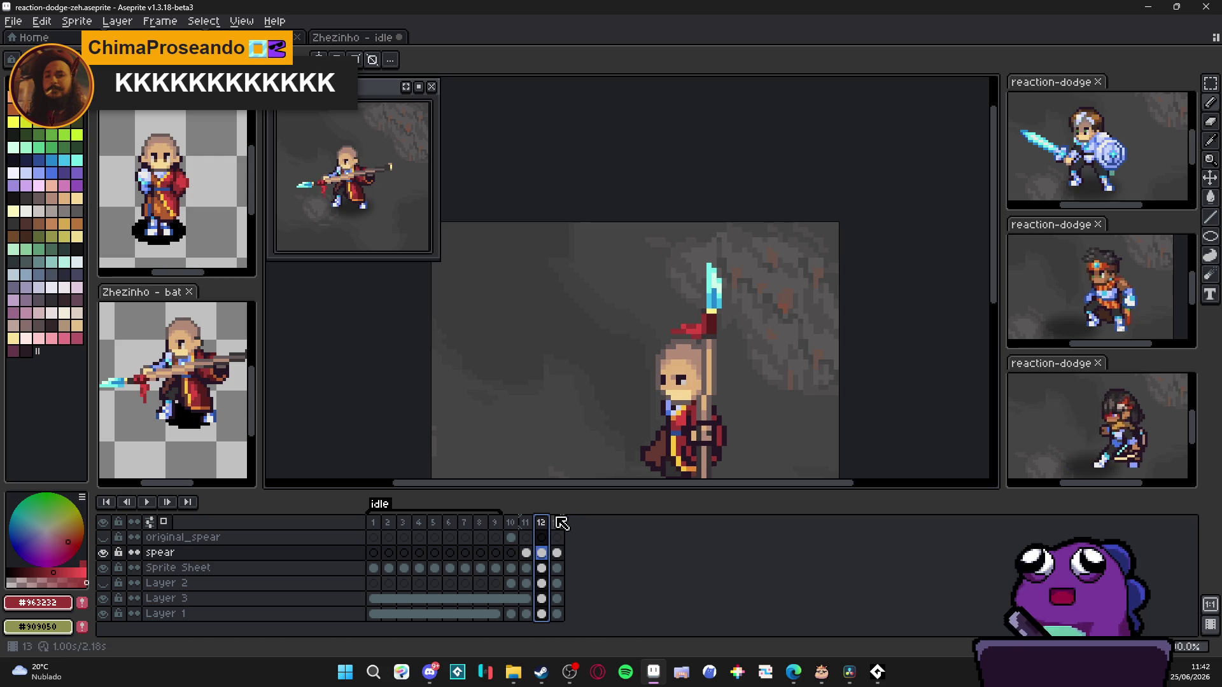
{"action": "scroll", "coordinate": [692, 317], "scroll_direction": "up", "scroll_amount": 3}
{"action": "left_click", "coordinate": [692, 315], "text": "alt"}
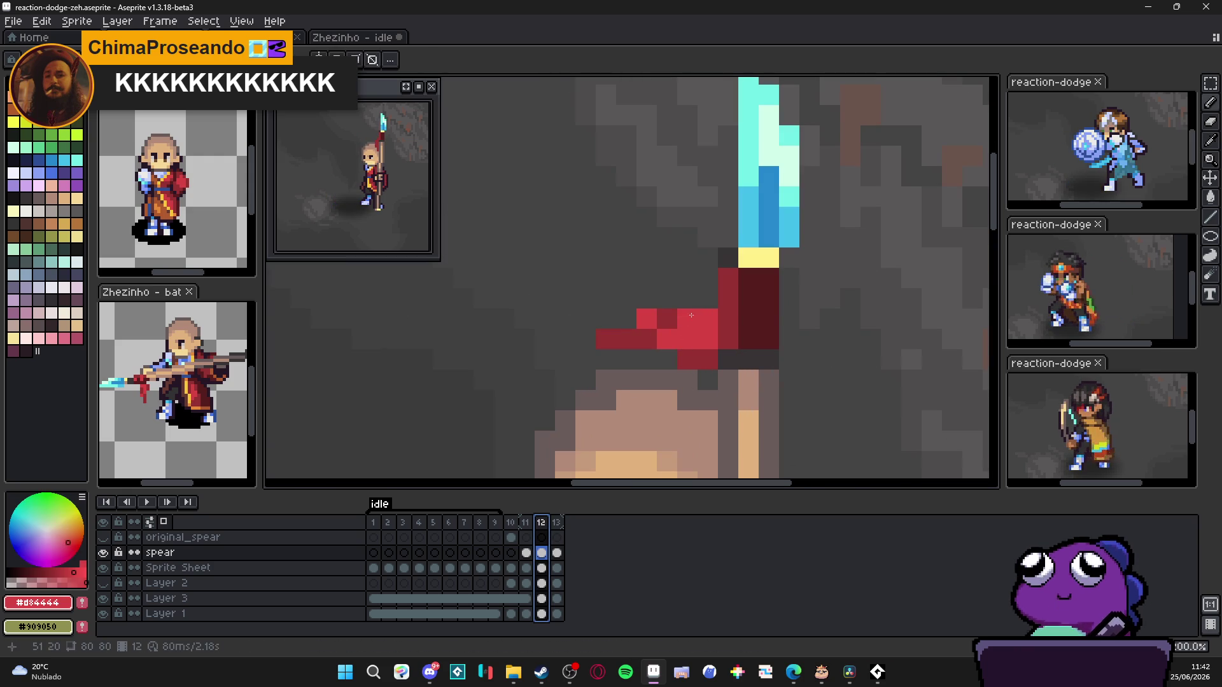
{"action": "left_click", "coordinate": [647, 339], "text": "alt"}
{"action": "left_click", "coordinate": [697, 339]}
{"action": "left_click", "coordinate": [708, 318]}
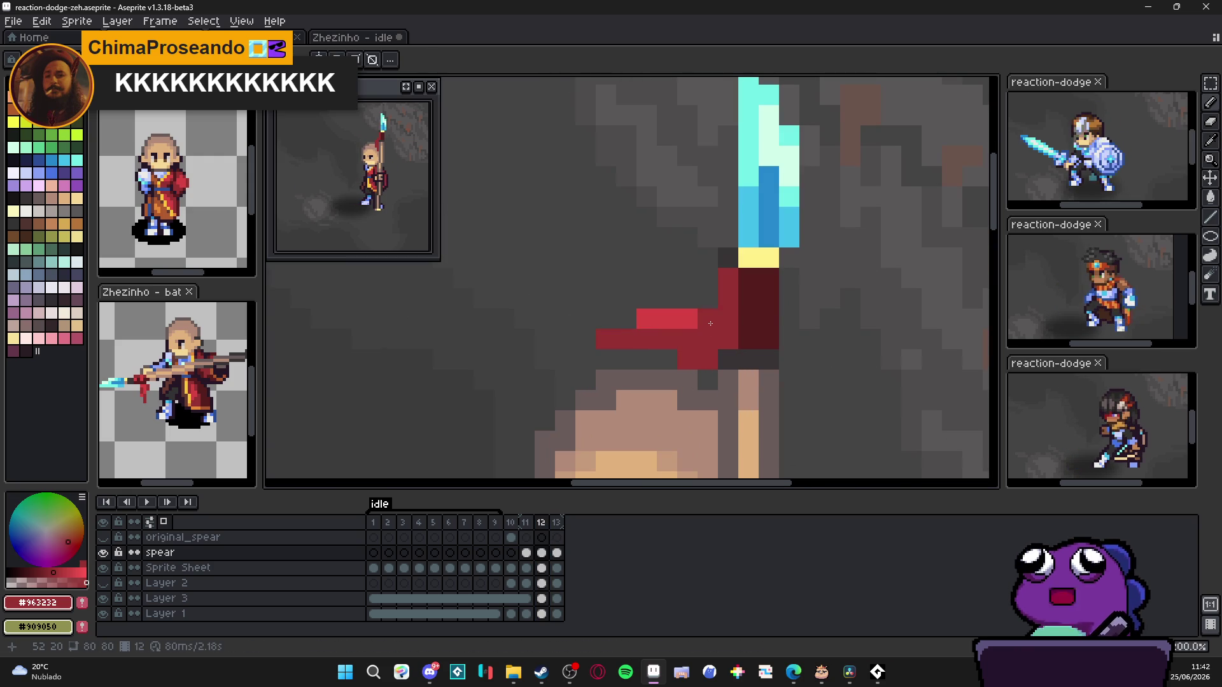
{"action": "scroll", "coordinate": [709, 324], "scroll_direction": "down", "scroll_amount": 4}
{"action": "scroll", "coordinate": [689, 342], "scroll_direction": "up", "scroll_amount": 3}
Step: Alternate bright red, dark red and maroon samples to finish the cloth shading, ending on frame 13
{"action": "left_click", "coordinate": [689, 341], "text": "alt"}
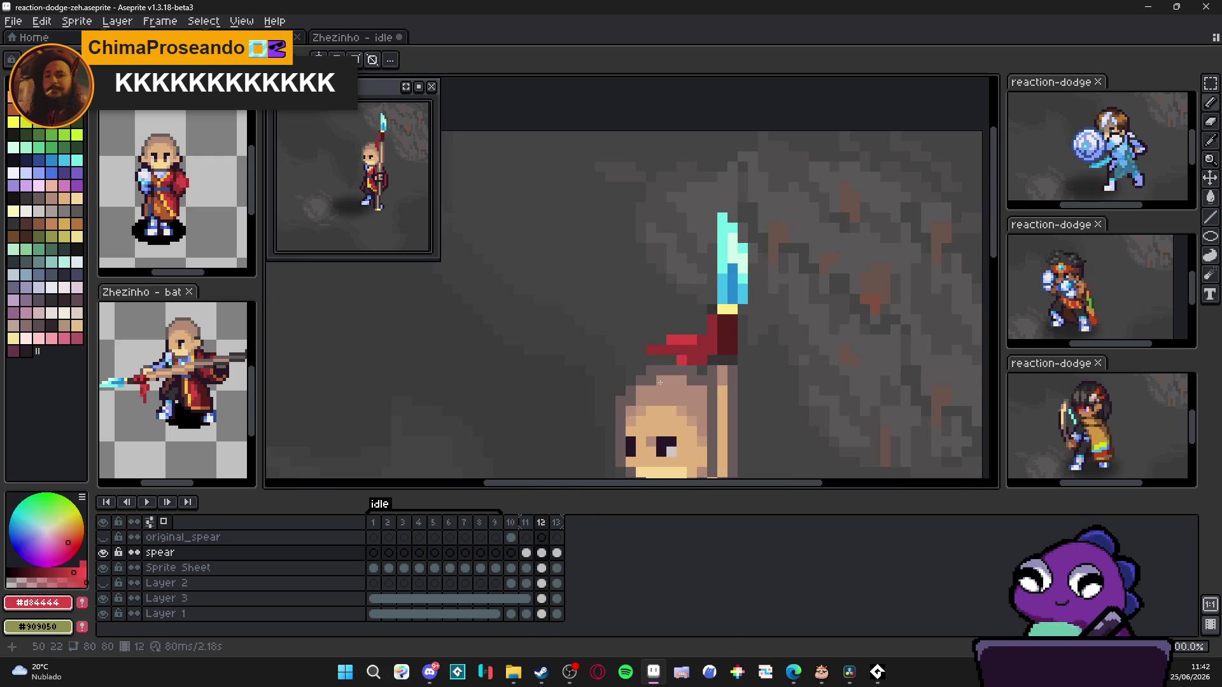
{"action": "left_click", "coordinate": [671, 339], "text": "alt"}
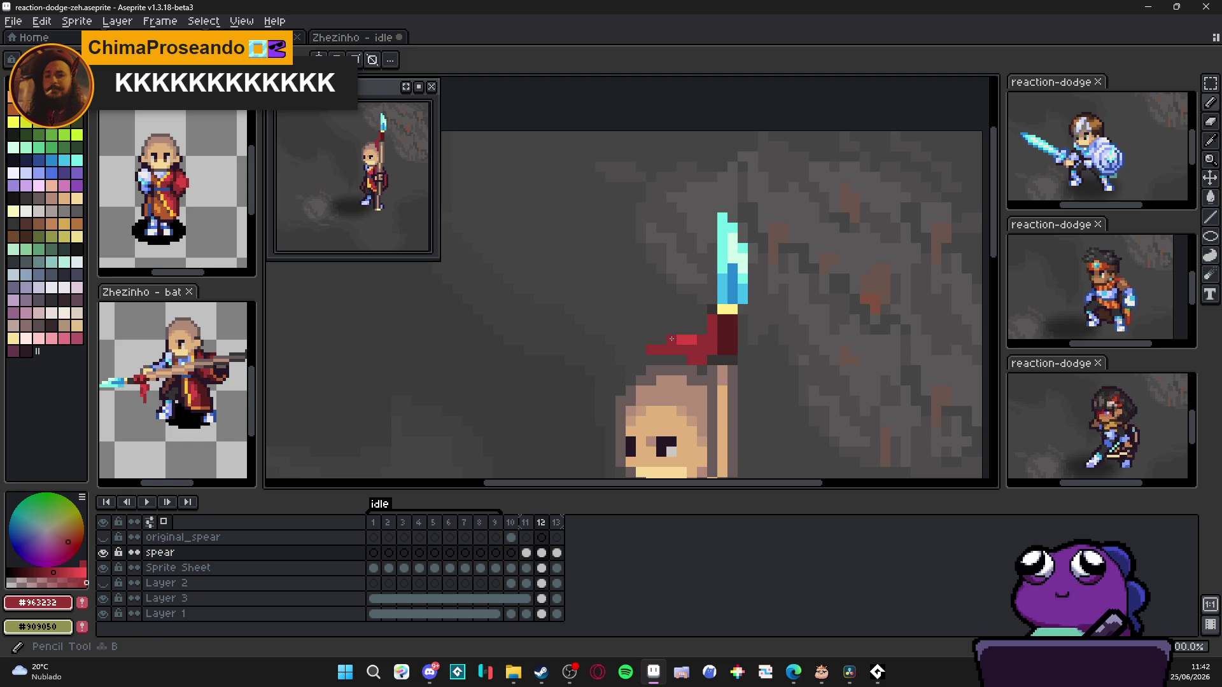
{"action": "left_click", "coordinate": [649, 359], "text": "alt"}
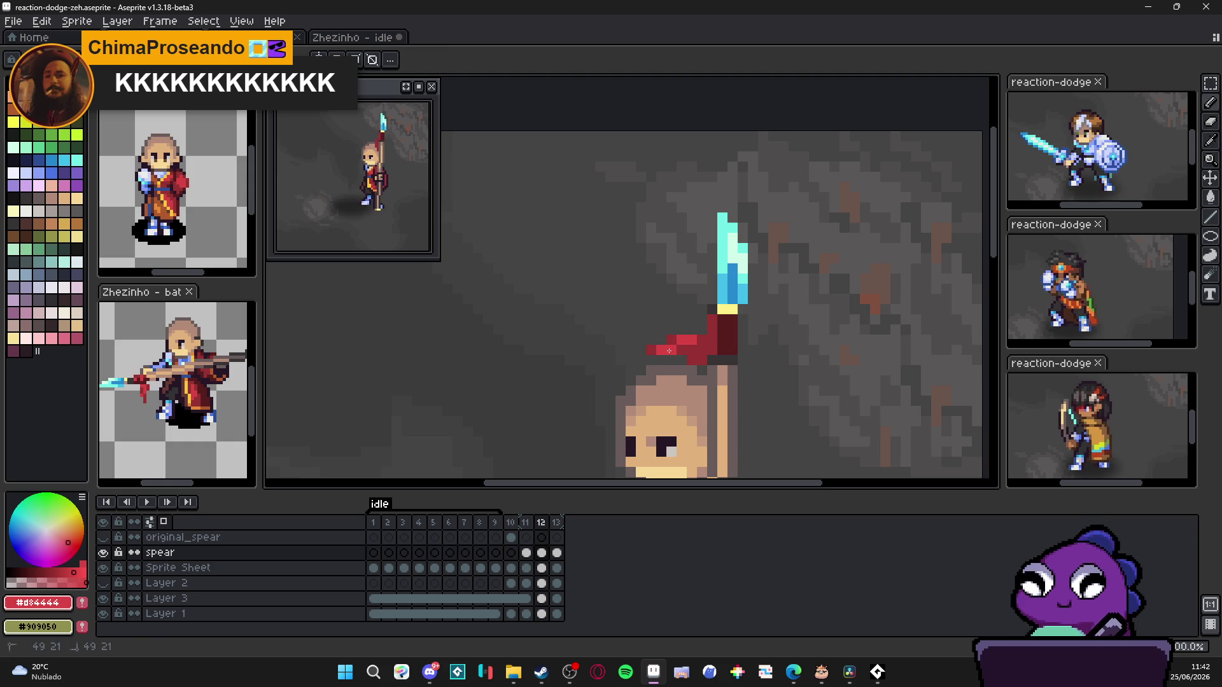
{"action": "left_click", "coordinate": [728, 341], "text": "alt"}
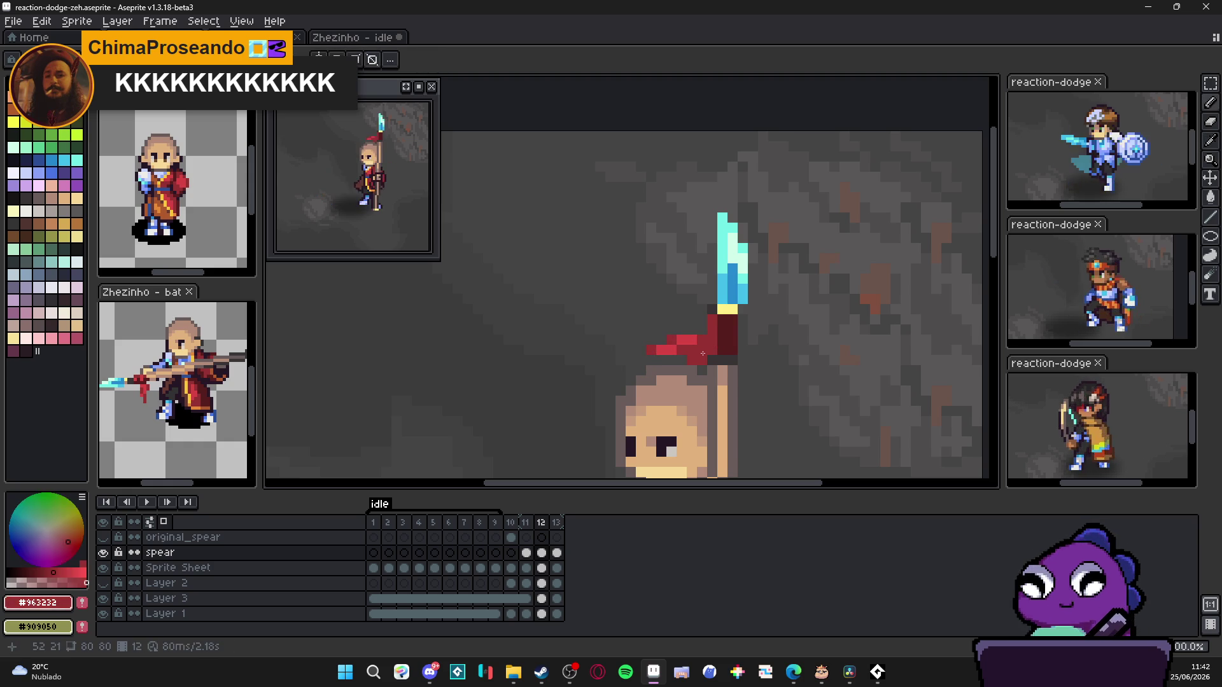
{"action": "left_click", "coordinate": [728, 340], "text": "alt"}
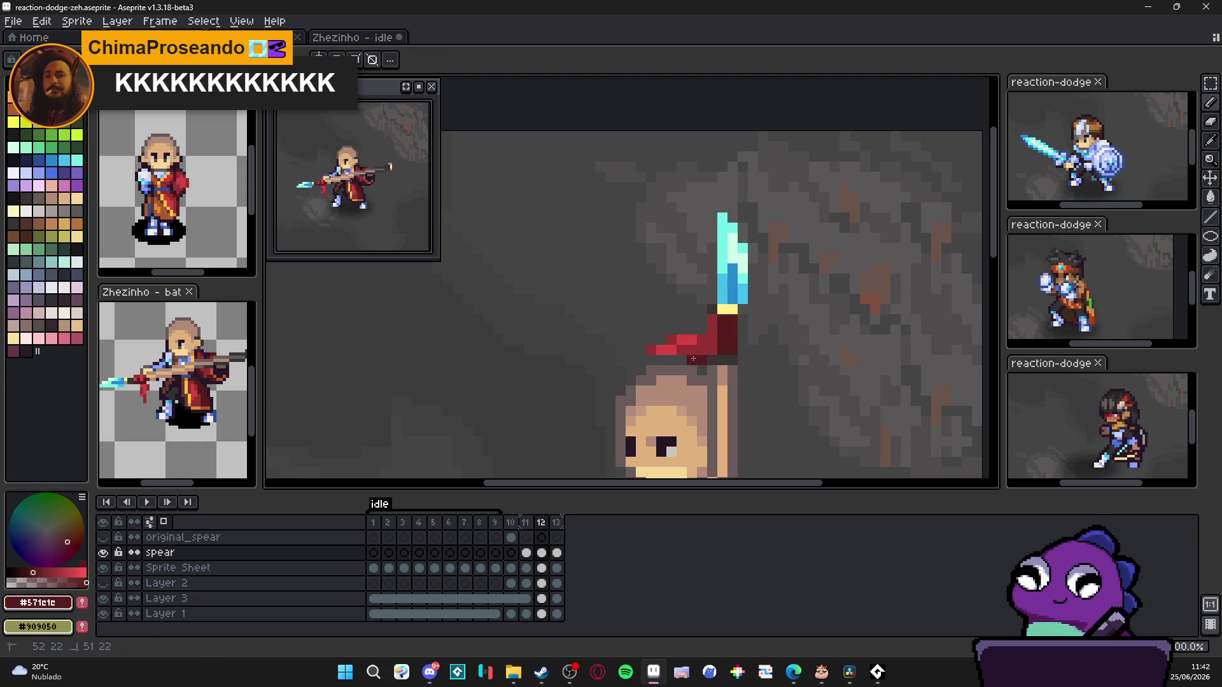
{"action": "left_click", "coordinate": [684, 343], "text": "alt"}
{"action": "key", "text": "Right"}
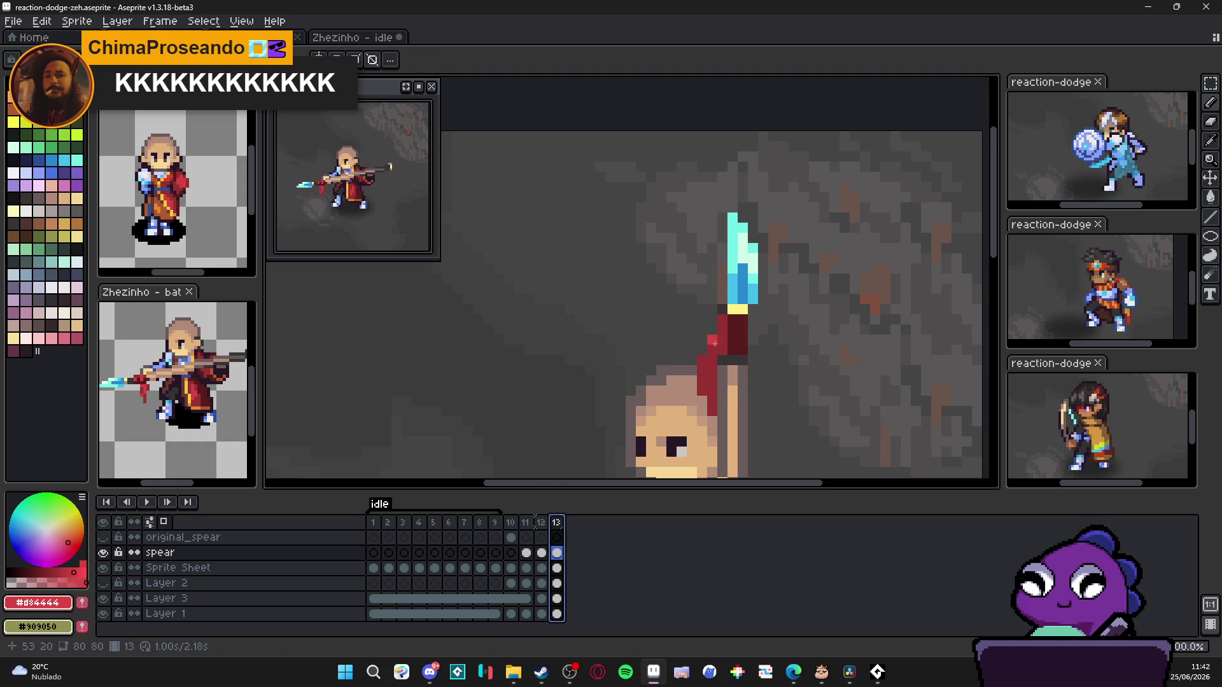
{"action": "scroll", "coordinate": [728, 342], "scroll_direction": "up", "scroll_amount": 1}
{"action": "left_click", "coordinate": [739, 320], "text": "alt"}
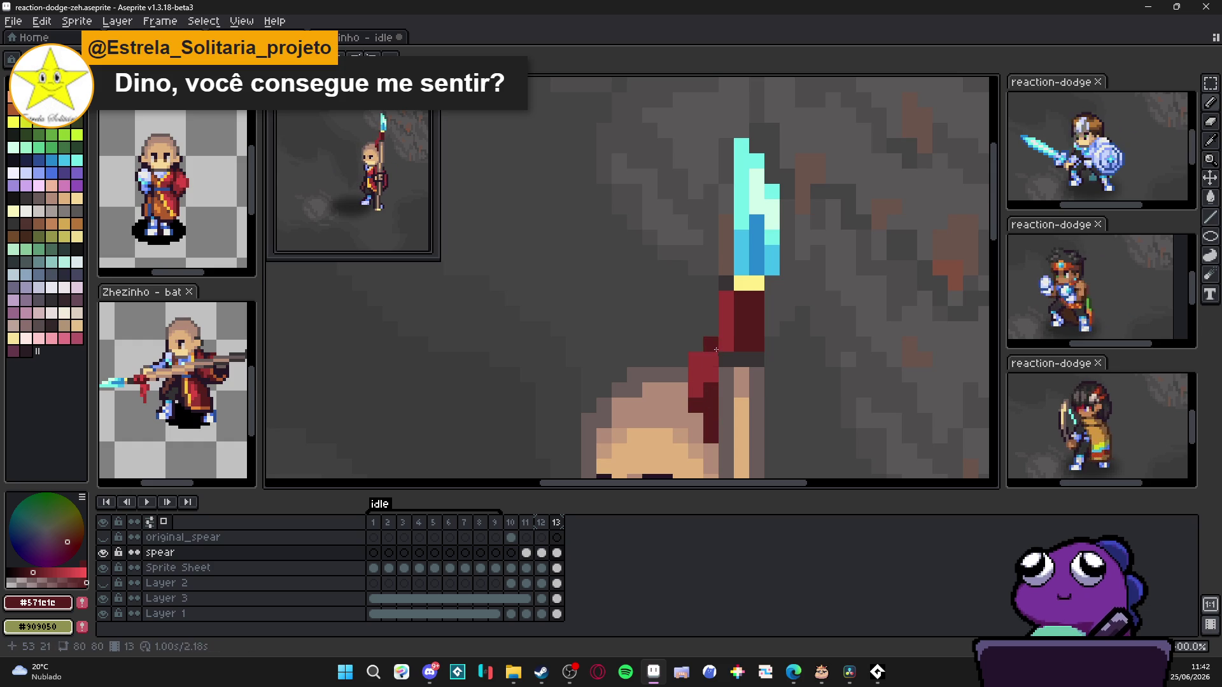
Step: Add a bright red #d84444 highlight pixel to frame 13's hanging cloth and save the sprite
{"action": "left_click", "coordinate": [540, 522]}
{"action": "left_click", "coordinate": [650, 341], "text": "alt"}
{"action": "left_click", "coordinate": [556, 522]}
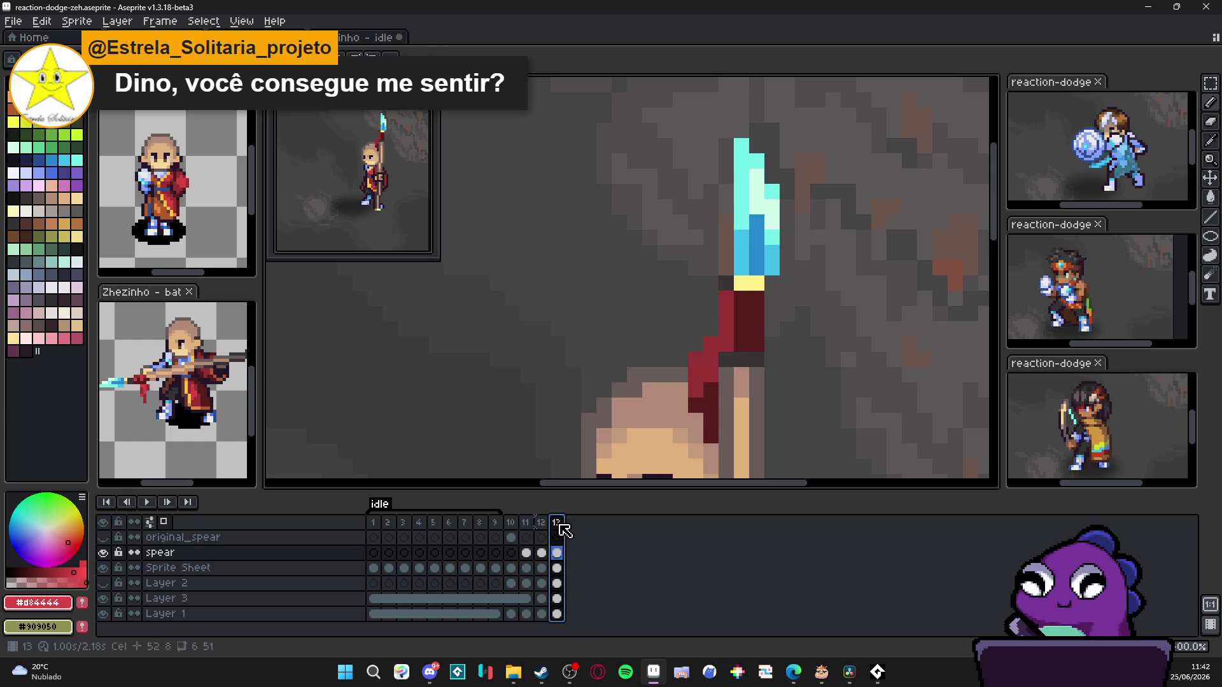
{"action": "left_click", "coordinate": [710, 362]}
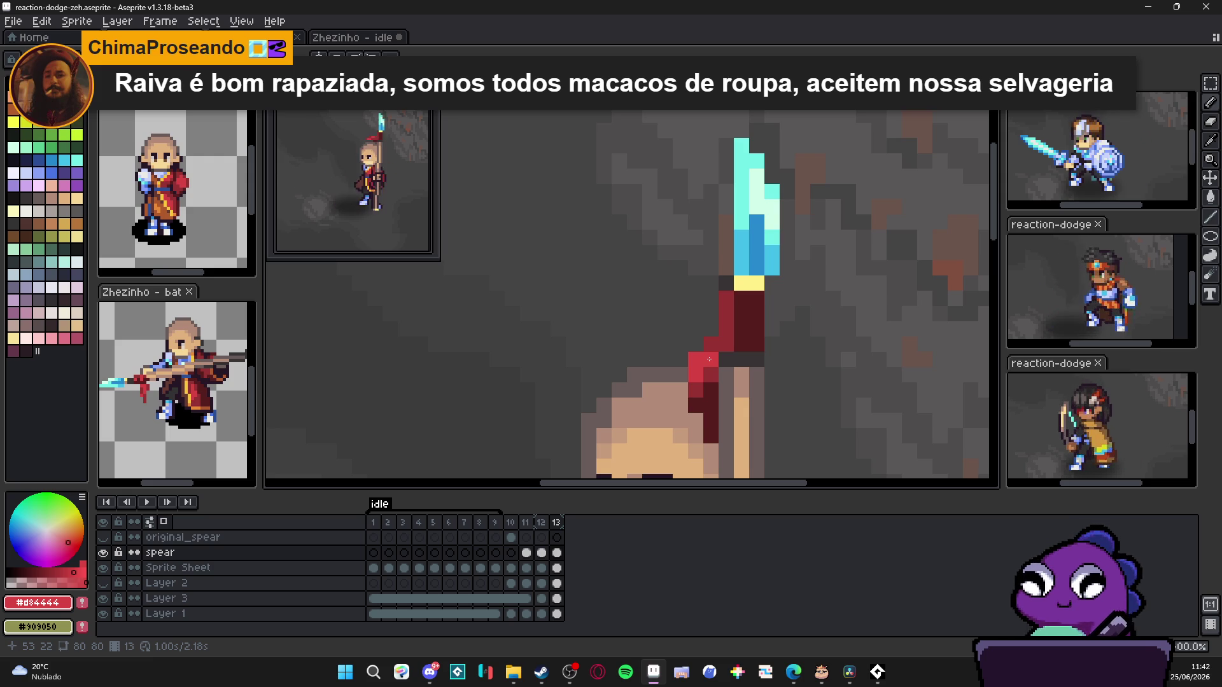
{"action": "scroll", "coordinate": [709, 360], "scroll_direction": "down", "scroll_amount": 1}
{"action": "scroll", "coordinate": [709, 362], "scroll_direction": "down", "scroll_amount": 1}
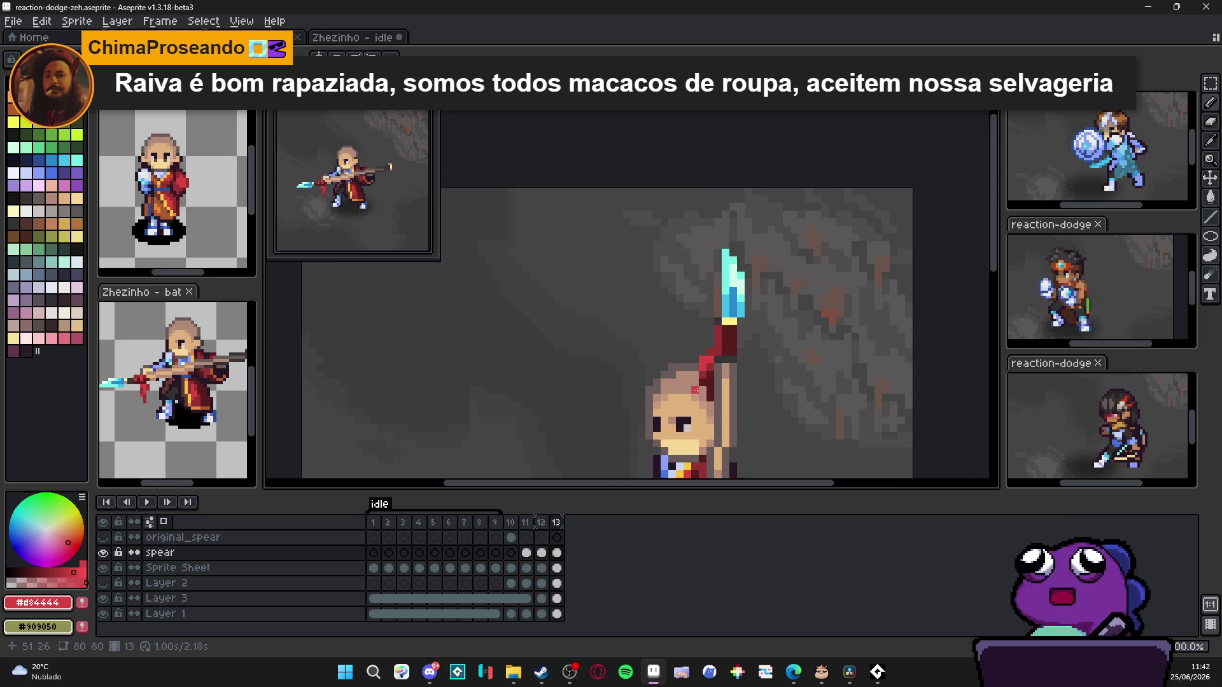
{"action": "scroll", "coordinate": [711, 367], "scroll_direction": "up", "scroll_amount": 2}
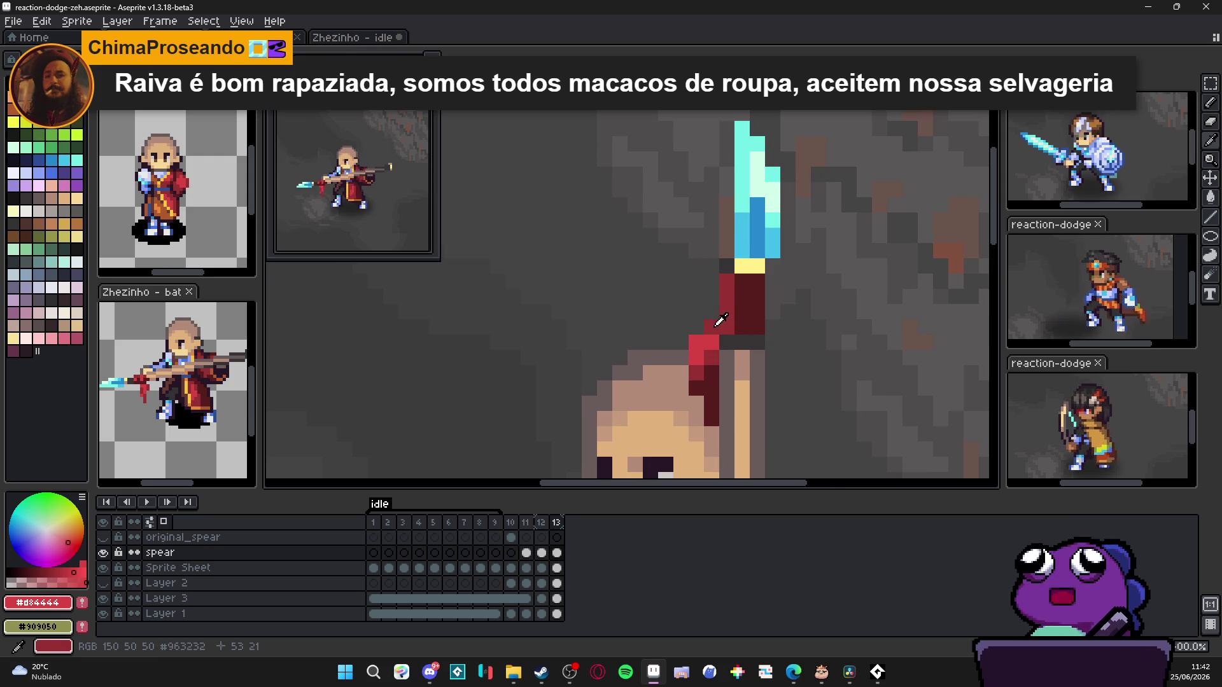
{"action": "scroll", "coordinate": [702, 337], "scroll_direction": "down", "scroll_amount": 3}
{"action": "scroll", "coordinate": [687, 321], "scroll_direction": "up", "scroll_amount": 3}
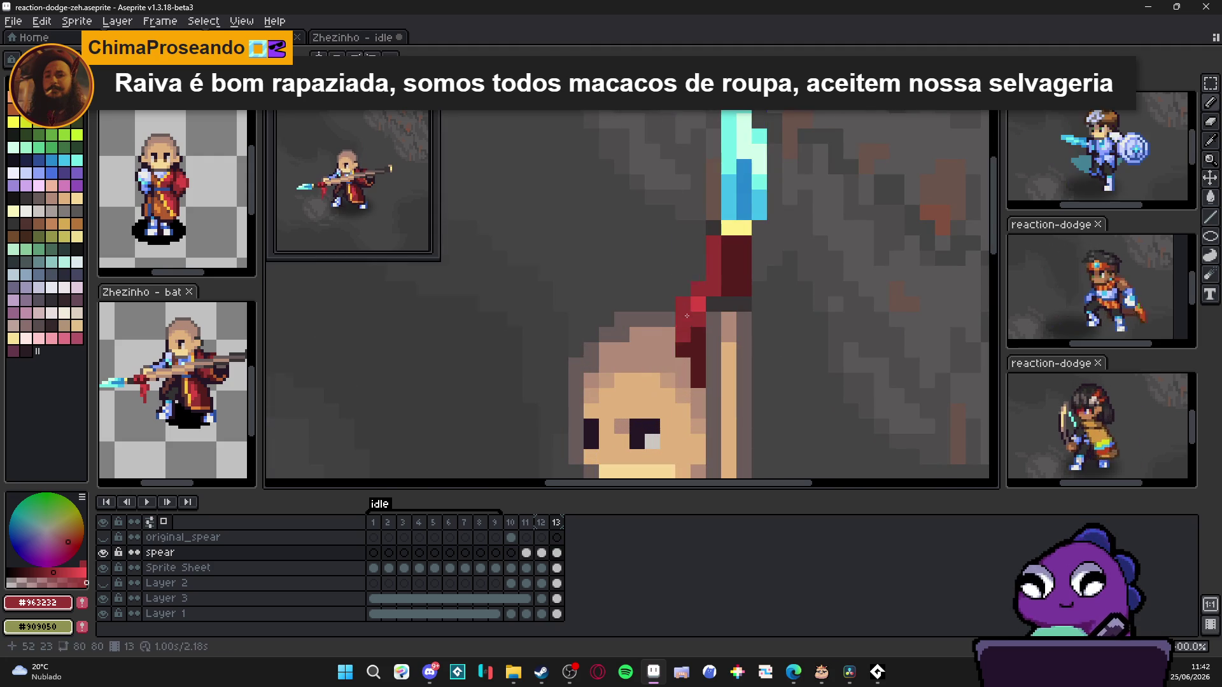
{"action": "scroll", "coordinate": [687, 325], "scroll_direction": "down", "scroll_amount": 3}
{"action": "key", "text": "ctrl+s"}
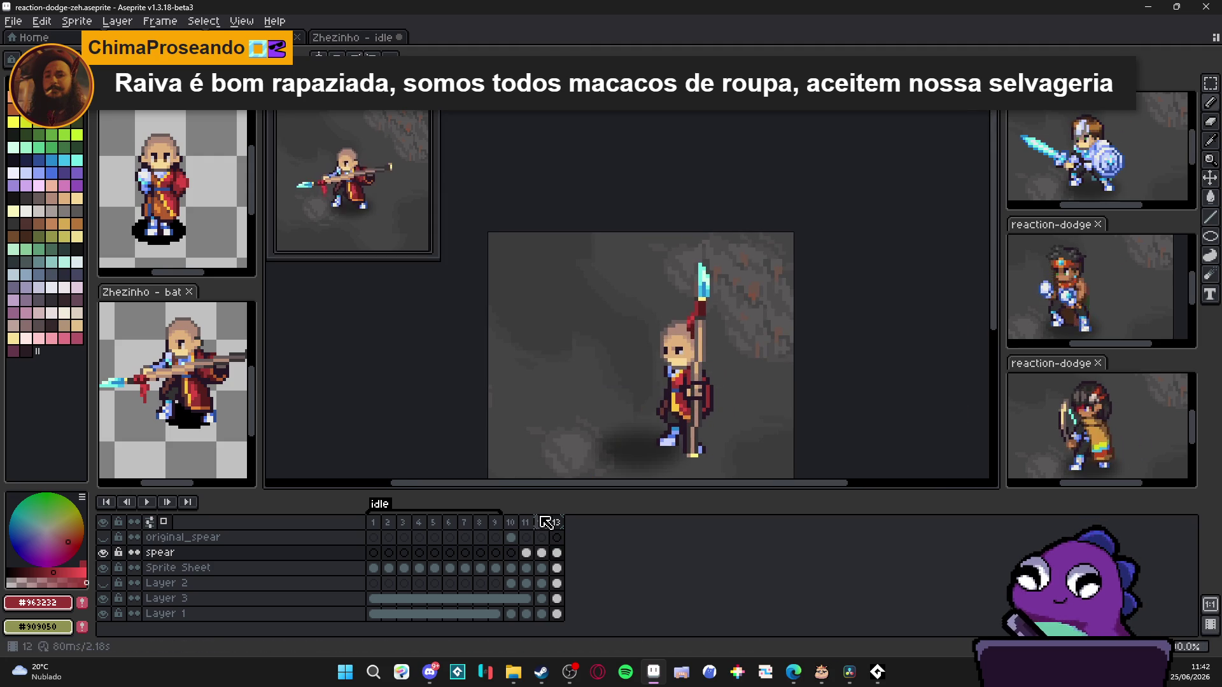
Step: Flip between frames 11–13 to compare the upright-spear pose with the streamer pose
{"action": "left_click", "coordinate": [541, 522]}
{"action": "left_click", "coordinate": [560, 524]}
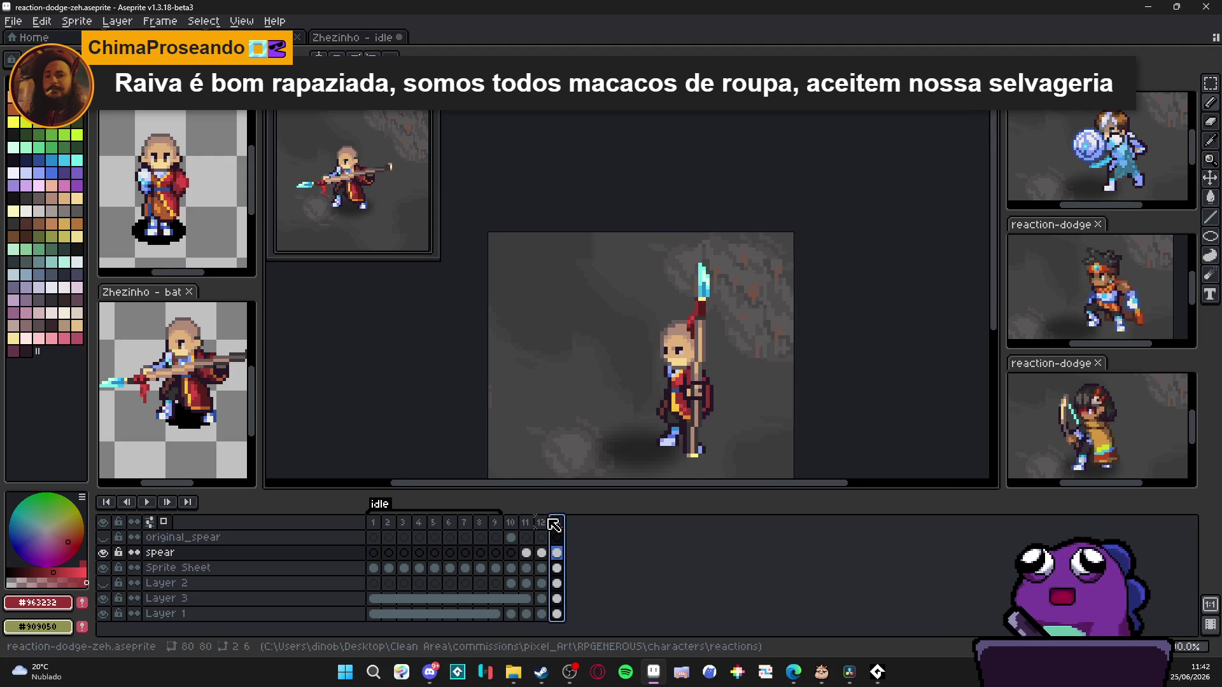
{"action": "left_click", "coordinate": [545, 524]}
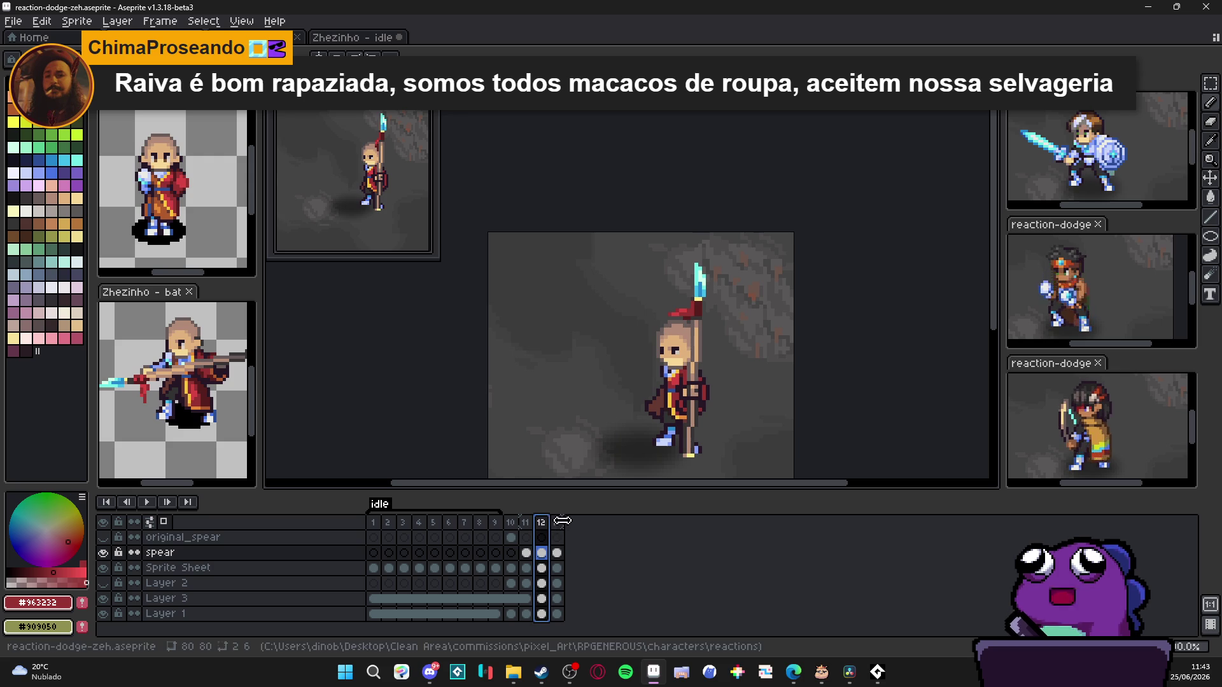
{"action": "key", "text": "Right"}
{"action": "key", "text": "Left"}
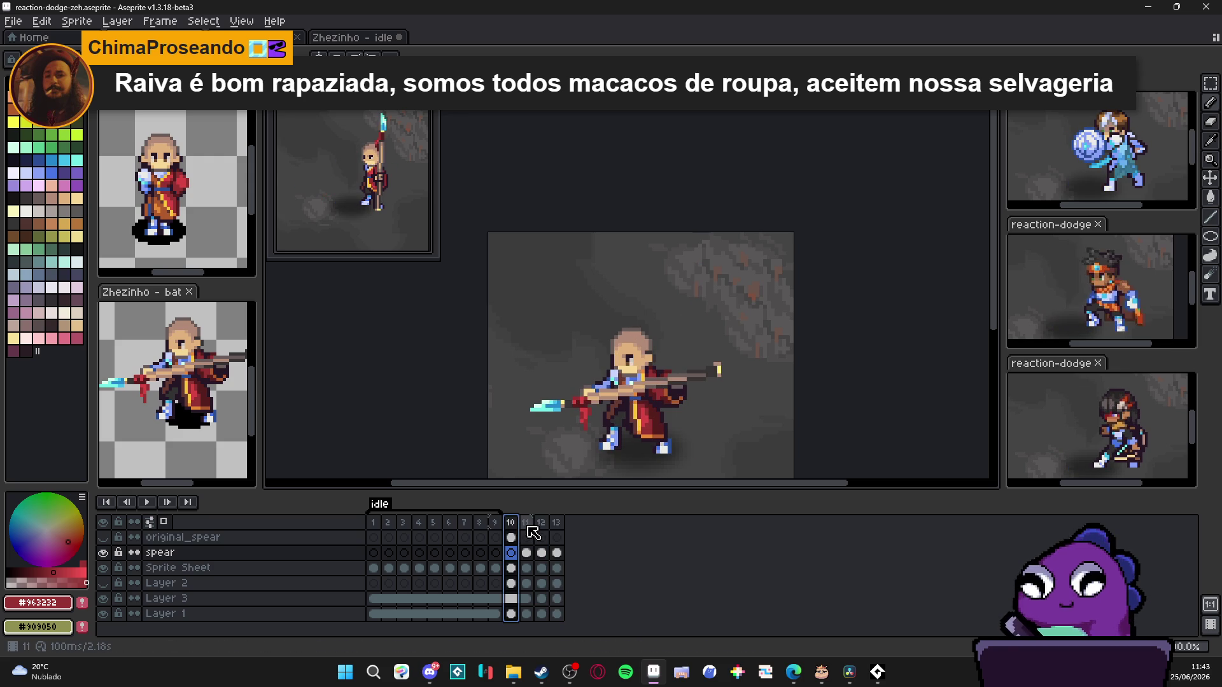
{"action": "key", "text": "Left"}
{"action": "key", "text": "Right"}
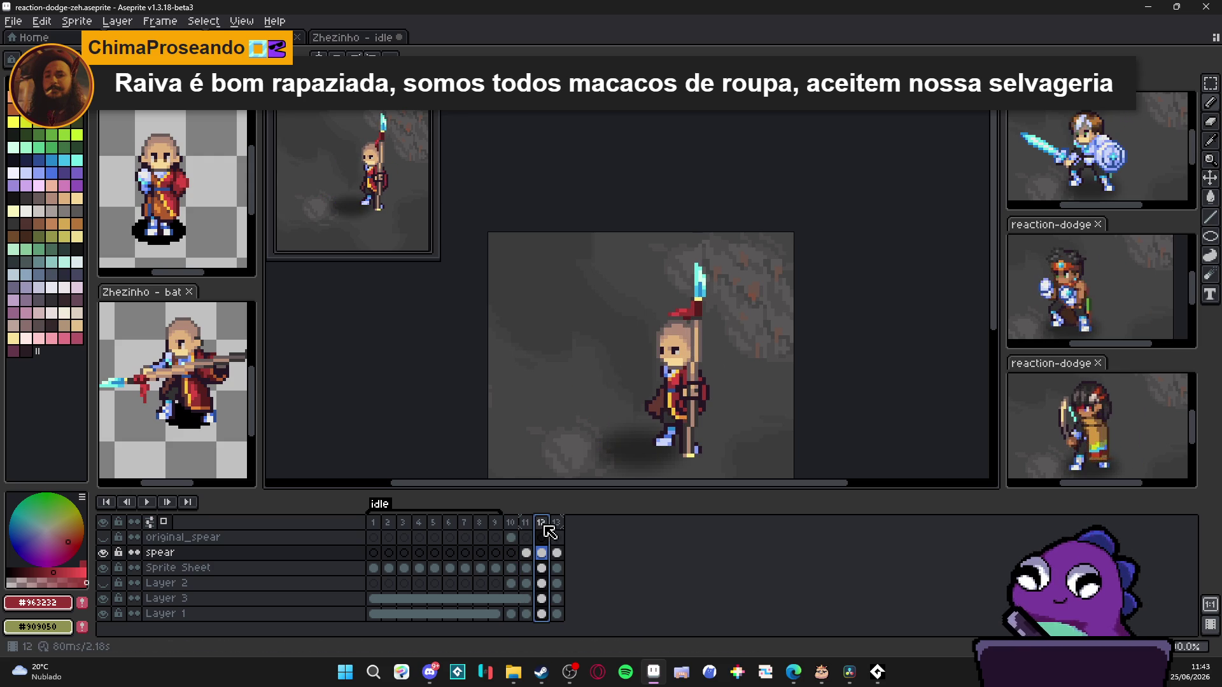
{"action": "key", "text": "Right"}
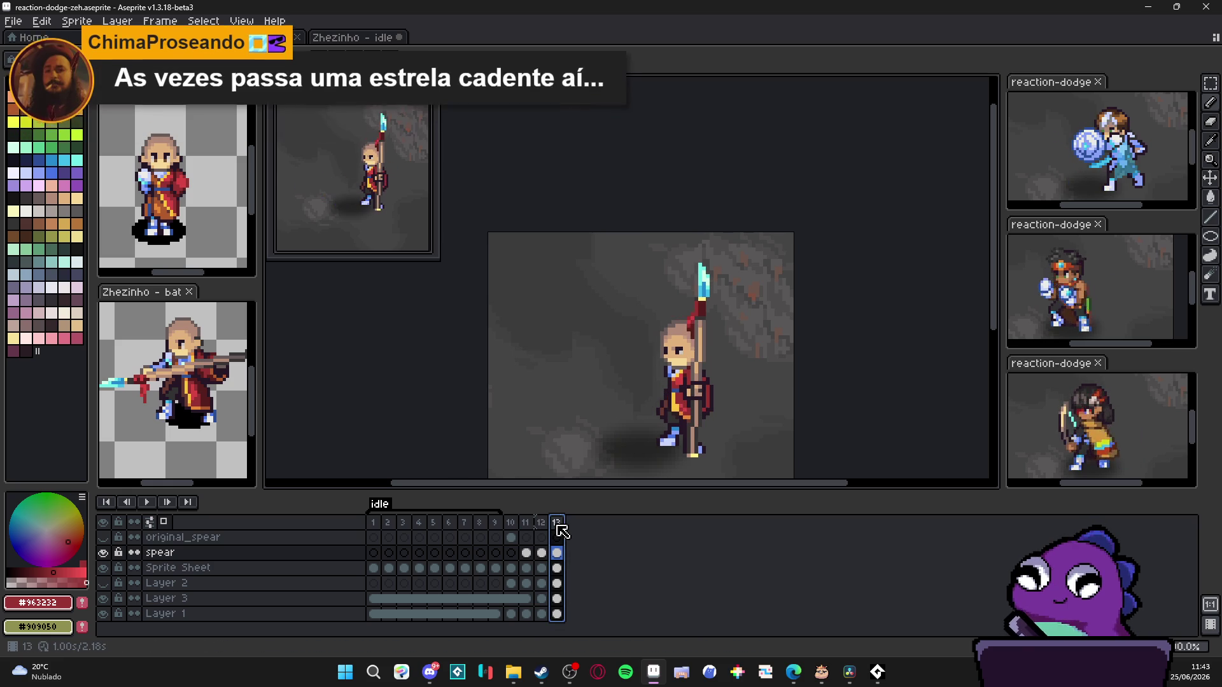
{"action": "left_click", "coordinate": [542, 524]}
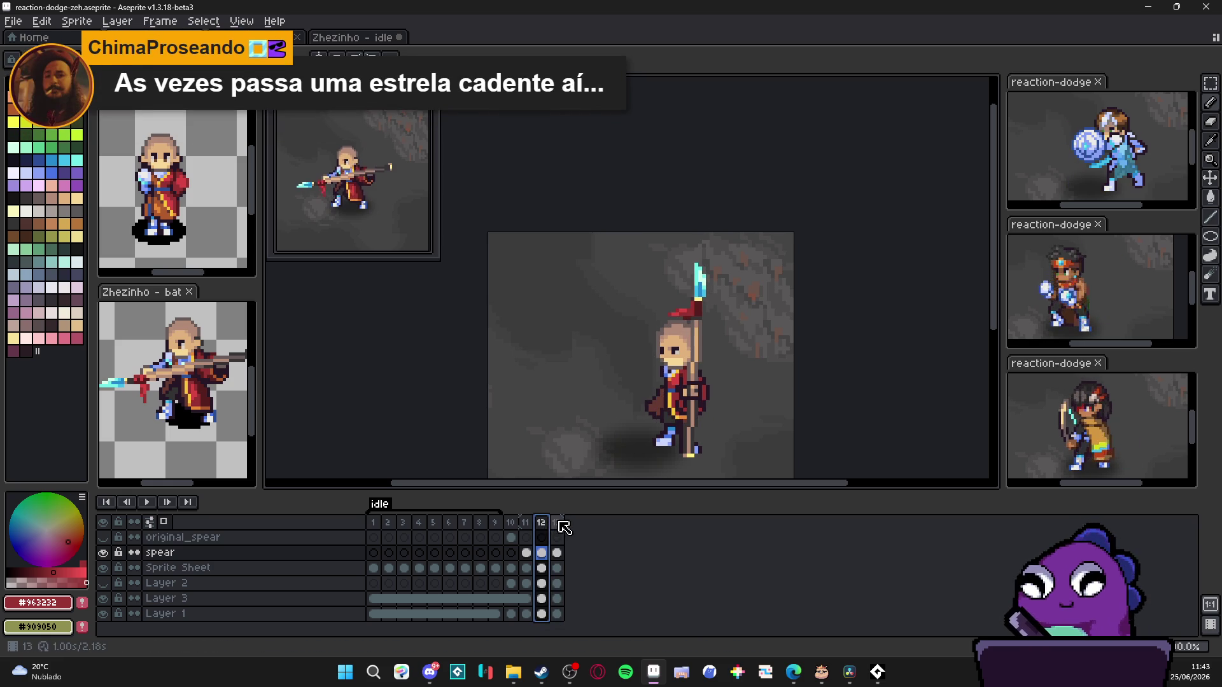
{"action": "left_click", "coordinate": [557, 524]}
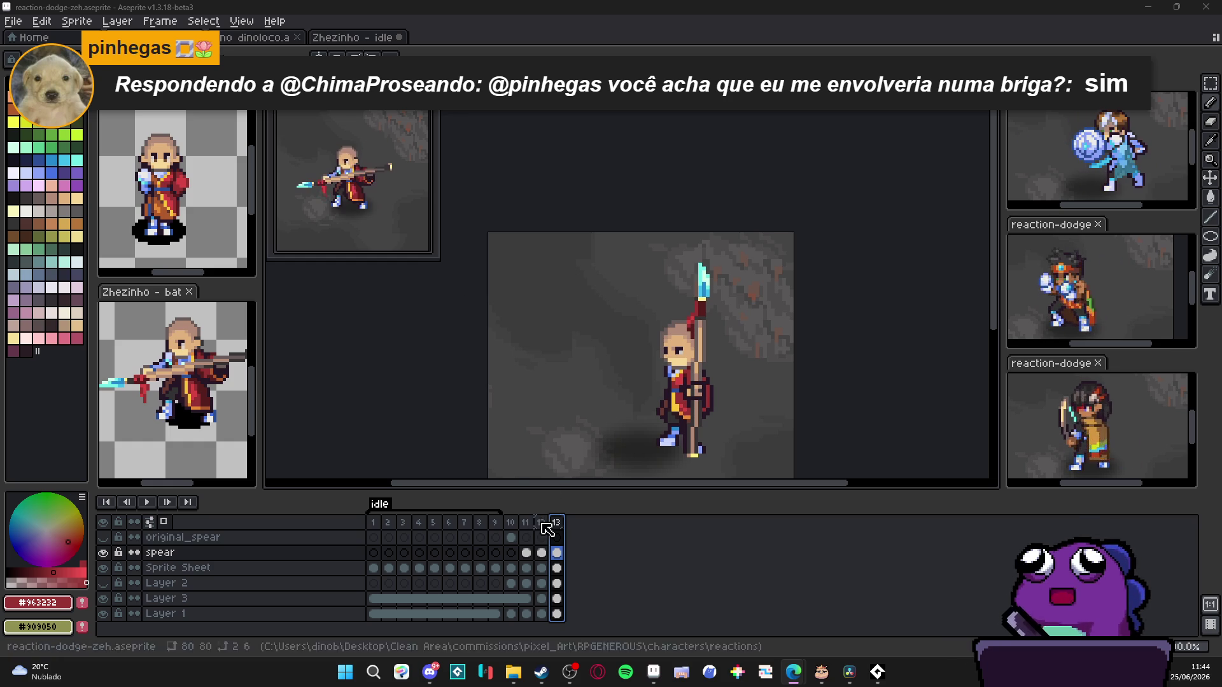
{"action": "left_click_drag", "start_coordinate": [602, 420], "coordinate": [602, 370]}
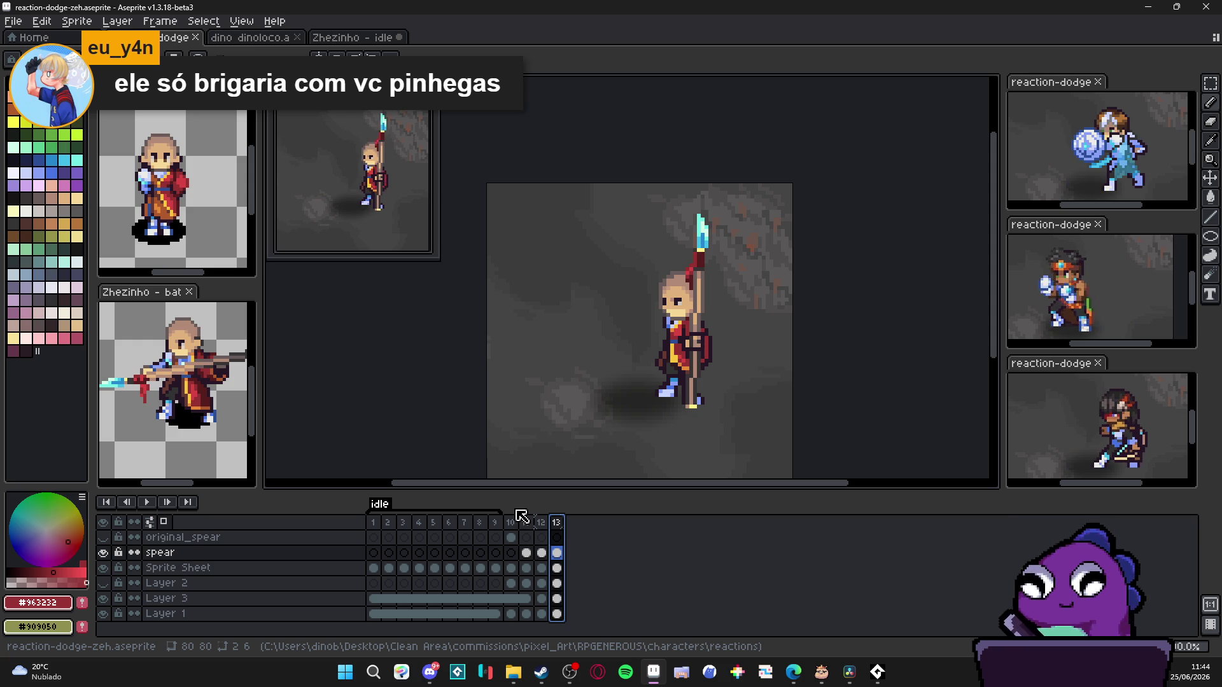
{"action": "left_click", "coordinate": [510, 524]}
{"action": "left_click", "coordinate": [526, 523]}
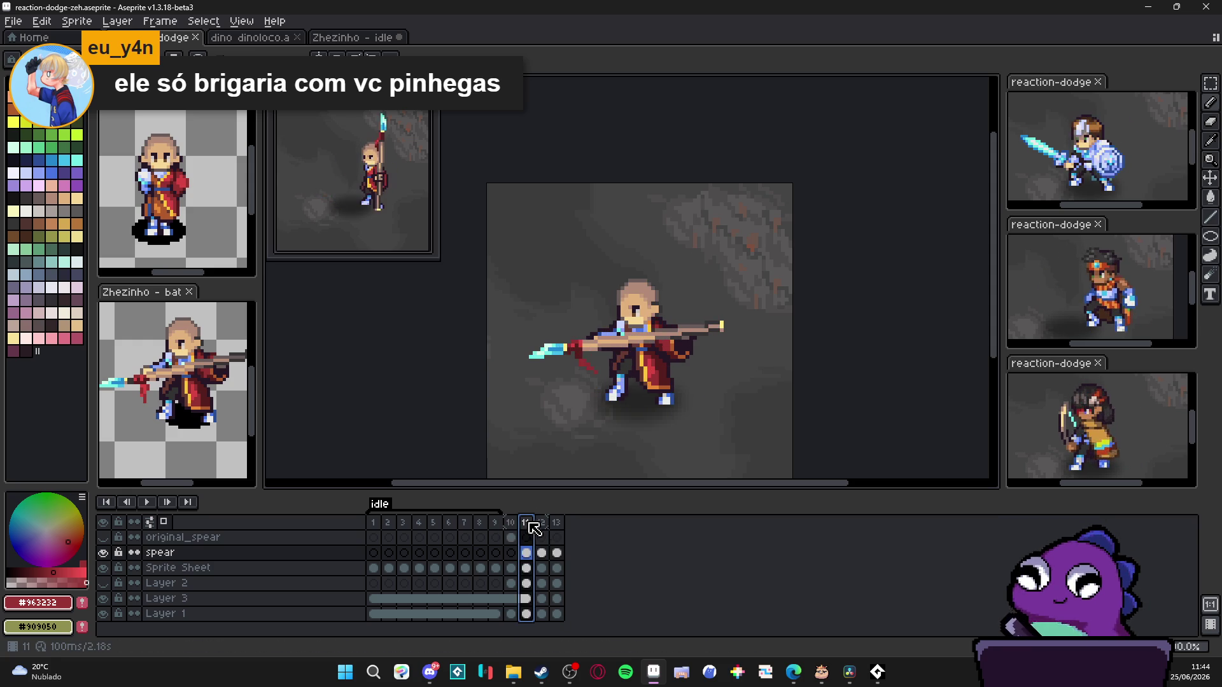
{"action": "left_click", "coordinate": [557, 523]}
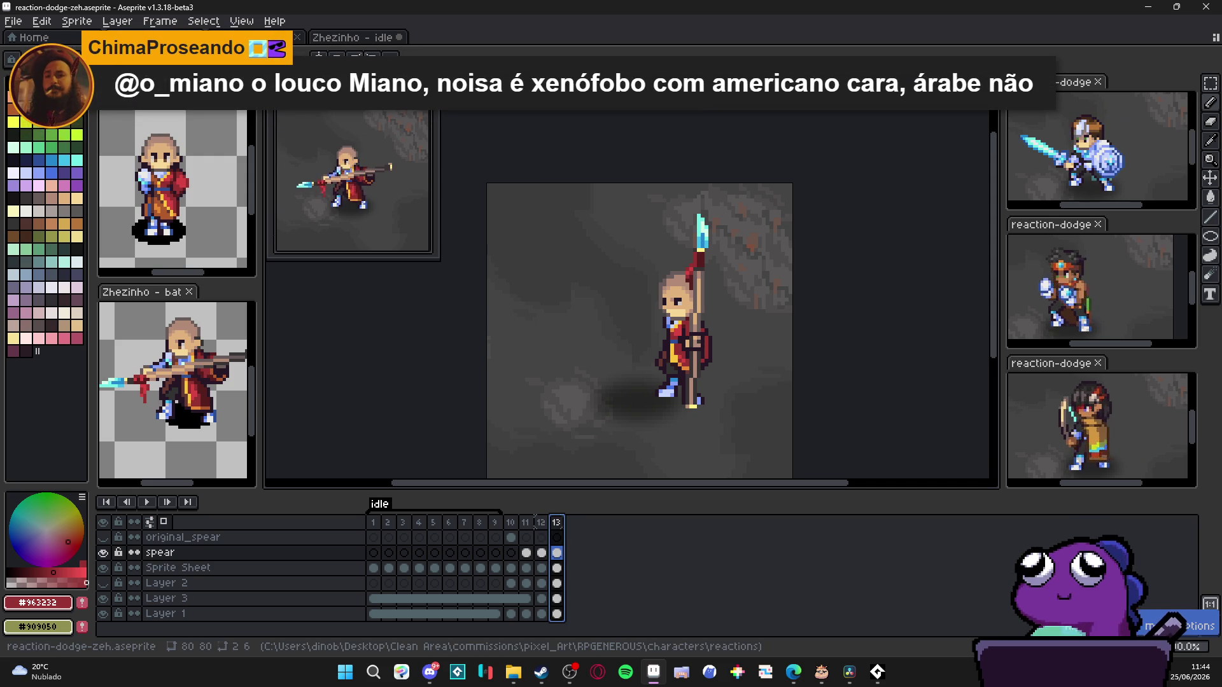
Step: Add a new frame 14 and set frame 13's duration to 1000 ms
{"action": "key", "text": "alt+n"}
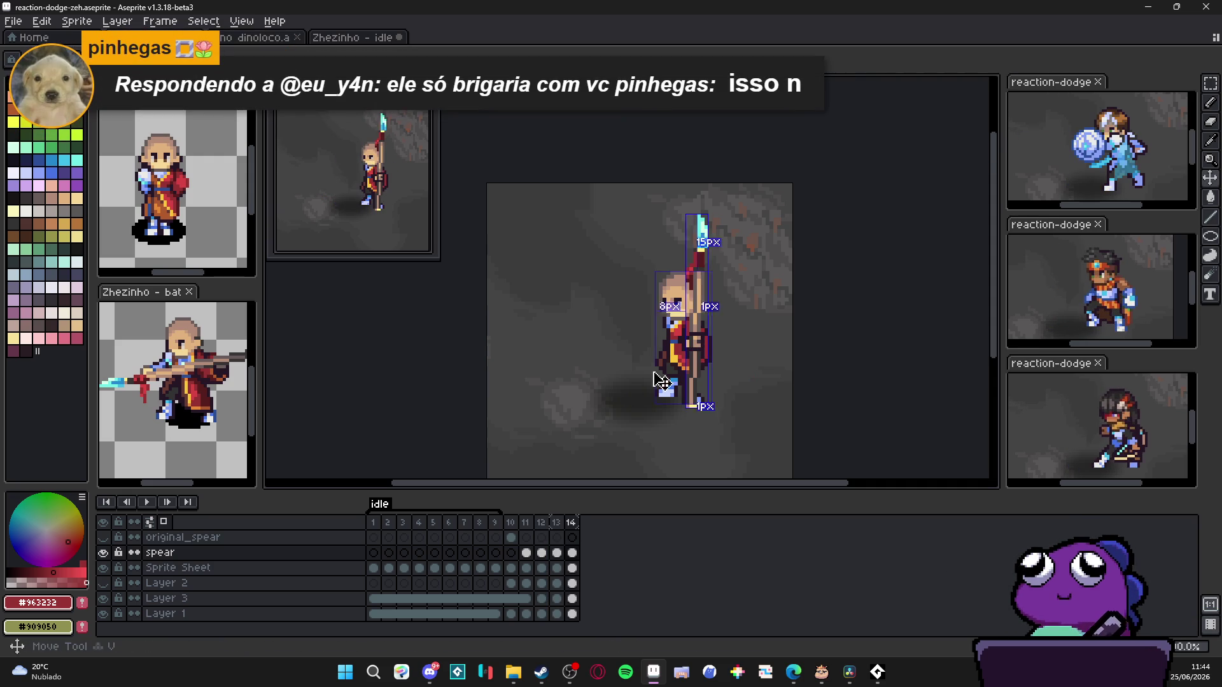
{"action": "double_click", "coordinate": [556, 523]}
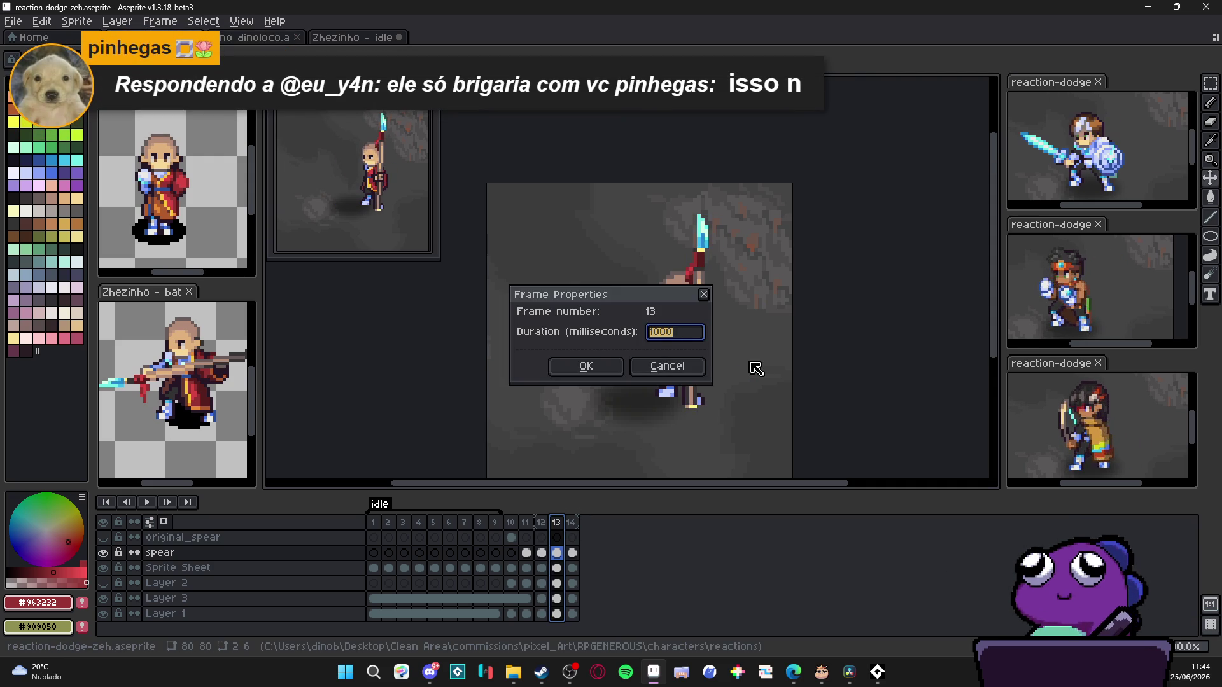
{"action": "type", "text": "100"}
{"action": "key", "text": "Return"}
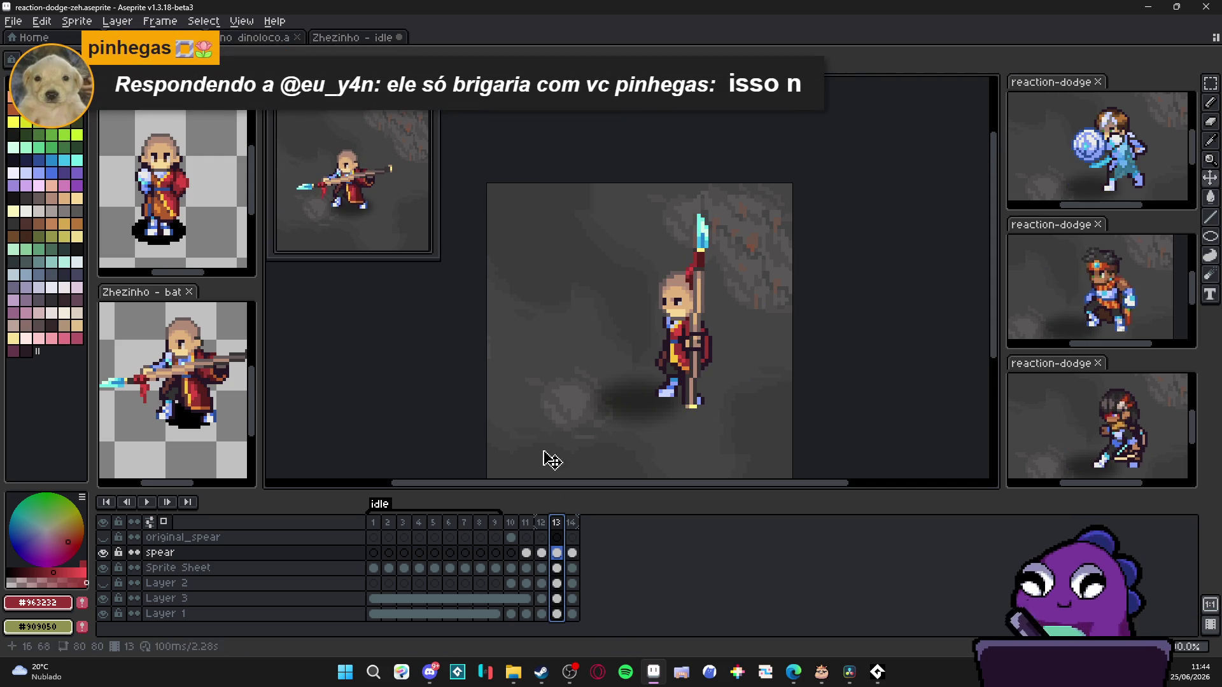
{"action": "left_click", "coordinate": [542, 522]}
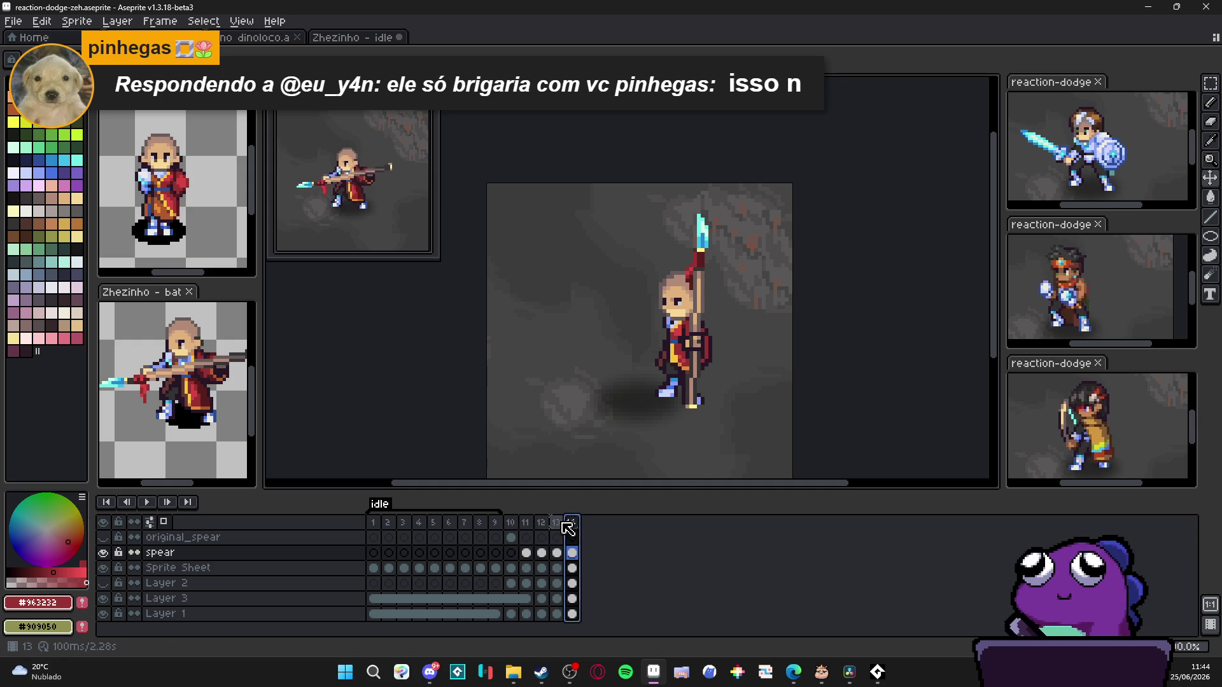
{"action": "double_click", "coordinate": [558, 525]}
{"action": "type", "text": "000"}
{"action": "key", "text": "Return"}
Step: Shift the monk's body one pixel left on frame 14's Sprite Sheet layer
{"action": "left_click", "coordinate": [572, 525]}
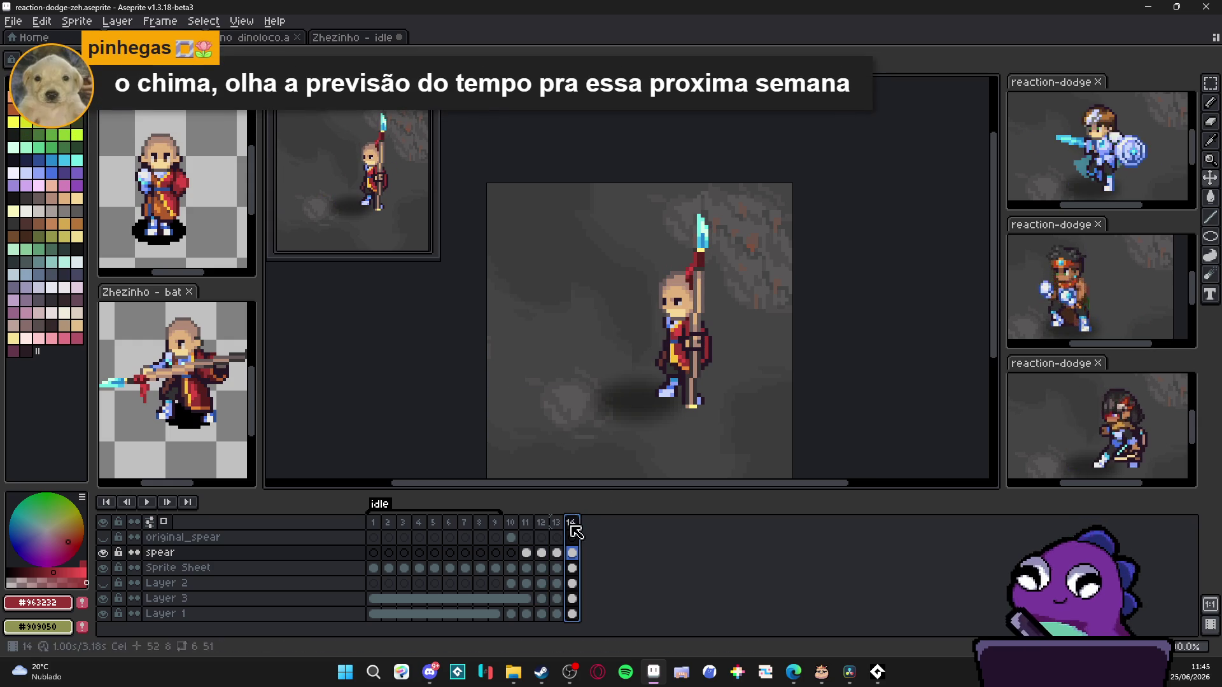
{"action": "scroll", "coordinate": [696, 381], "scroll_direction": "up", "scroll_amount": 1}
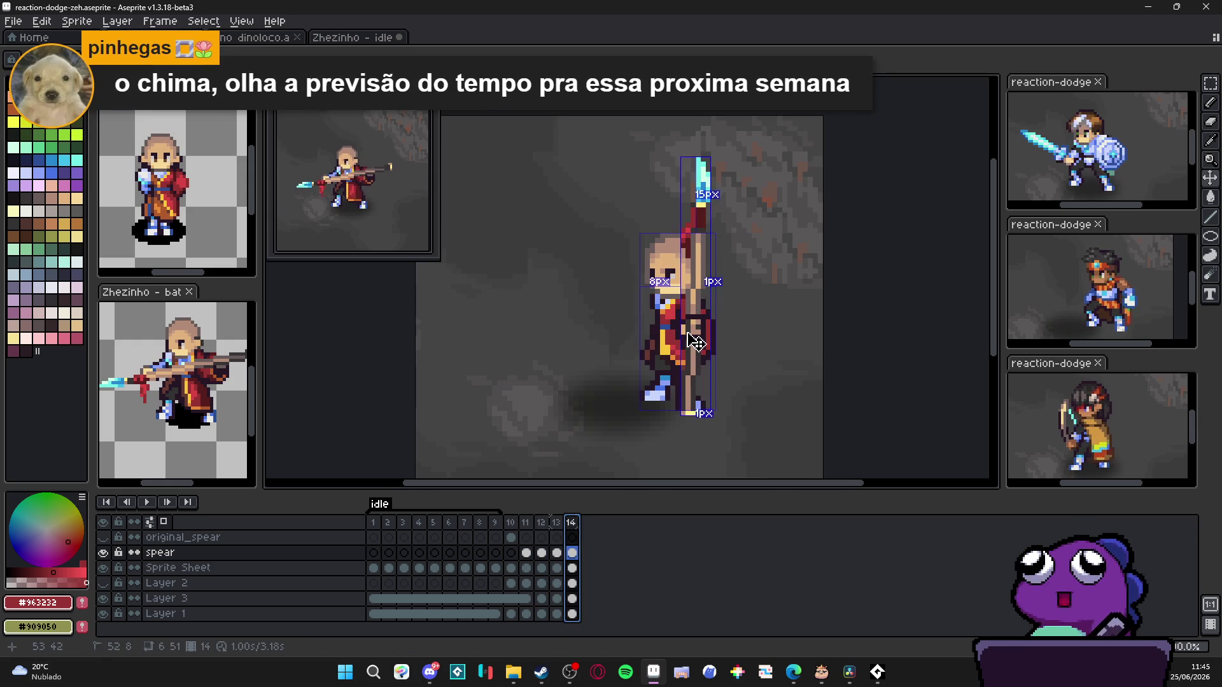
{"action": "key", "text": "Down"}
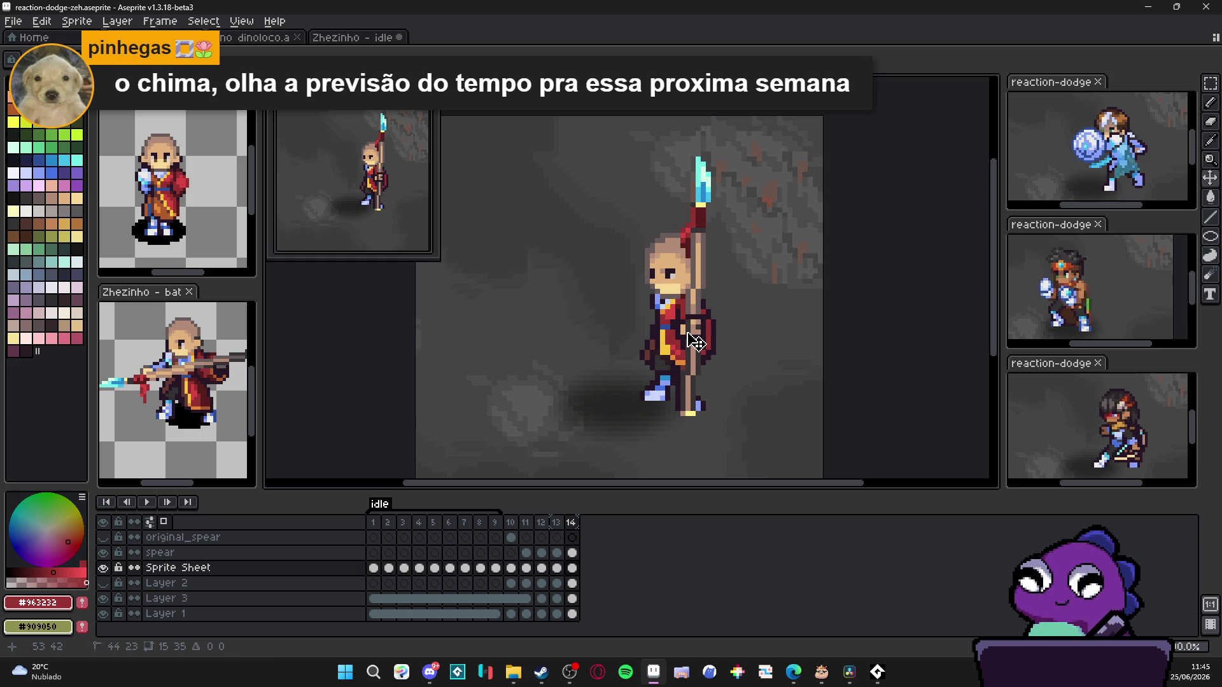
{"action": "left_click_drag", "start_coordinate": [697, 342], "coordinate": [691, 343]}
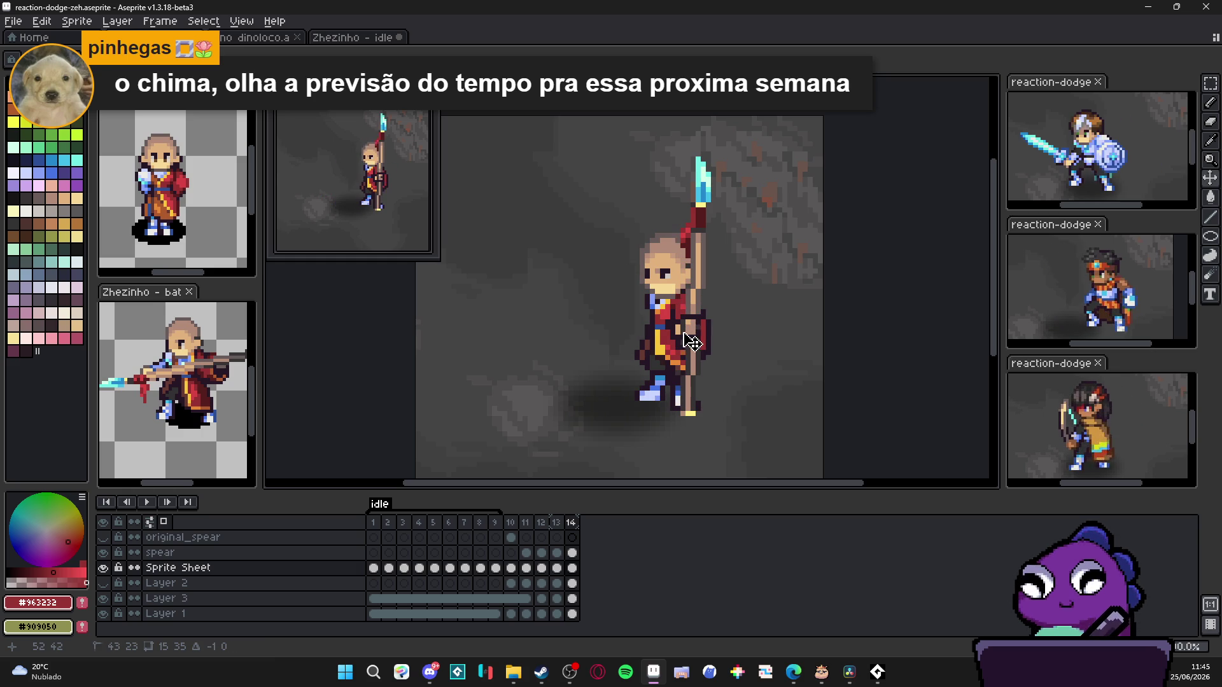
{"action": "key", "text": "Up"}
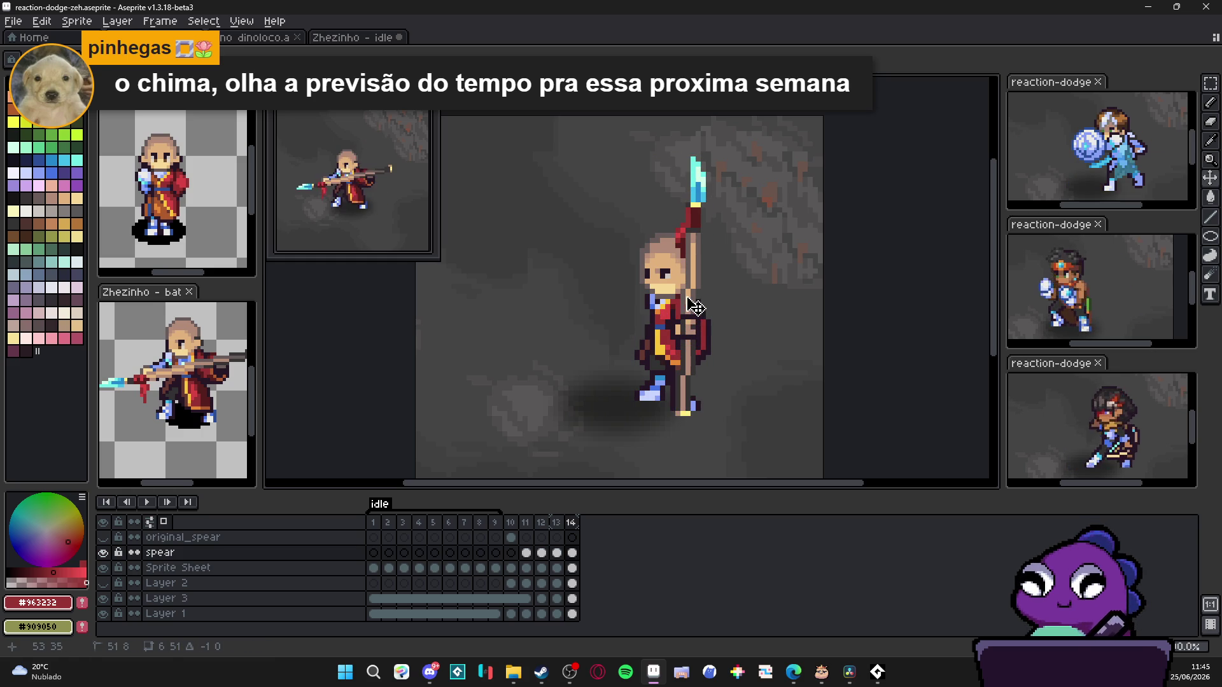
{"action": "scroll", "coordinate": [695, 306], "scroll_direction": "up", "scroll_amount": 1}
{"action": "scroll", "coordinate": [715, 354], "scroll_direction": "up", "scroll_amount": 1}
{"action": "key", "text": "Down"}
{"action": "key", "text": "b"}
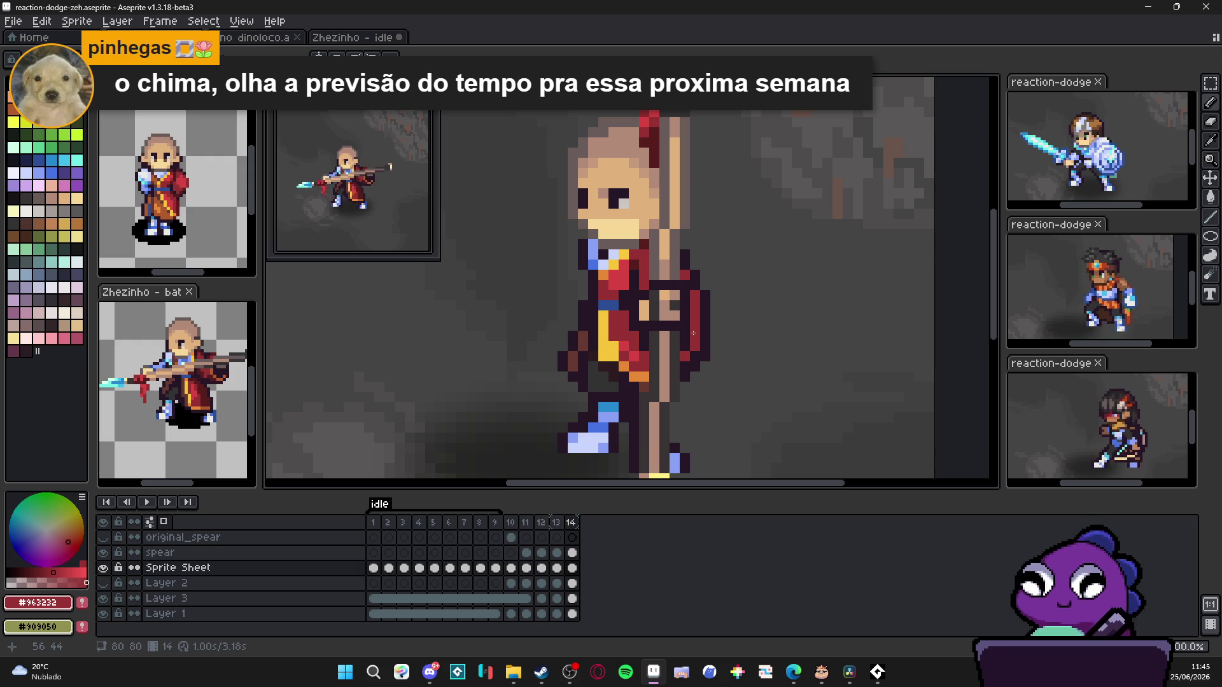
{"action": "scroll", "coordinate": [693, 333], "scroll_direction": "down", "scroll_amount": 2}
Step: Compare frame 14 against frame 10's spear-thrust pose and select the spear layer
{"action": "left_click", "coordinate": [512, 525]}
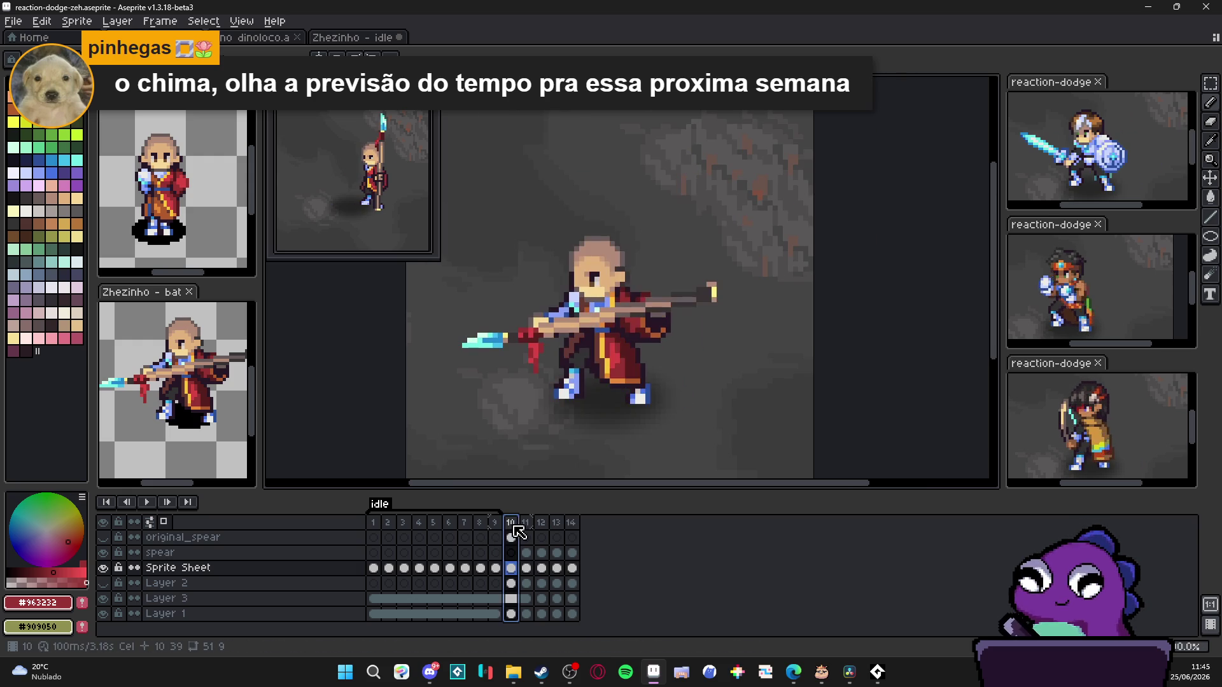
{"action": "left_click", "coordinate": [572, 525]}
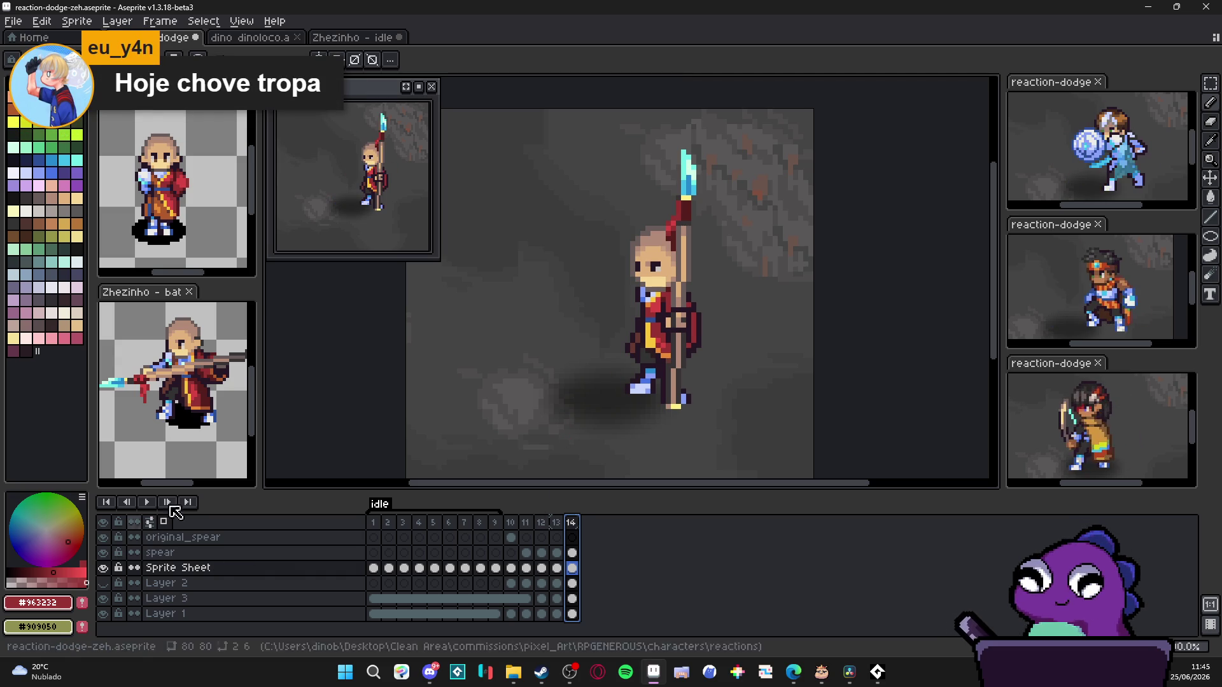
{"action": "left_click", "coordinate": [695, 279], "text": "ctrl"}
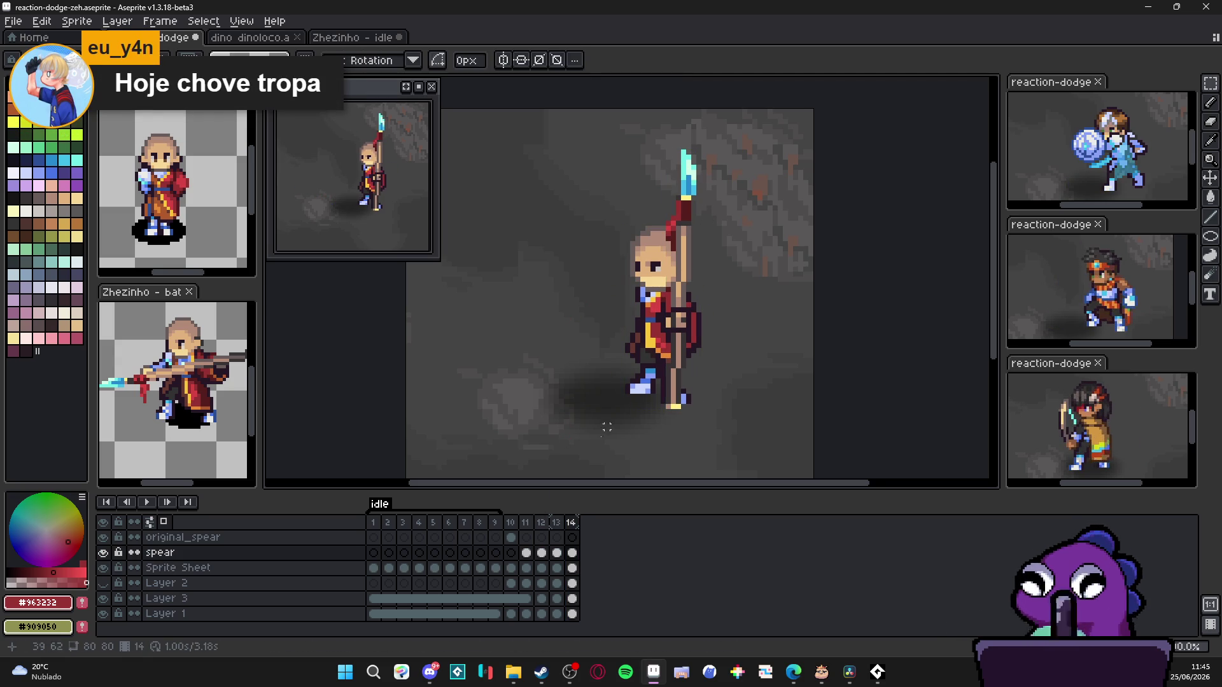
{"action": "left_click", "coordinate": [554, 525]}
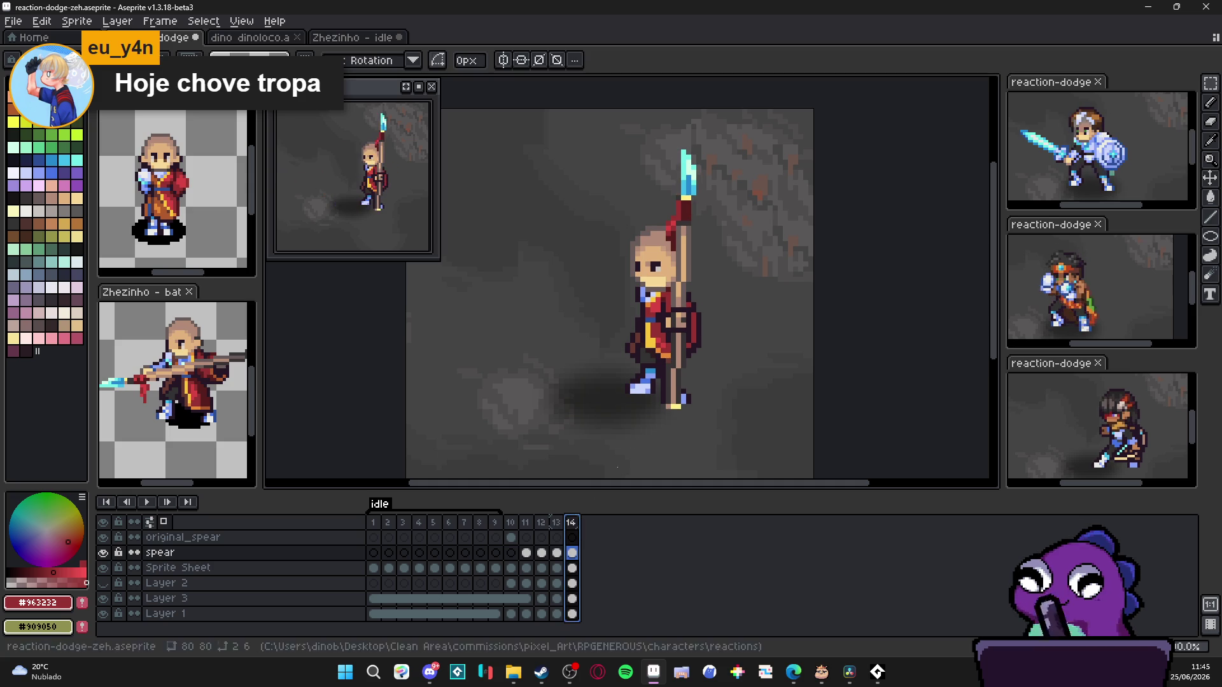
{"action": "left_click", "coordinate": [571, 522]}
{"action": "left_click", "coordinate": [696, 276]}
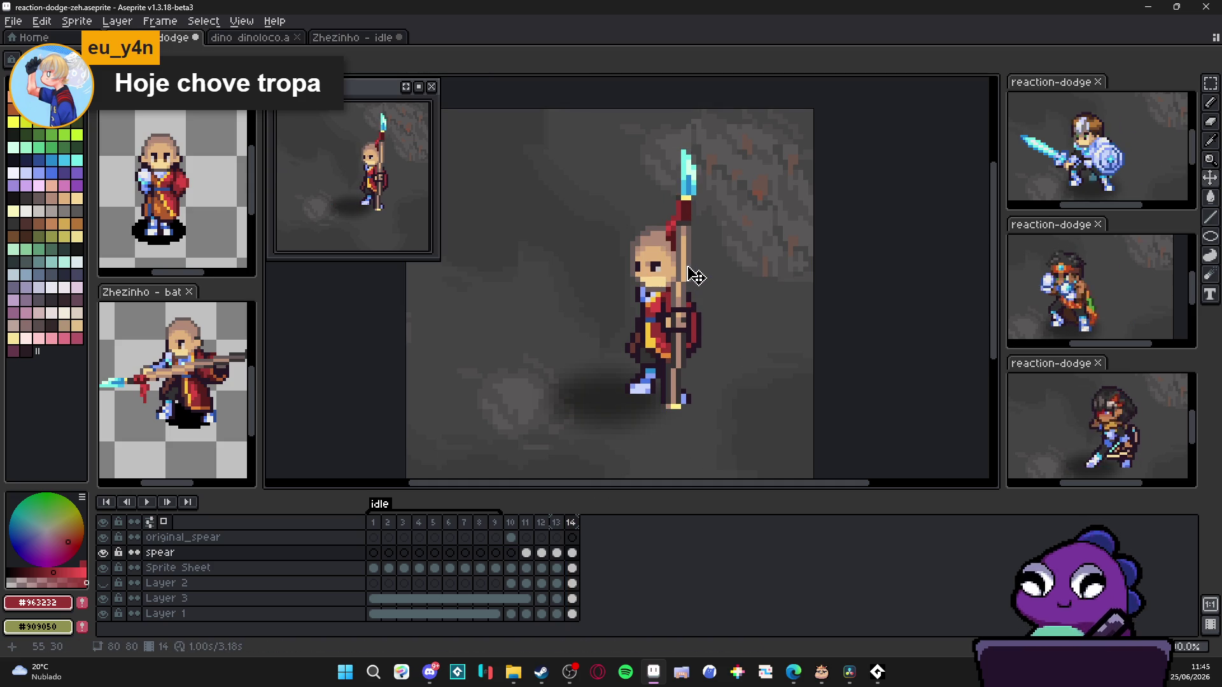
{"action": "key", "text": "m"}
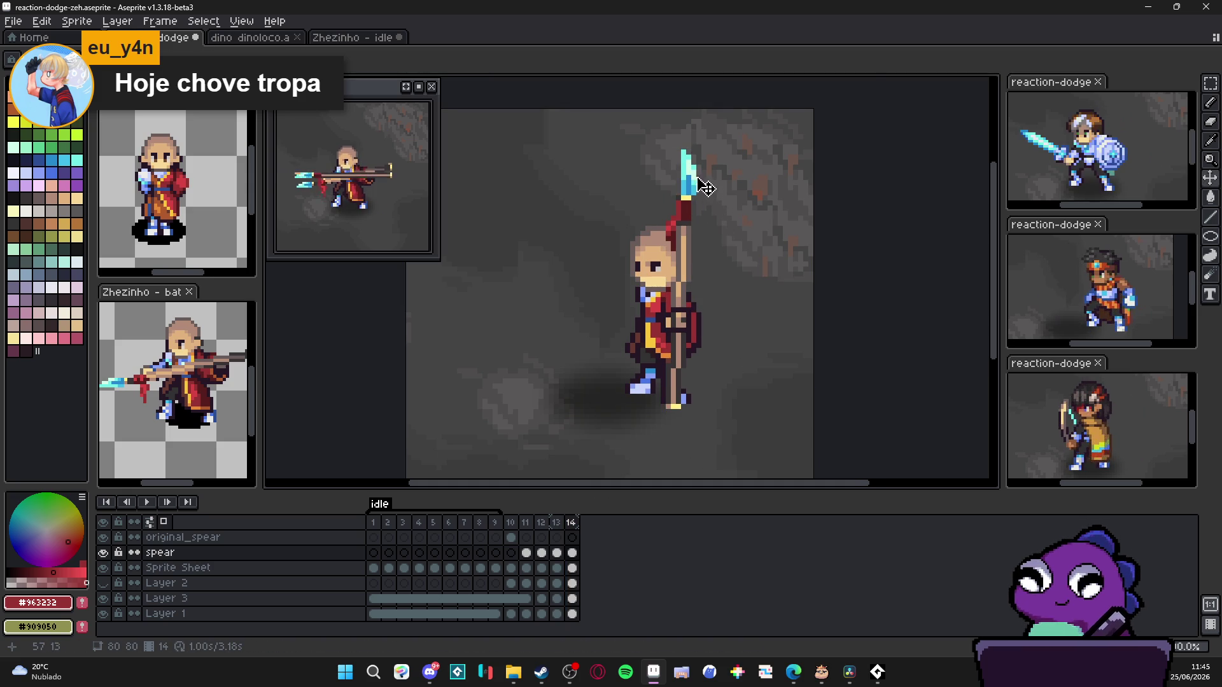
{"action": "scroll", "coordinate": [698, 186], "scroll_direction": "up", "scroll_amount": 1}
{"action": "scroll", "coordinate": [688, 166], "scroll_direction": "down", "scroll_amount": 1}
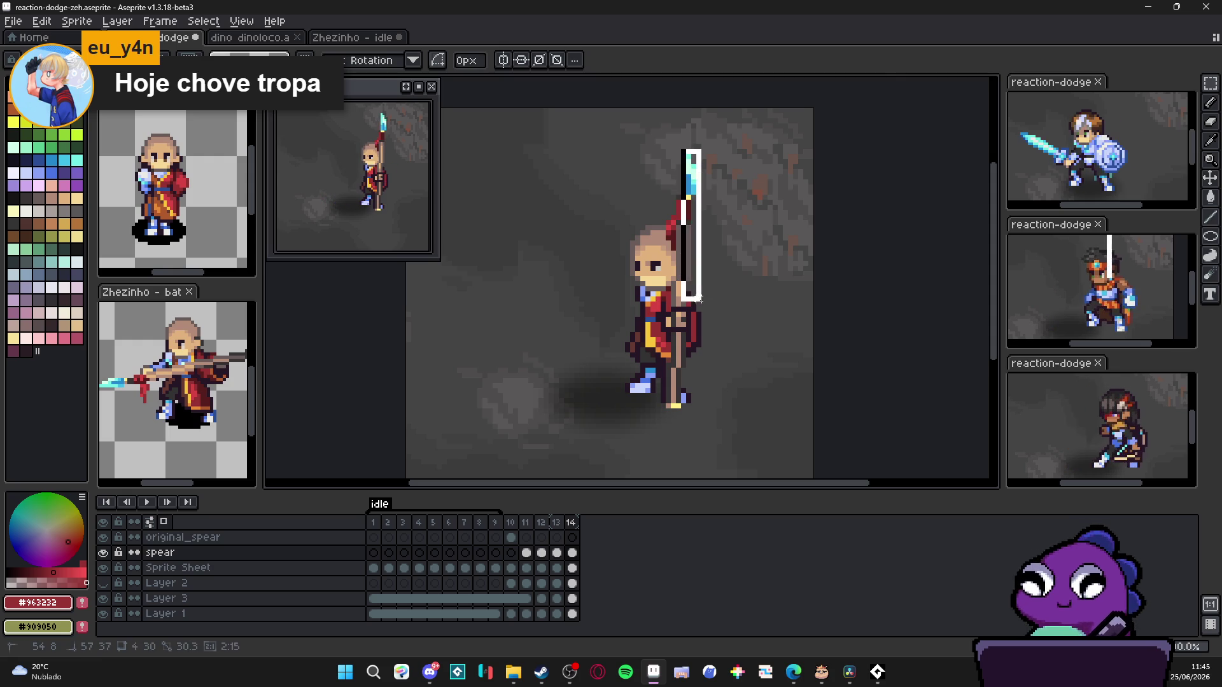
Step: Select the upper spear shaft in frame 14, tilt it slightly and apply the rotation
{"action": "left_click_drag", "start_coordinate": [680, 149], "coordinate": [707, 308]}
{"action": "scroll", "coordinate": [662, 302], "scroll_direction": "up", "scroll_amount": 1}
{"action": "scroll", "coordinate": [707, 306], "scroll_direction": "up", "scroll_amount": 2}
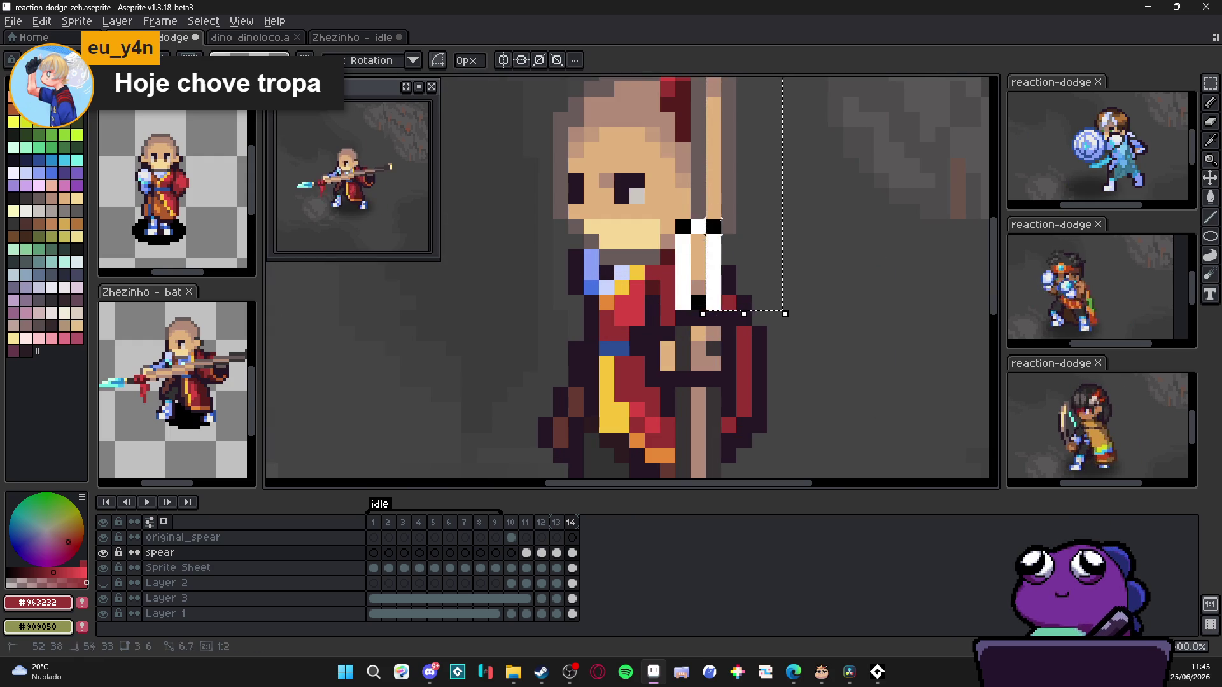
{"action": "scroll", "coordinate": [742, 199], "scroll_direction": "down", "scroll_amount": 3}
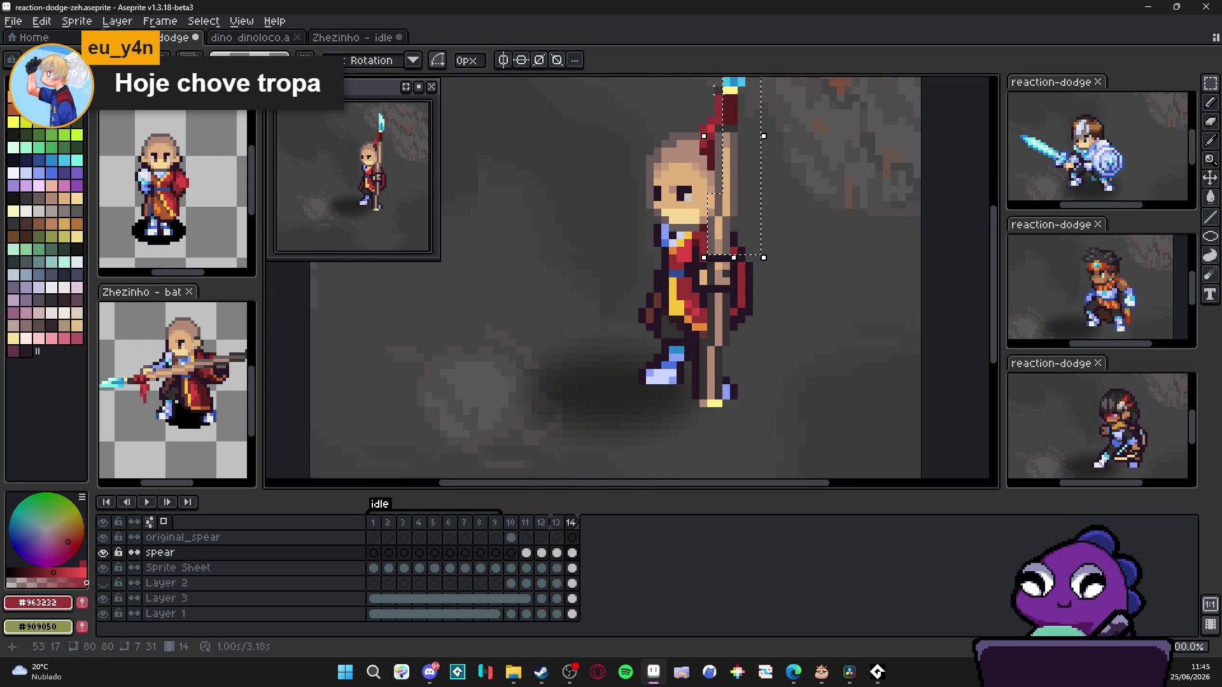
{"action": "left_click_drag", "start_coordinate": [722, 142], "coordinate": [727, 339]}
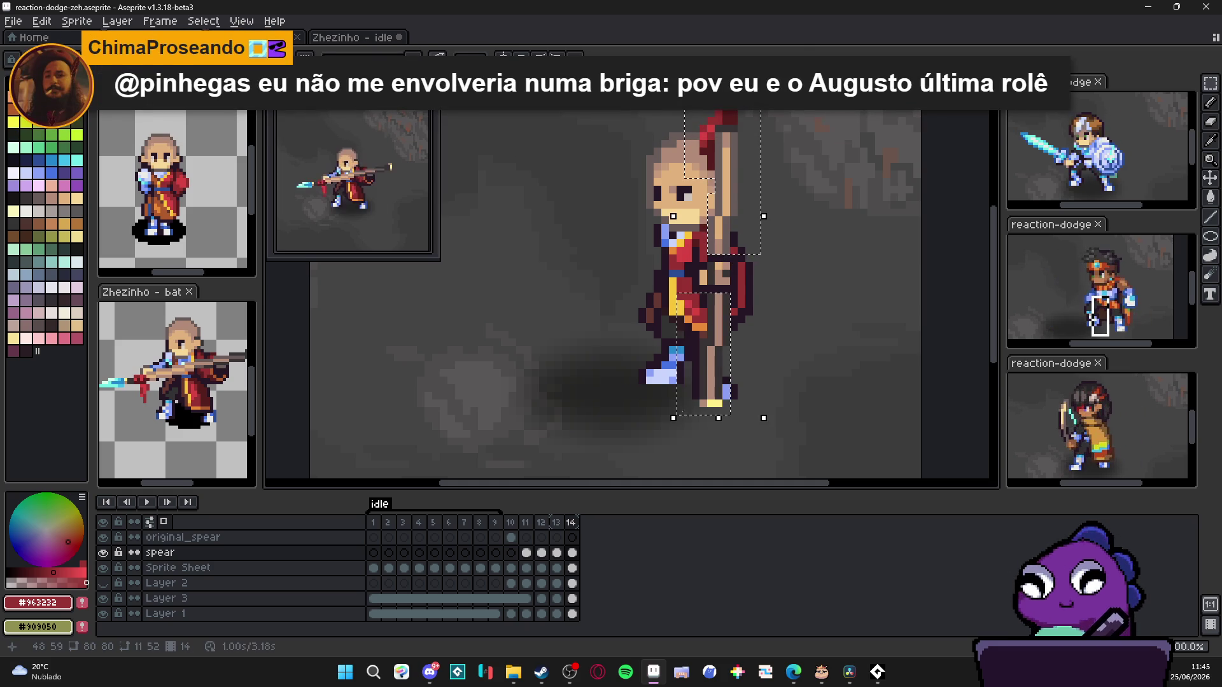
{"action": "scroll", "coordinate": [718, 329], "scroll_direction": "up", "scroll_amount": 1}
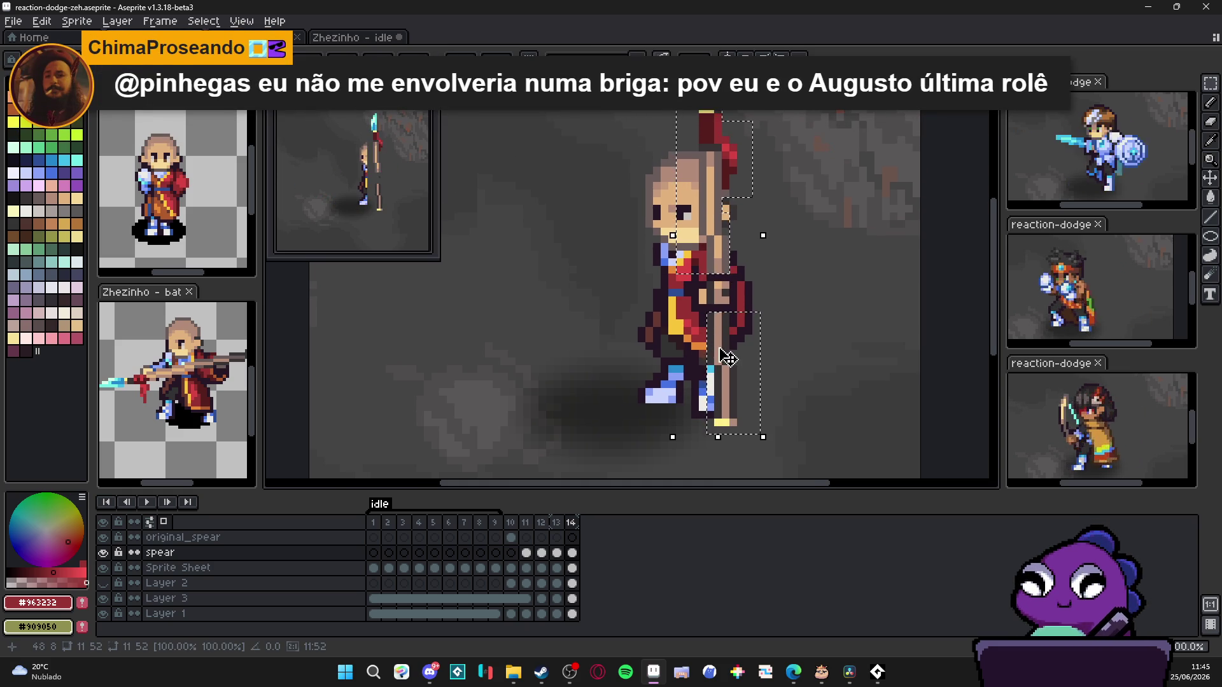
{"action": "key", "text": "ctrl+d"}
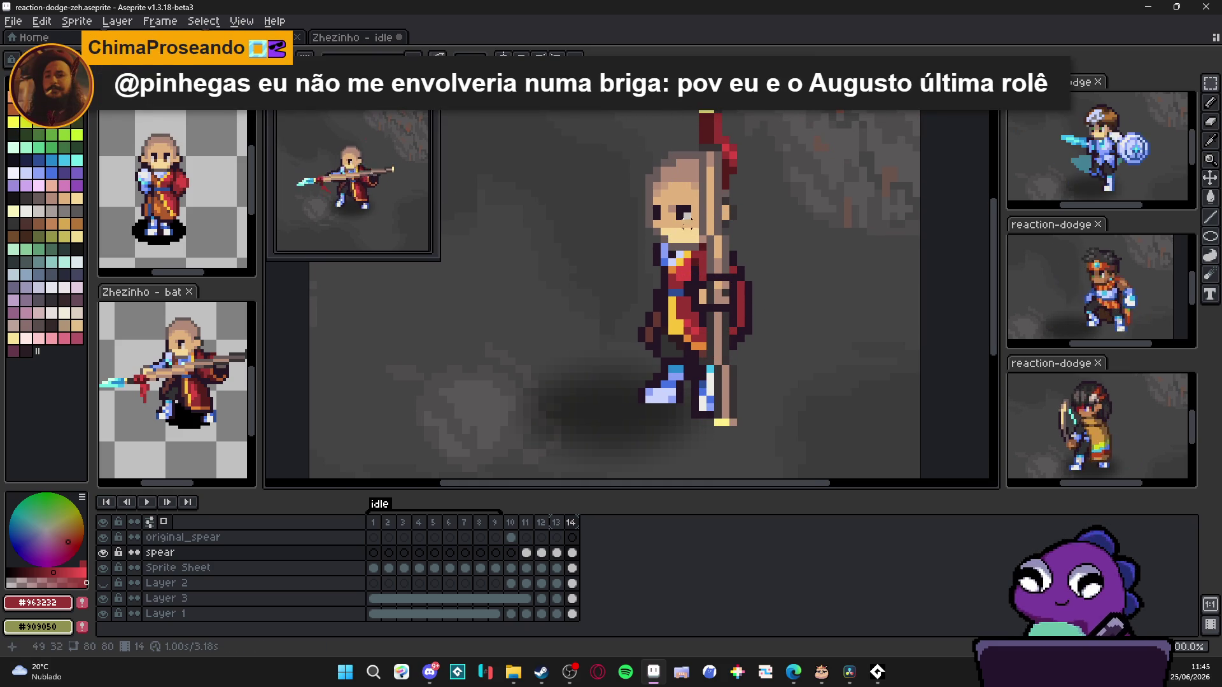
{"action": "left_click", "coordinate": [693, 215], "text": "ctrl"}
{"action": "scroll", "coordinate": [654, 163], "scroll_direction": "up", "scroll_amount": 1}
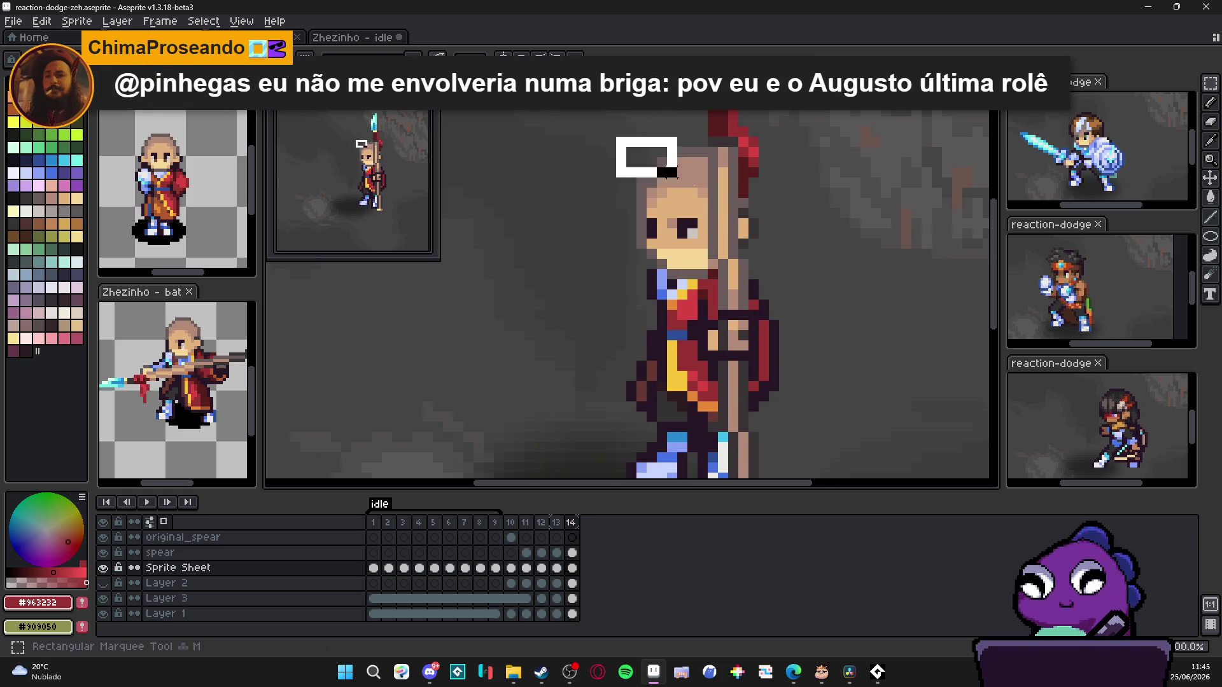
Step: Stretch and reshape the monk's head, nudging it a pixel right and down, and commit
{"action": "left_click_drag", "start_coordinate": [619, 139], "coordinate": [795, 256]}
{"action": "scroll", "coordinate": [733, 286], "scroll_direction": "up", "scroll_amount": 1}
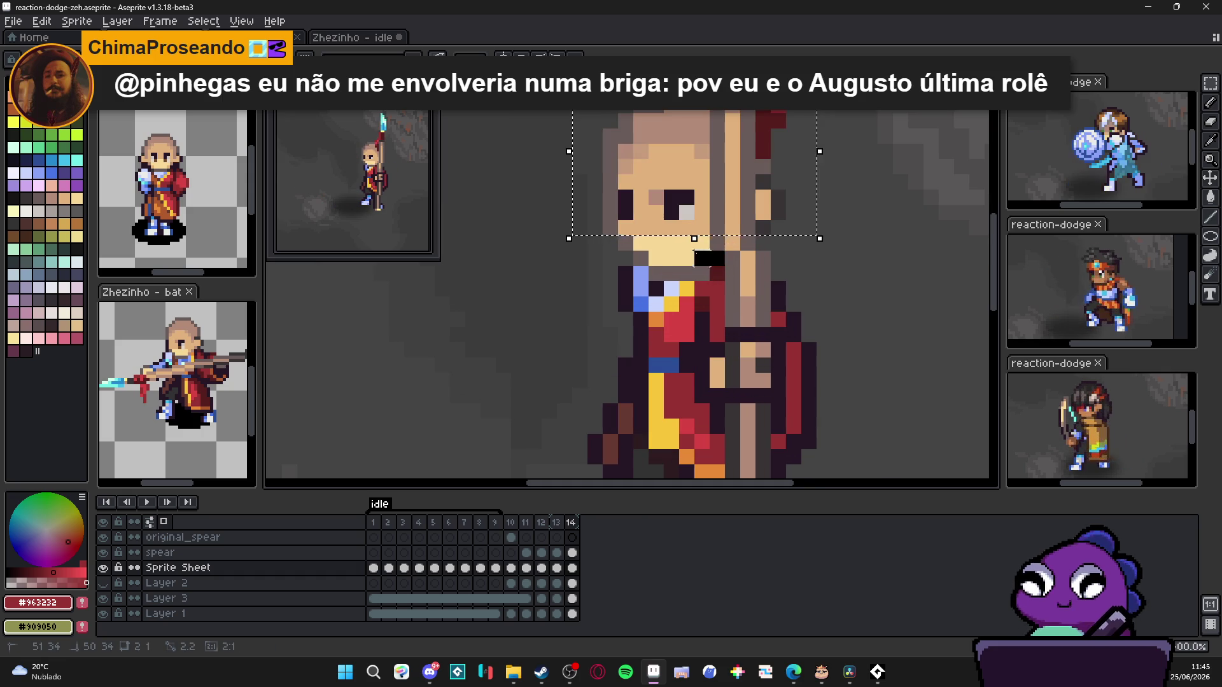
{"action": "left_click_drag", "start_coordinate": [694, 238], "coordinate": [733, 245]}
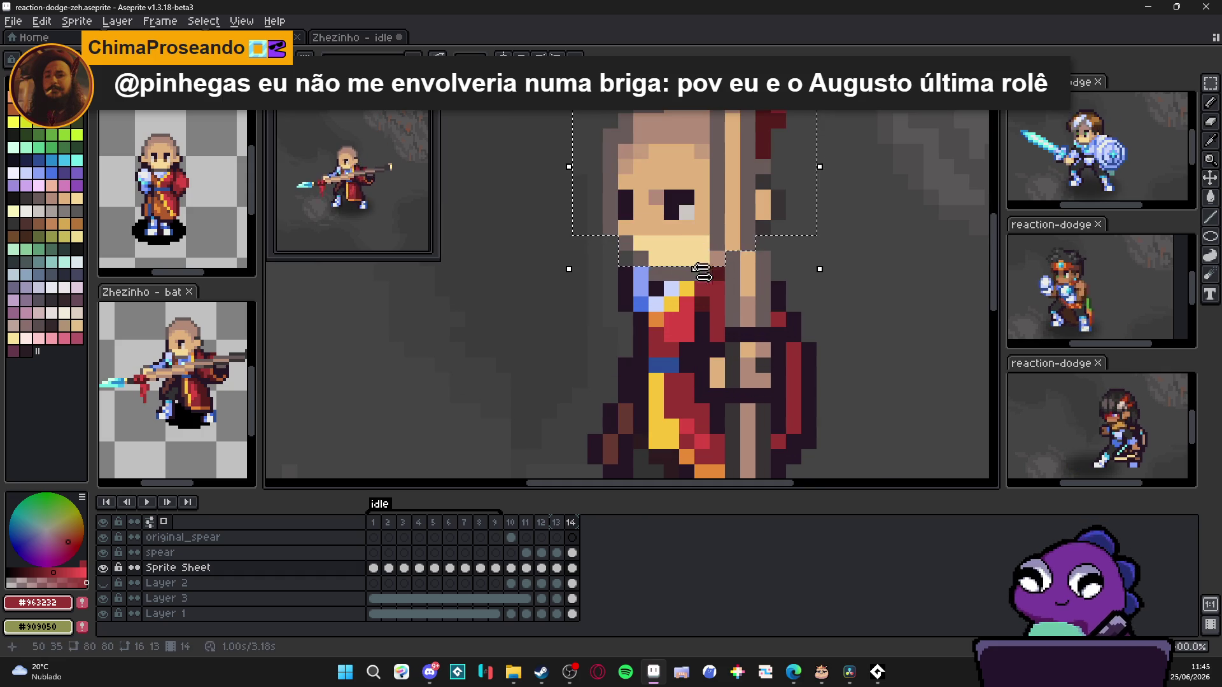
{"action": "scroll", "coordinate": [690, 289], "scroll_direction": "down", "scroll_amount": 1}
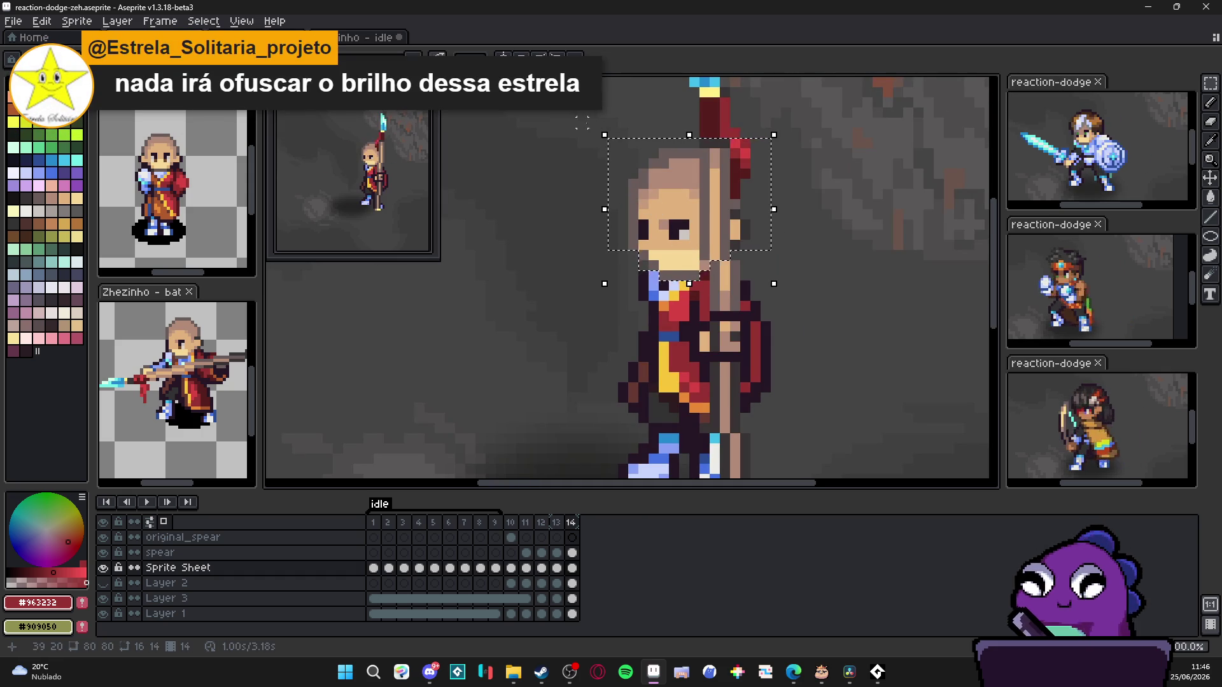
{"action": "left_click_drag", "start_coordinate": [597, 121], "coordinate": [606, 130]}
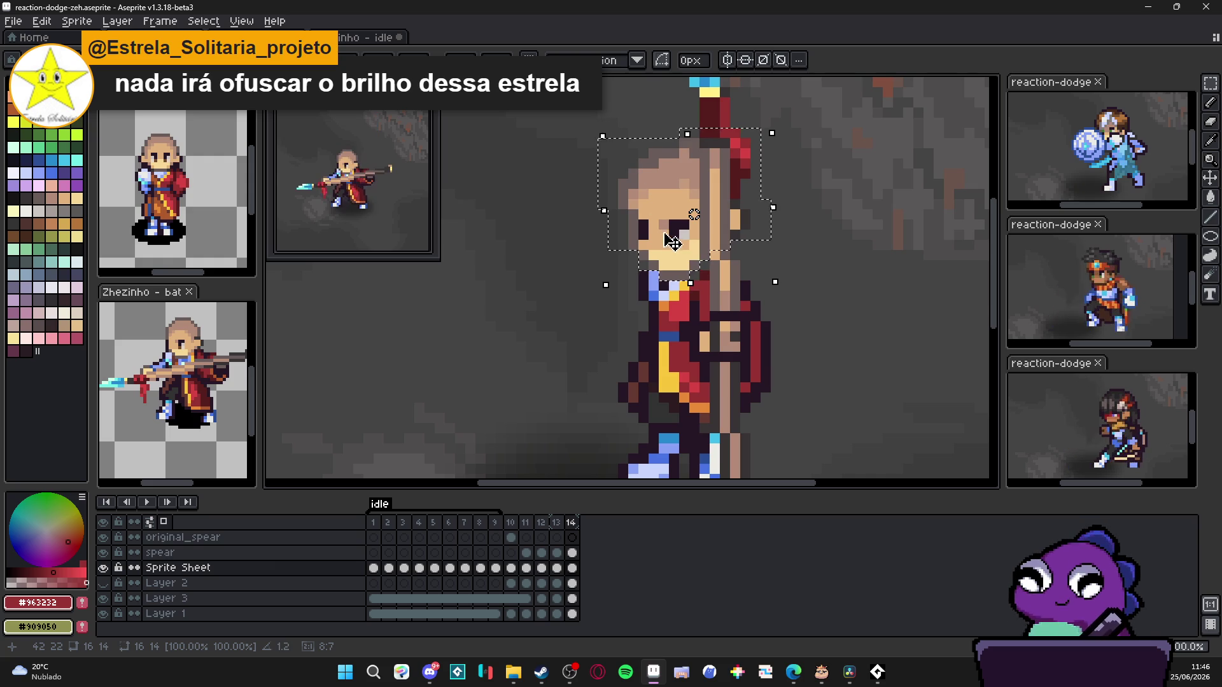
{"action": "left_click_drag", "start_coordinate": [666, 255], "coordinate": [671, 265]}
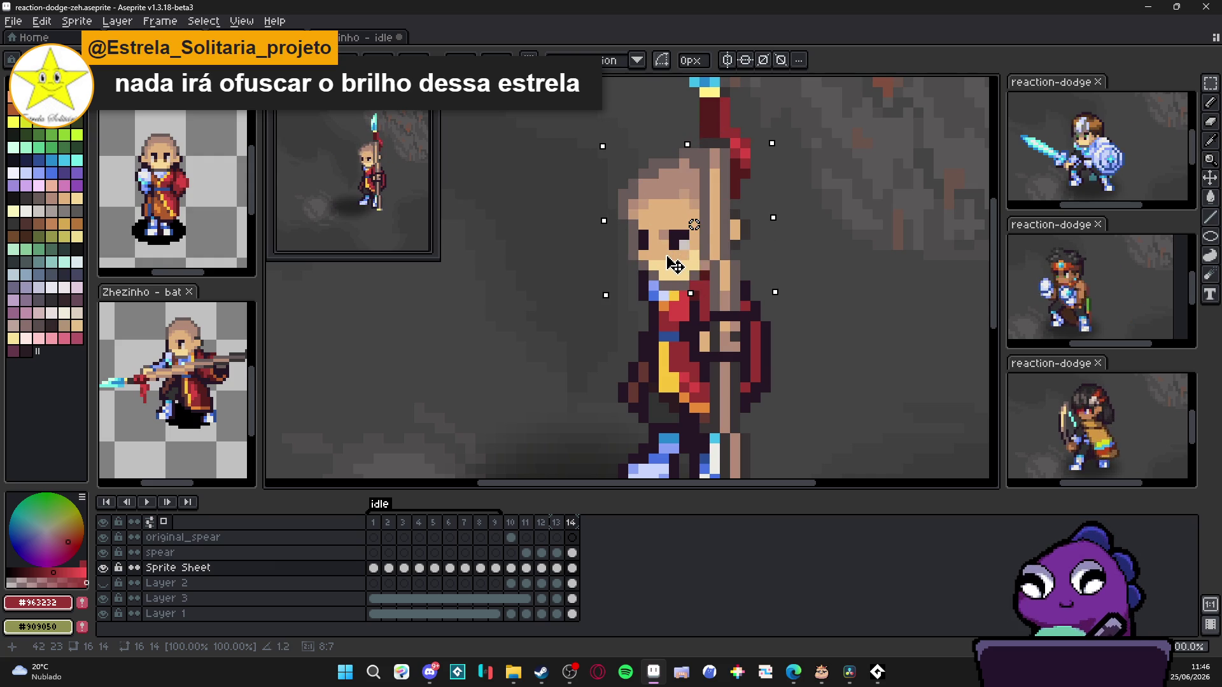
{"action": "key", "text": "Return"}
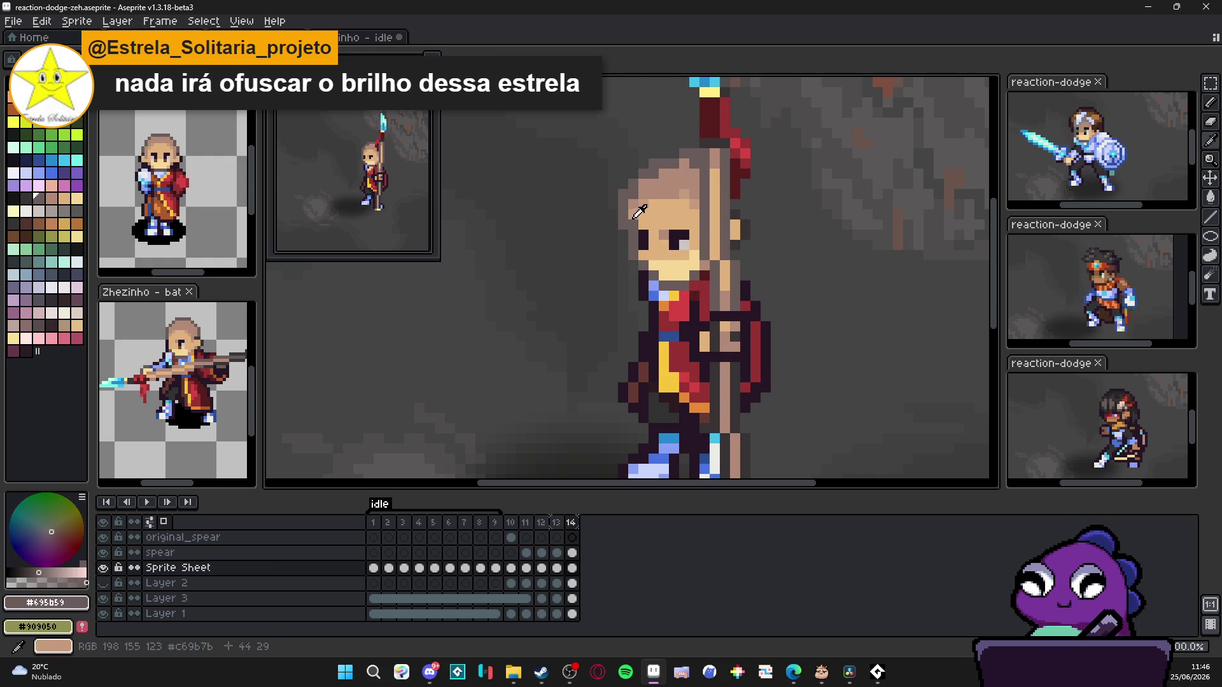
{"action": "left_click", "coordinate": [632, 225], "text": "alt"}
{"action": "scroll", "coordinate": [662, 232], "scroll_direction": "down", "scroll_amount": 2}
{"action": "scroll", "coordinate": [668, 238], "scroll_direction": "up", "scroll_amount": 2}
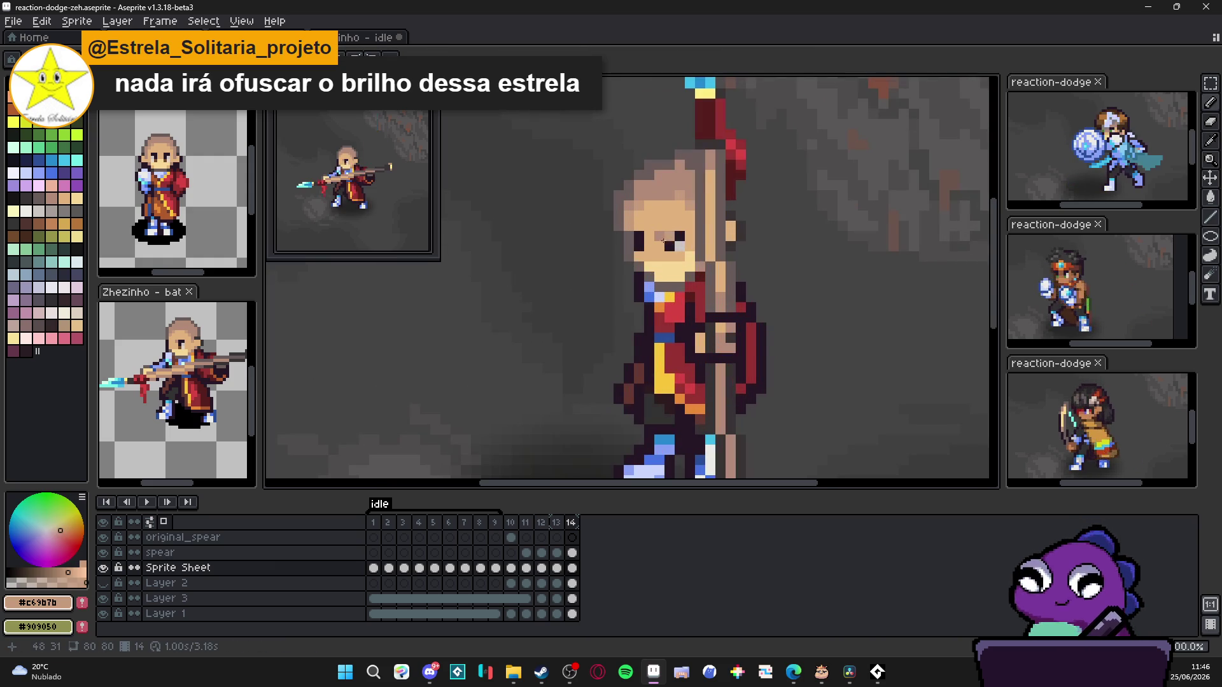
{"action": "scroll", "coordinate": [660, 322], "scroll_direction": "down", "scroll_amount": 2}
{"action": "left_click", "coordinate": [556, 523]}
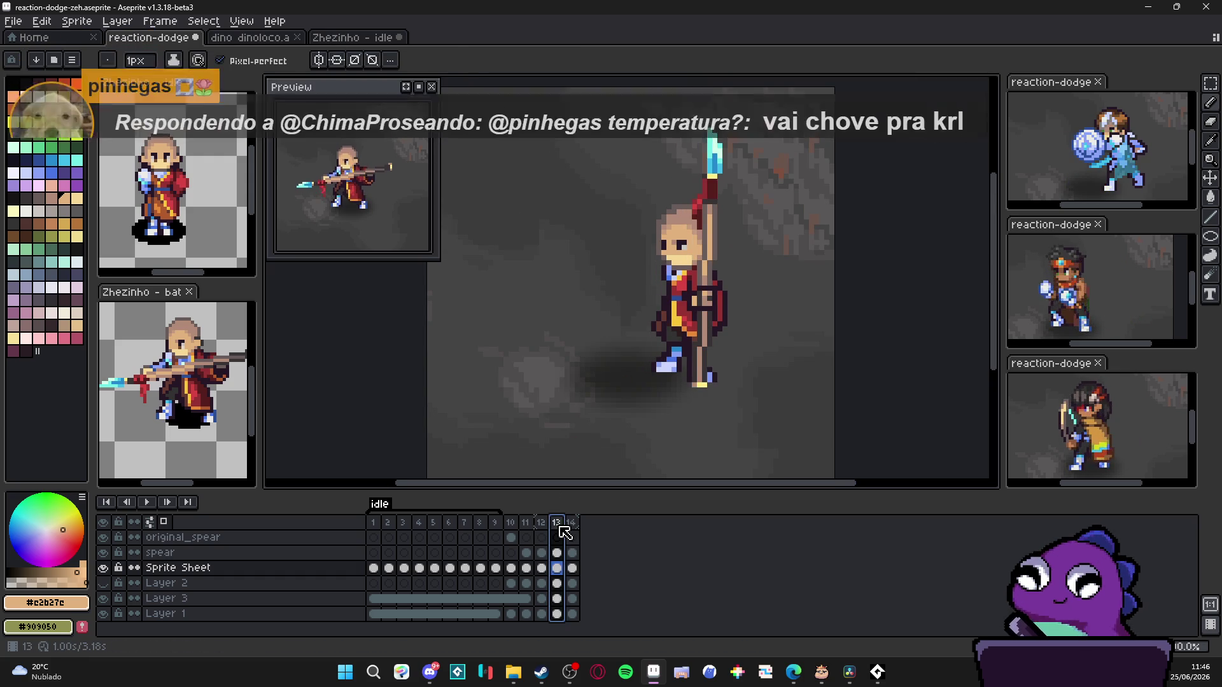
Step: Compare frame 14 with an earlier pose, then nudge the monk's front foot one pixel right
{"action": "left_click", "coordinate": [571, 524]}
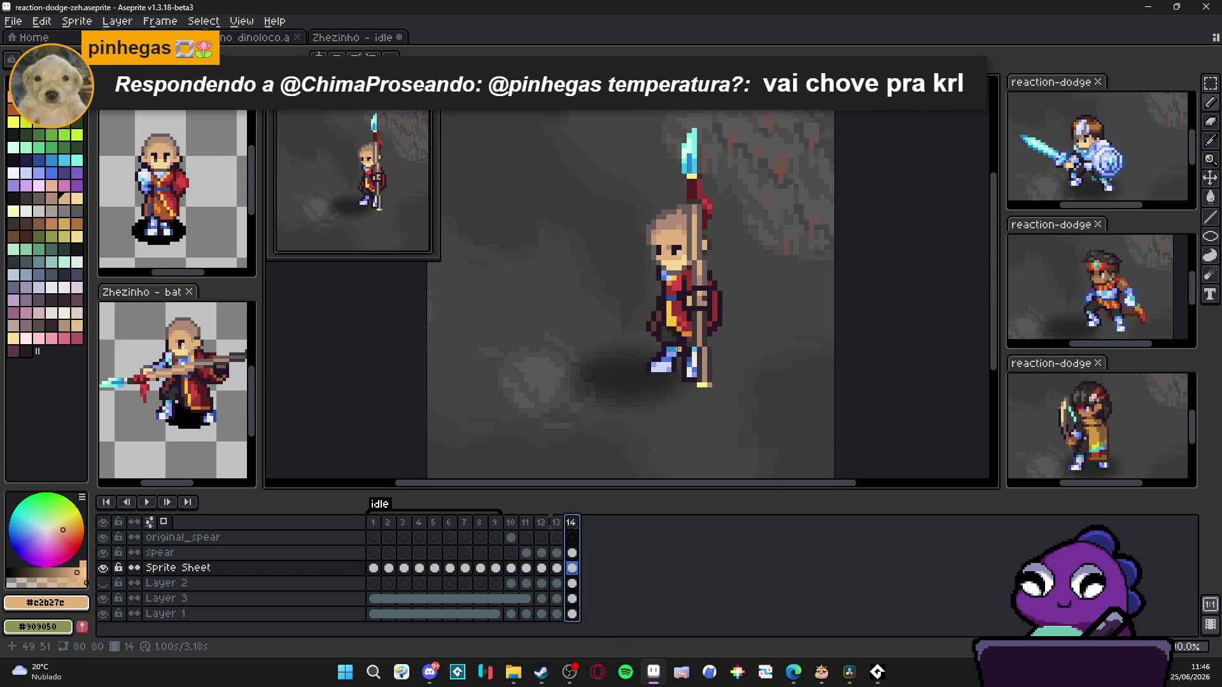
{"action": "scroll", "coordinate": [672, 315], "scroll_direction": "up", "scroll_amount": 1}
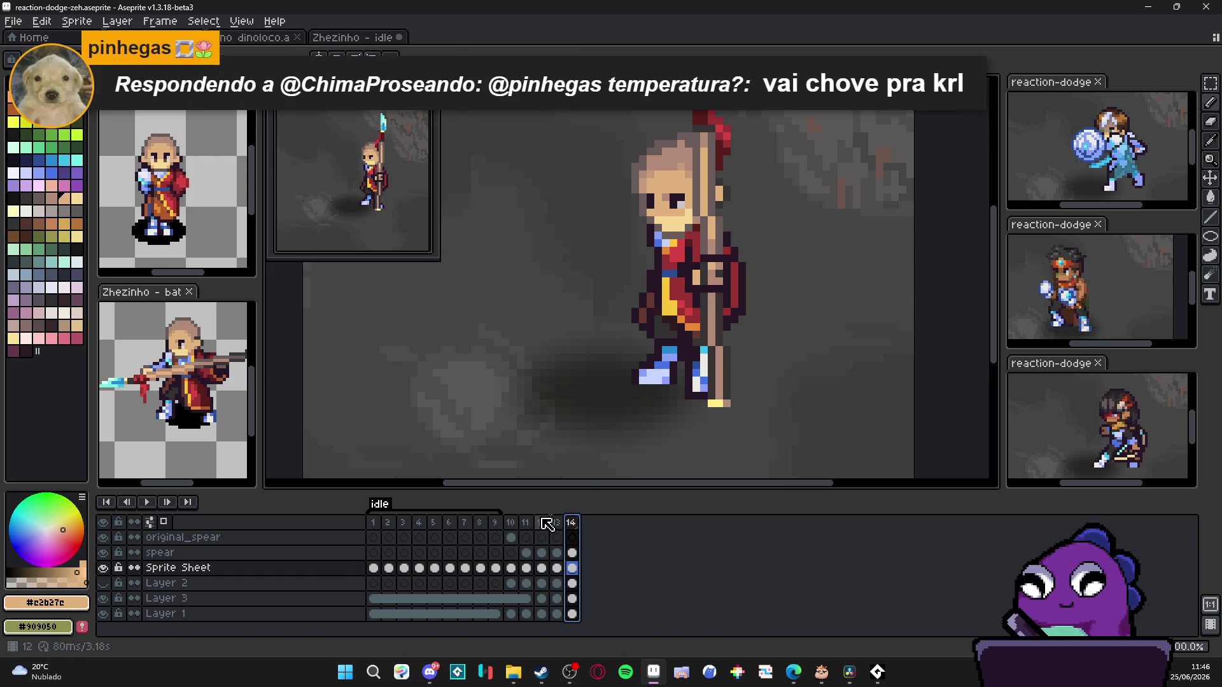
{"action": "left_click", "coordinate": [510, 523]}
{"action": "left_click", "coordinate": [571, 524]}
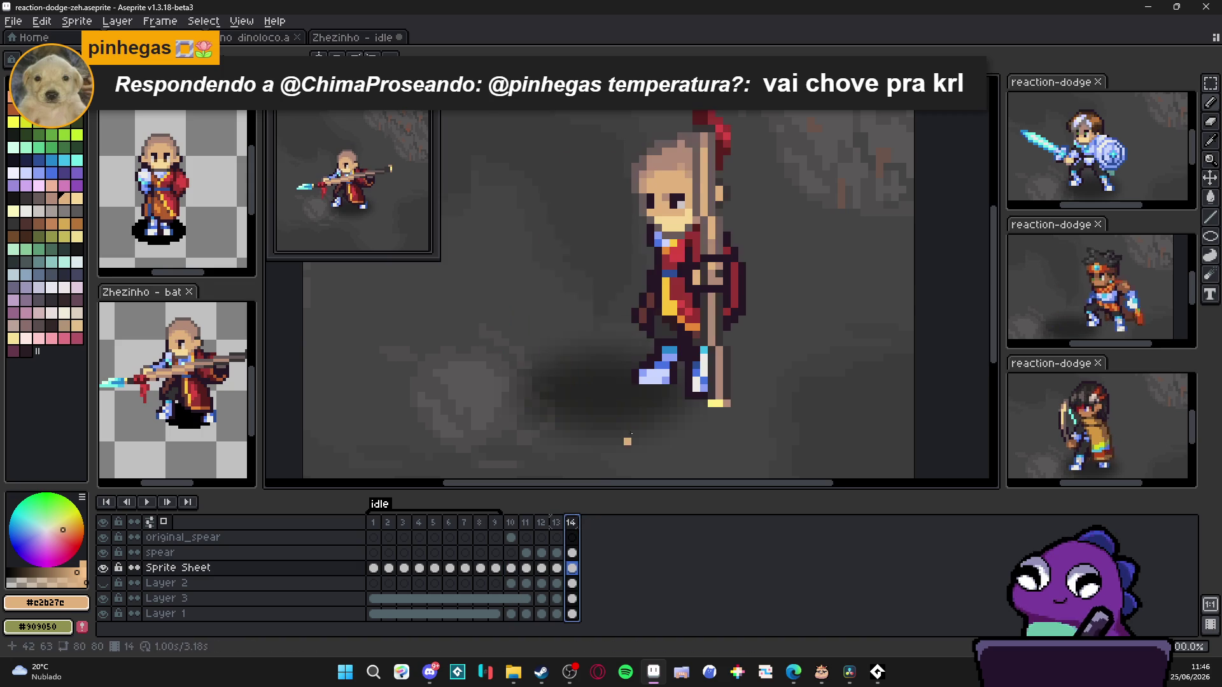
{"action": "scroll", "coordinate": [650, 325], "scroll_direction": "up", "scroll_amount": 1}
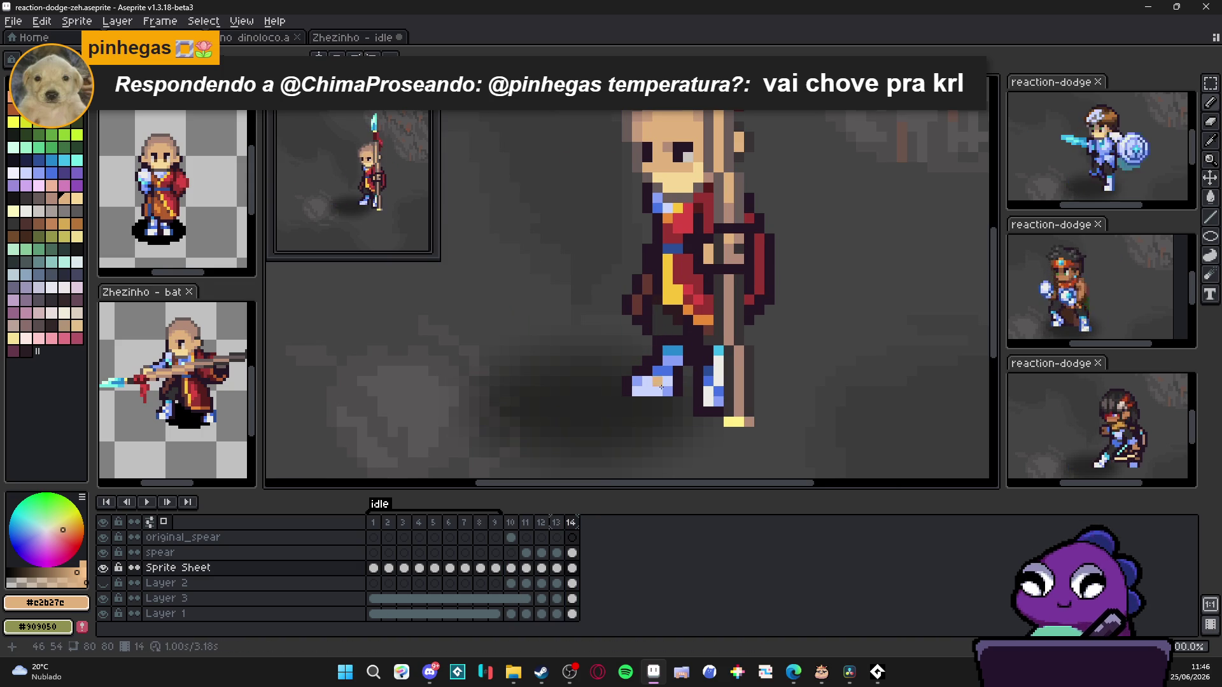
{"action": "key", "text": "m"}
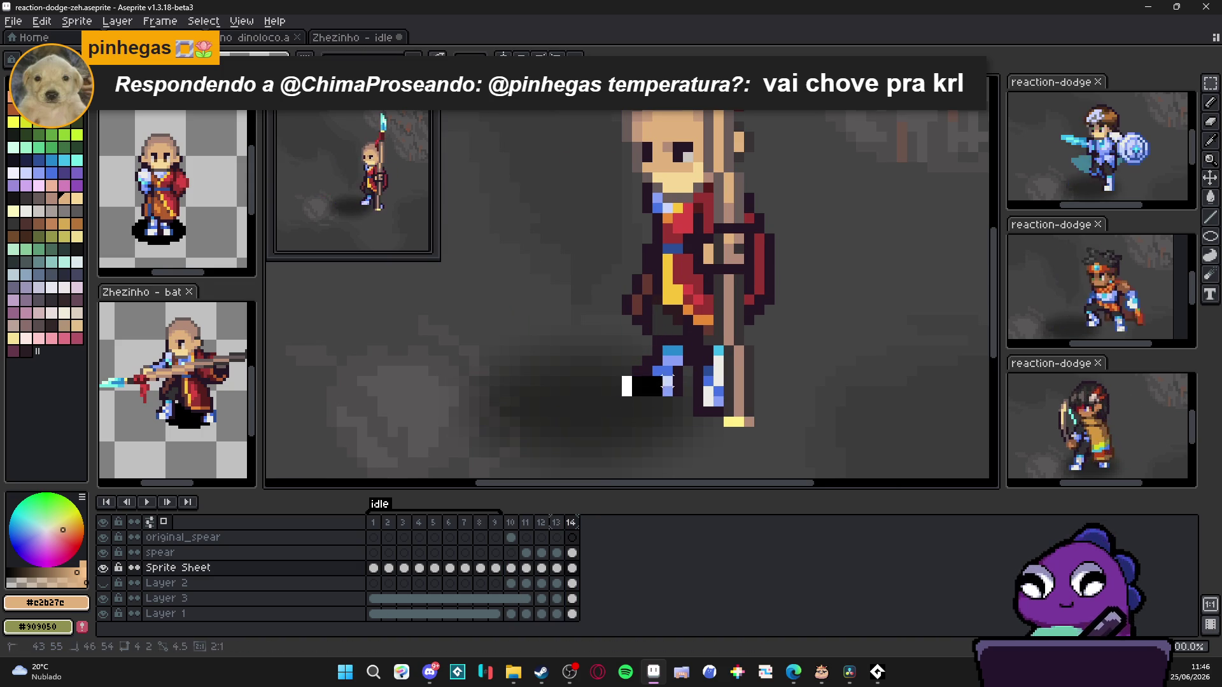
{"action": "mouse_move", "coordinate": [621, 402]}
{"action": "left_mouse_down"}
{"action": "mouse_move", "coordinate": [684, 371]}
{"action": "mouse_move", "coordinate": [666, 396]}
{"action": "left_mouse_up"}
{"action": "scroll", "coordinate": [655, 372], "scroll_direction": "up", "scroll_amount": 1}
{"action": "key", "text": "ctrl+d"}
{"action": "key", "text": "e"}
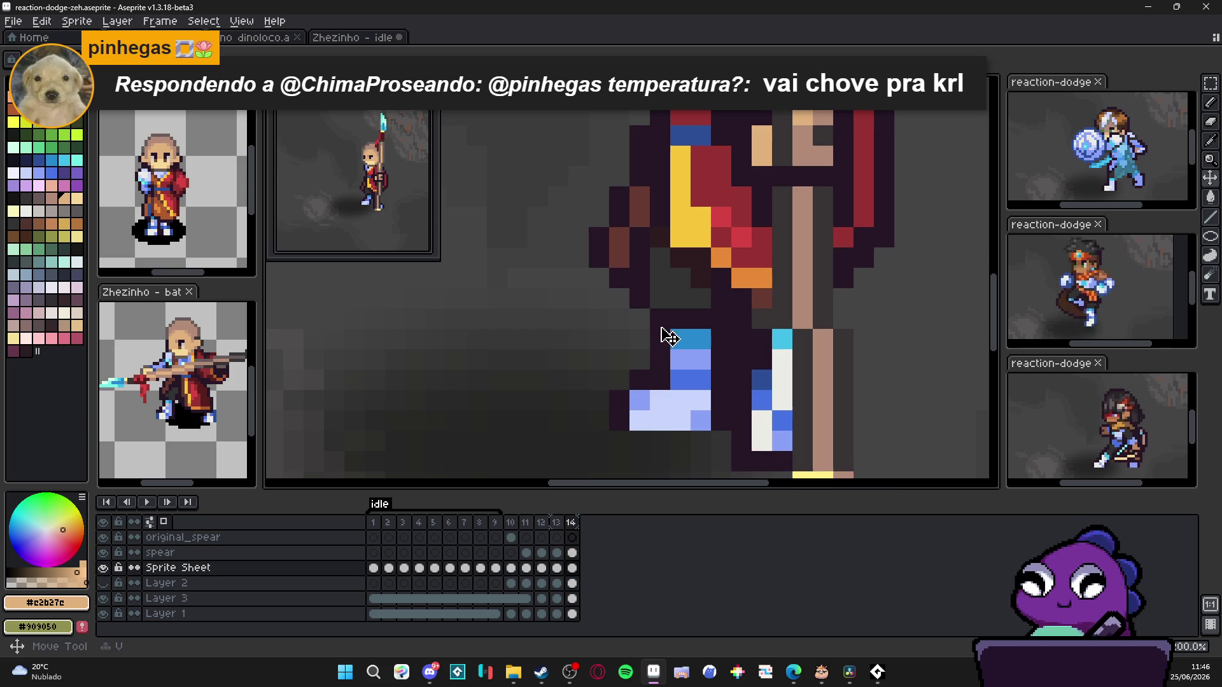
Step: Select frame 14's front foot and move it up and back beneath the leg
{"action": "key", "text": "m"}
{"action": "left_click_drag", "start_coordinate": [589, 329], "coordinate": [723, 444]}
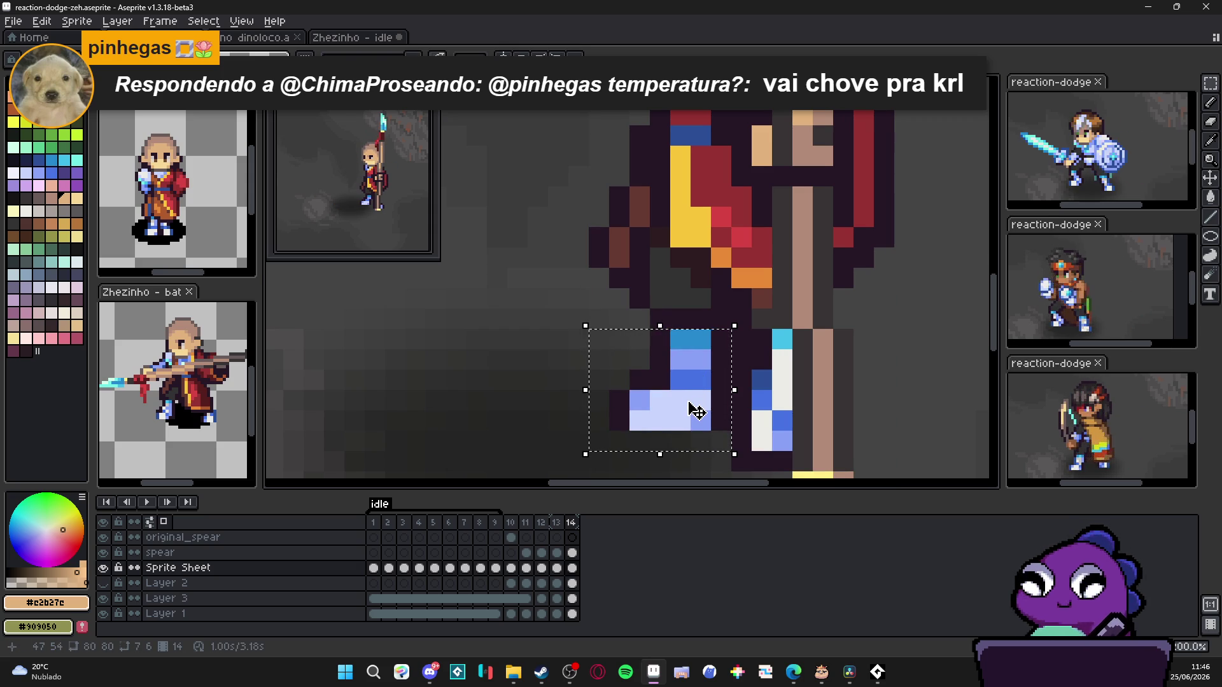
{"action": "left_click_drag", "start_coordinate": [695, 418], "coordinate": [641, 373]}
{"action": "scroll", "coordinate": [640, 373], "scroll_direction": "down", "scroll_amount": 1}
{"action": "scroll", "coordinate": [646, 426], "scroll_direction": "down", "scroll_amount": 1}
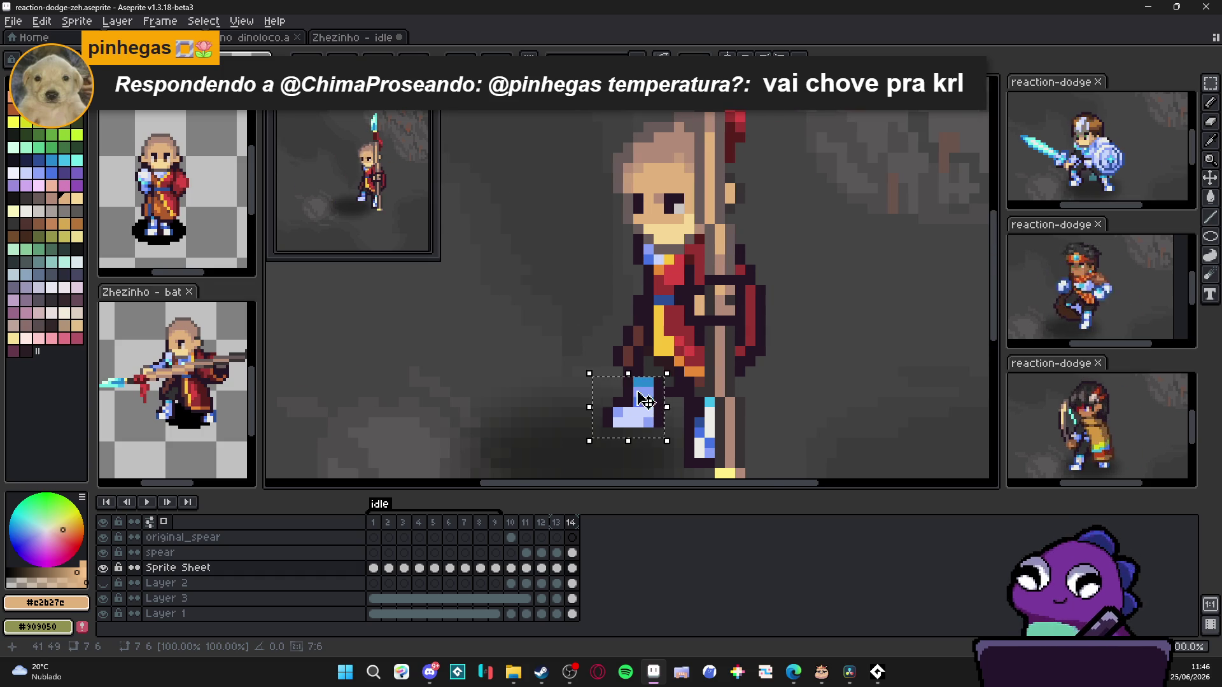
{"action": "scroll", "coordinate": [645, 413], "scroll_direction": "up", "scroll_amount": 1}
{"action": "left_click", "coordinate": [621, 373], "text": "alt"}
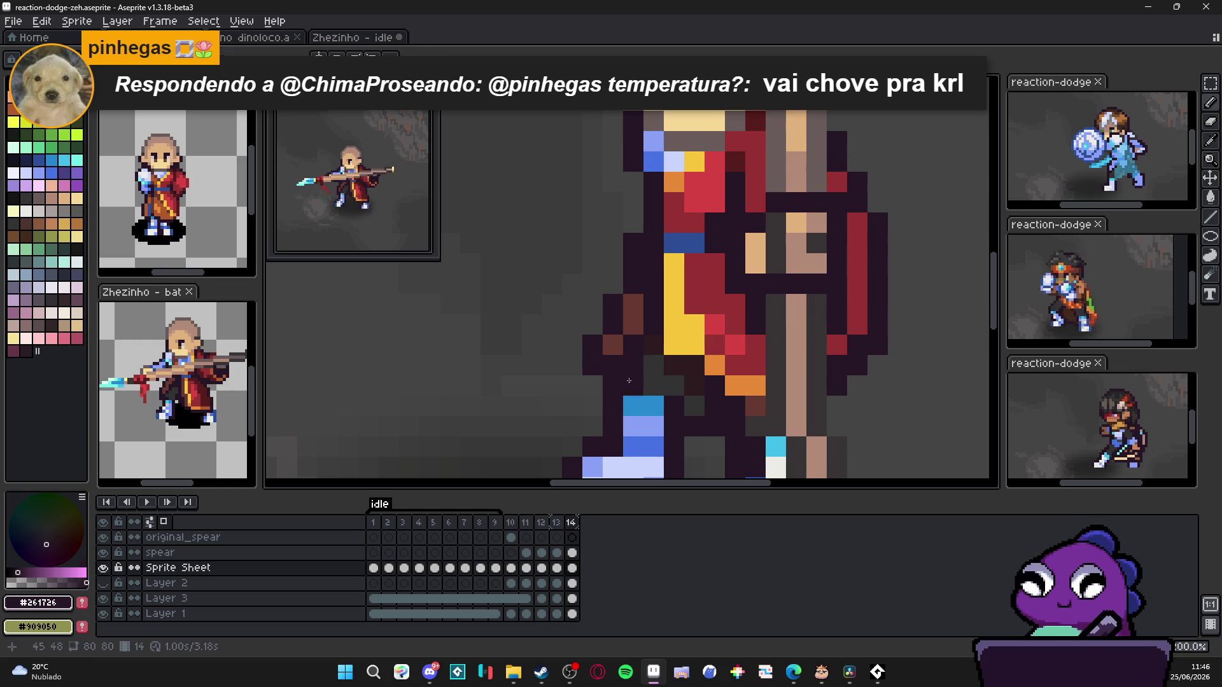
{"action": "left_click", "coordinate": [666, 405], "text": "alt"}
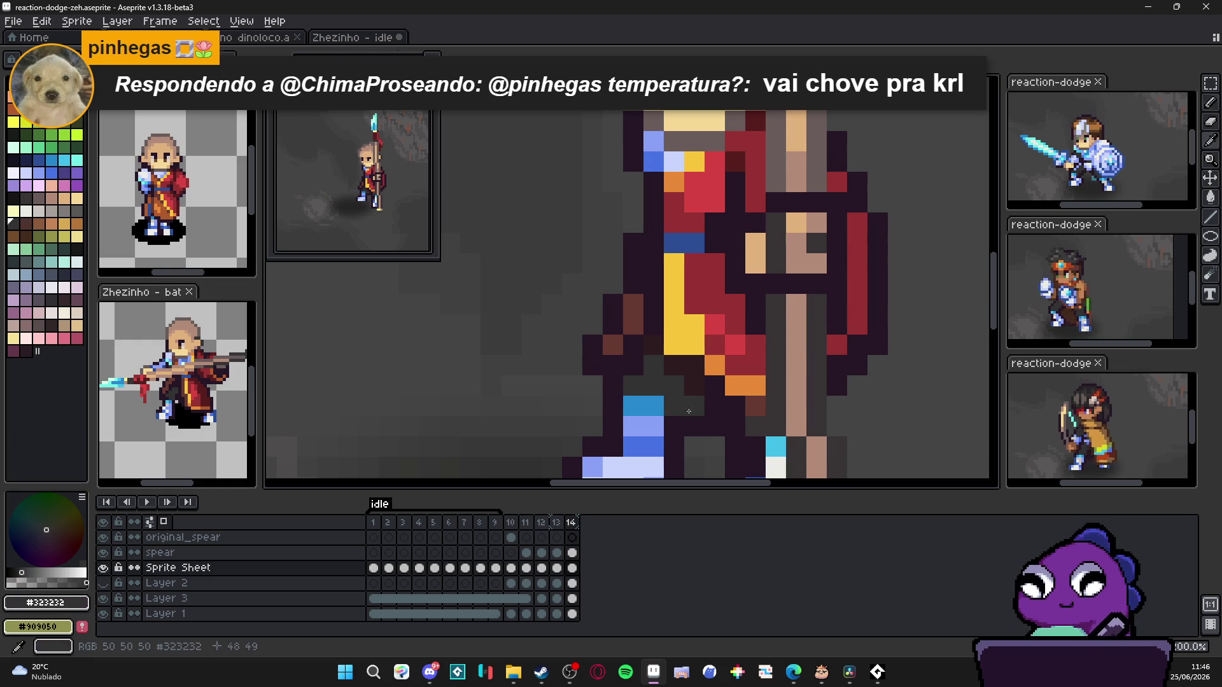
Step: Shift the foot's tip pixels and sample the light and medium blues for retouching the sole
{"action": "key", "text": "m"}
{"action": "scroll", "coordinate": [671, 410], "scroll_direction": "down", "scroll_amount": 2}
{"action": "mouse_move", "coordinate": [556, 376]}
{"action": "left_mouse_down"}
{"action": "mouse_move", "coordinate": [598, 427]}
{"action": "mouse_move", "coordinate": [608, 416]}
{"action": "left_mouse_up"}
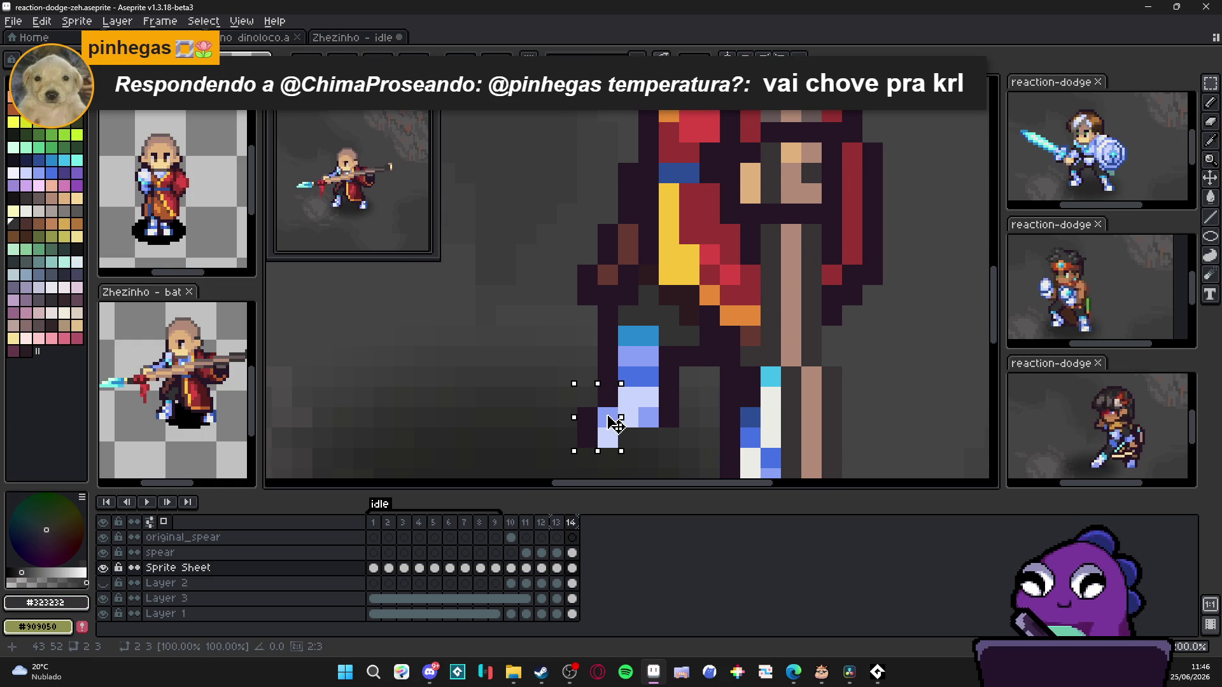
{"action": "left_click", "coordinate": [621, 427]}
{"action": "left_click", "coordinate": [633, 431], "text": "alt"}
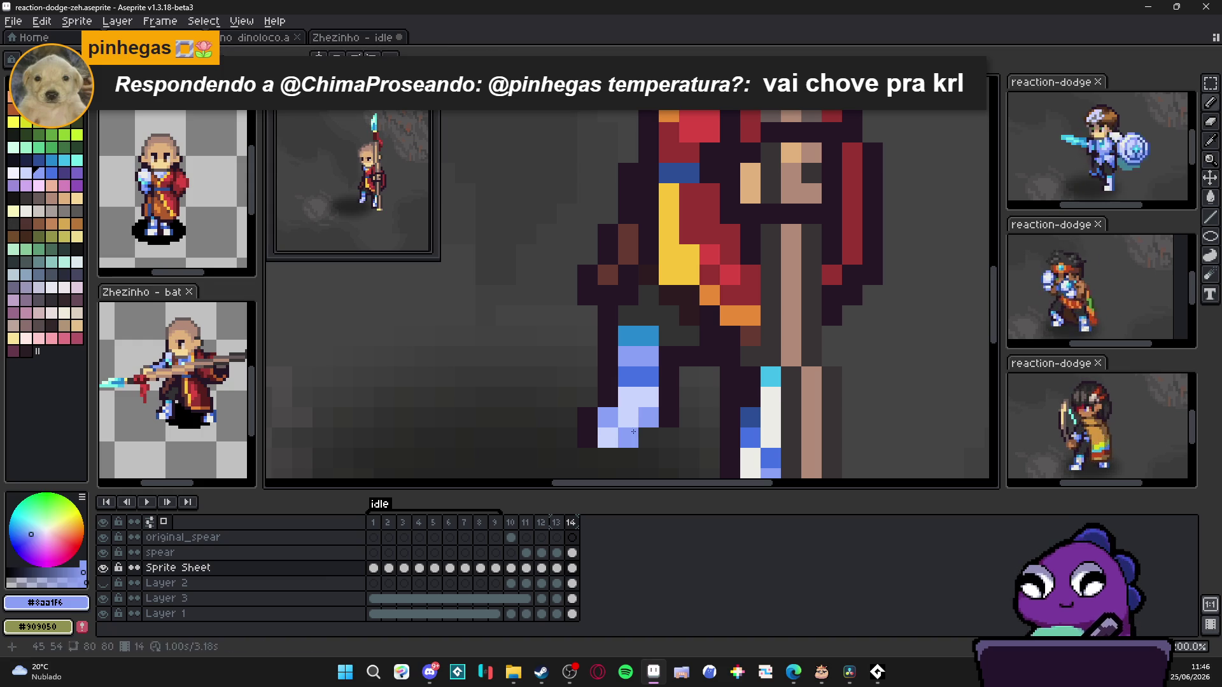
{"action": "scroll", "coordinate": [632, 432], "scroll_direction": "down", "scroll_amount": 3}
{"action": "scroll", "coordinate": [632, 430], "scroll_direction": "up", "scroll_amount": 1}
{"action": "scroll", "coordinate": [634, 420], "scroll_direction": "up", "scroll_amount": 1}
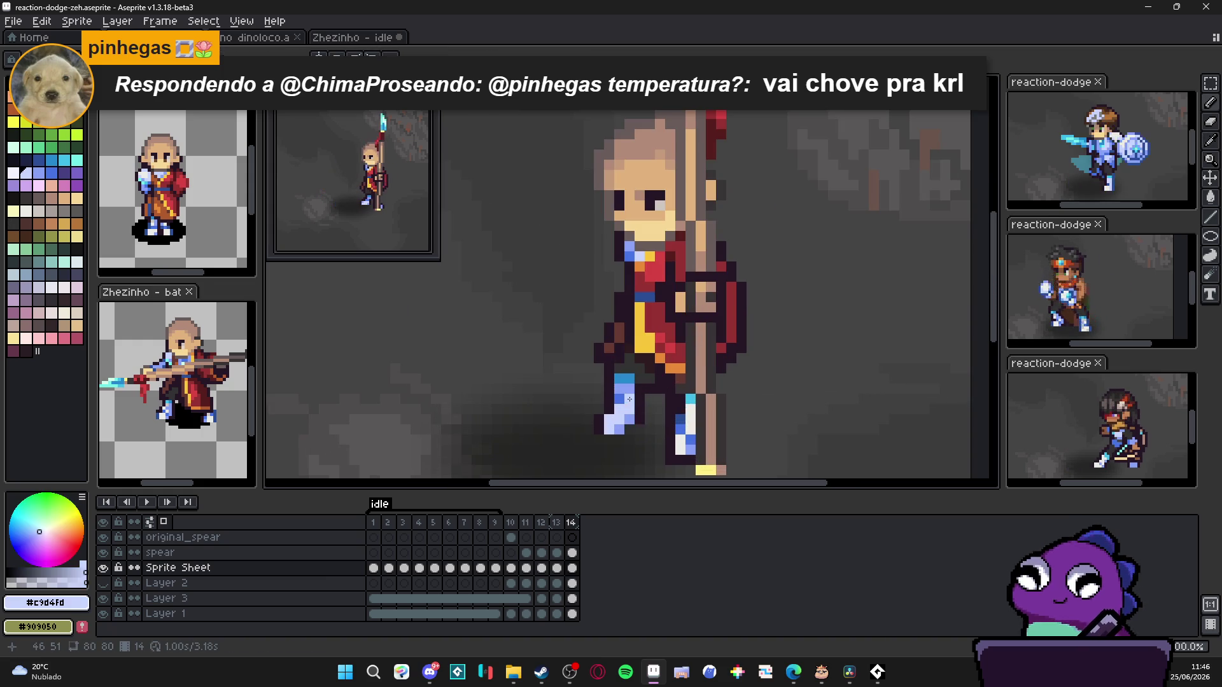
{"action": "left_click", "coordinate": [622, 389], "text": "alt"}
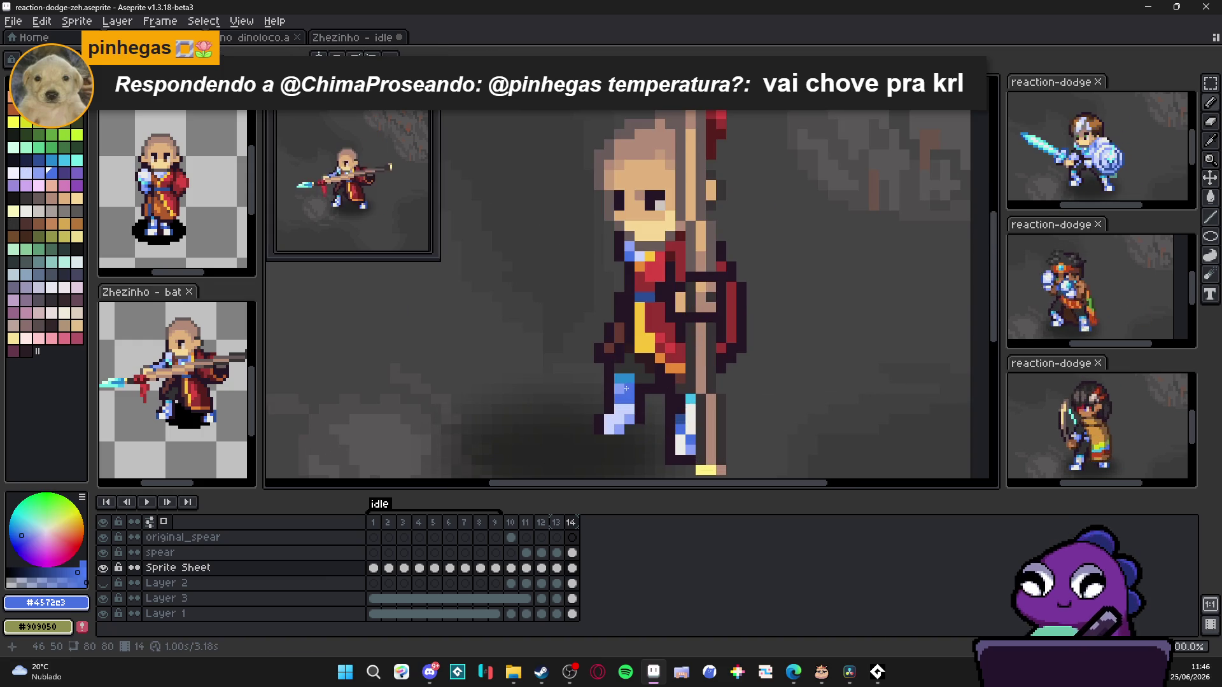
{"action": "left_click", "coordinate": [624, 401], "text": "alt"}
{"action": "scroll", "coordinate": [627, 401], "scroll_direction": "down", "scroll_amount": 2}
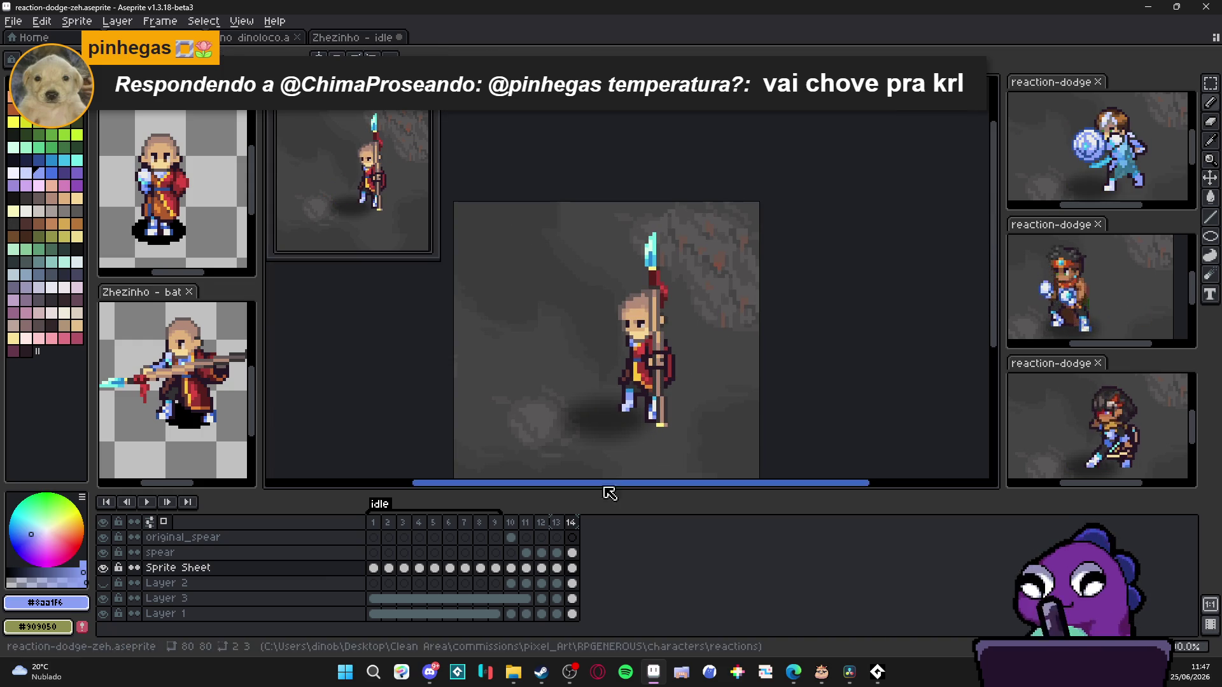
Step: Flip frames 13/14 to compare and check the back foot beside the spear shaft
{"action": "left_click", "coordinate": [556, 522]}
{"action": "left_click", "coordinate": [571, 523]}
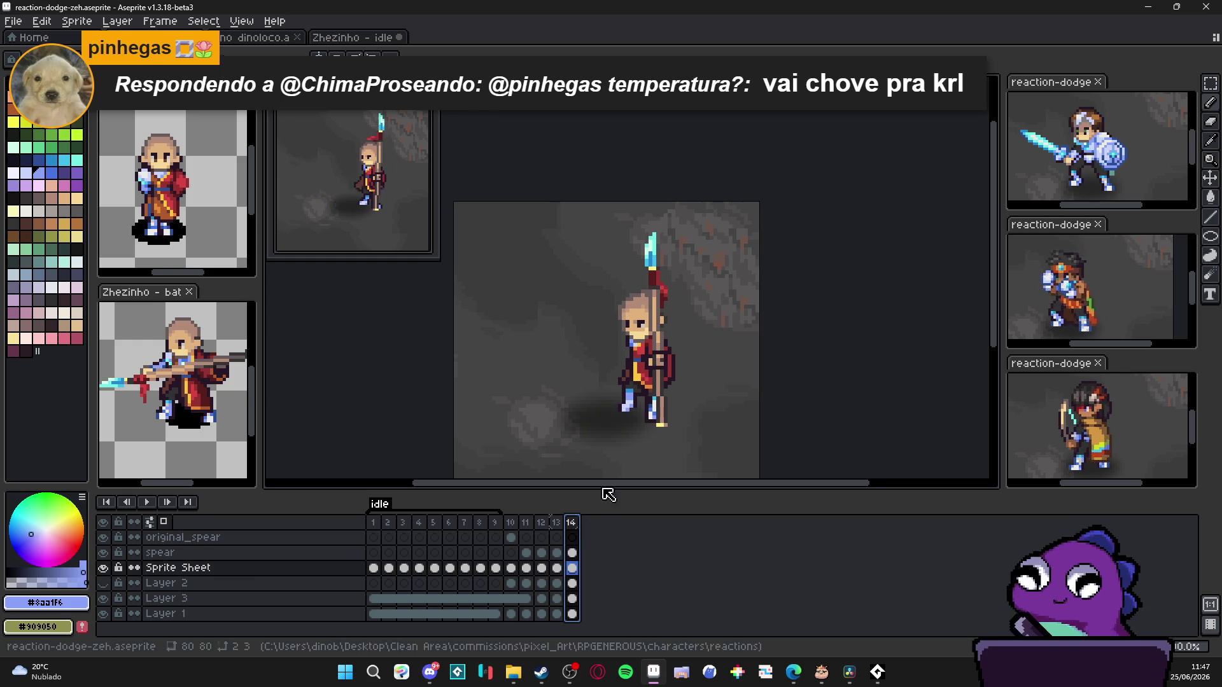
{"action": "left_click", "coordinate": [556, 524]}
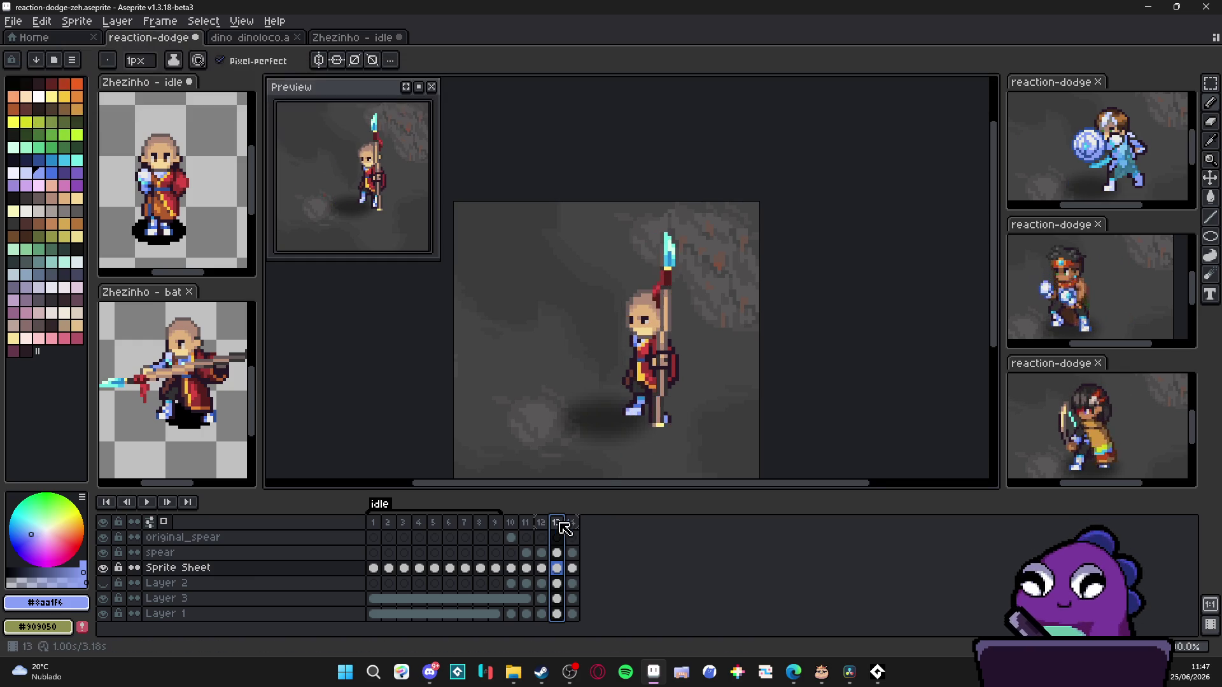
{"action": "left_click", "coordinate": [572, 524]}
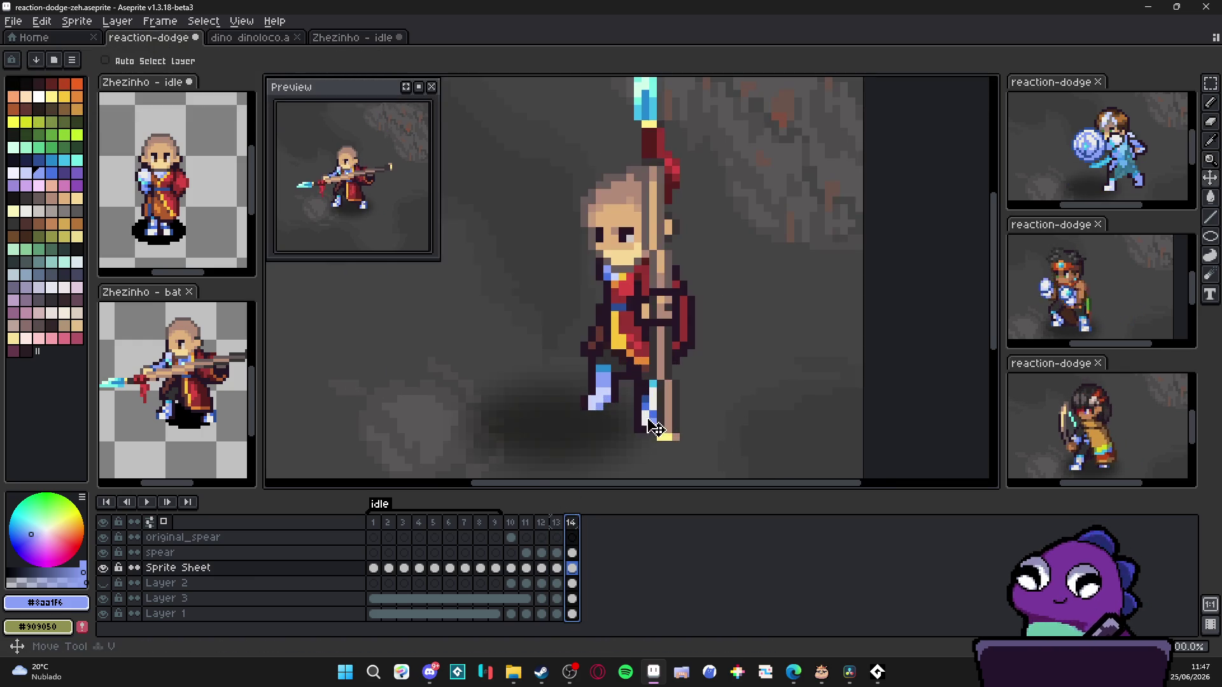
{"action": "scroll", "coordinate": [653, 414], "scroll_direction": "up", "scroll_amount": 1}
{"action": "key", "text": "m"}
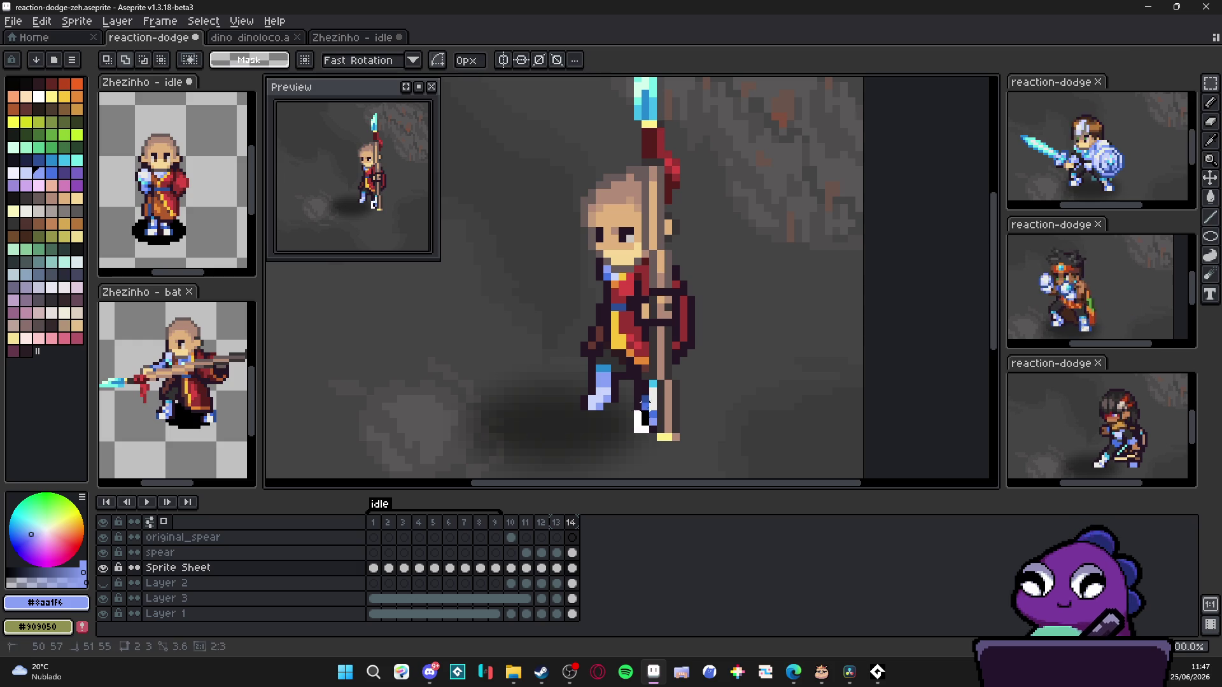
{"action": "left_click_drag", "start_coordinate": [630, 386], "coordinate": [655, 438]}
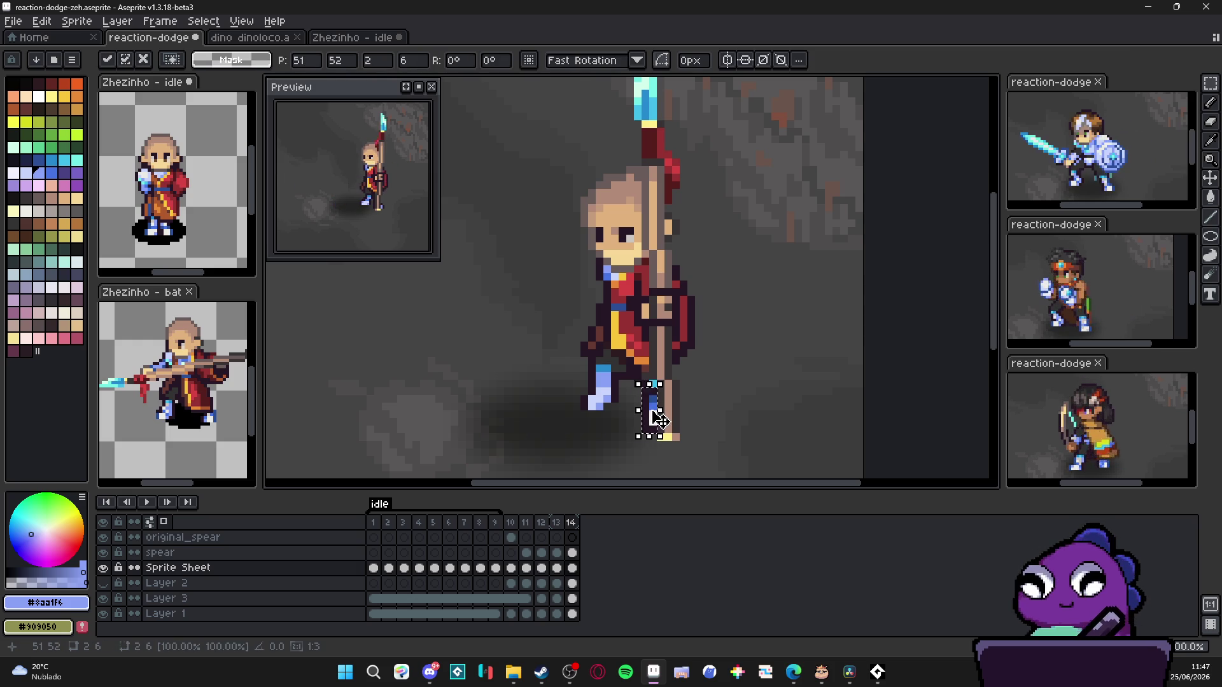
{"action": "key", "text": "ctrl+d"}
{"action": "key", "text": "i"}
{"action": "scroll", "coordinate": [653, 401], "scroll_direction": "up", "scroll_amount": 1}
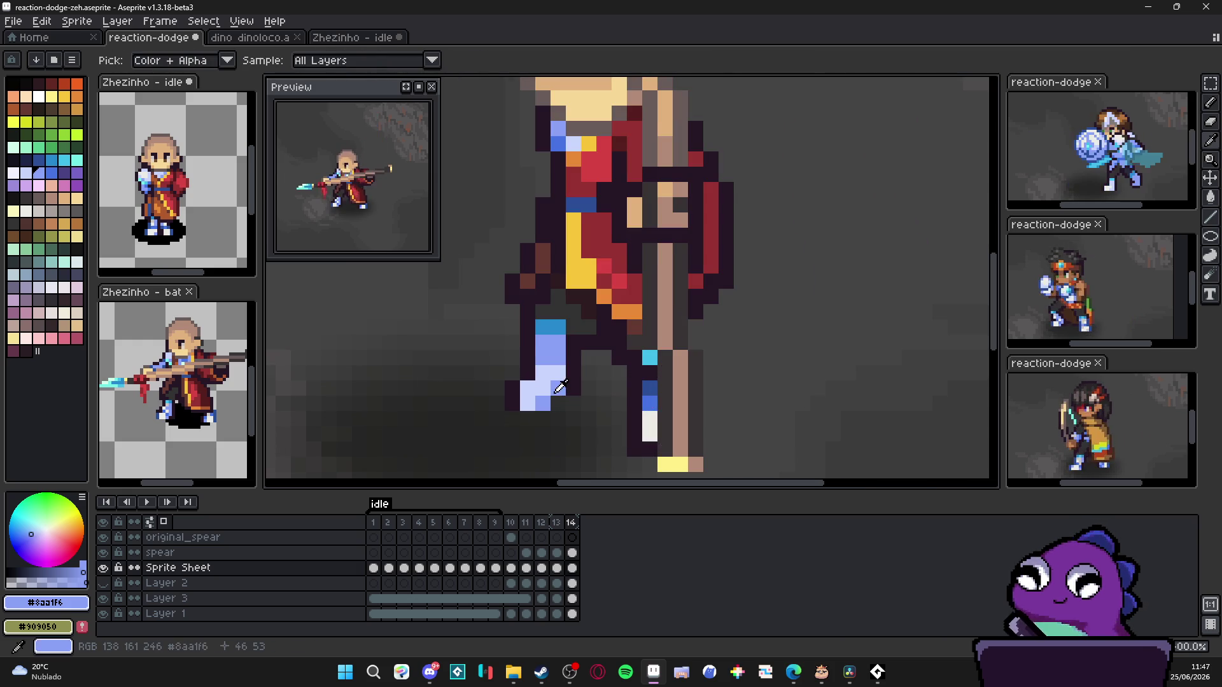
Step: Repaint the lower spear shaft with pale highlight pixels extending upward
{"action": "left_click", "coordinate": [655, 418]}
{"action": "left_click", "coordinate": [650, 434]}
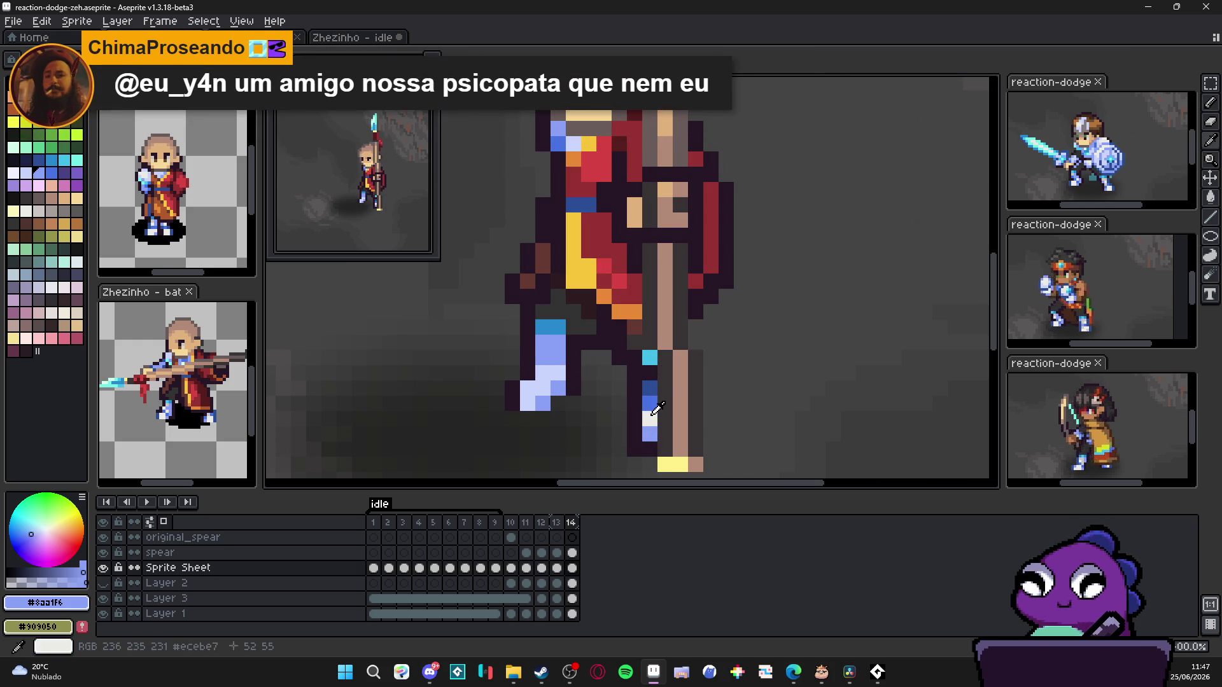
{"action": "left_click", "coordinate": [650, 419], "text": "alt"}
{"action": "left_click", "coordinate": [649, 404]}
{"action": "left_click", "coordinate": [651, 374]}
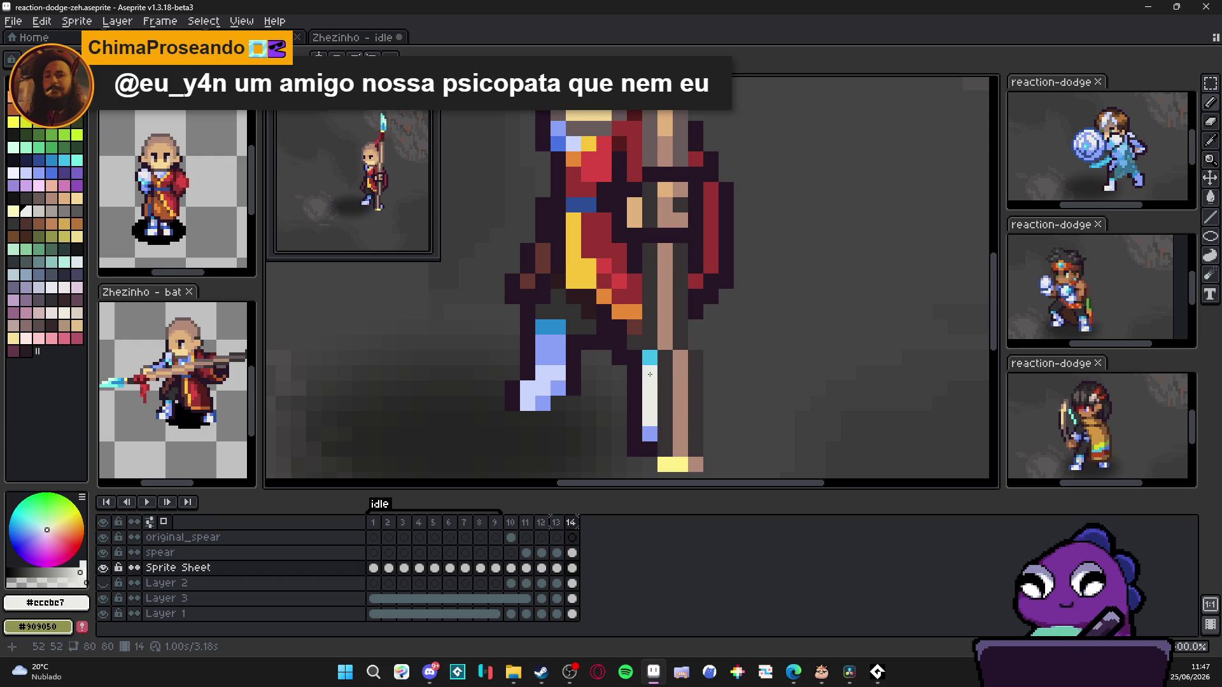
{"action": "scroll", "coordinate": [646, 392], "scroll_direction": "down", "scroll_amount": 1}
{"action": "left_click", "coordinate": [556, 523]}
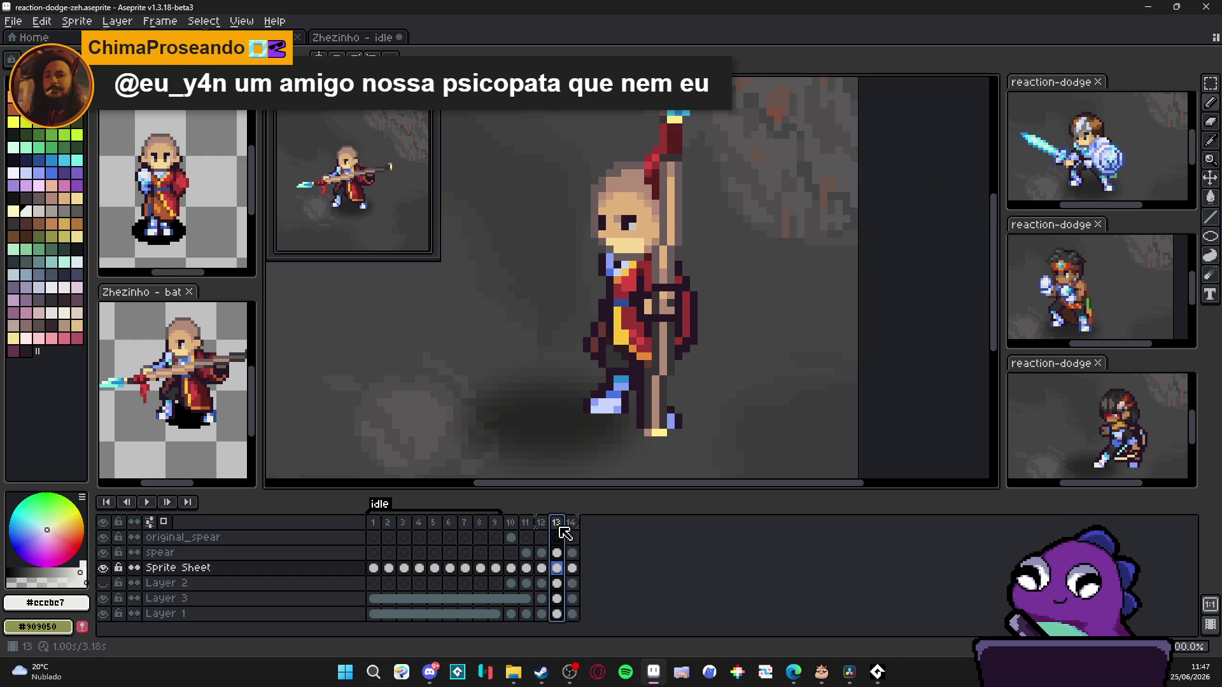
{"action": "left_click", "coordinate": [571, 524]}
{"action": "scroll", "coordinate": [590, 359], "scroll_direction": "up", "scroll_amount": 1}
Step: Add light-blue pixels down the spear shaft below the pale highlight
{"action": "left_click", "coordinate": [590, 359], "text": "alt"}
{"action": "left_click", "coordinate": [652, 390]}
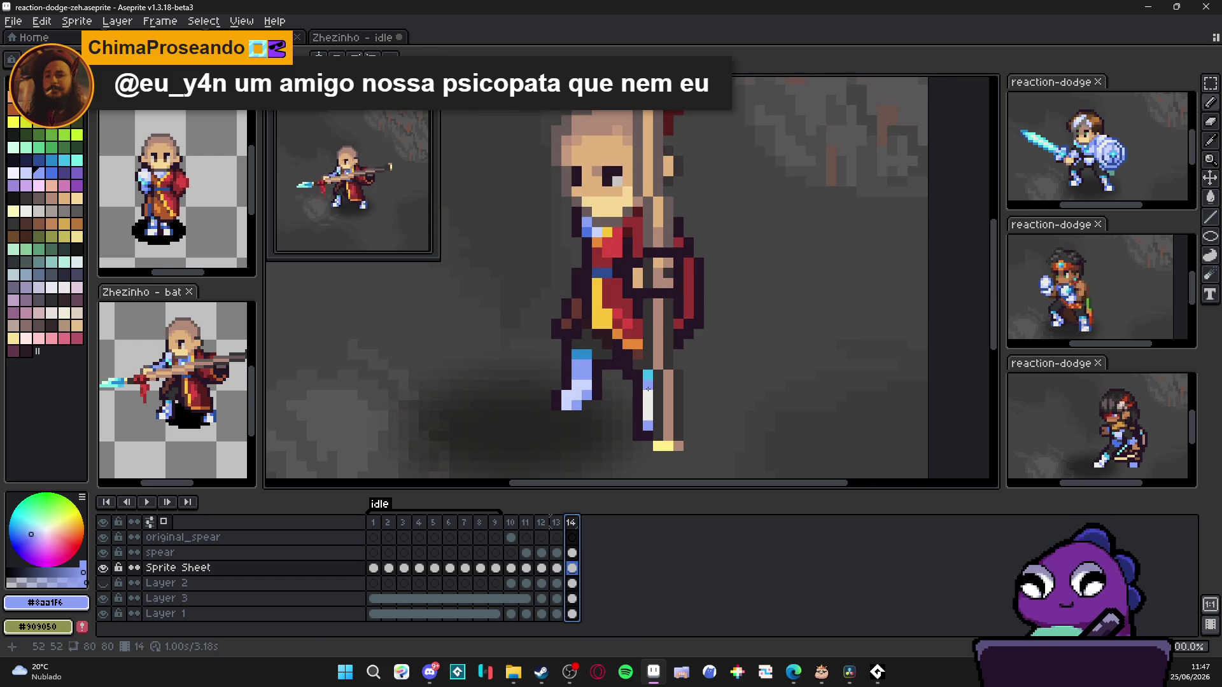
{"action": "left_click", "coordinate": [647, 399]}
{"action": "left_click", "coordinate": [647, 423], "text": "alt"}
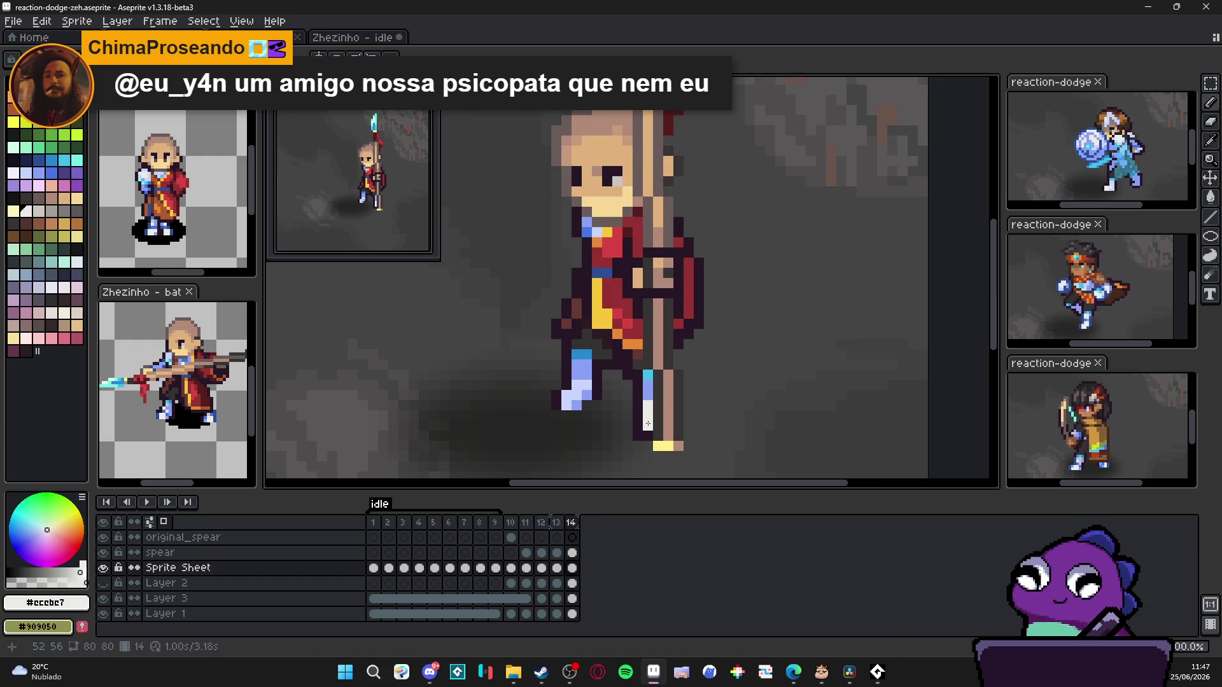
{"action": "scroll", "coordinate": [648, 423], "scroll_direction": "down", "scroll_amount": 2}
Step: Toggle frames 13 and 14 to verify the pose, then save the sprite file
{"action": "left_click", "coordinate": [557, 524]}
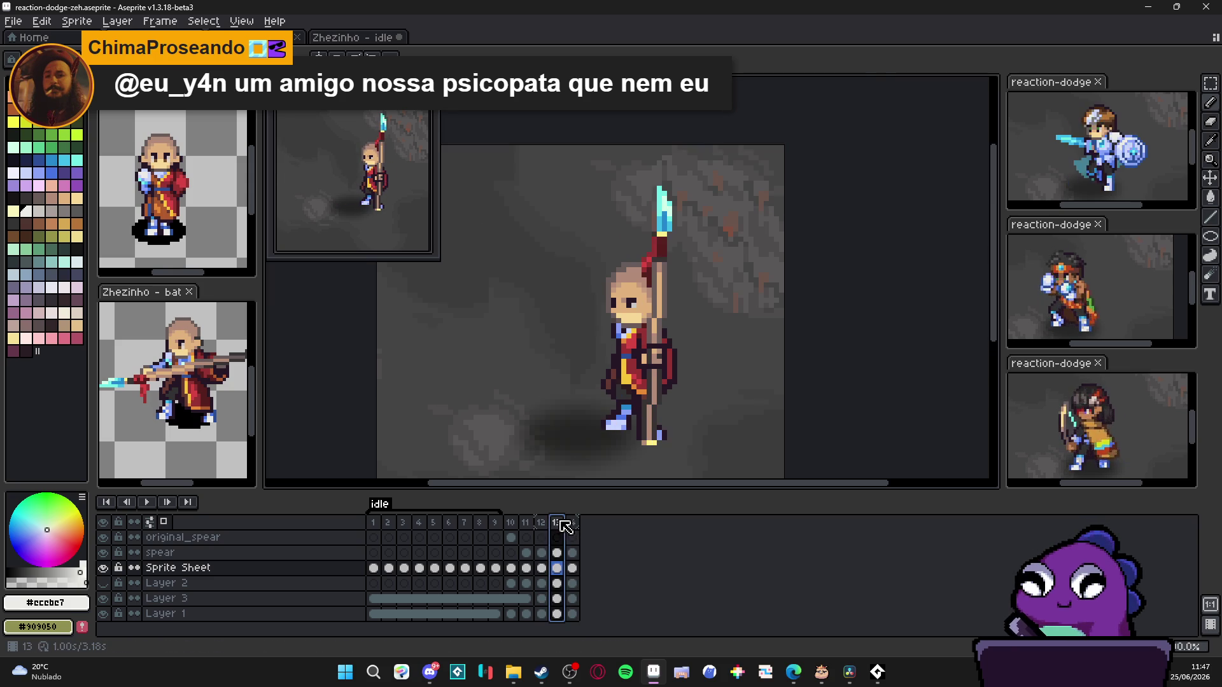
{"action": "left_click", "coordinate": [575, 527]}
{"action": "left_click", "coordinate": [559, 524]}
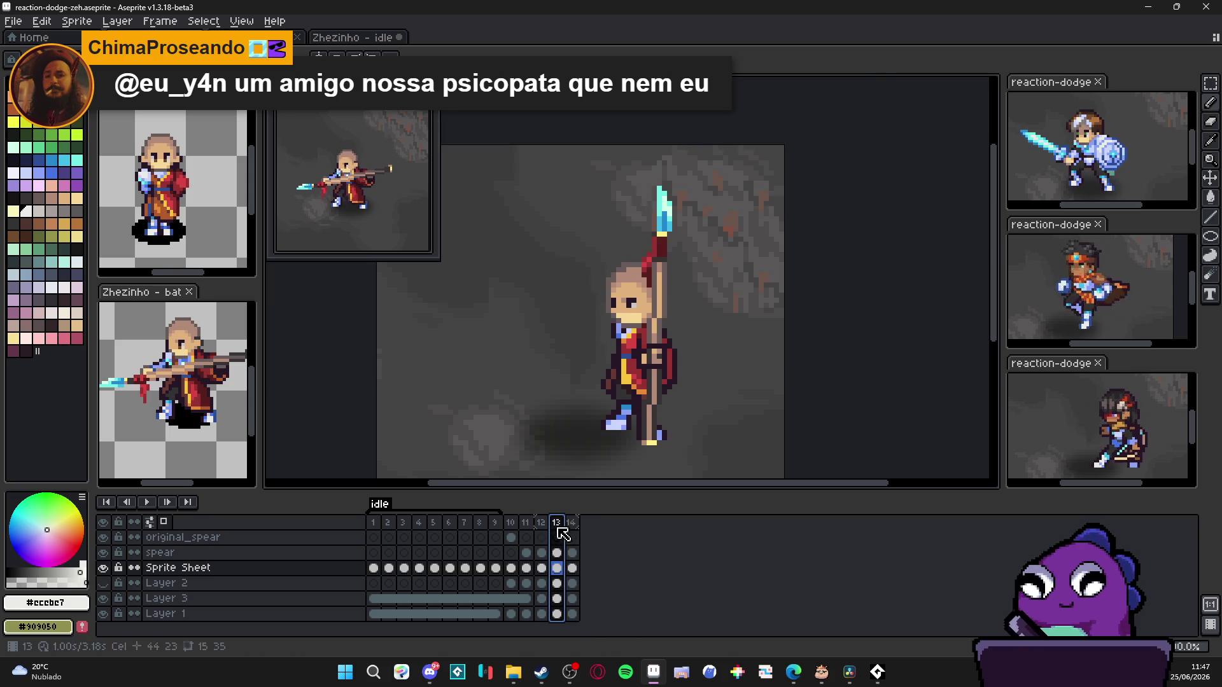
{"action": "left_click", "coordinate": [573, 525]}
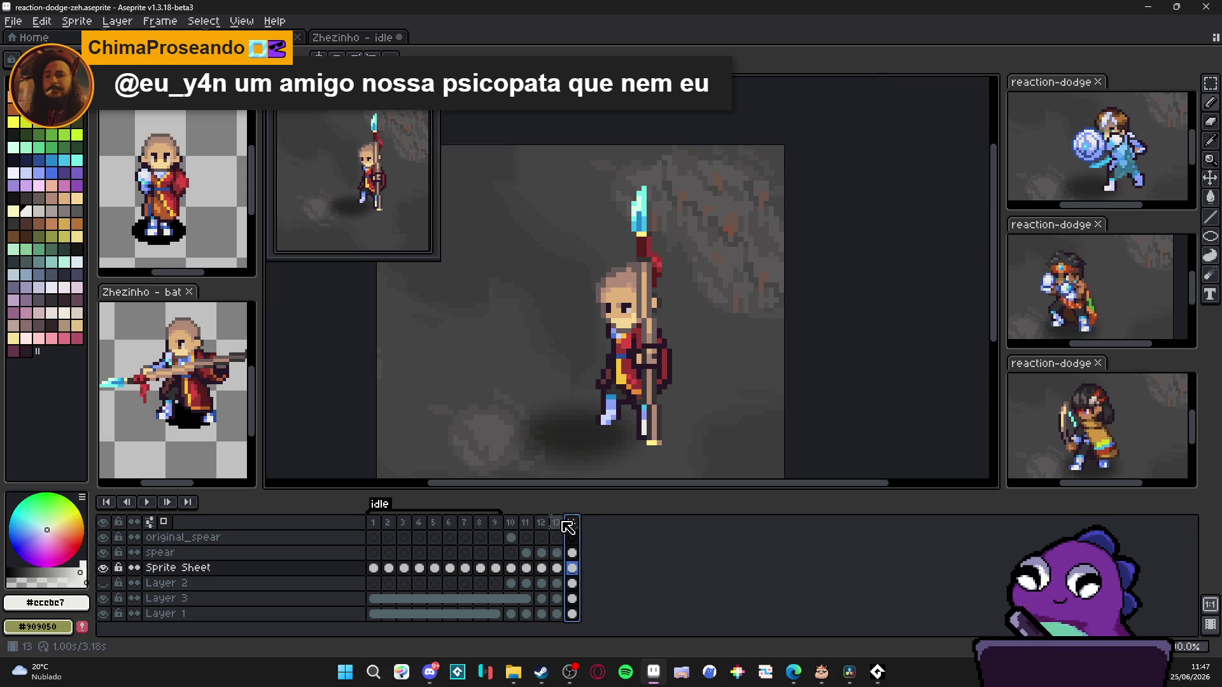
{"action": "left_click", "coordinate": [558, 524]}
{"action": "left_click", "coordinate": [573, 524]}
{"action": "scroll", "coordinate": [700, 403], "scroll_direction": "up", "scroll_amount": 2}
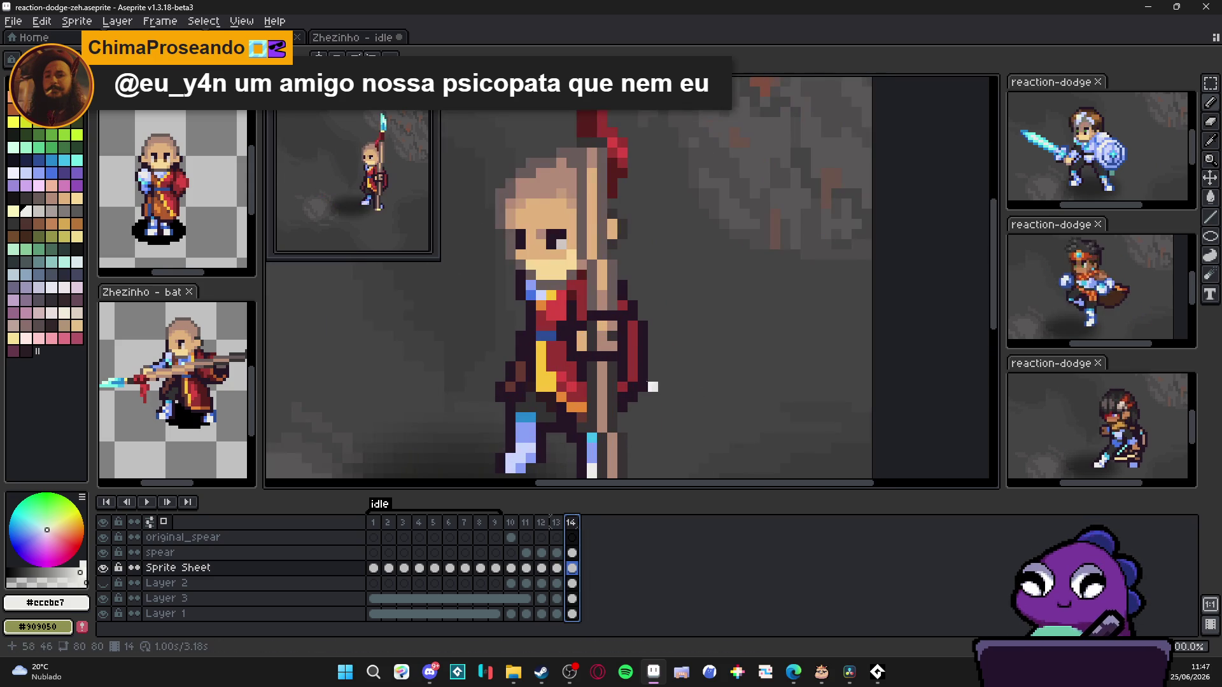
{"action": "key", "text": "ctrl+s"}
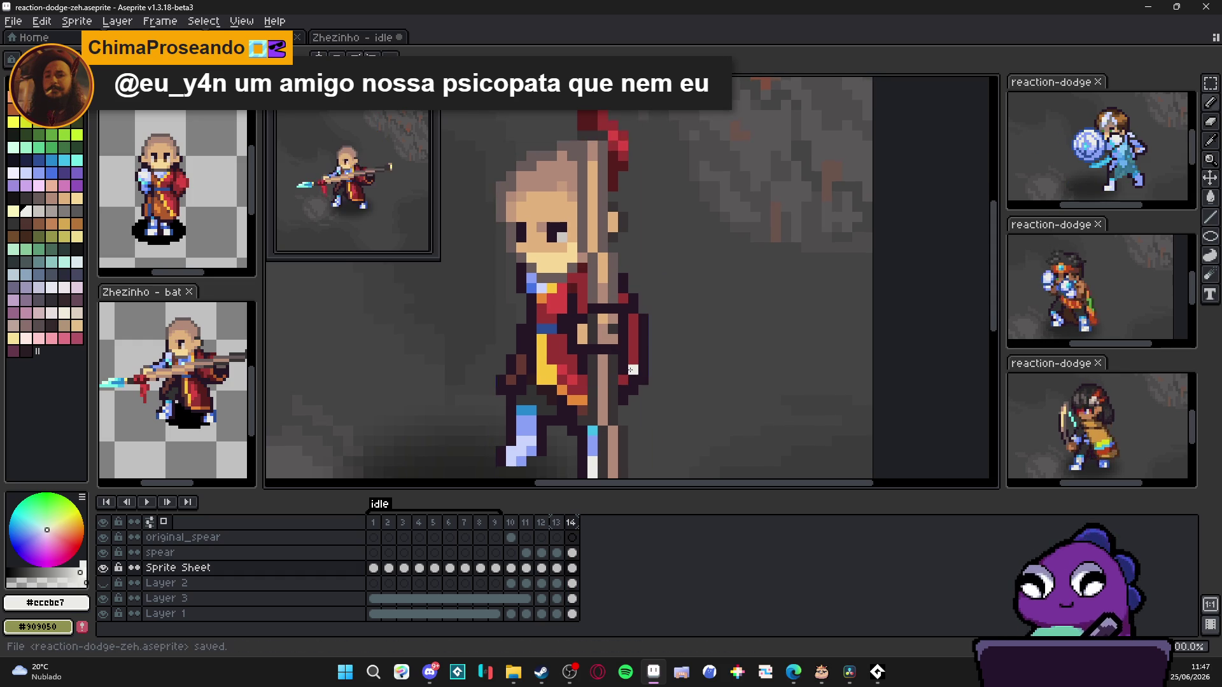
Step: Extend the cape's right edge with dark red #963232 pixels and start its dark outline
{"action": "left_click_drag", "start_coordinate": [627, 377], "coordinate": [640, 335]}
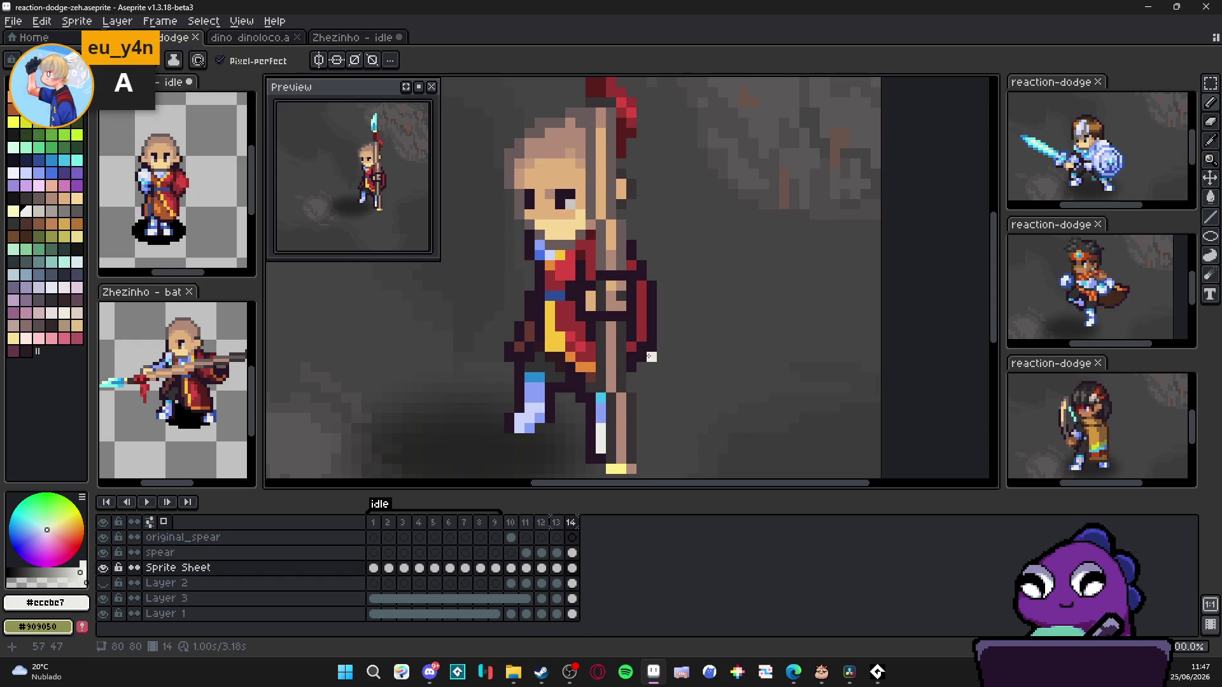
{"action": "left_click", "coordinate": [639, 293], "text": "alt"}
{"action": "mouse_move", "coordinate": [641, 288]}
{"action": "left_mouse_down"}
{"action": "mouse_move", "coordinate": [669, 352]}
{"action": "mouse_move", "coordinate": [650, 315]}
{"action": "left_mouse_up"}
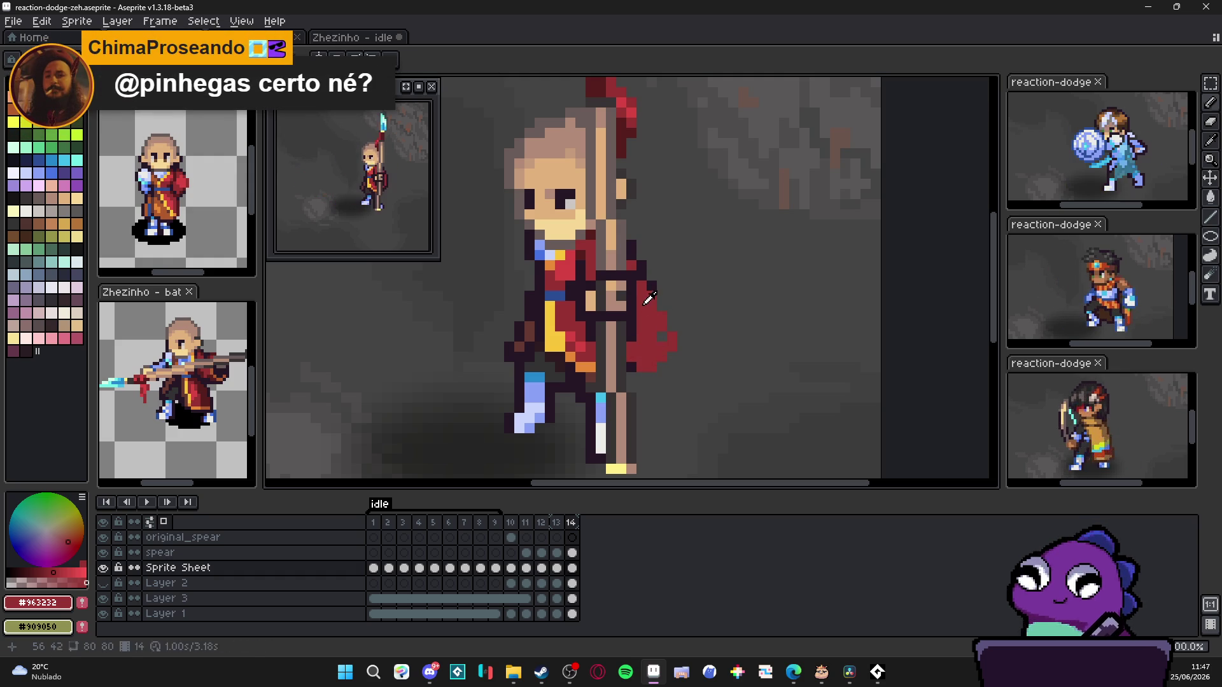
{"action": "key", "text": "alt"}
{"action": "left_click", "coordinate": [661, 282], "text": "alt"}
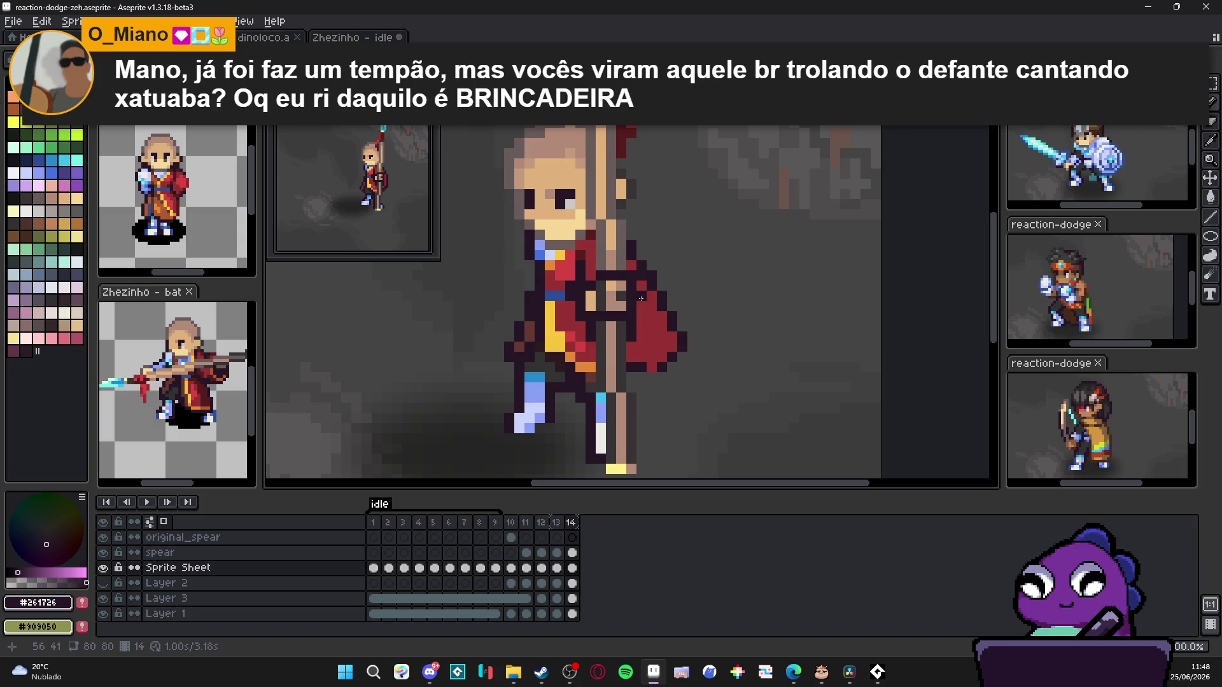
{"action": "left_click", "coordinate": [556, 522]}
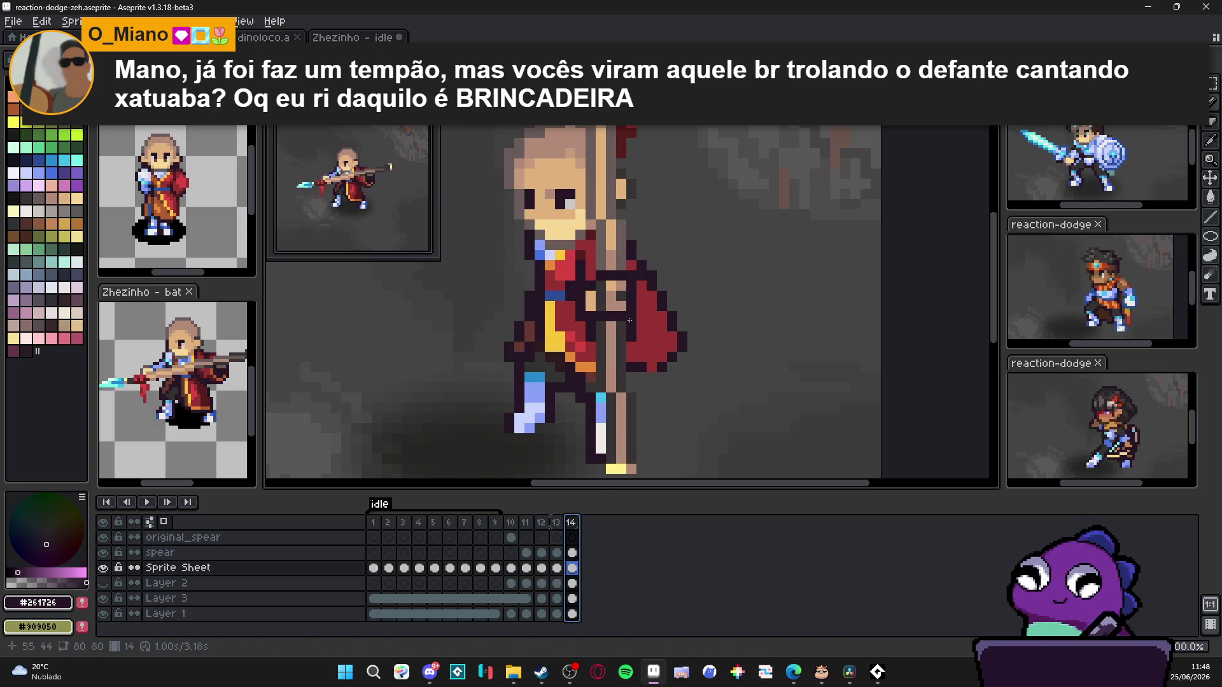
{"action": "left_click", "coordinate": [653, 311]}
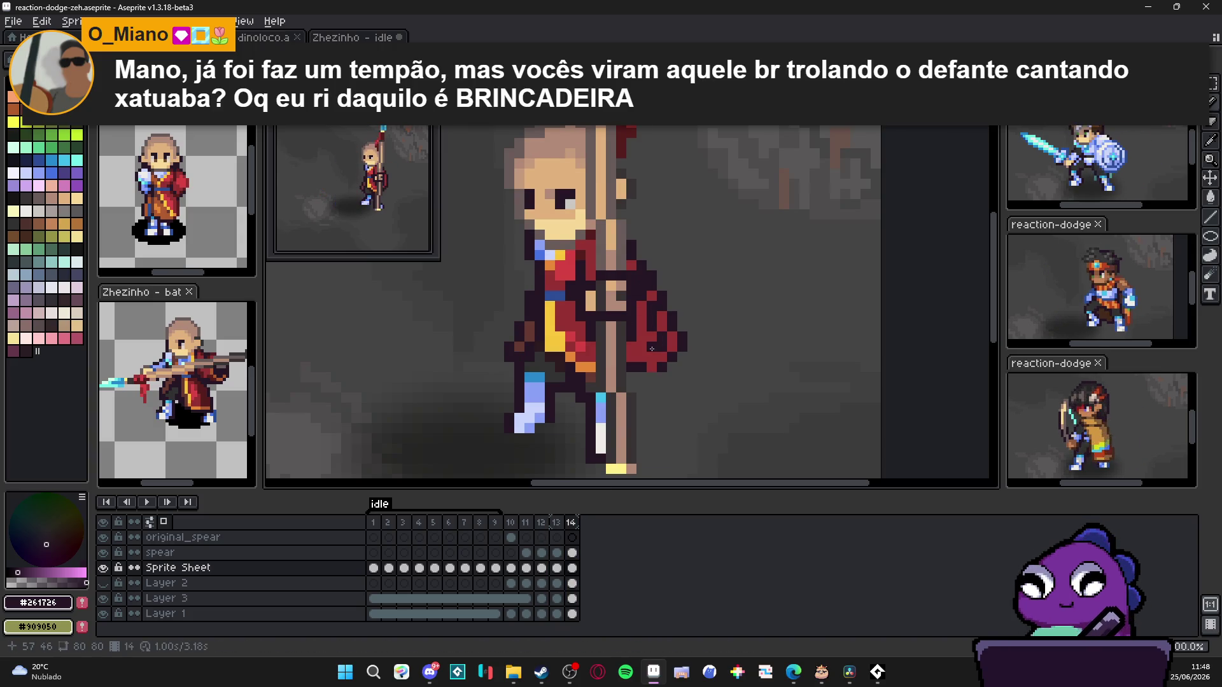
Step: Check frames 11–13 to compare the cape shape before continuing
{"action": "left_click", "coordinate": [649, 320], "text": "alt"}
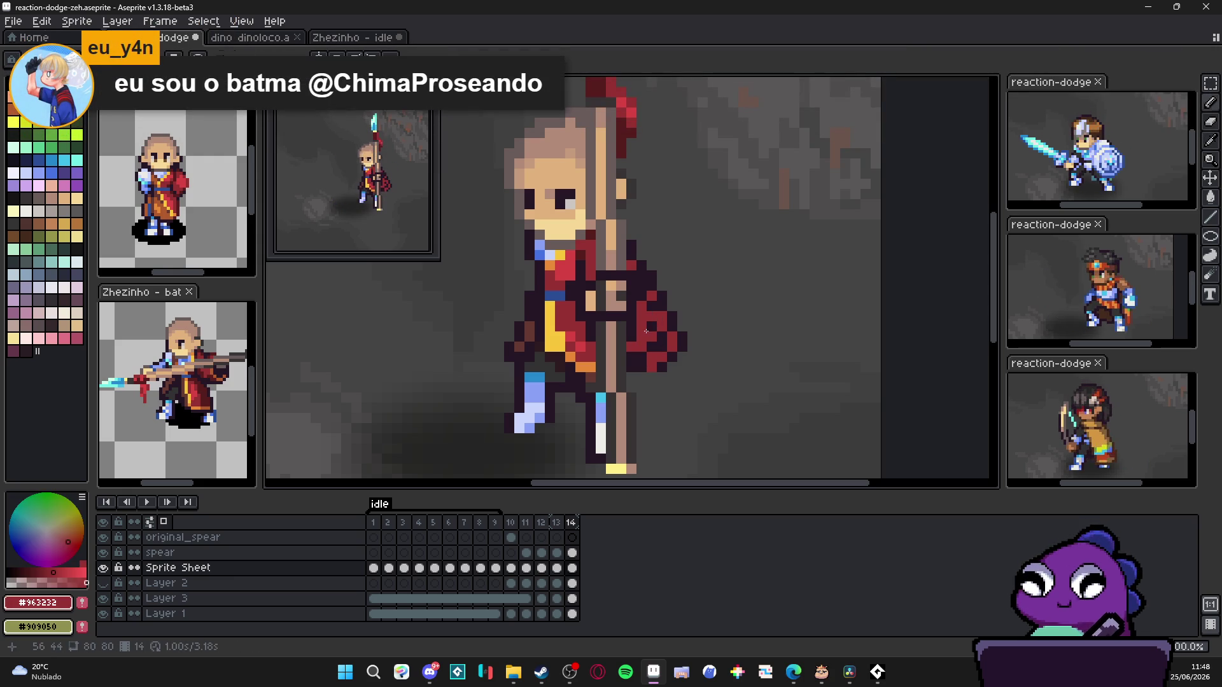
{"action": "left_click", "coordinate": [663, 323], "text": "alt"}
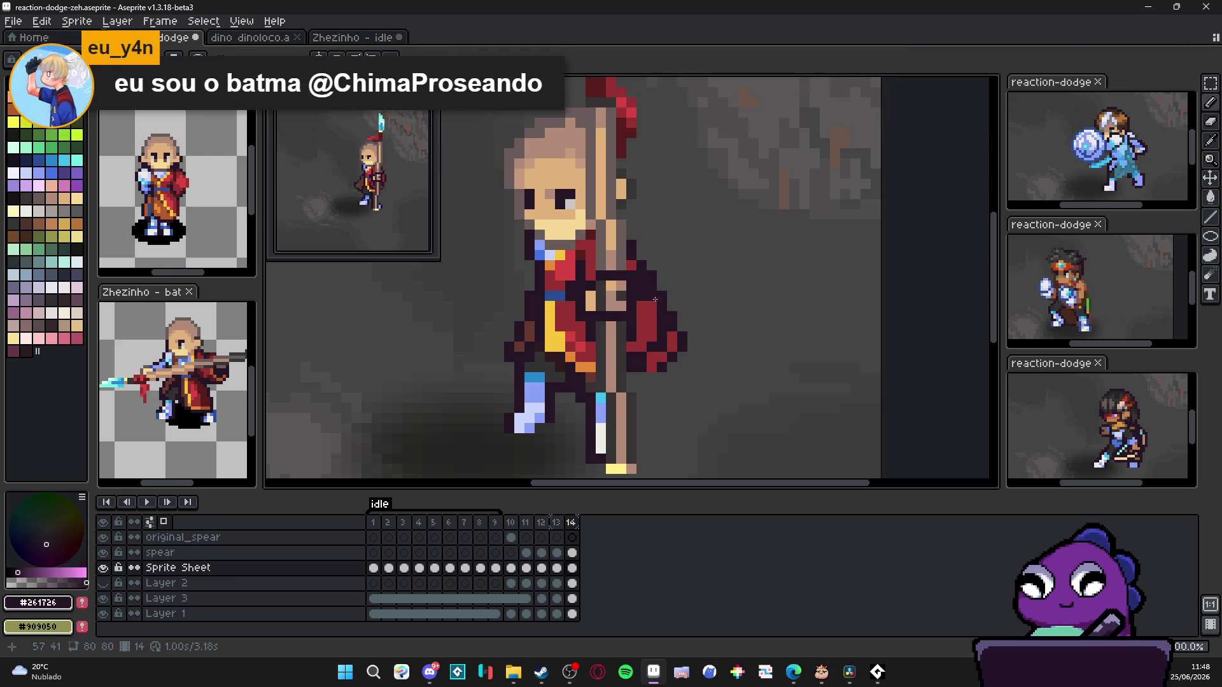
{"action": "scroll", "coordinate": [669, 382], "scroll_direction": "down", "scroll_amount": 1}
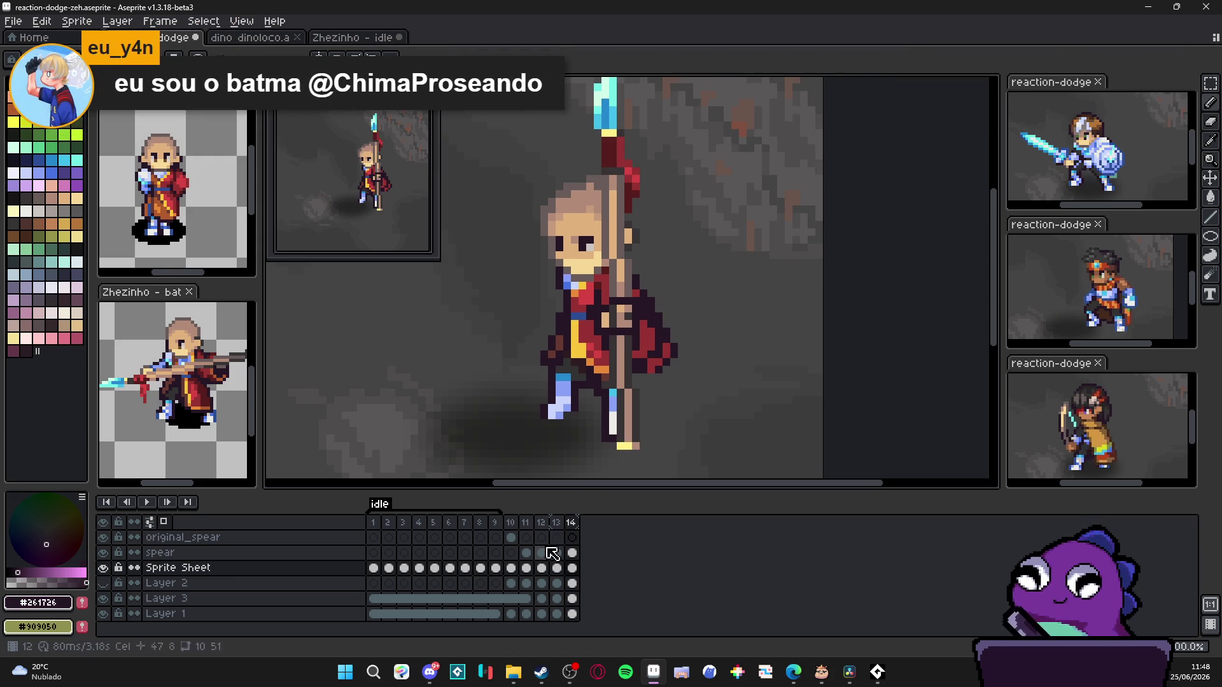
{"action": "left_click", "coordinate": [561, 523]}
{"action": "left_click", "coordinate": [541, 522]}
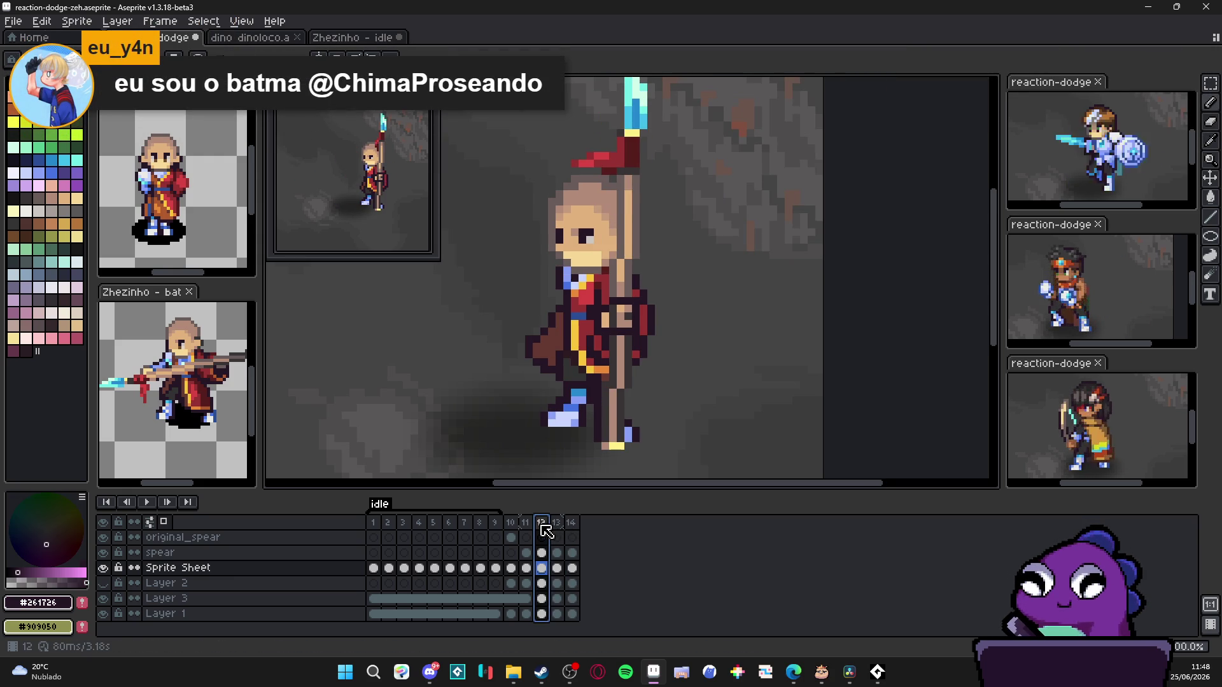
{"action": "left_click", "coordinate": [526, 523]}
{"action": "left_click", "coordinate": [571, 522]}
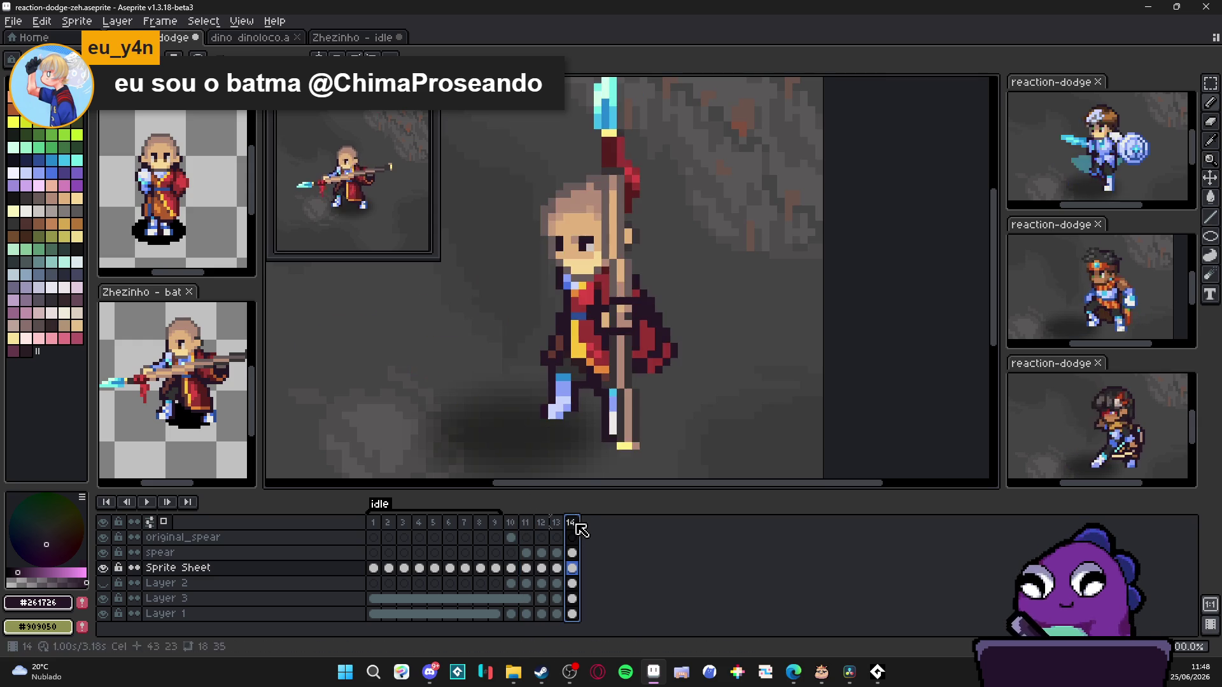
{"action": "scroll", "coordinate": [632, 339], "scroll_direction": "up", "scroll_amount": 1}
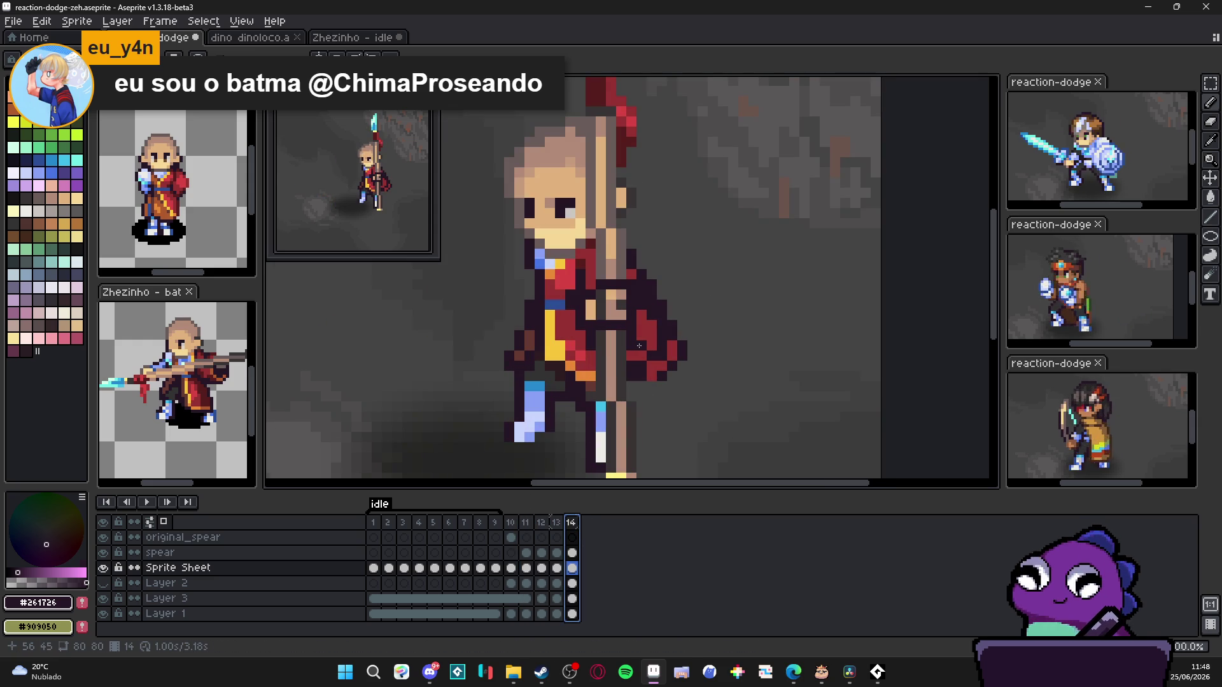
Step: Outline the cape's lower edge in dark #261726 and restore red pixels along it
{"action": "mouse_move", "coordinate": [639, 317]}
{"action": "left_mouse_down"}
{"action": "mouse_move", "coordinate": [674, 359]}
{"action": "mouse_move", "coordinate": [660, 348]}
{"action": "left_mouse_up"}
{"action": "left_click", "coordinate": [674, 359], "text": "alt"}
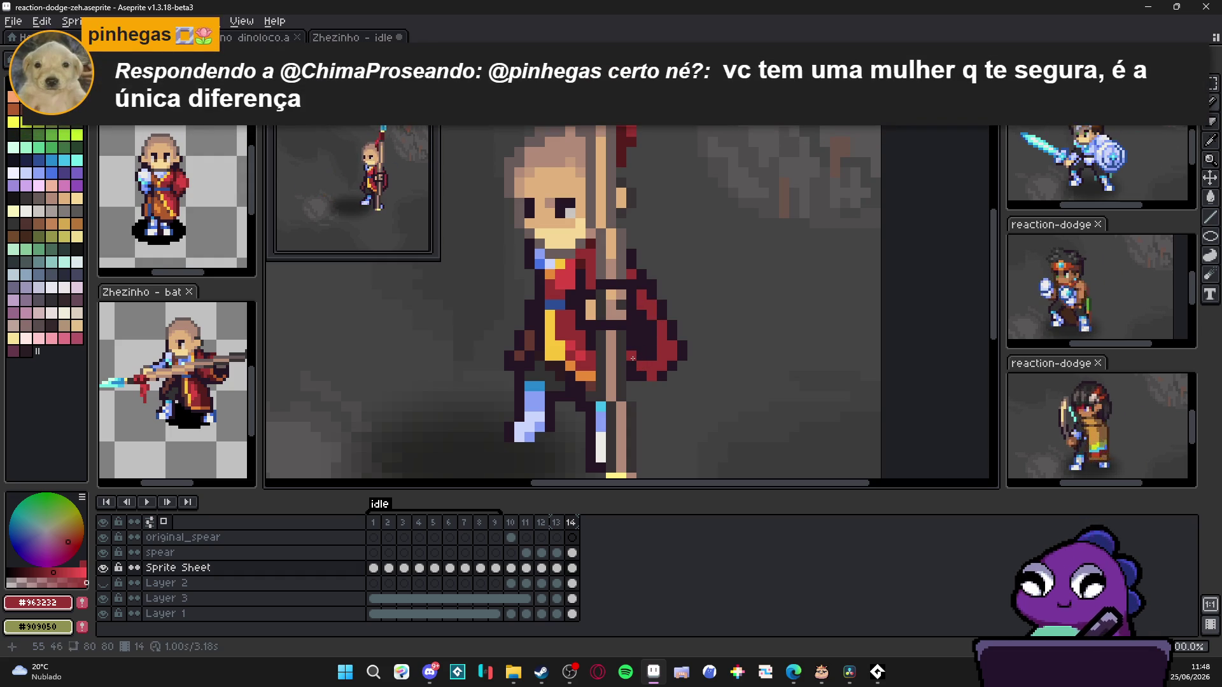
{"action": "left_click", "coordinate": [636, 360], "text": "alt"}
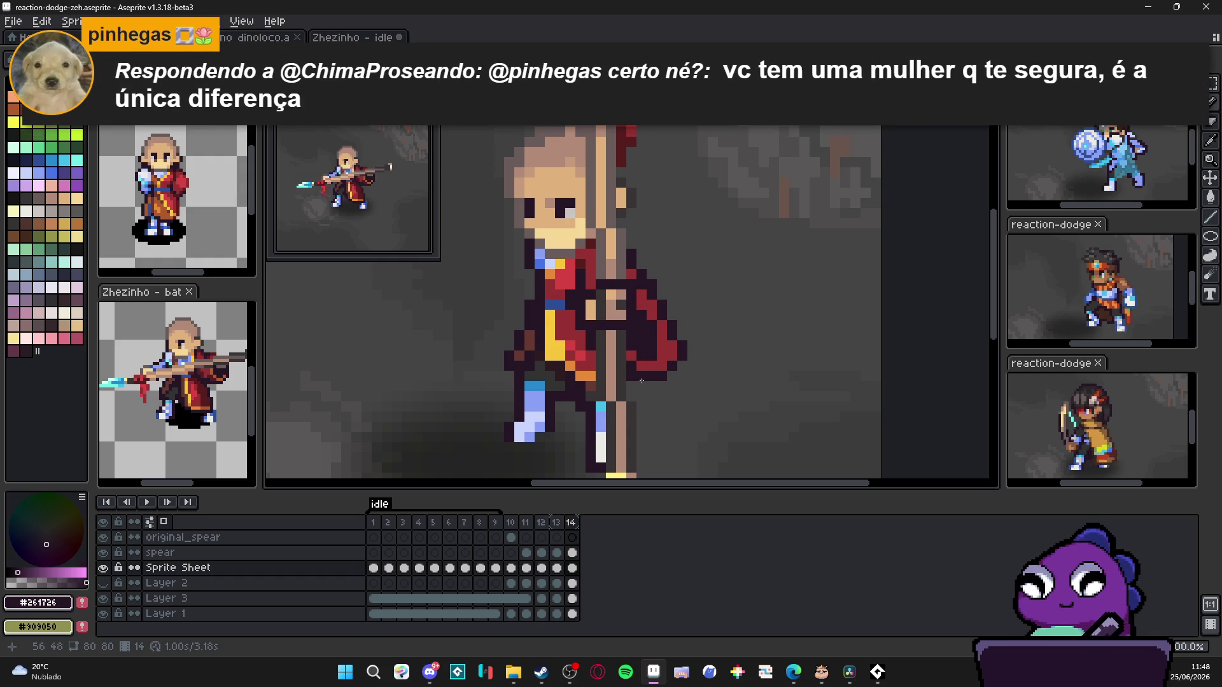
{"action": "scroll", "coordinate": [714, 369], "scroll_direction": "down", "scroll_amount": 1}
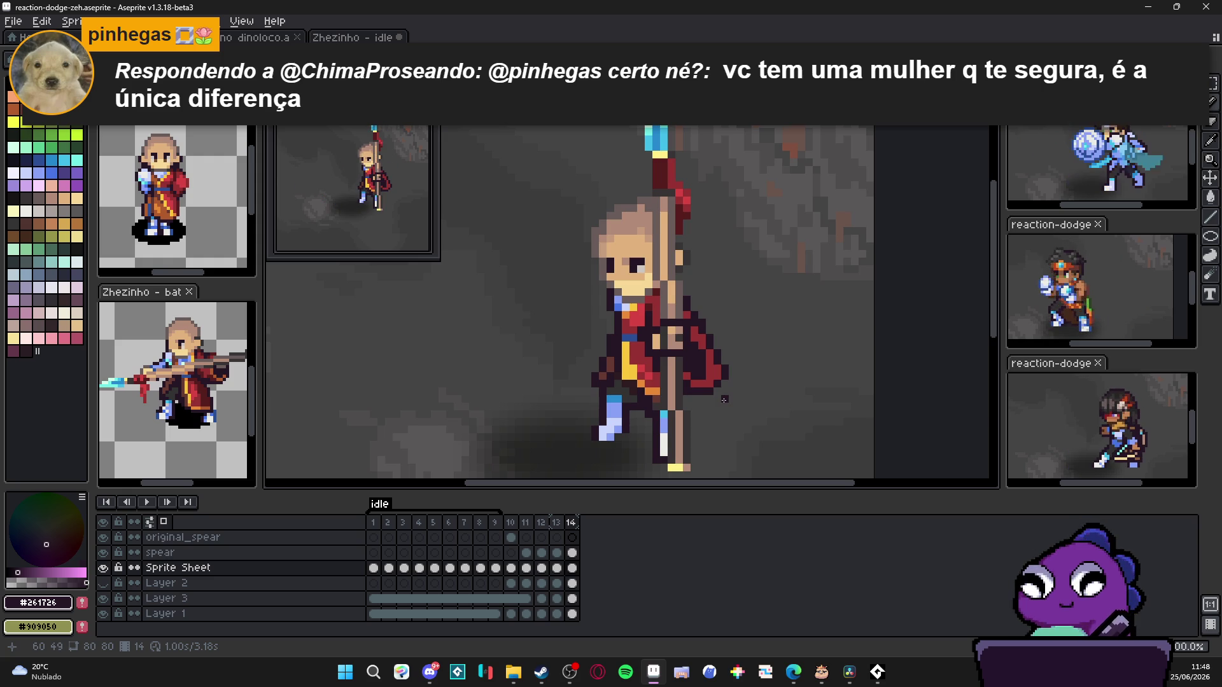
Step: Set frame 14's duration to 80 ms, leaving frame 13's properties unchanged
{"action": "double_click", "coordinate": [571, 521]}
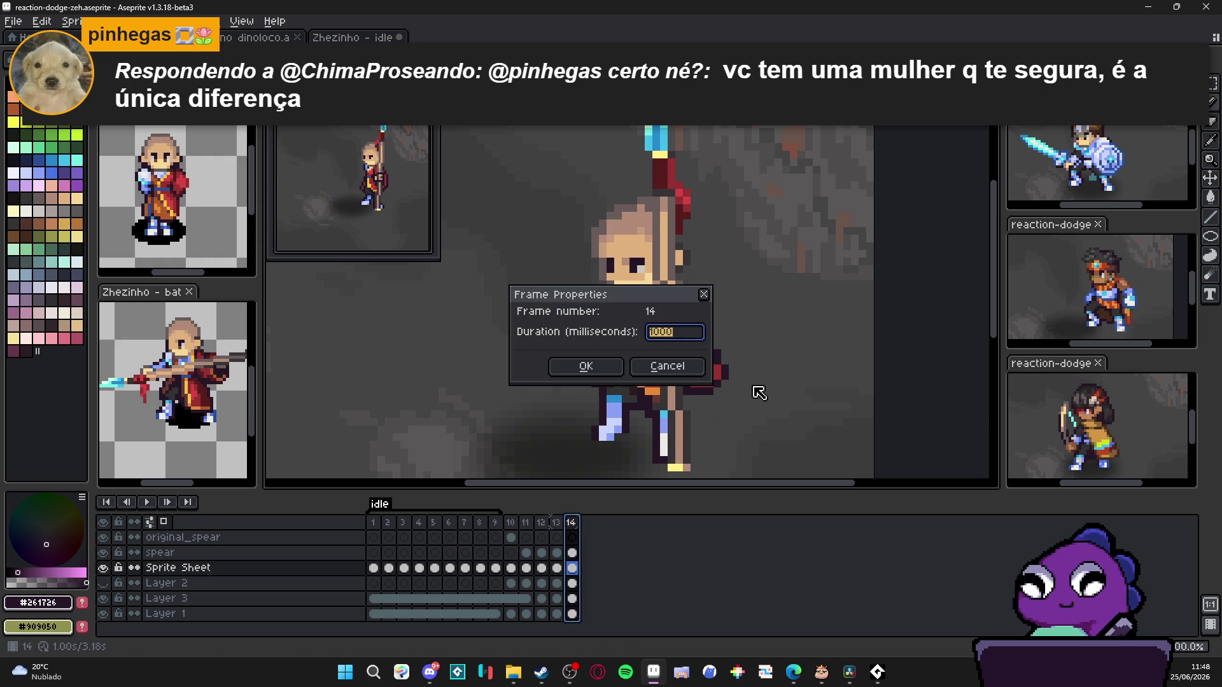
{"action": "type", "text": "80"}
{"action": "key", "text": "Return"}
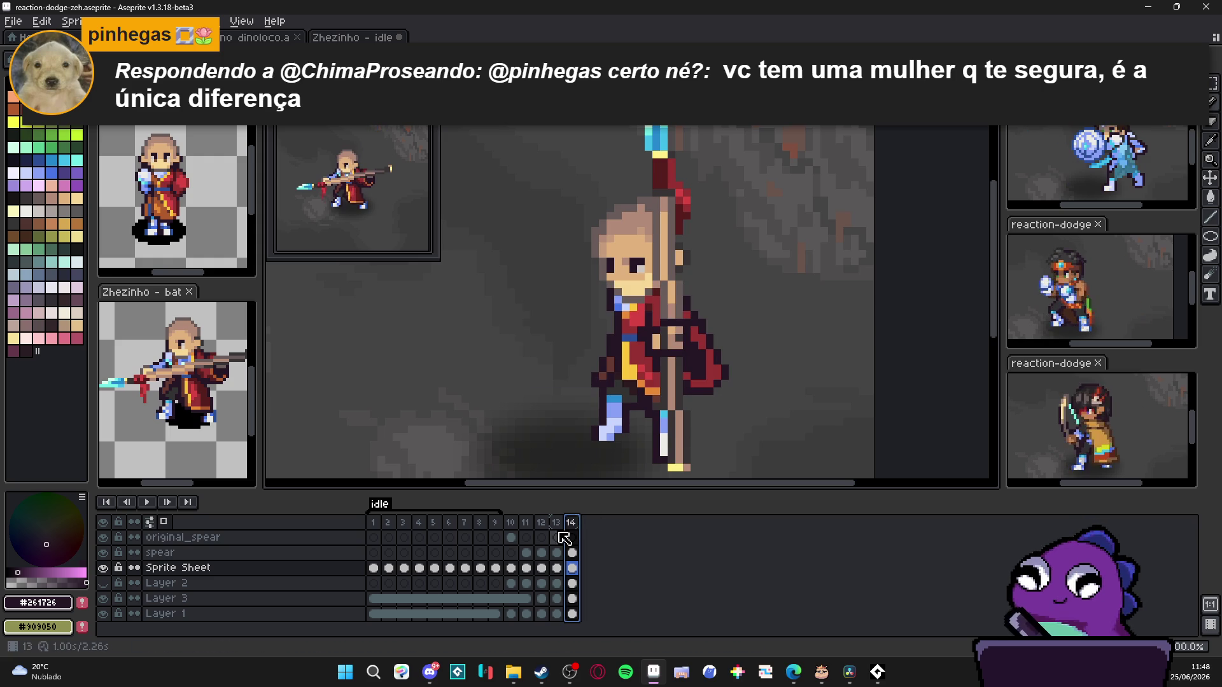
{"action": "left_click", "coordinate": [559, 522]}
{"action": "double_click", "coordinate": [558, 522]}
{"action": "key", "text": "Return"}
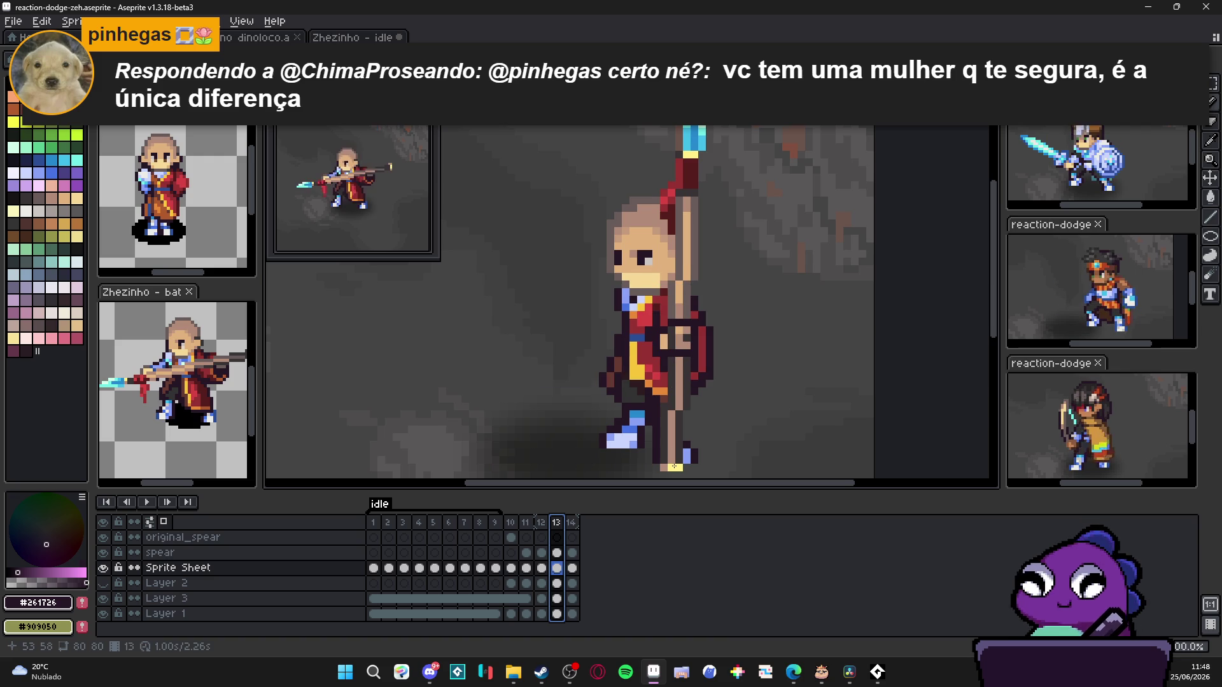
Step: Return to frame 14 and flip to frame 13 to compare poses
{"action": "left_click", "coordinate": [571, 532]}
{"action": "scroll", "coordinate": [729, 399], "scroll_direction": "up", "scroll_amount": 1}
{"action": "key", "text": "m"}
{"action": "key", "text": "Left"}
{"action": "key", "text": "Right"}
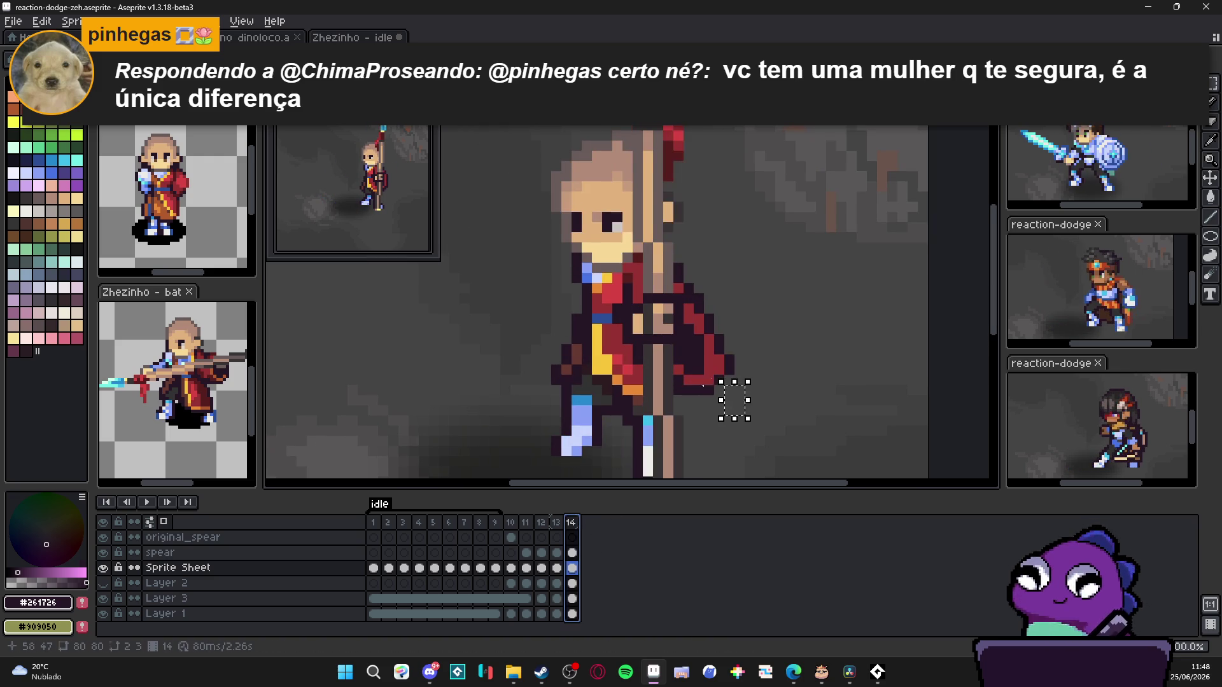
Step: Shade the cape with a few darkest-red pencil pixels in frame 14, flipping to frame 13 to compare
{"action": "key", "text": "v"}
{"action": "key", "text": "b"}
{"action": "left_click", "coordinate": [715, 359], "text": "alt"}
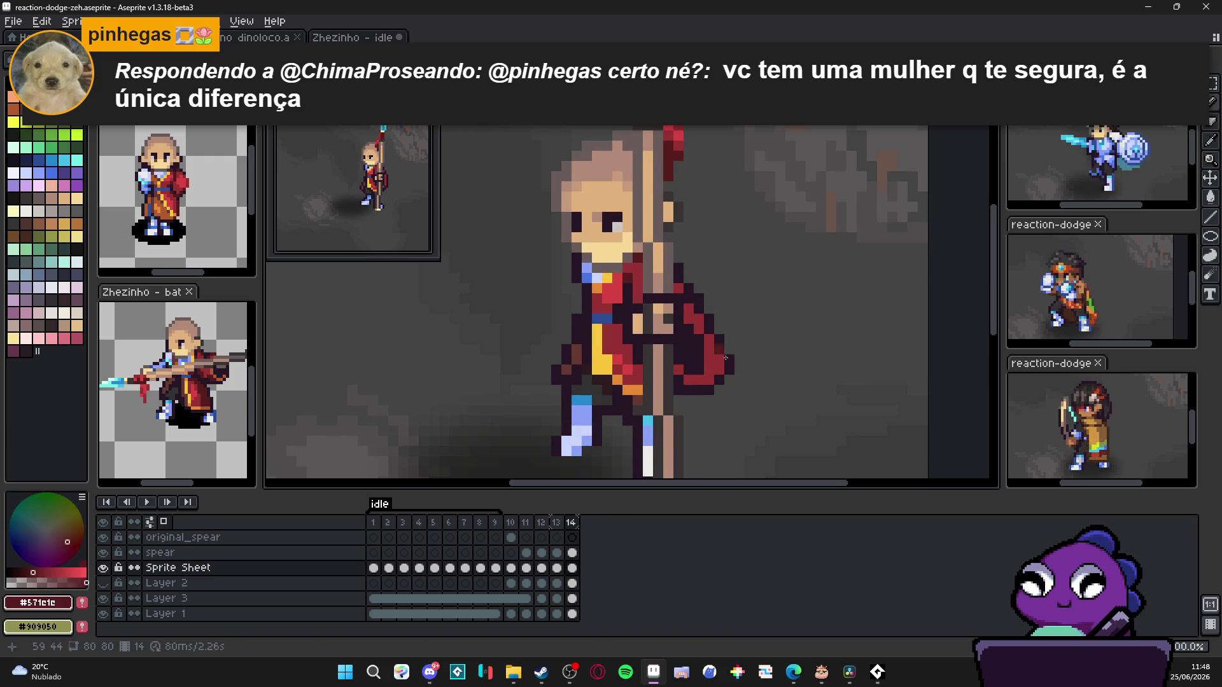
{"action": "scroll", "coordinate": [714, 359], "scroll_direction": "up", "scroll_amount": 1}
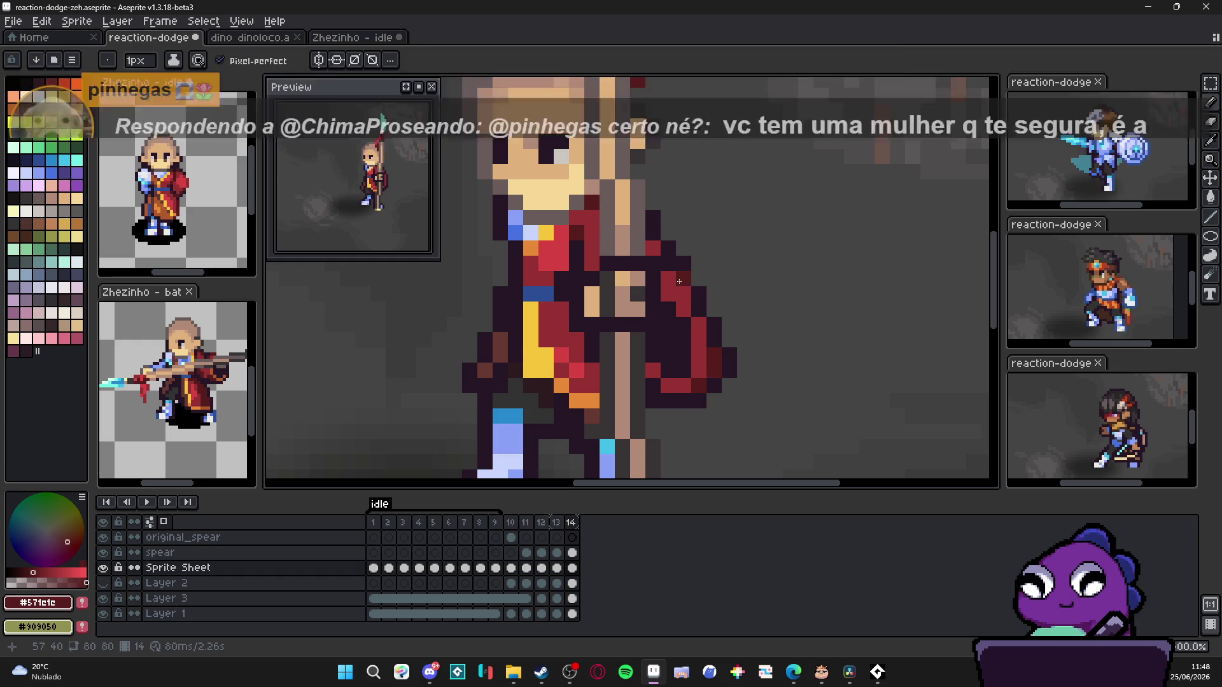
{"action": "left_click", "coordinate": [681, 286]}
{"action": "scroll", "coordinate": [682, 286], "scroll_direction": "down", "scroll_amount": 2}
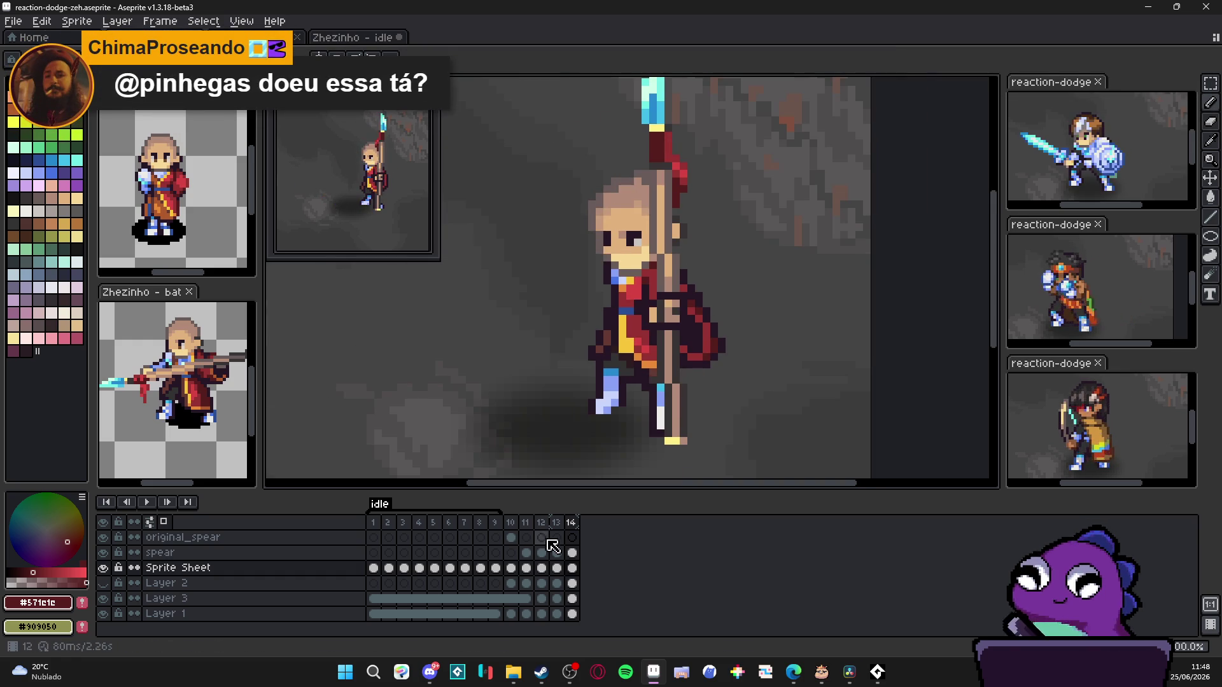
{"action": "left_click", "coordinate": [557, 522]}
{"action": "left_click", "coordinate": [574, 523]}
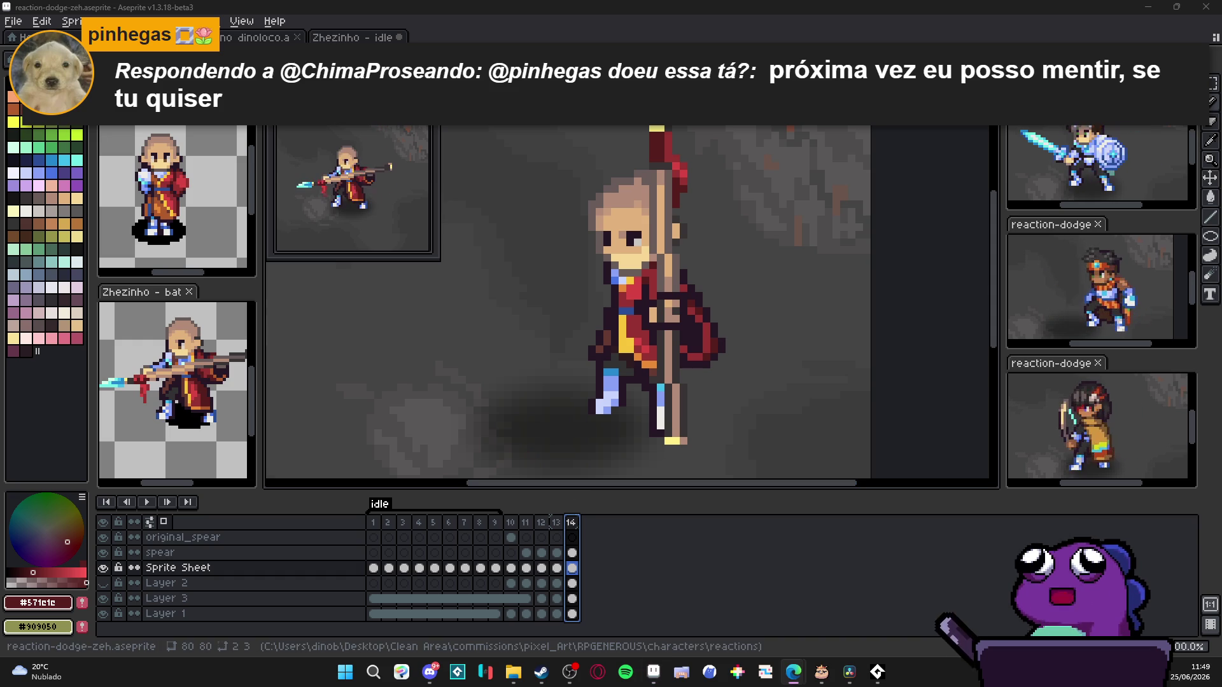
{"action": "scroll", "coordinate": [681, 281], "scroll_direction": "down", "scroll_amount": 1}
{"action": "scroll", "coordinate": [681, 282], "scroll_direction": "up", "scroll_amount": 1}
{"action": "scroll", "coordinate": [681, 284], "scroll_direction": "up", "scroll_amount": 2}
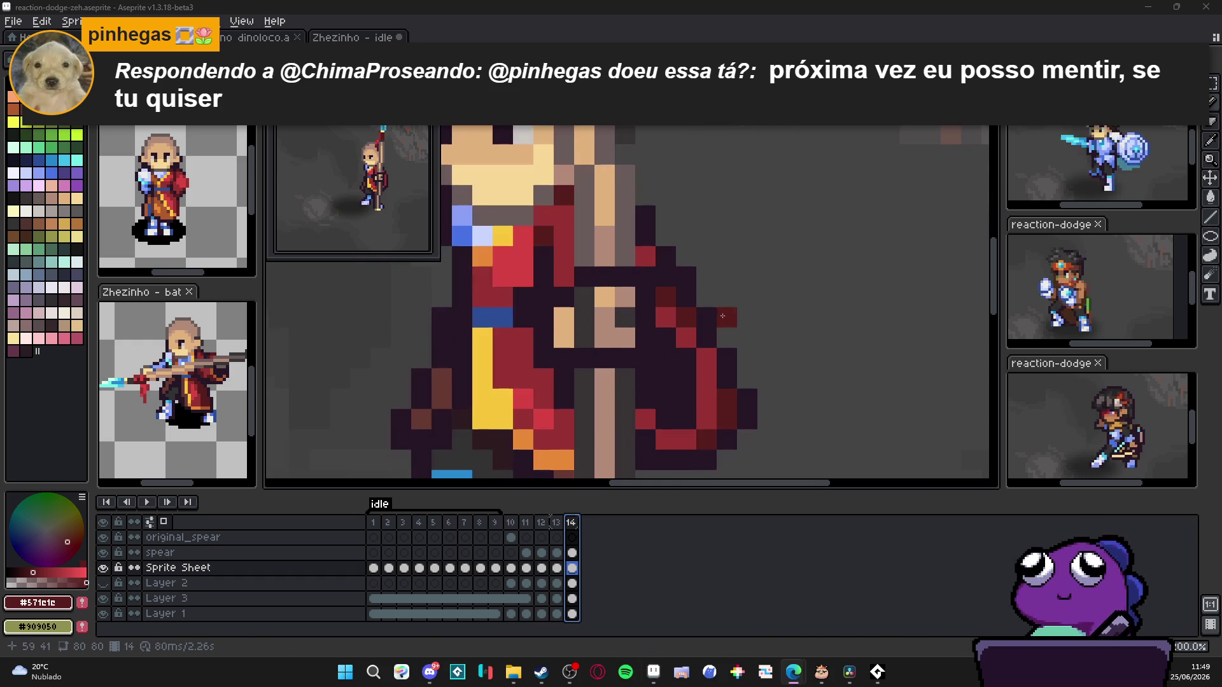
Step: Paint more dark-red cape pixels with sampled colours, compare frames 13/14, and save the file
{"action": "left_click", "coordinate": [715, 314], "text": "alt"}
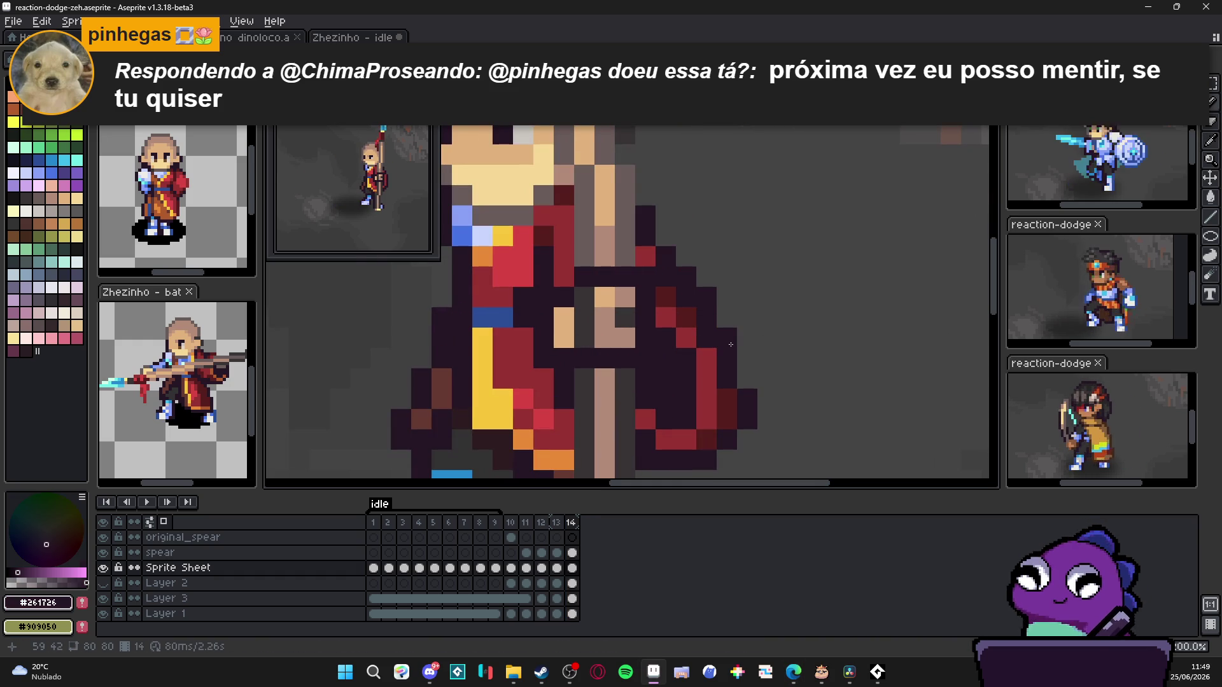
{"action": "left_click", "coordinate": [727, 401], "text": "alt"}
{"action": "left_click", "coordinate": [680, 297]}
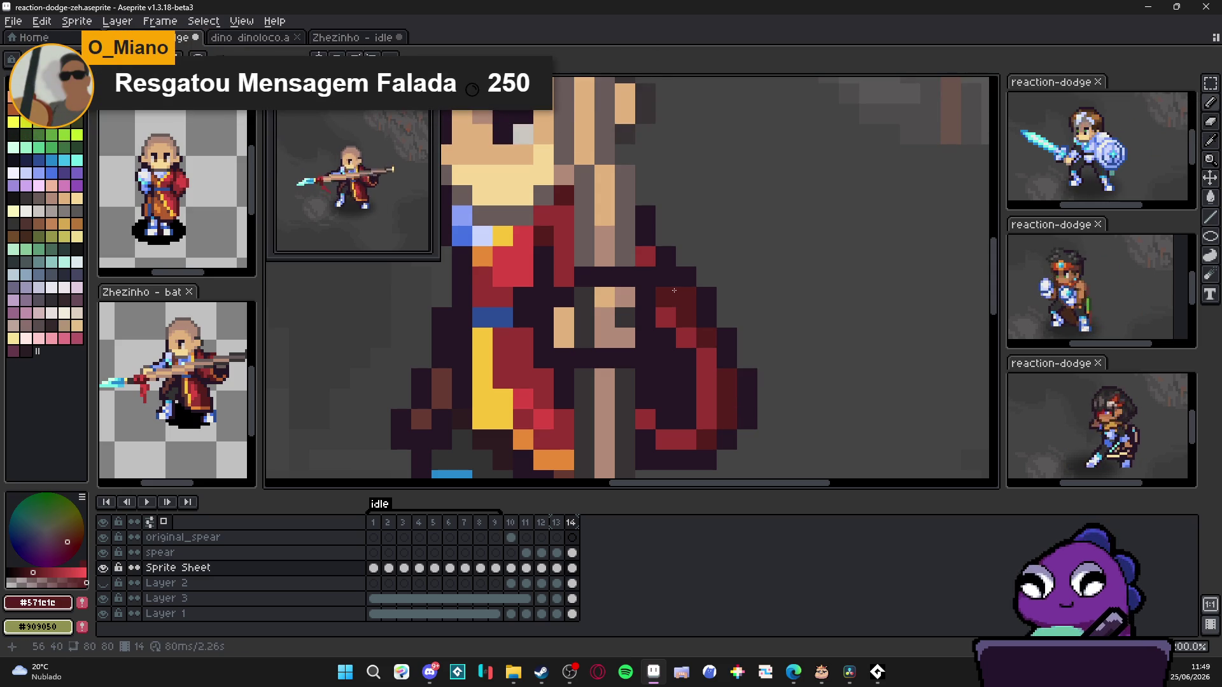
{"action": "scroll", "coordinate": [649, 280], "scroll_direction": "down", "scroll_amount": 2}
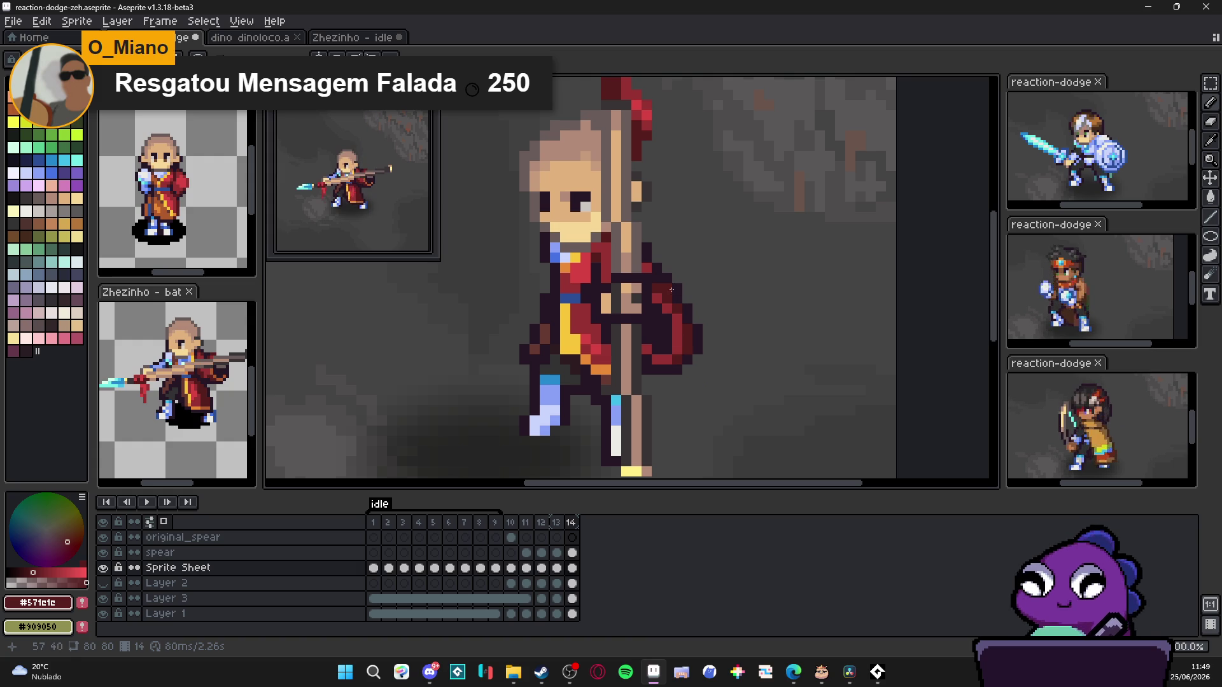
{"action": "left_click", "coordinate": [674, 284], "text": "alt"}
{"action": "scroll", "coordinate": [683, 298], "scroll_direction": "down", "scroll_amount": 2}
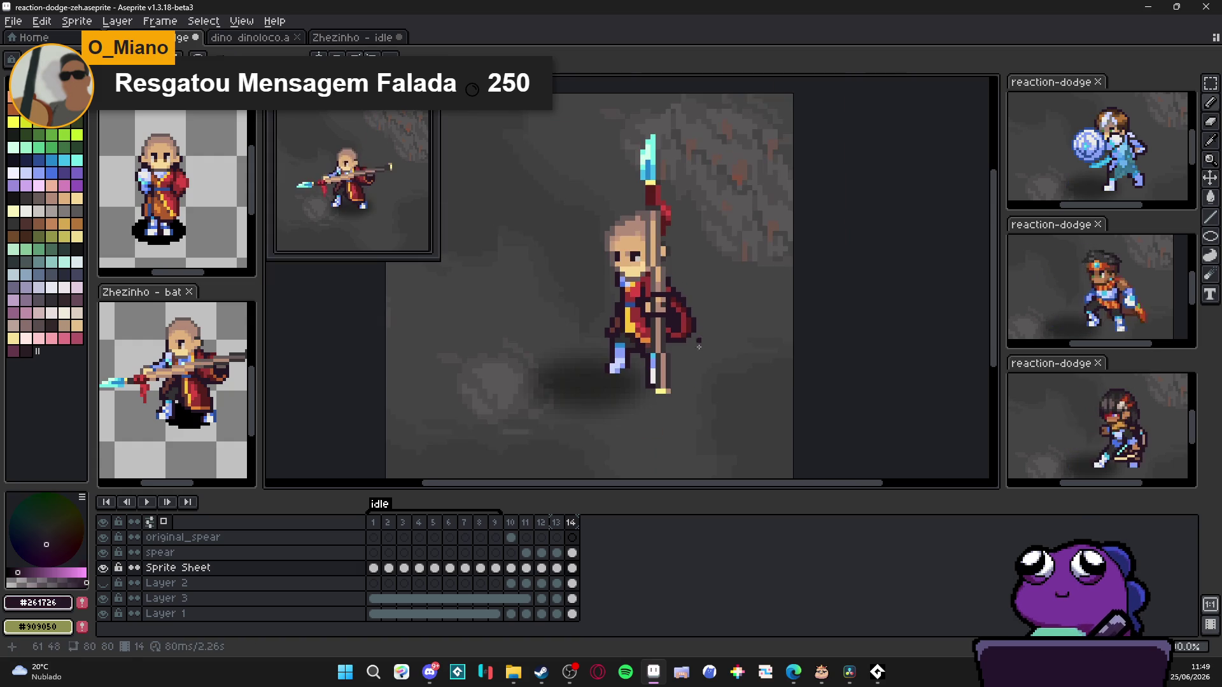
{"action": "left_click", "coordinate": [557, 522]}
{"action": "left_click", "coordinate": [572, 524]}
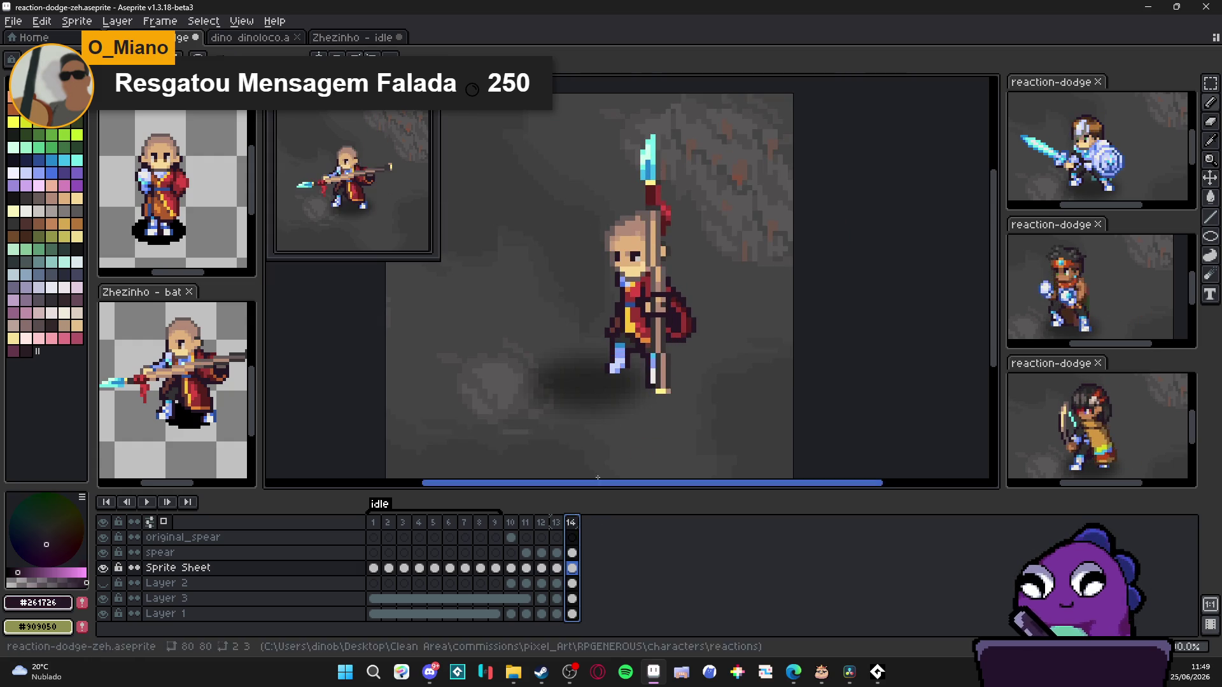
{"action": "key", "text": "ctrl+s"}
{"action": "scroll", "coordinate": [694, 331], "scroll_direction": "up", "scroll_amount": 1}
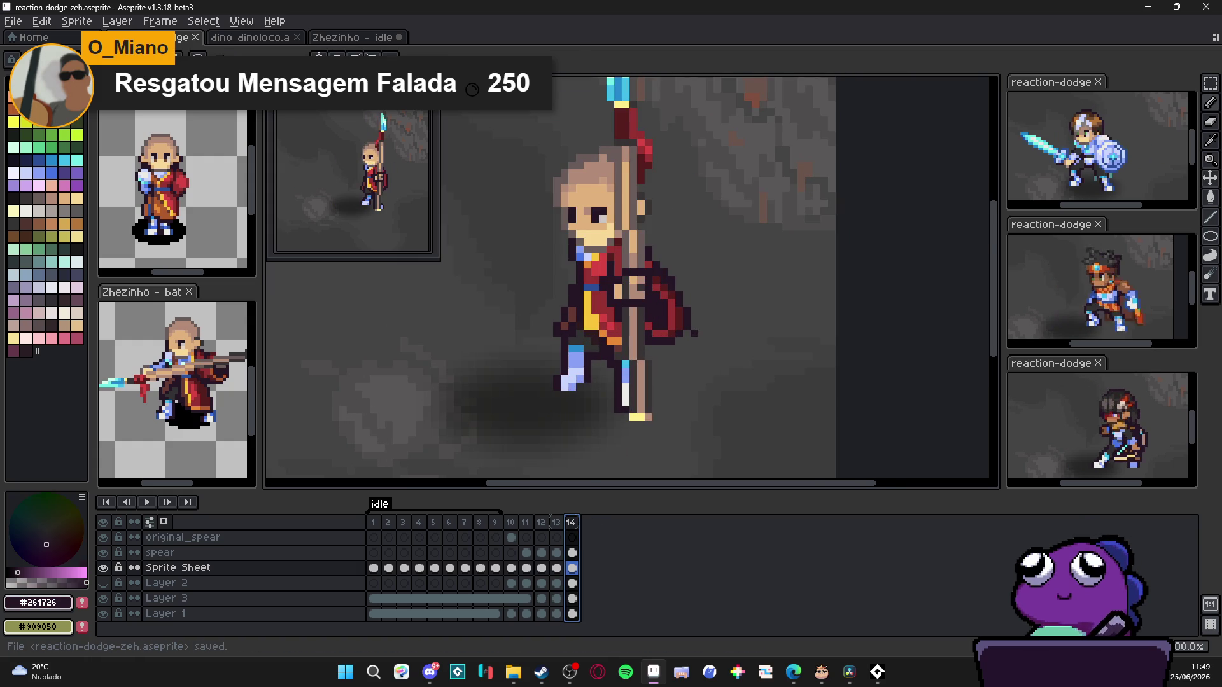
{"action": "scroll", "coordinate": [694, 332], "scroll_direction": "up", "scroll_amount": 1}
Step: Reshape the cape's lower edge with a rectangular marquee selection, then commit it
{"action": "key", "text": "m"}
{"action": "left_click_drag", "start_coordinate": [678, 364], "coordinate": [607, 293]}
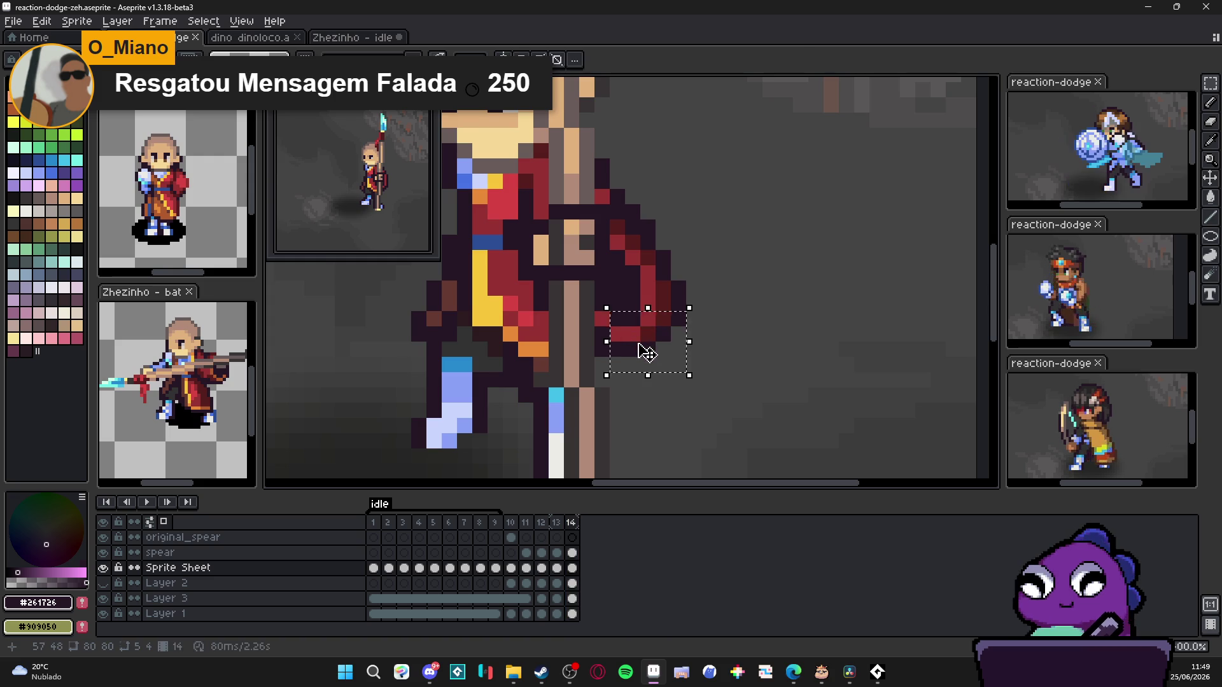
{"action": "key", "text": "ctrl+d"}
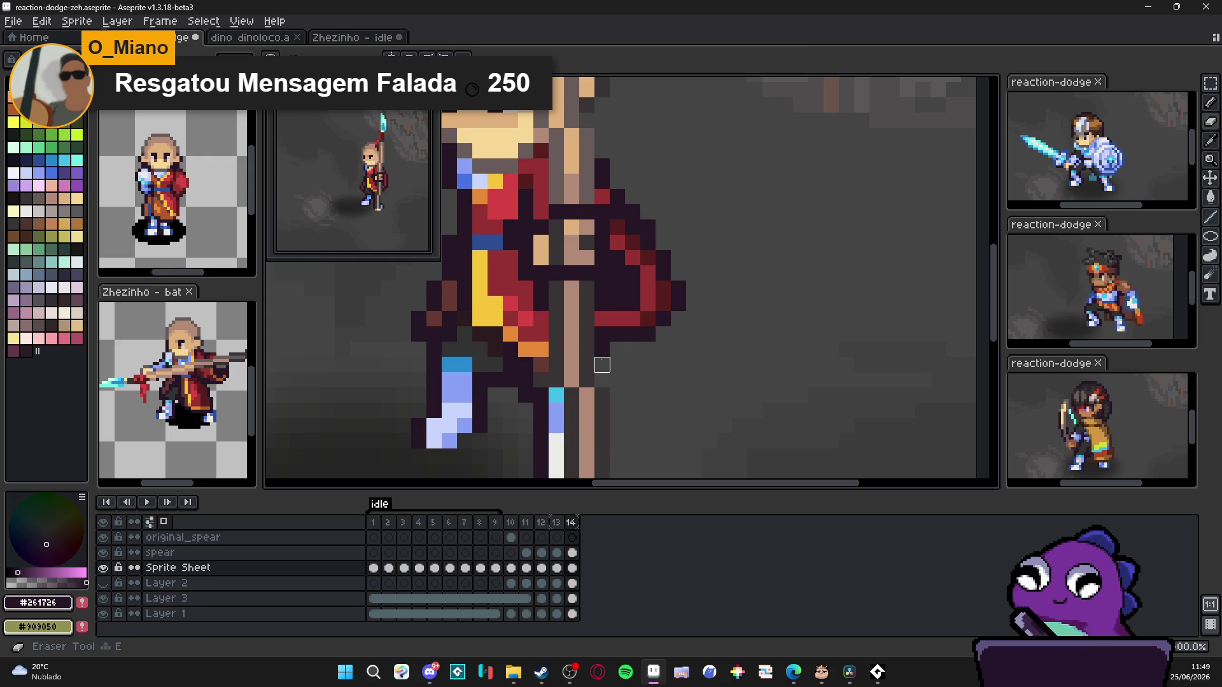
{"action": "key", "text": "b"}
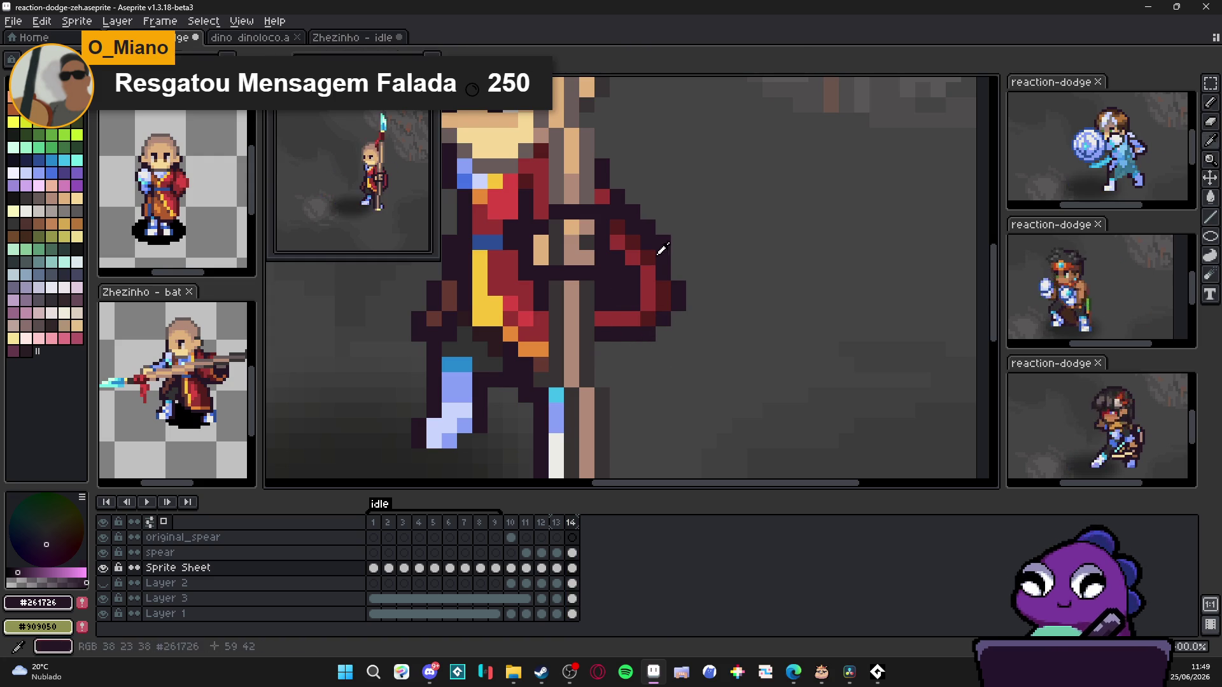
Step: Pick the cape's dark-red colour, check frame 14 against its neighbours, and save the animation
{"action": "left_click", "coordinate": [629, 229], "text": "alt"}
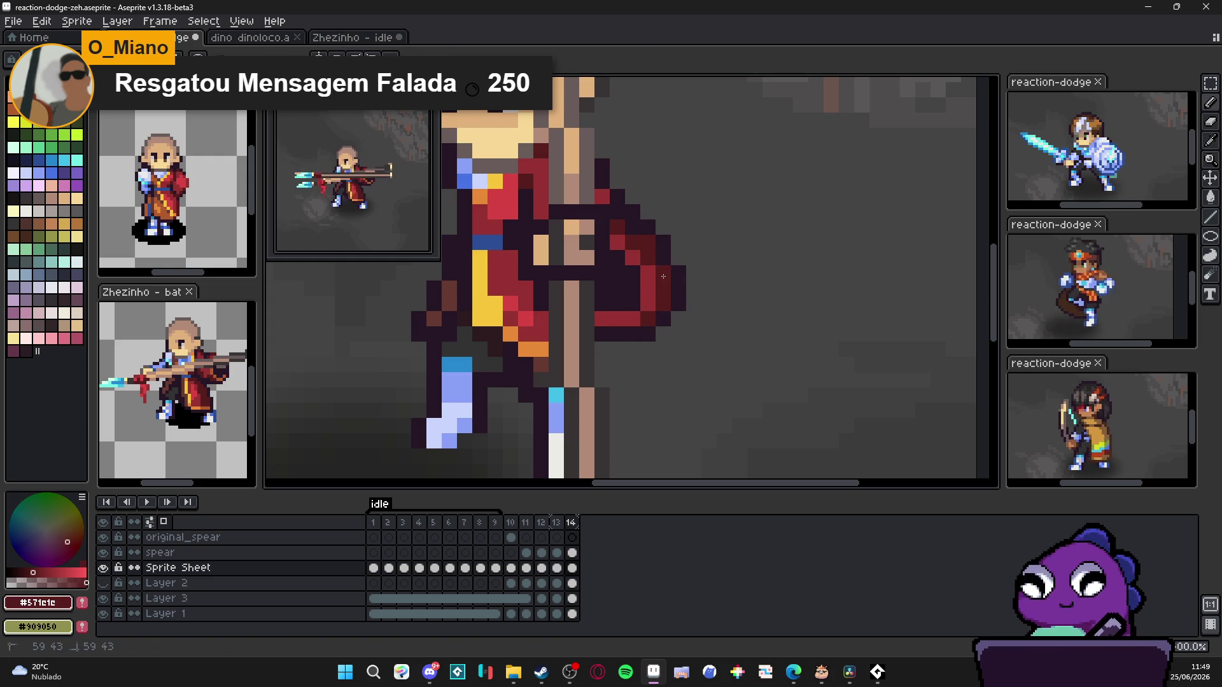
{"action": "scroll", "coordinate": [628, 230], "scroll_direction": "down", "scroll_amount": 4}
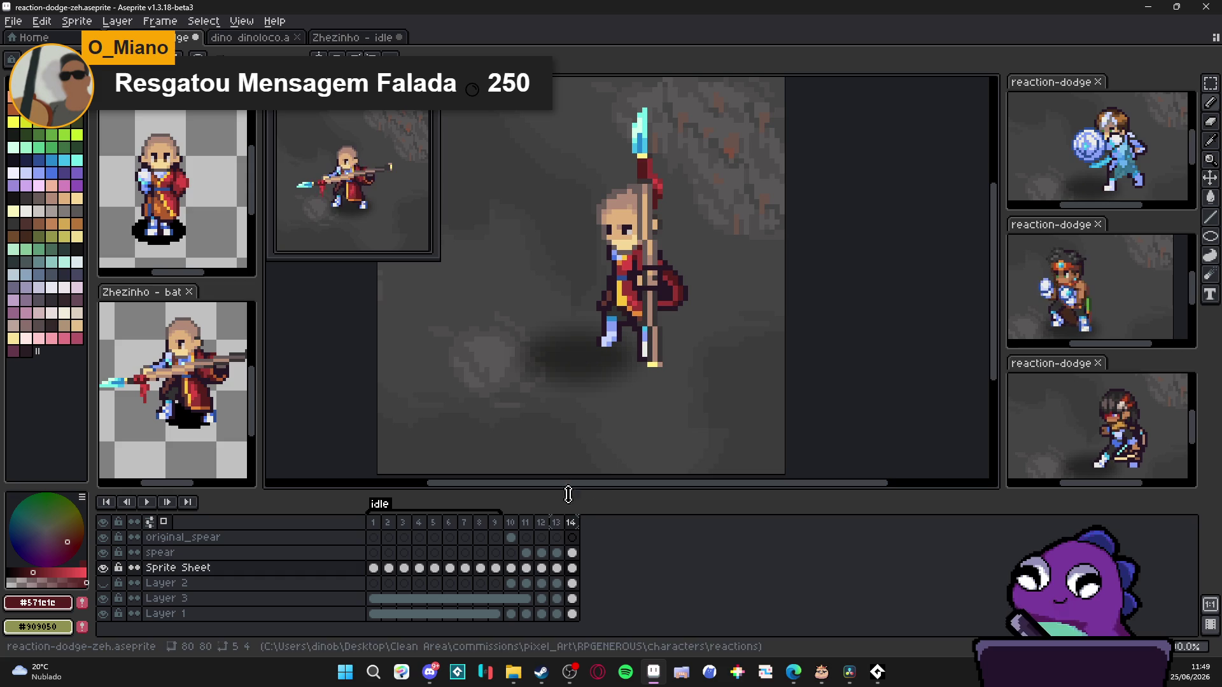
{"action": "key", "text": "Left"}
{"action": "left_click", "coordinate": [571, 522]}
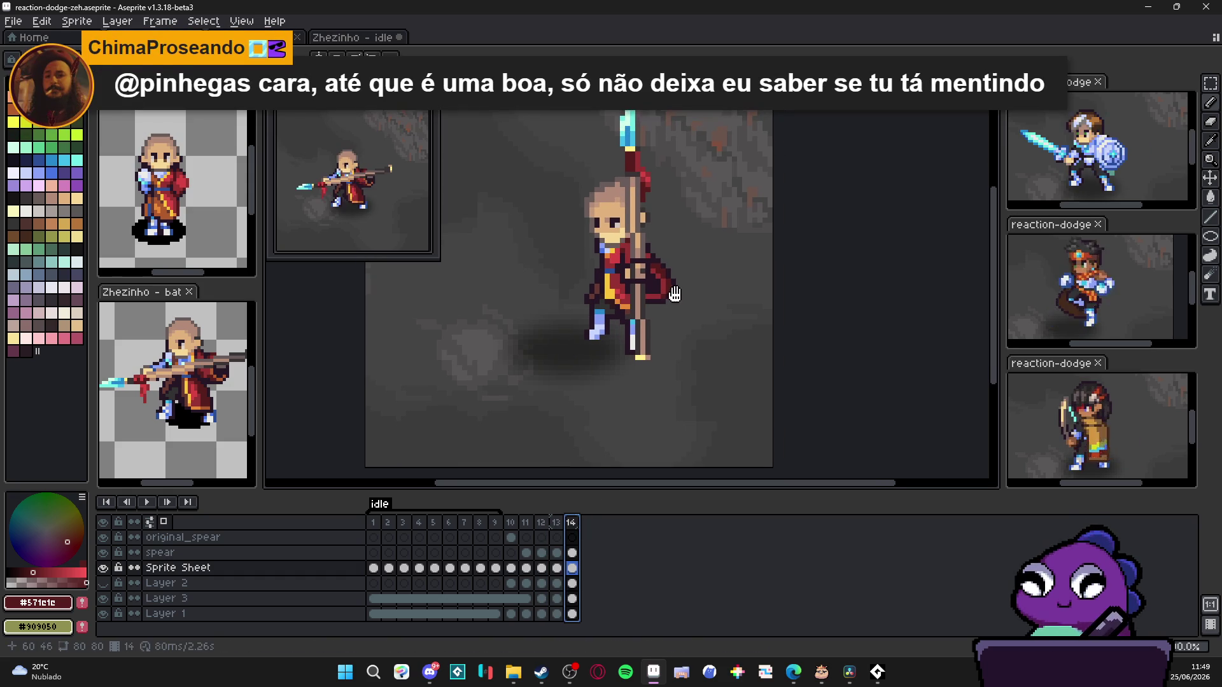
{"action": "key", "text": "ctrl+s"}
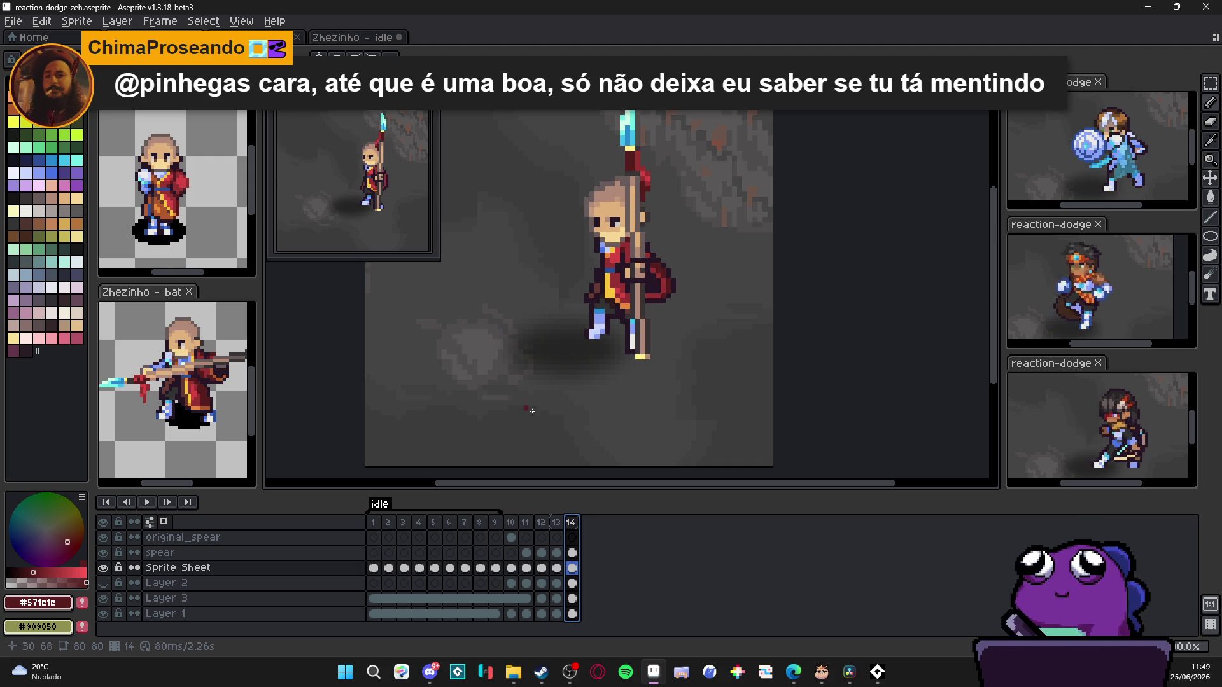
{"action": "scroll", "coordinate": [621, 375], "scroll_direction": "down", "scroll_amount": 1}
{"action": "scroll", "coordinate": [643, 315], "scroll_direction": "up", "scroll_amount": 2}
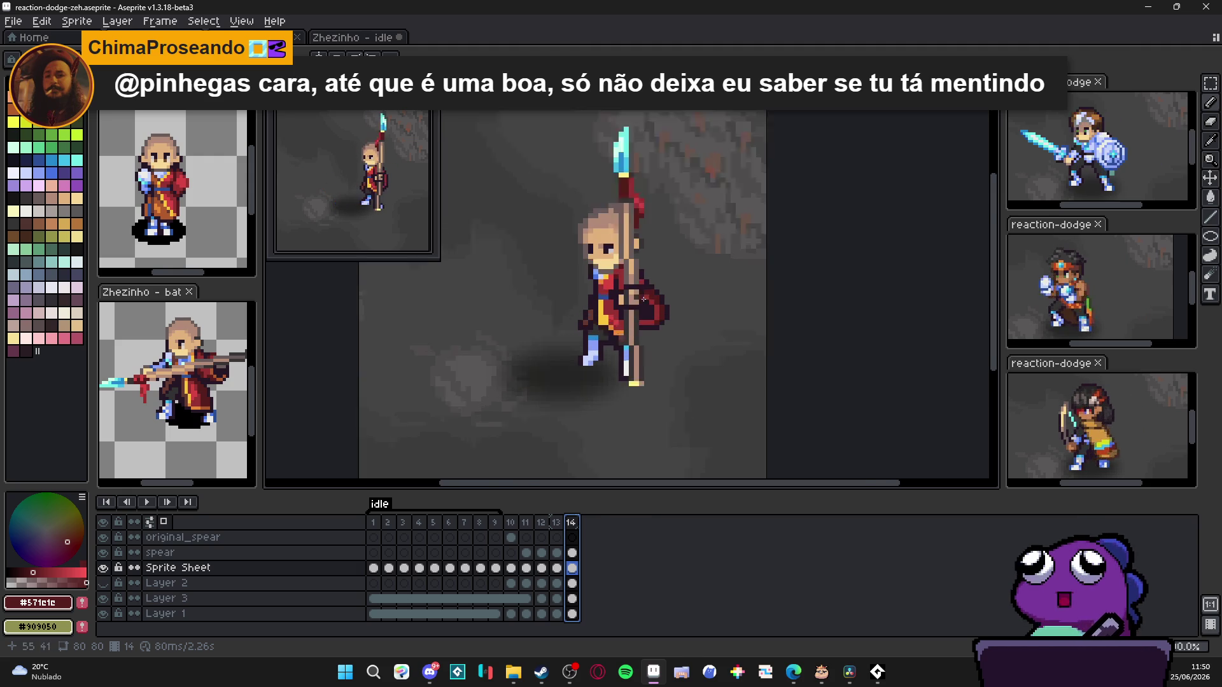
{"action": "scroll", "coordinate": [647, 296], "scroll_direction": "up", "scroll_amount": 3}
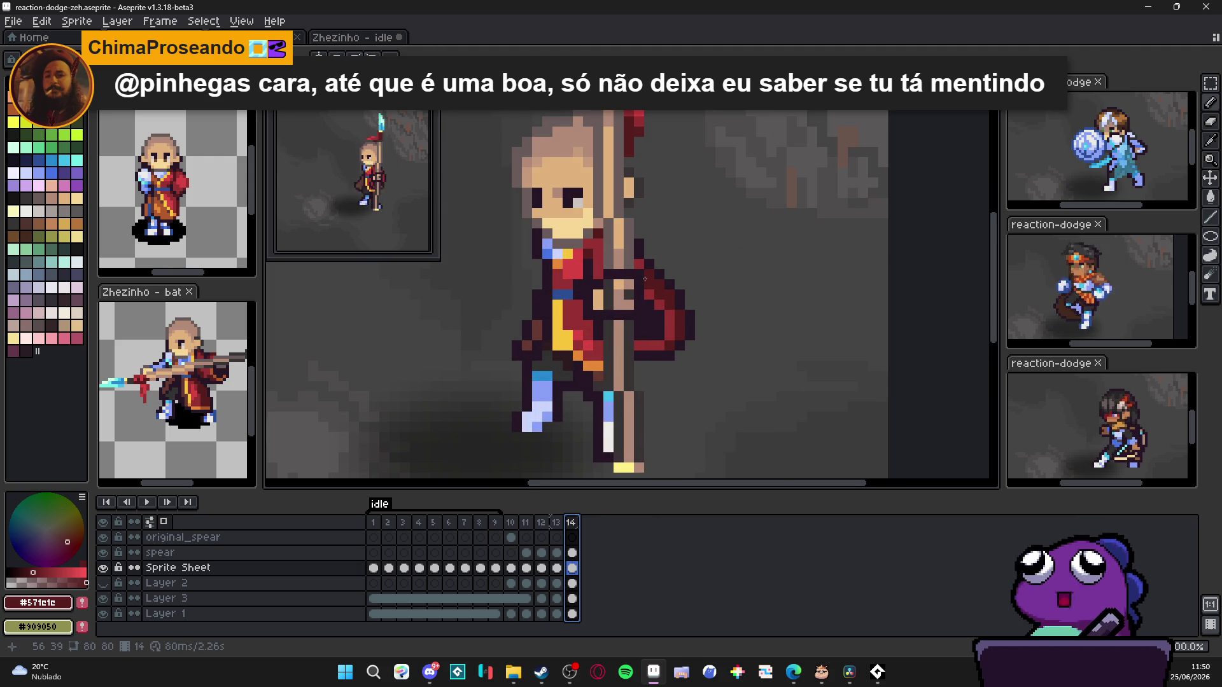
{"action": "scroll", "coordinate": [658, 325], "scroll_direction": "down", "scroll_amount": 2}
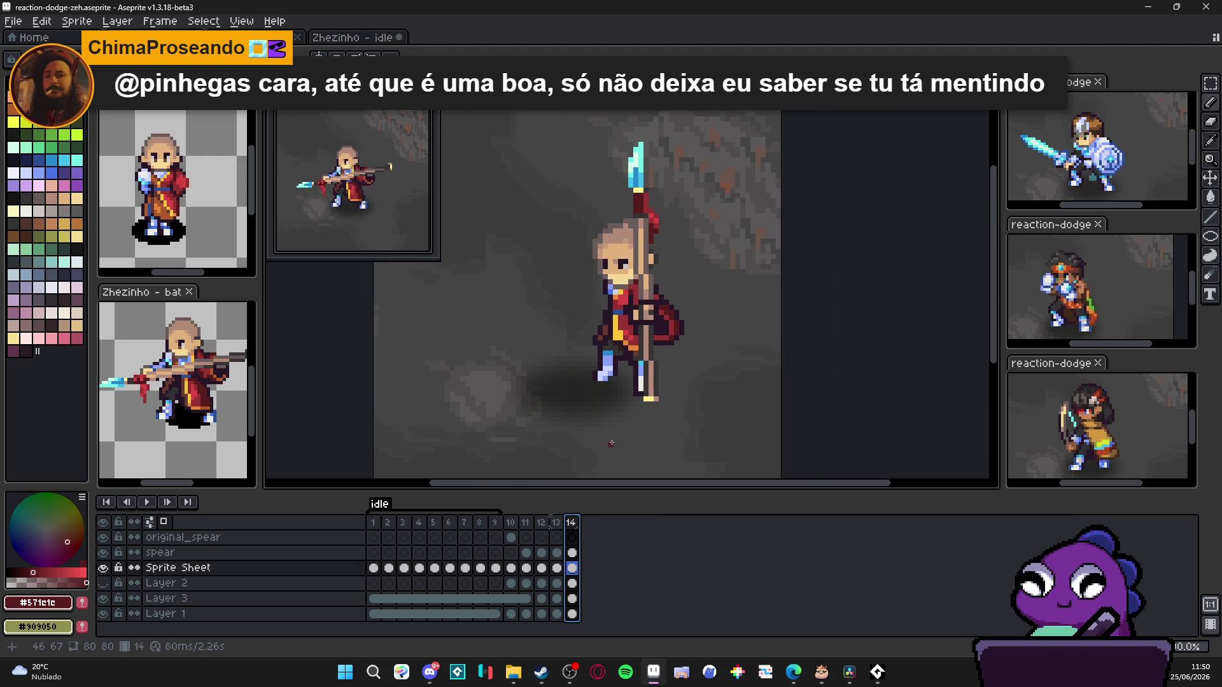
{"action": "scroll", "coordinate": [645, 383], "scroll_direction": "down", "scroll_amount": 1}
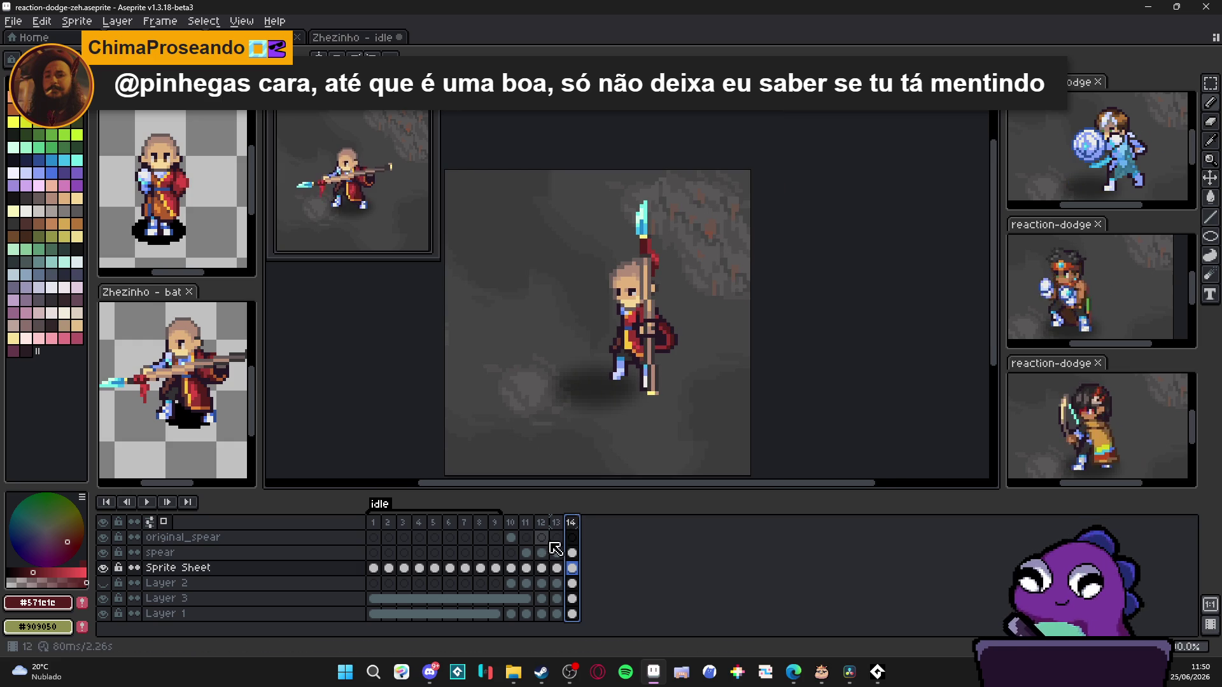
{"action": "left_click", "coordinate": [556, 523]}
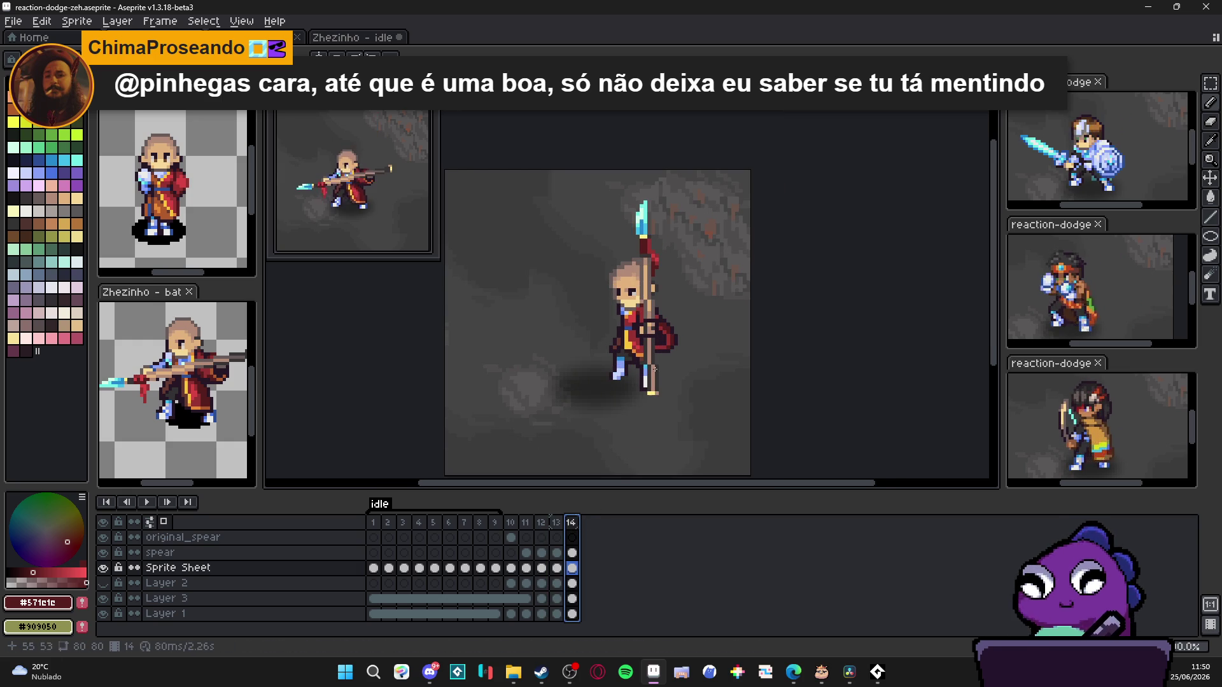
{"action": "scroll", "coordinate": [631, 355], "scroll_direction": "up", "scroll_amount": 3}
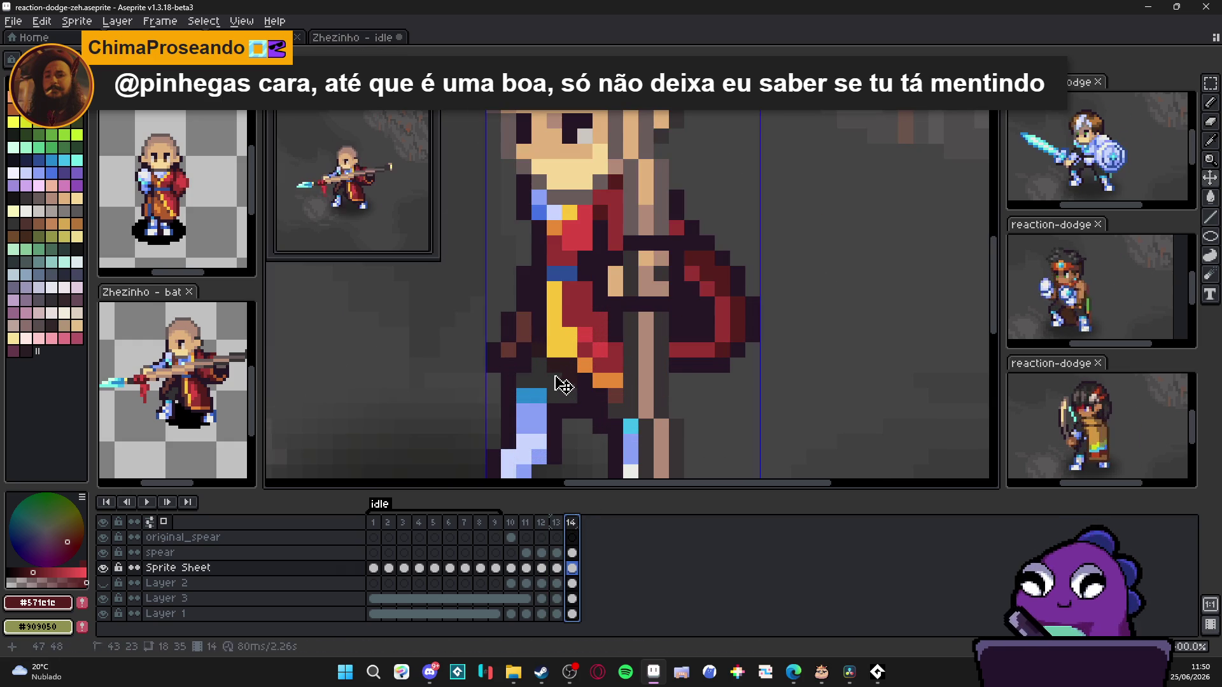
{"action": "key", "text": "ctrl"}
{"action": "left_click", "coordinate": [555, 347], "text": "alt"}
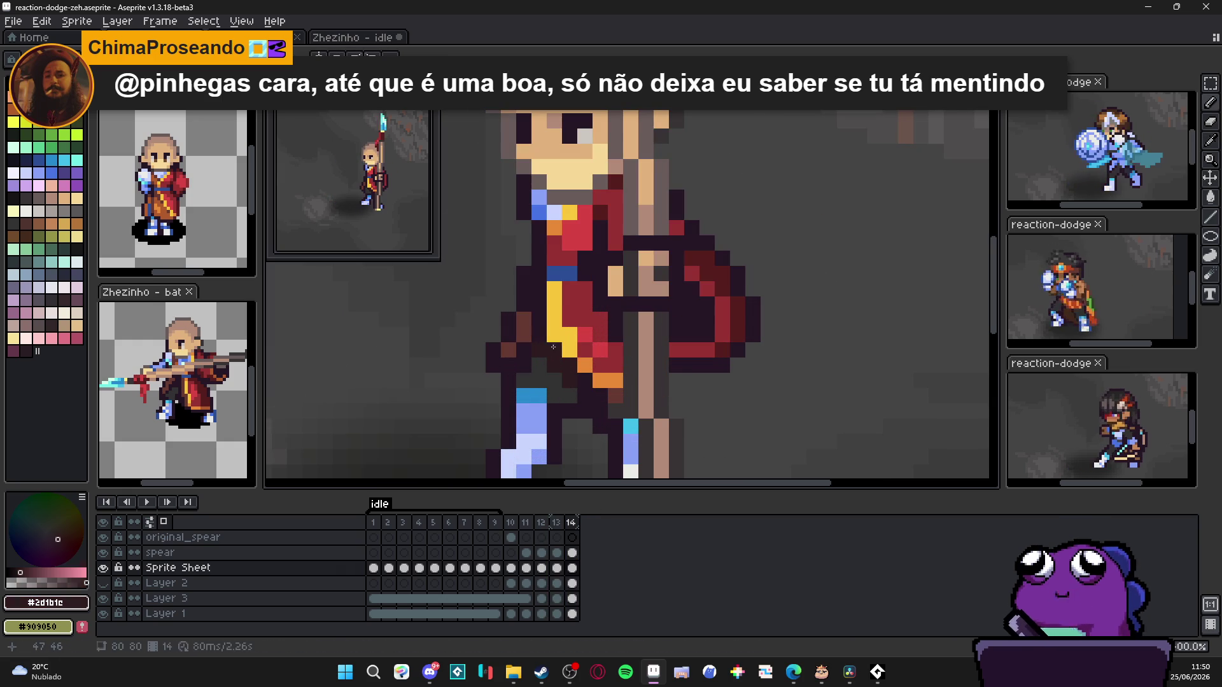
{"action": "left_click", "coordinate": [586, 357], "text": "alt"}
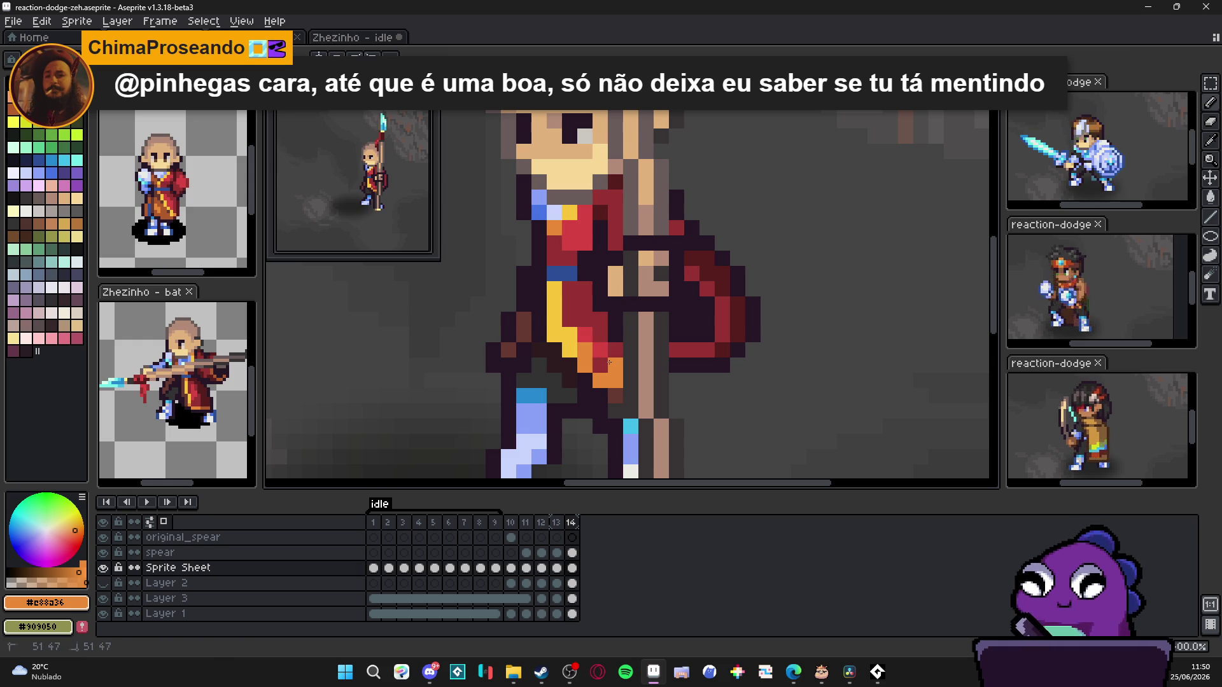
{"action": "left_click", "coordinate": [549, 333], "text": "alt"}
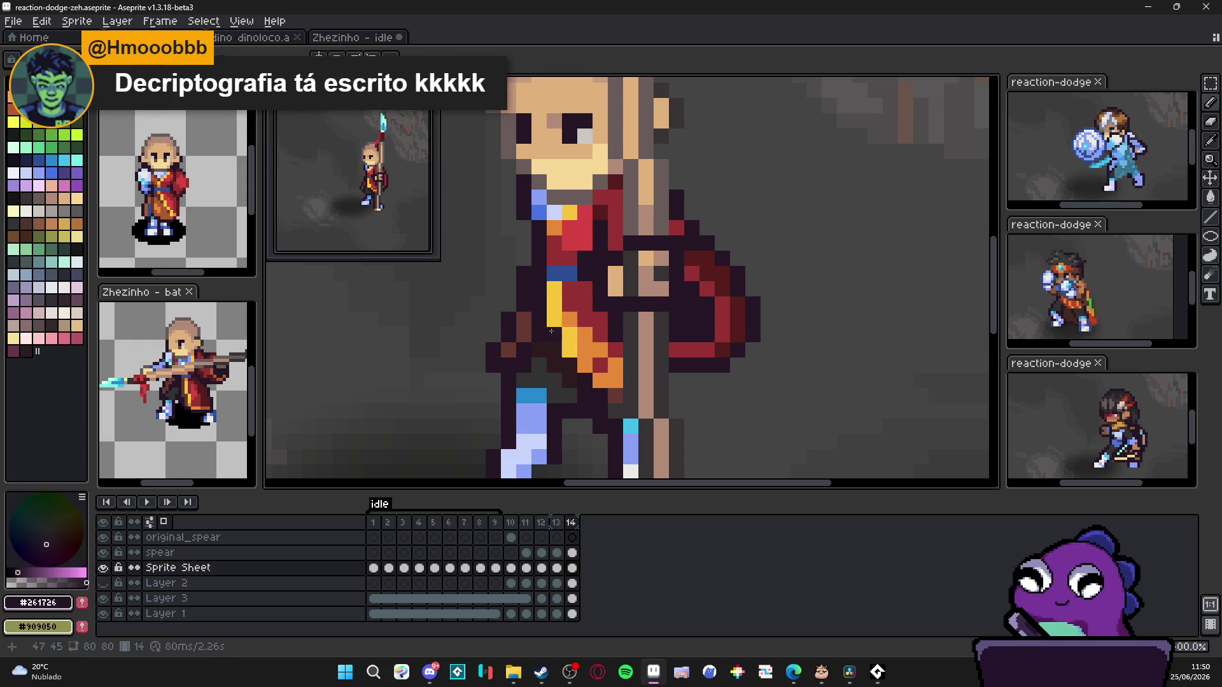
{"action": "left_click", "coordinate": [571, 347]}
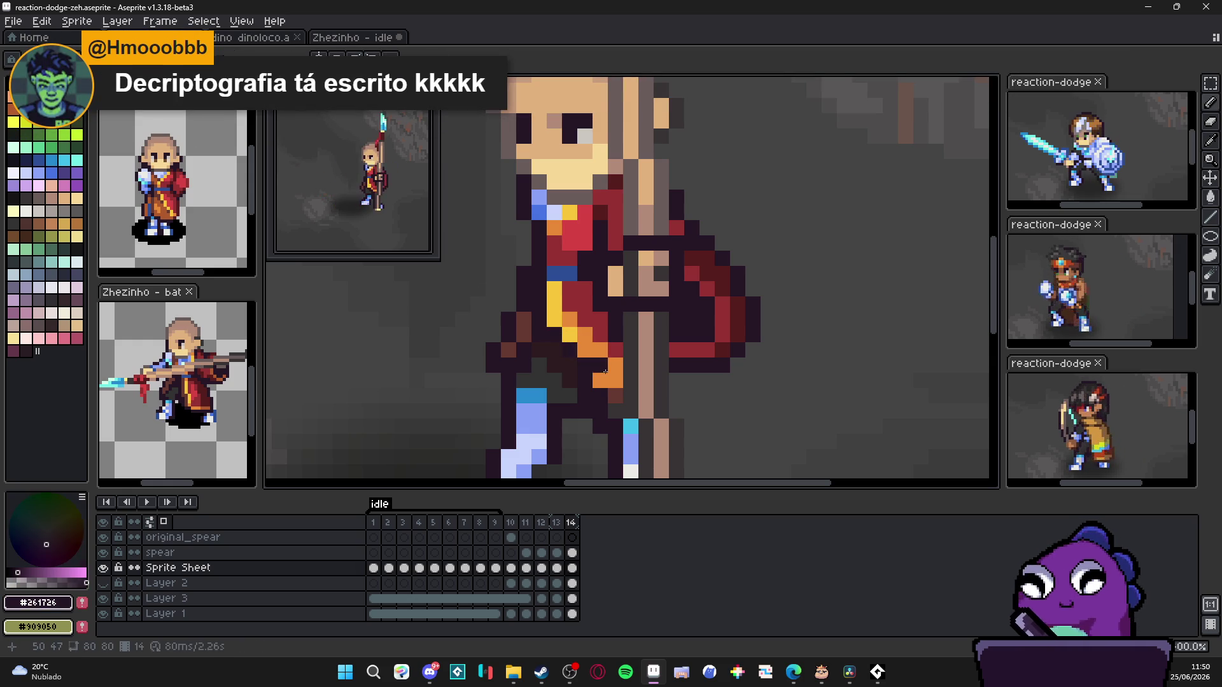
{"action": "left_click", "coordinate": [607, 375]}
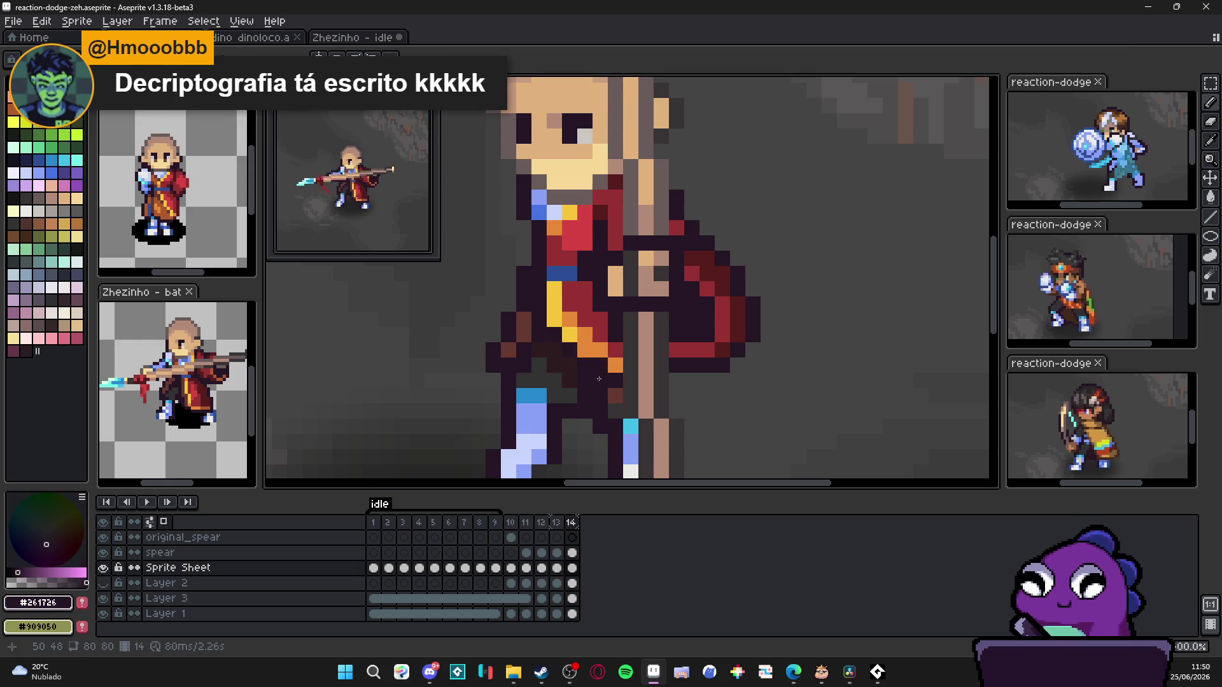
{"action": "left_click_drag", "start_coordinate": [586, 370], "coordinate": [590, 379]}
{"action": "scroll", "coordinate": [590, 380], "scroll_direction": "down", "scroll_amount": 1}
{"action": "scroll", "coordinate": [583, 372], "scroll_direction": "up", "scroll_amount": 1}
{"action": "scroll", "coordinate": [573, 358], "scroll_direction": "down", "scroll_amount": 2}
{"action": "scroll", "coordinate": [568, 351], "scroll_direction": "up", "scroll_amount": 1}
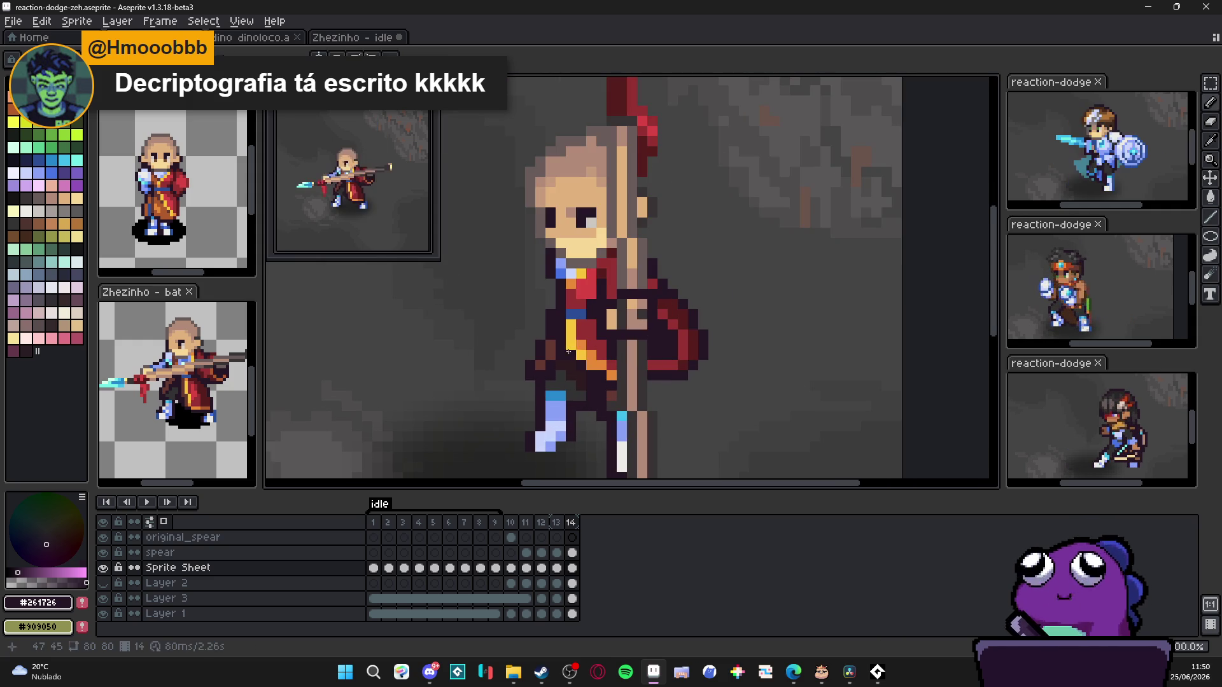
{"action": "scroll", "coordinate": [596, 382], "scroll_direction": "down", "scroll_amount": 1}
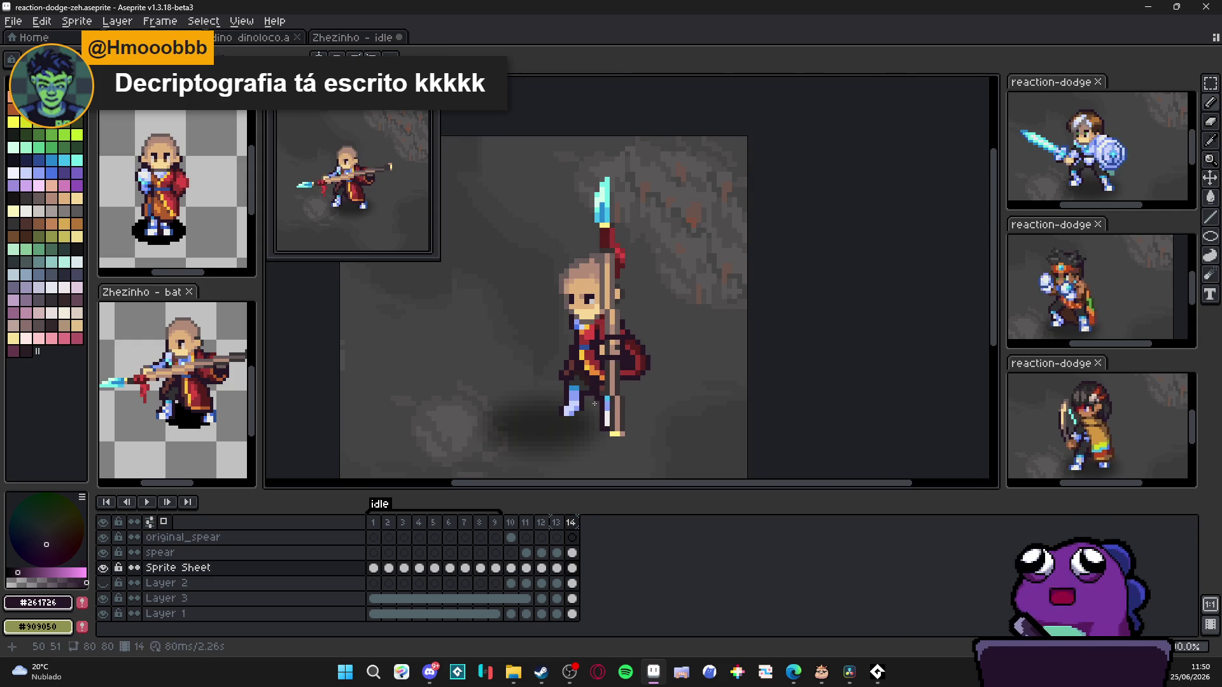
{"action": "left_click", "coordinate": [557, 523]}
{"action": "left_click", "coordinate": [572, 522]}
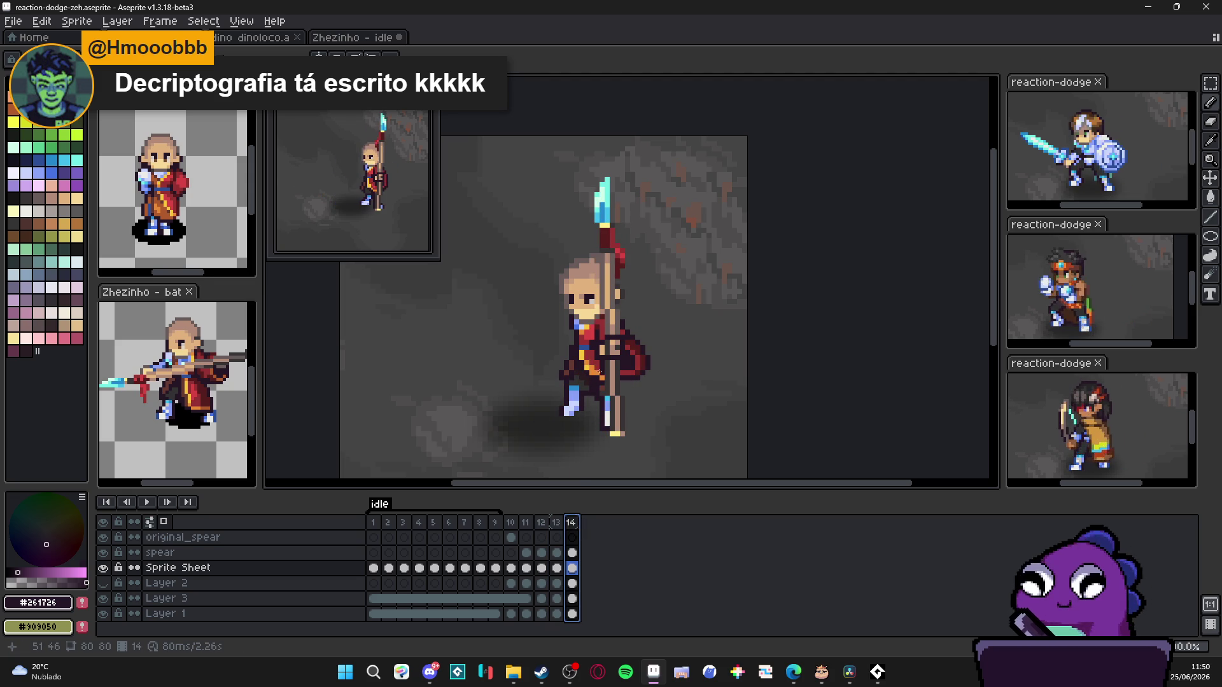
{"action": "scroll", "coordinate": [585, 365], "scroll_direction": "up", "scroll_amount": 1}
{"action": "scroll", "coordinate": [580, 359], "scroll_direction": "up", "scroll_amount": 1}
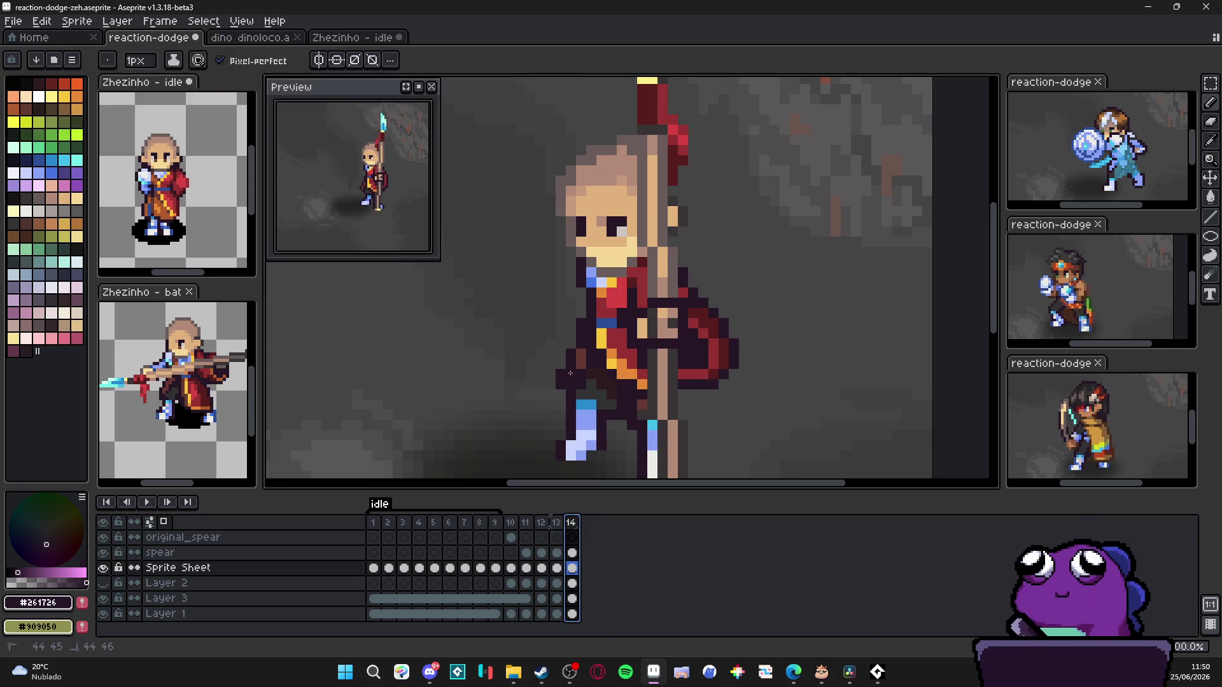
{"action": "key", "text": "b"}
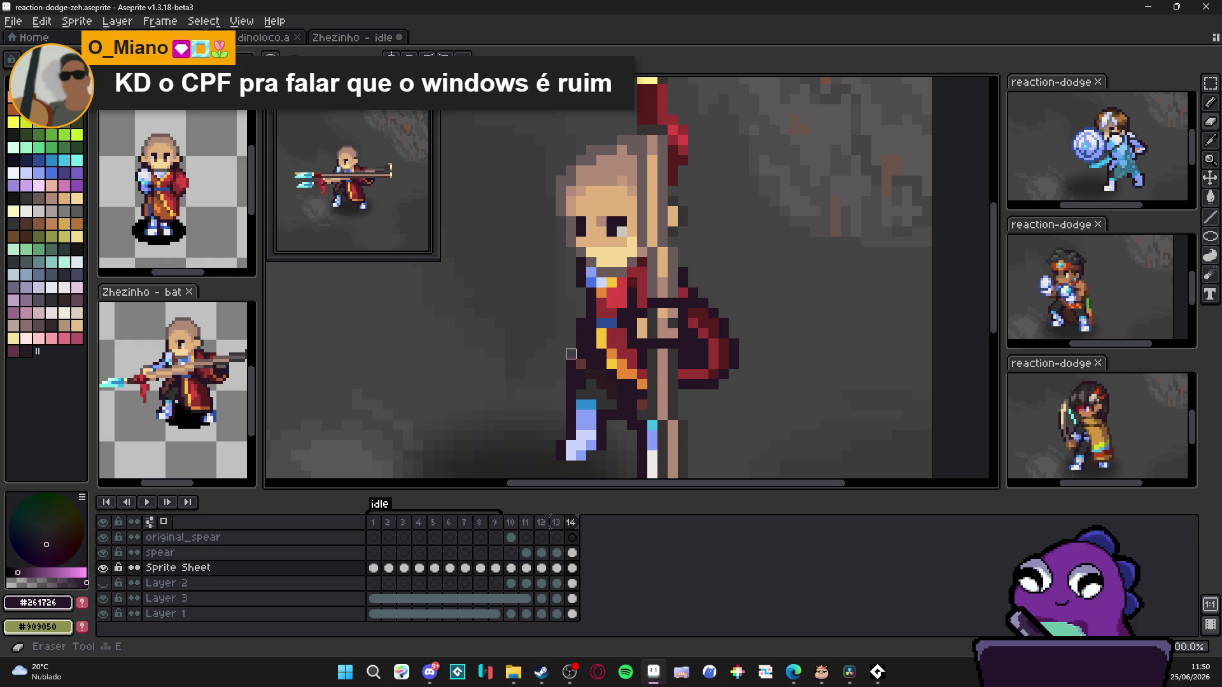
Step: Flip between frames 13 and 14 to compare poses, then choose dark red #963232 as drawing colour
{"action": "left_click", "coordinate": [558, 523]}
{"action": "left_click", "coordinate": [572, 523]}
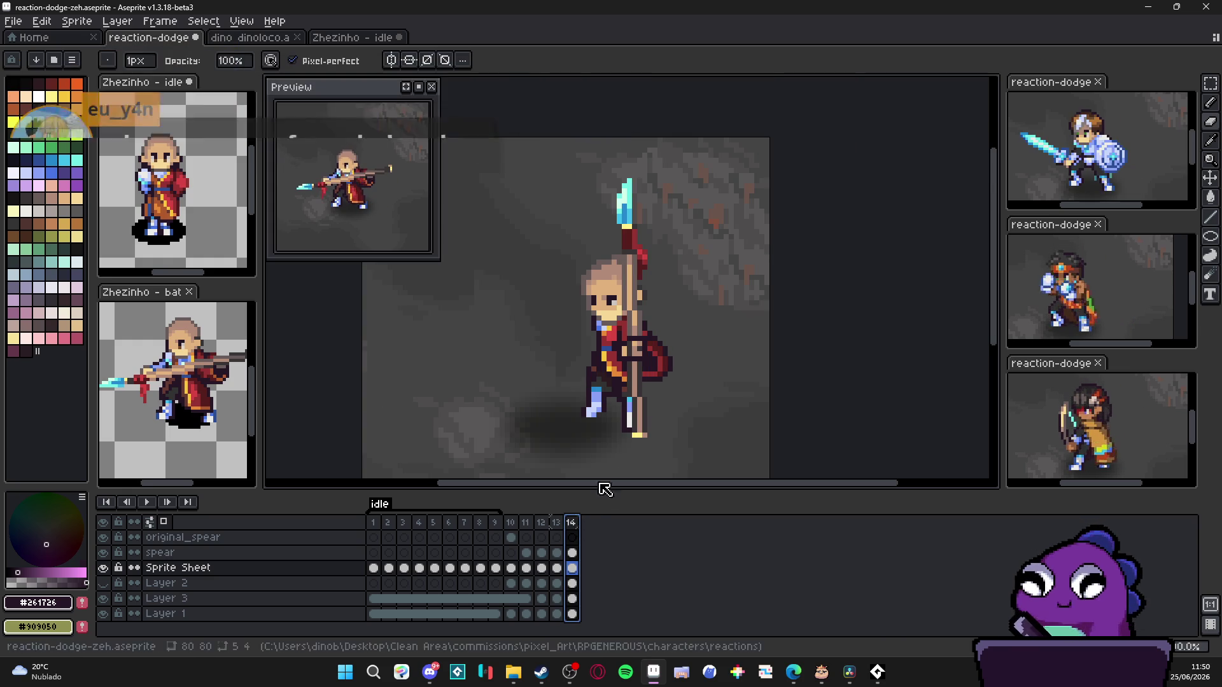
{"action": "left_click", "coordinate": [558, 524]}
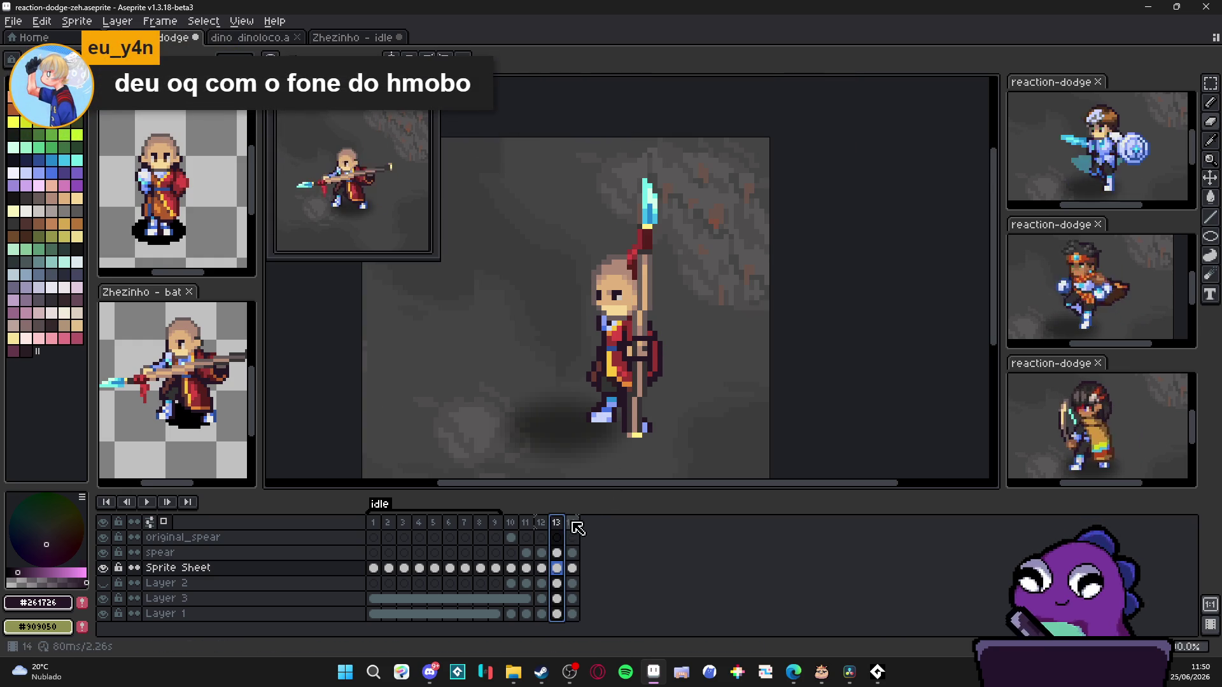
{"action": "left_click", "coordinate": [574, 522]}
{"action": "scroll", "coordinate": [646, 334], "scroll_direction": "up", "scroll_amount": 2}
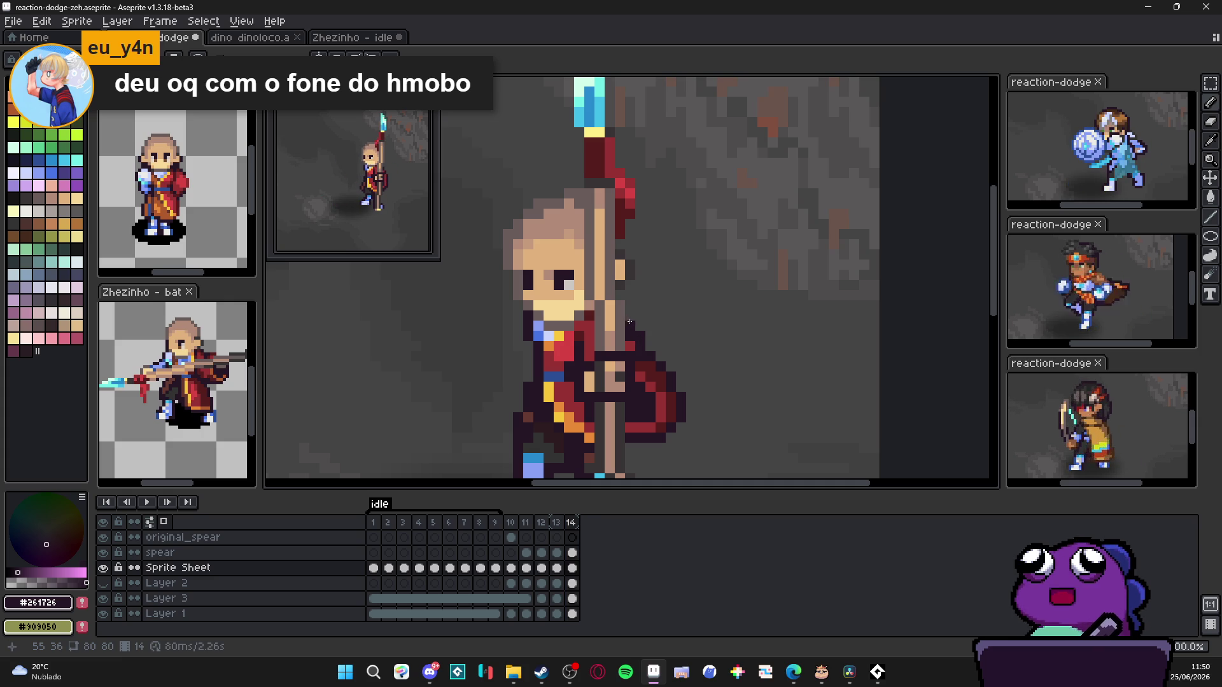
{"action": "left_click", "coordinate": [628, 350], "text": "alt"}
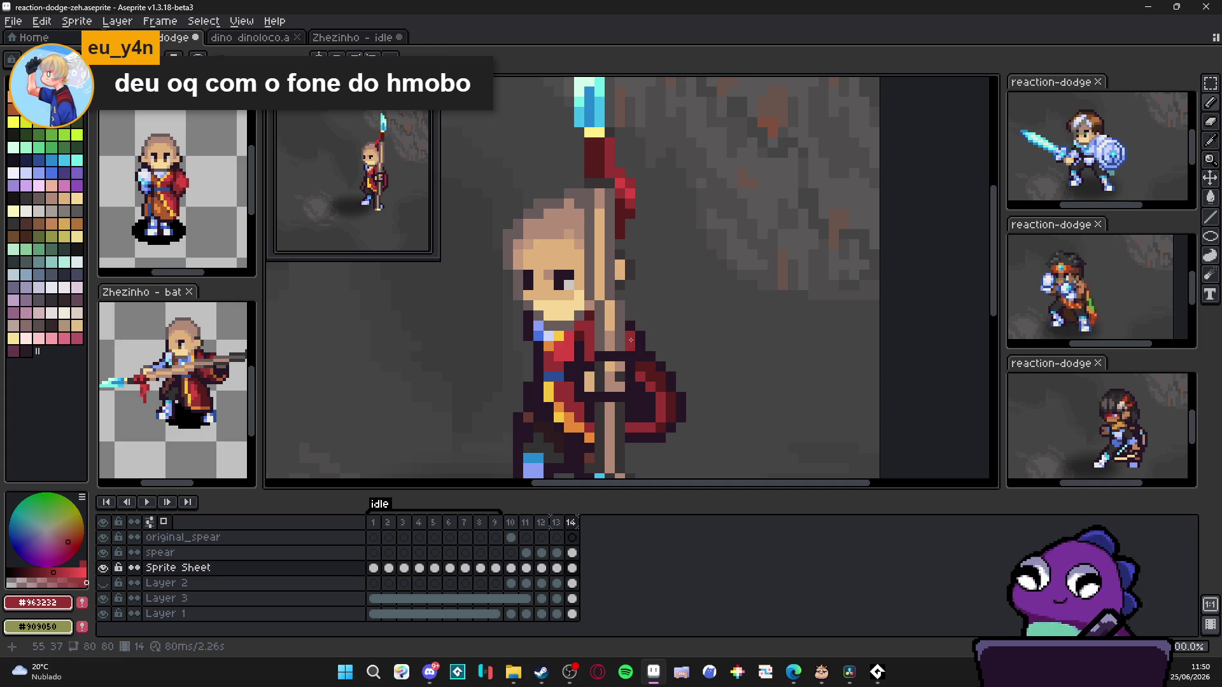
{"action": "scroll", "coordinate": [631, 338], "scroll_direction": "down", "scroll_amount": 3}
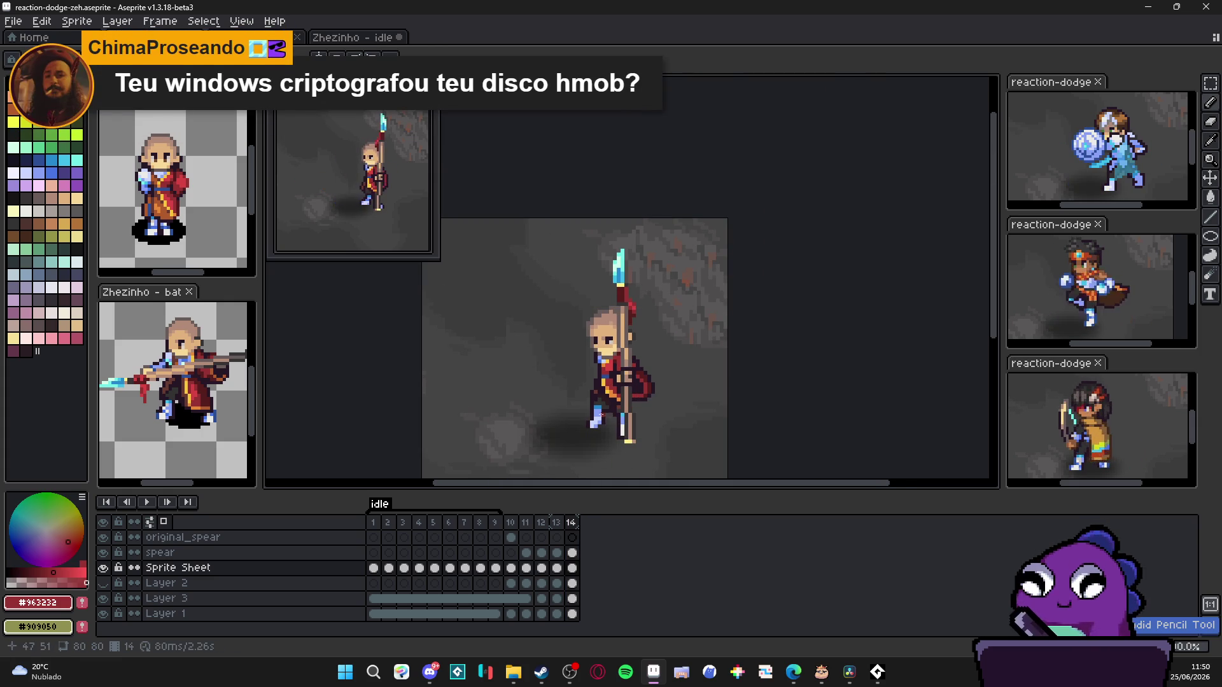
Step: Compare frame 14's upright spear pose with frame 11's horizontal-spear pose
{"action": "left_click", "coordinate": [573, 522]}
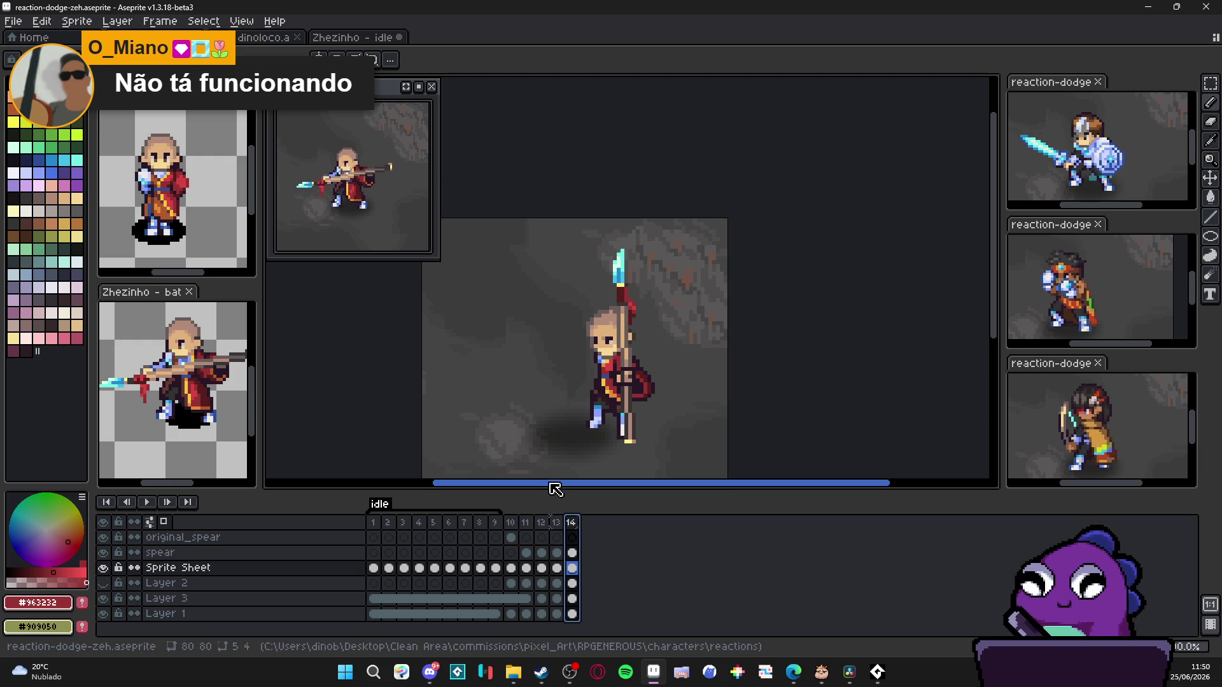
{"action": "scroll", "coordinate": [625, 454], "scroll_direction": "up", "scroll_amount": 4}
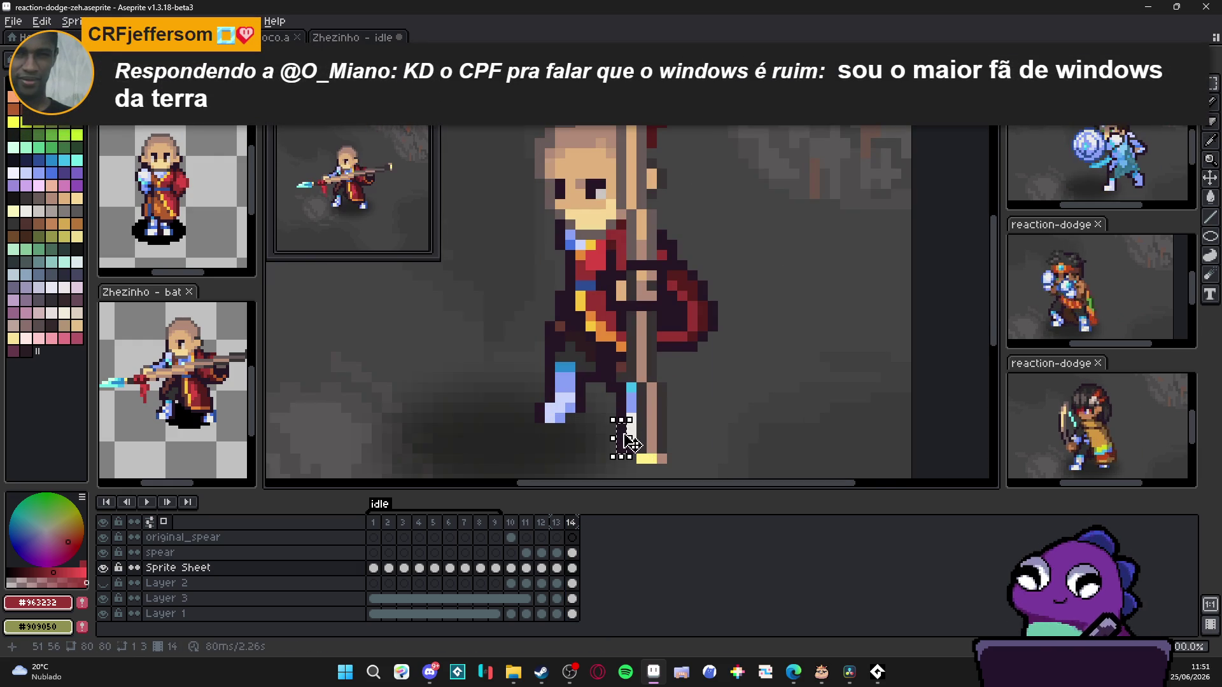
{"action": "scroll", "coordinate": [623, 437], "scroll_direction": "down", "scroll_amount": 2}
{"action": "scroll", "coordinate": [624, 436], "scroll_direction": "down", "scroll_amount": 2}
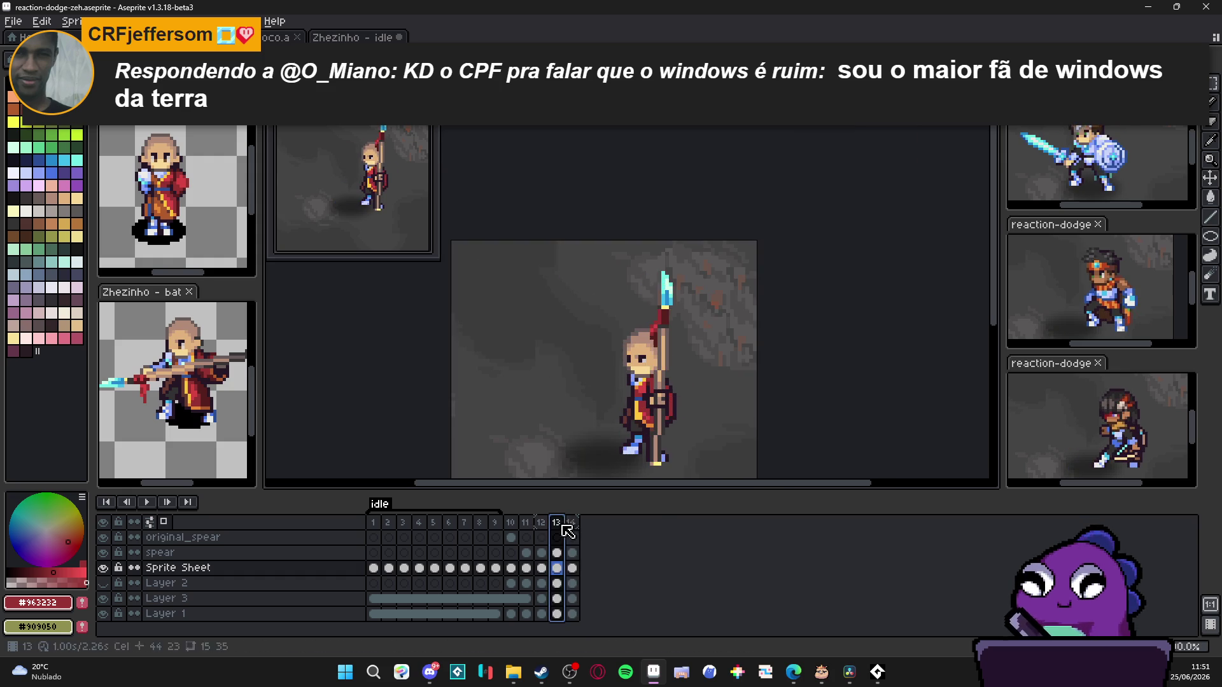
{"action": "left_click", "coordinate": [572, 522]}
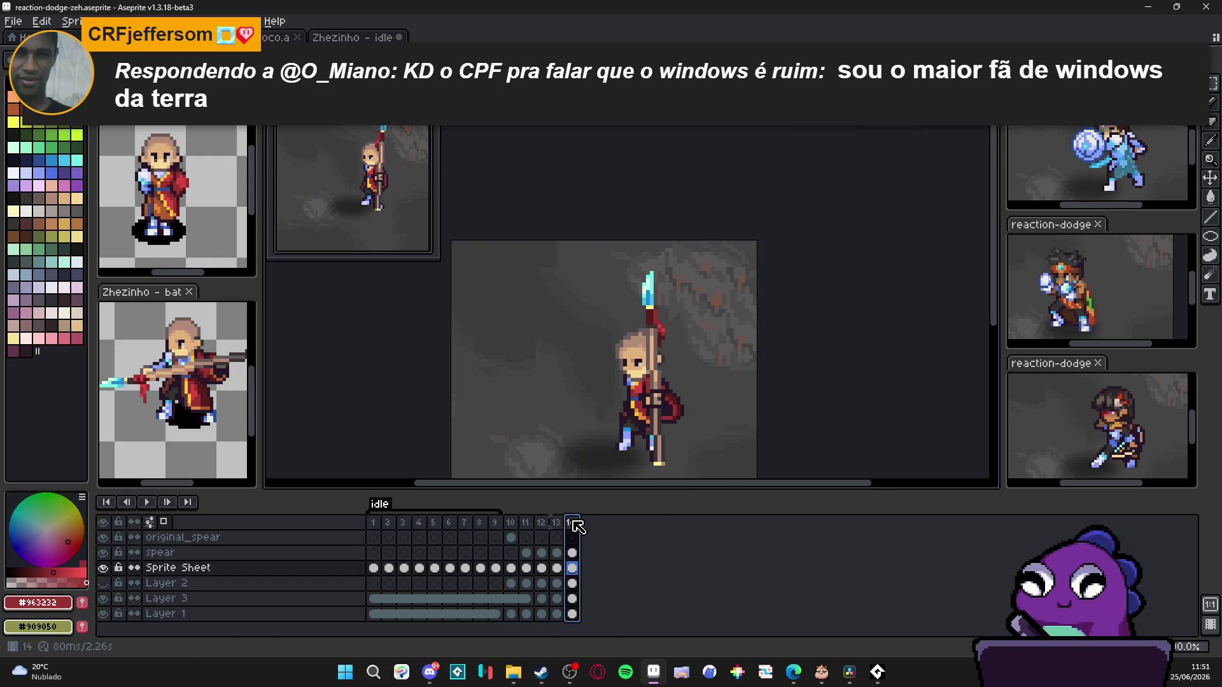
{"action": "left_click", "coordinate": [527, 525]}
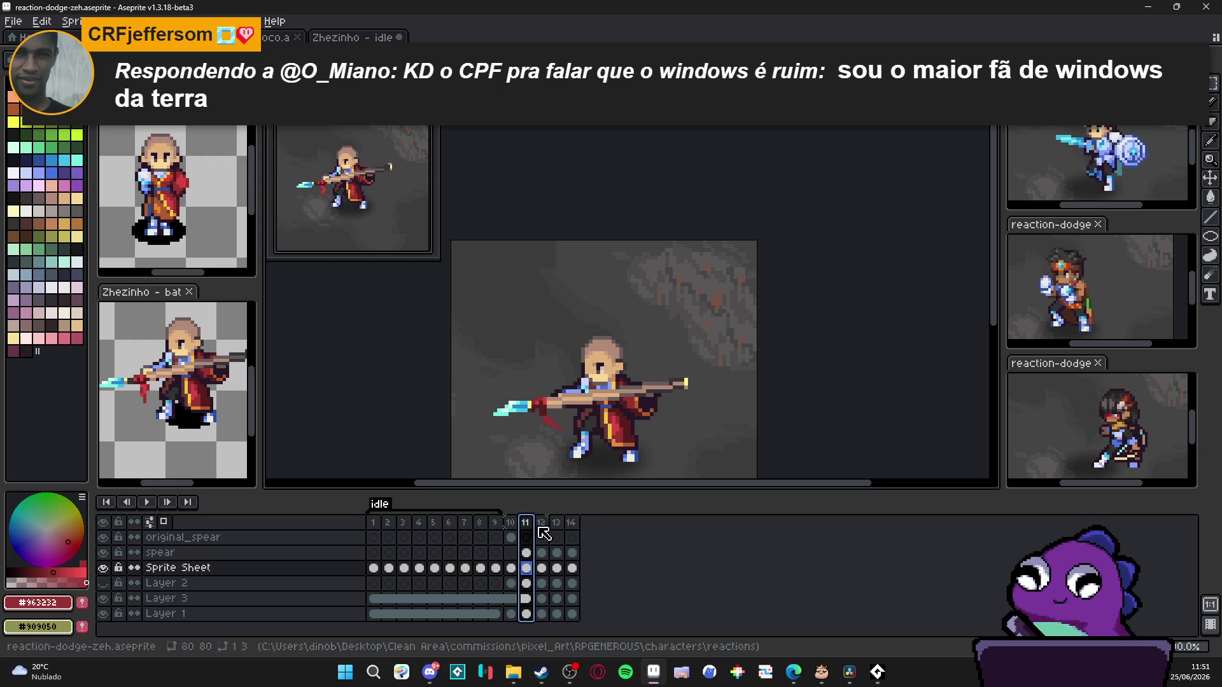
{"action": "left_click", "coordinate": [573, 524]}
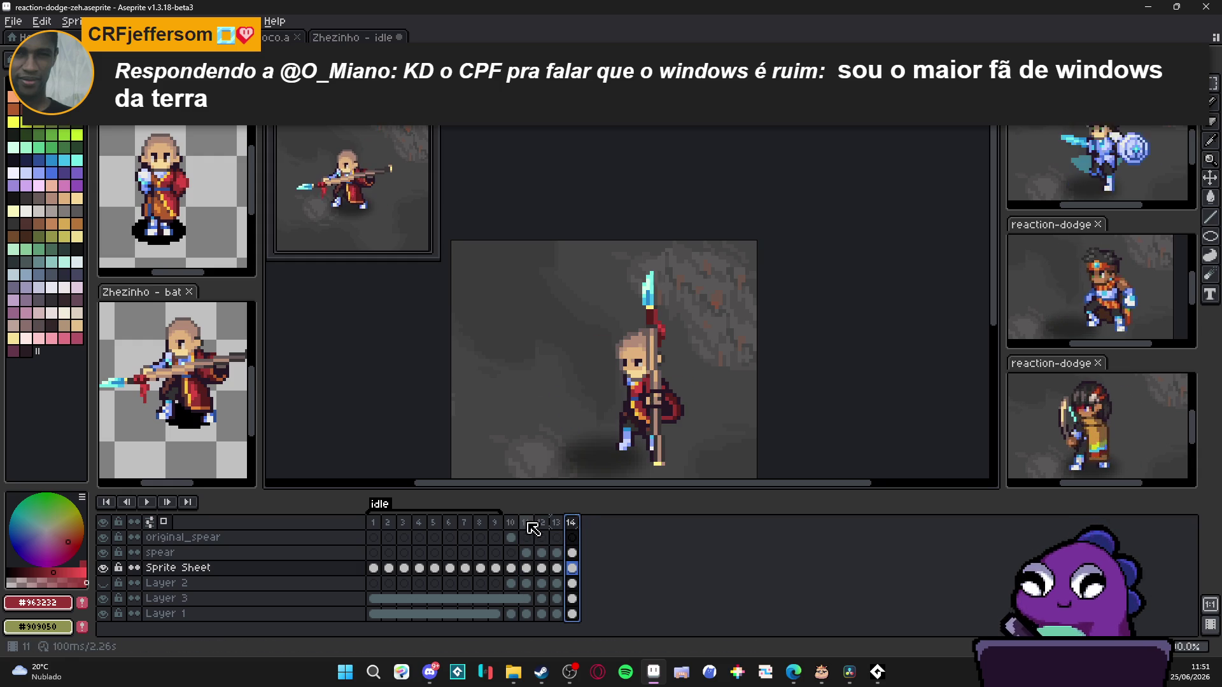
{"action": "left_click", "coordinate": [525, 525]}
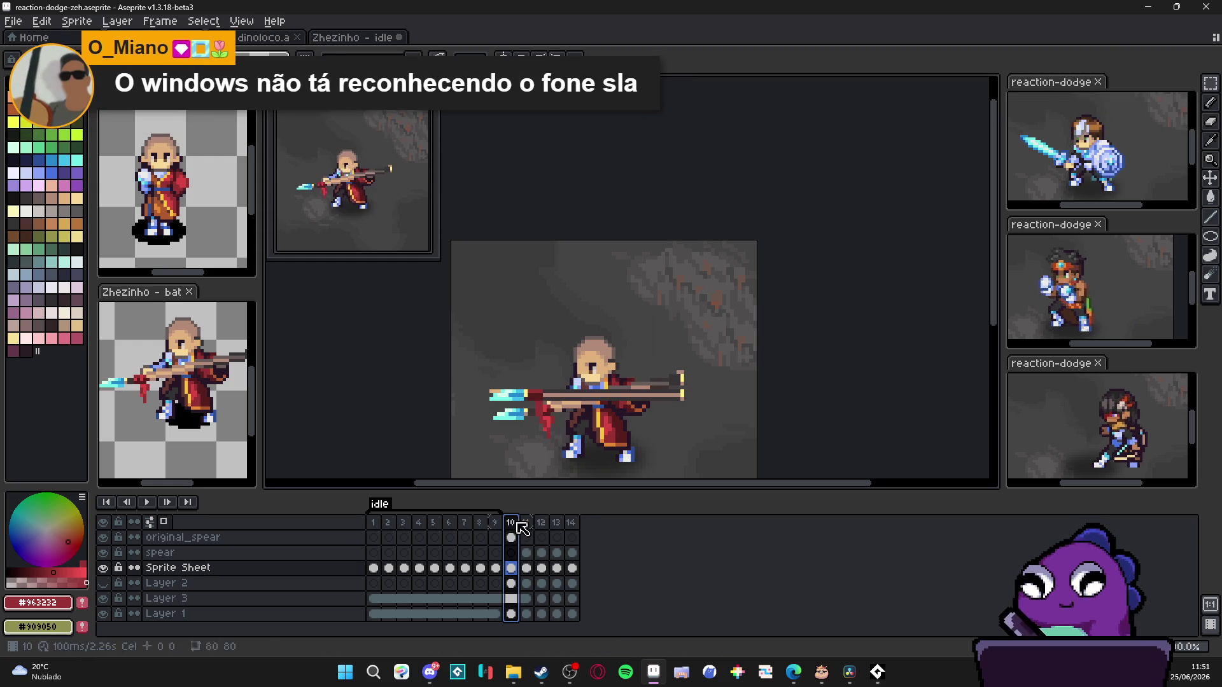
Step: Hide the original_spear layer's extra blade while viewing frames 10 and 14
{"action": "left_click", "coordinate": [526, 523]}
{"action": "left_click", "coordinate": [511, 525]}
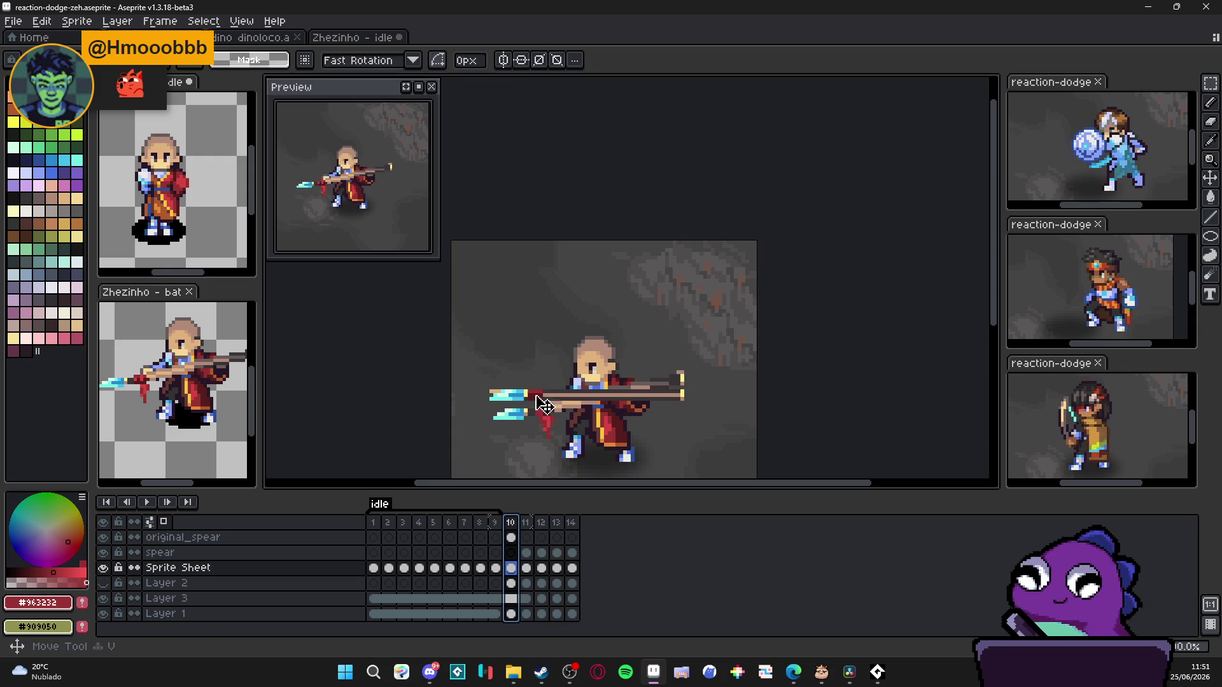
{"action": "left_click", "coordinate": [182, 537]}
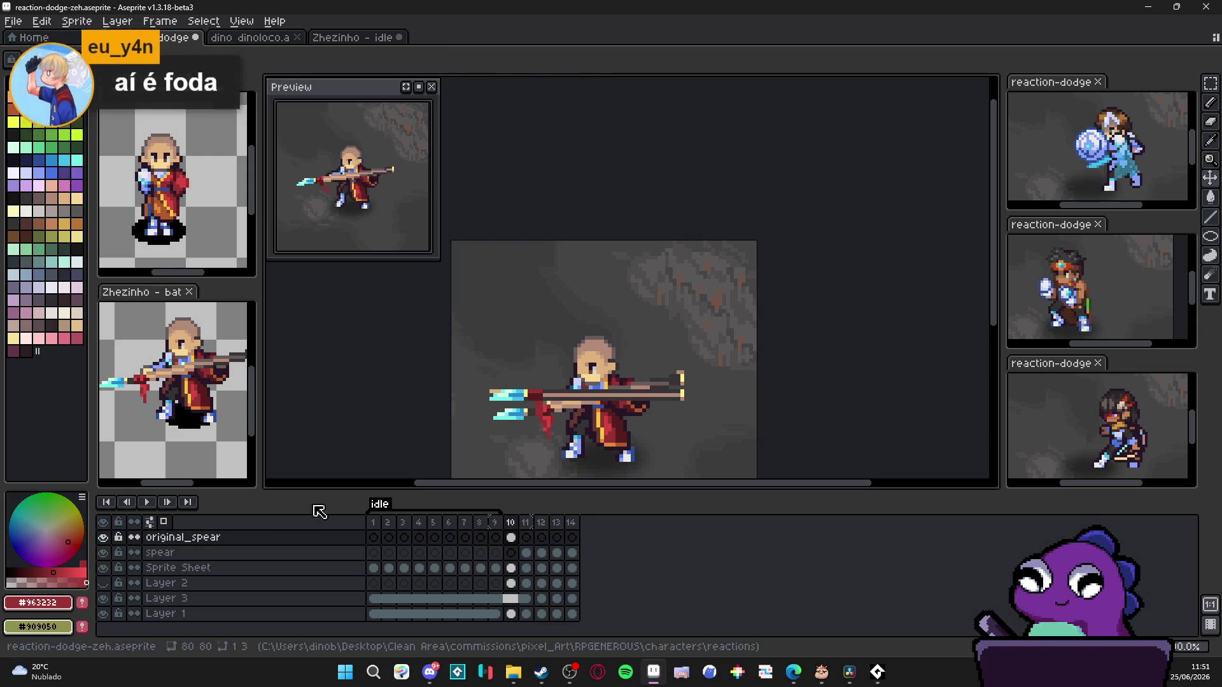
{"action": "left_click", "coordinate": [103, 537]}
{"action": "left_click", "coordinate": [572, 524]}
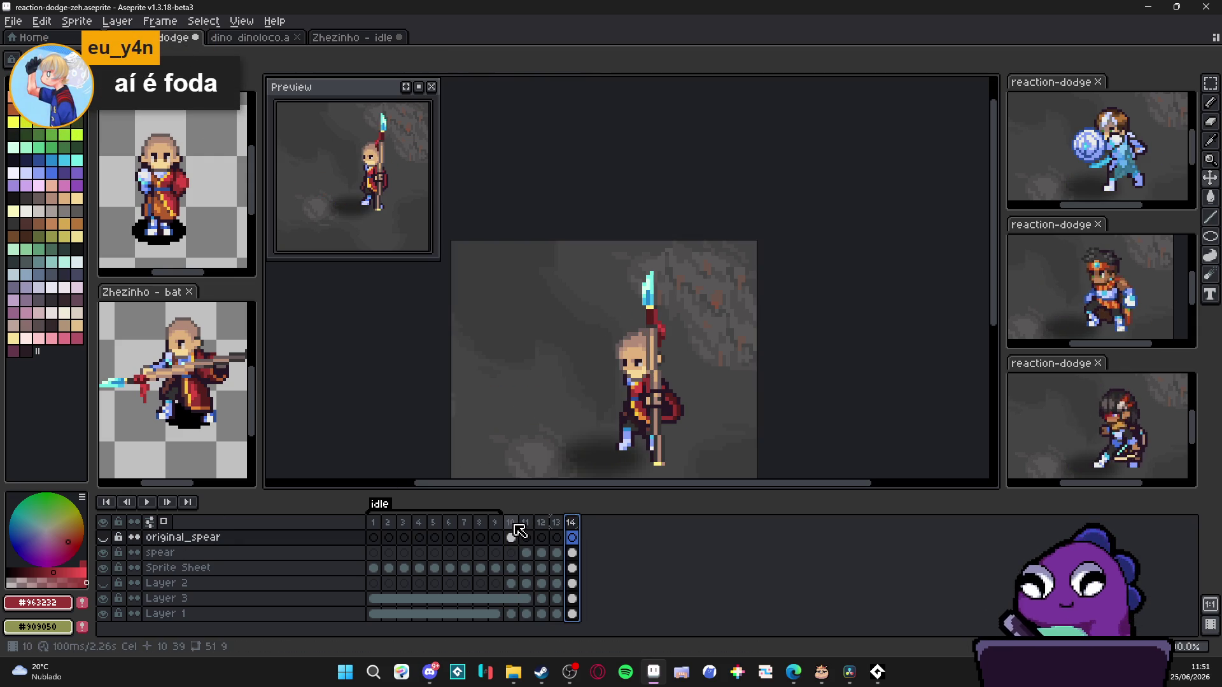
Step: Copy frame 11's horizontal-spear pose and paste it as a fifteenth frame, then review frames 1 and 10
{"action": "left_click", "coordinate": [513, 525]}
{"action": "left_click", "coordinate": [528, 525]}
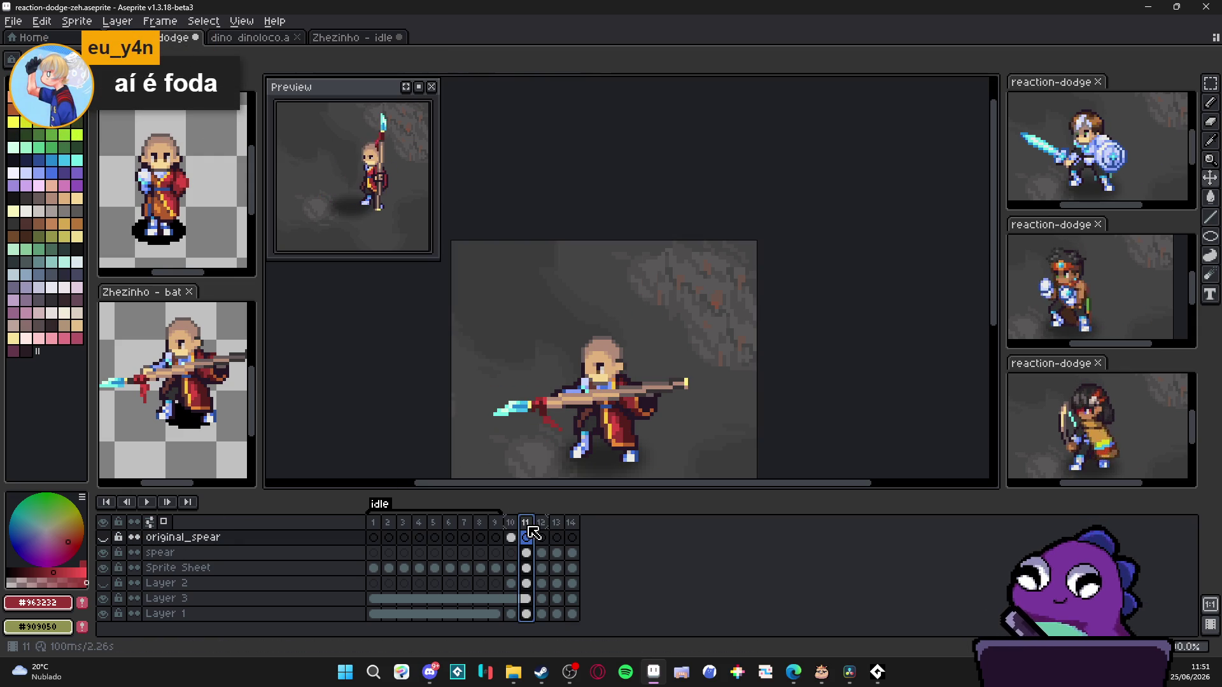
{"action": "left_click", "coordinate": [513, 526]}
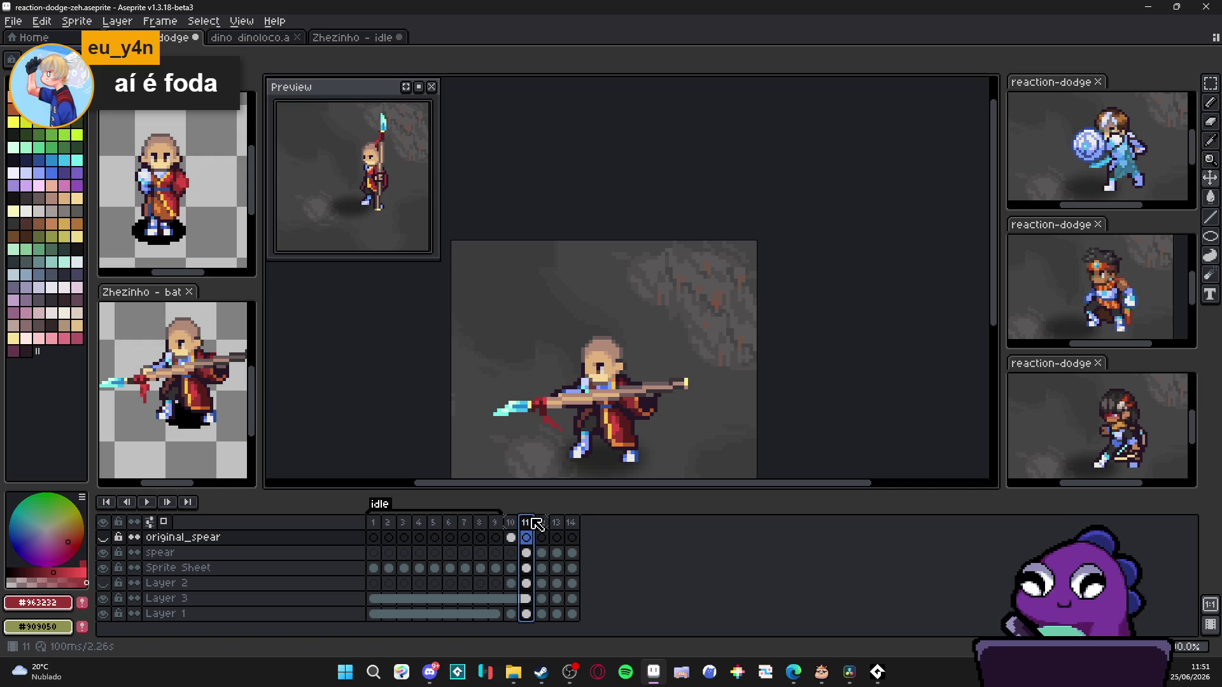
{"action": "key", "text": "ctrl+c"}
{"action": "left_click", "coordinate": [542, 525]}
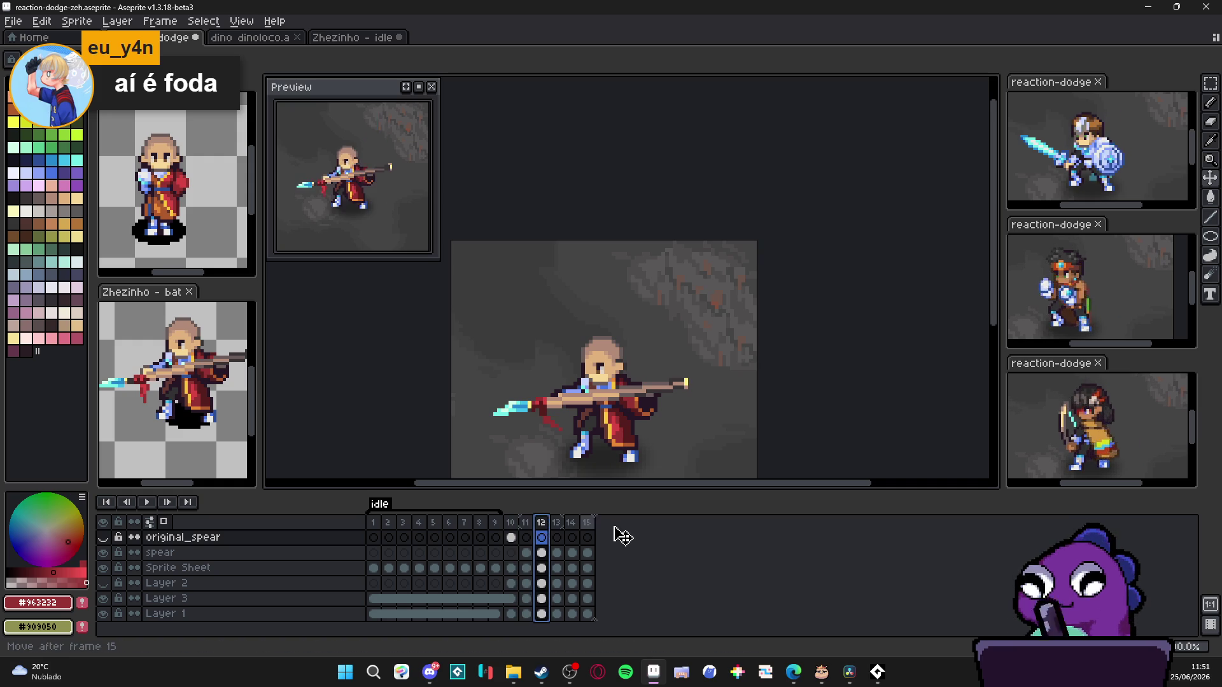
{"action": "key", "text": "ctrl+v"}
{"action": "left_click", "coordinate": [511, 536]}
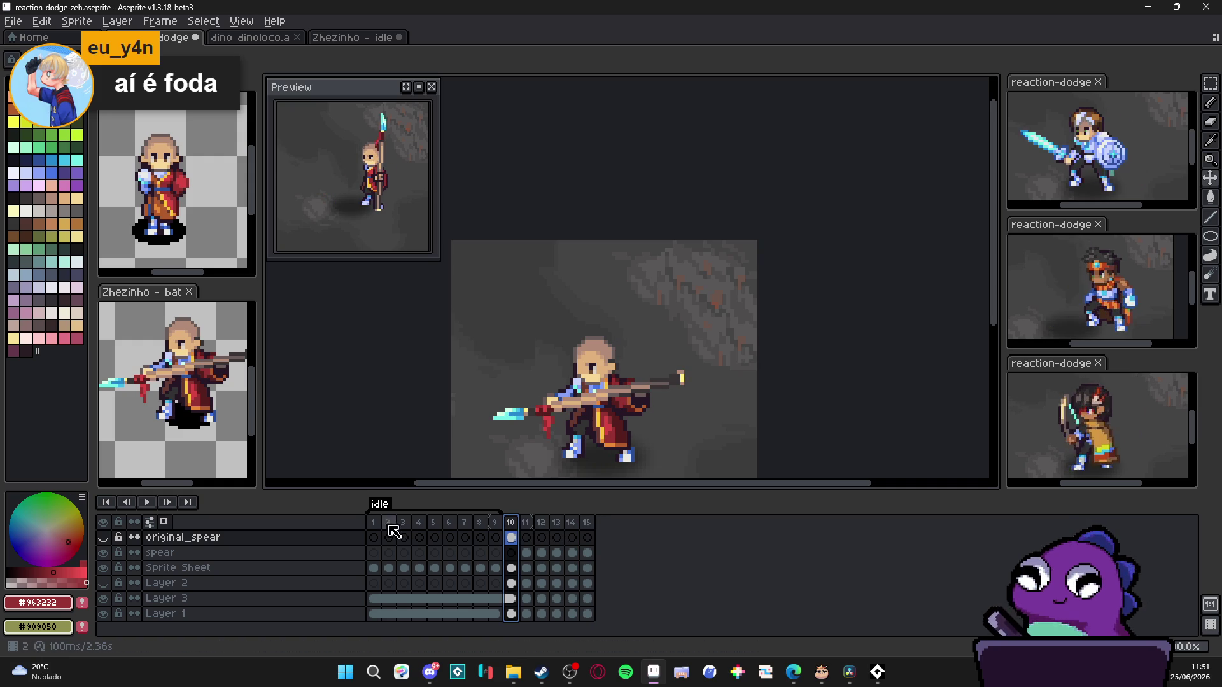
{"action": "left_click", "coordinate": [374, 536]}
{"action": "left_click", "coordinate": [512, 538]}
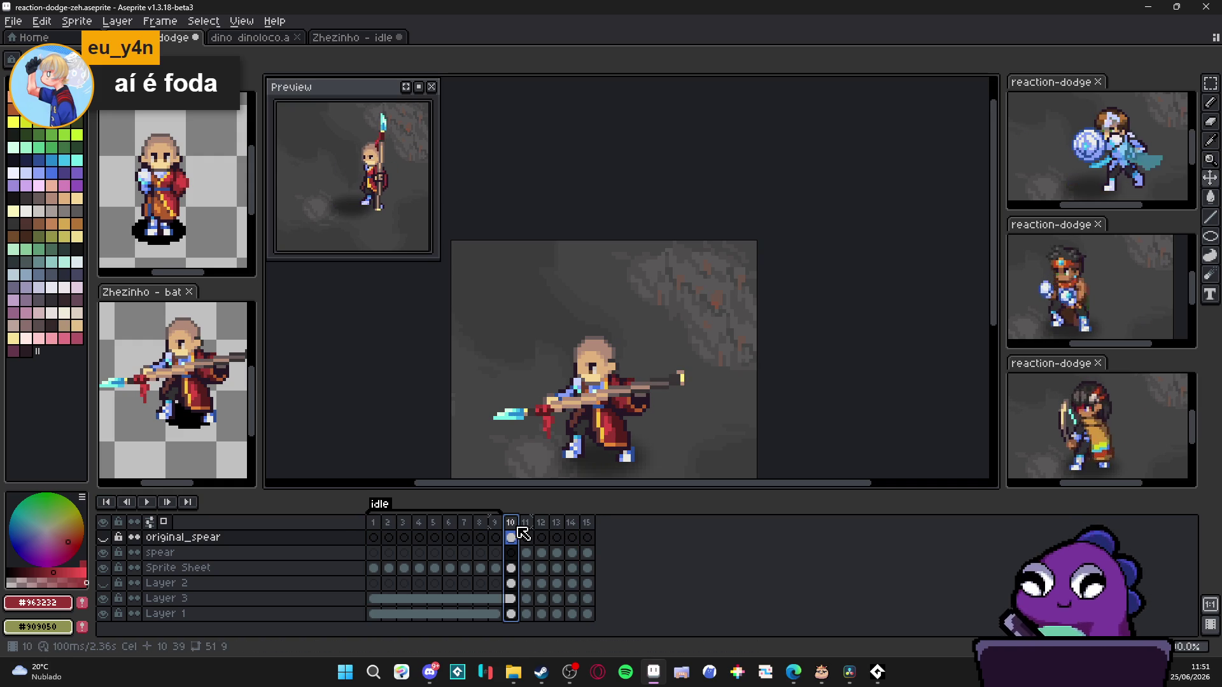
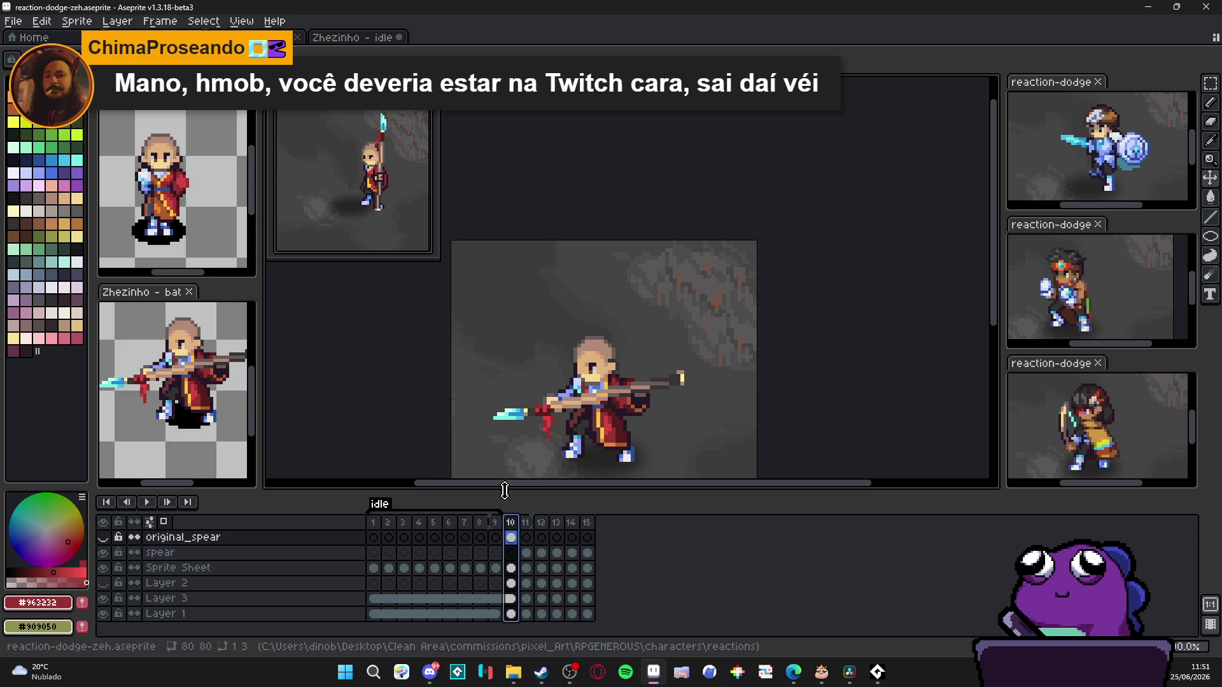
Step: Flip between frames 12, 13 and 14 on the Sprite Sheet layer to compare the spear pose
{"action": "left_click", "coordinate": [571, 536]}
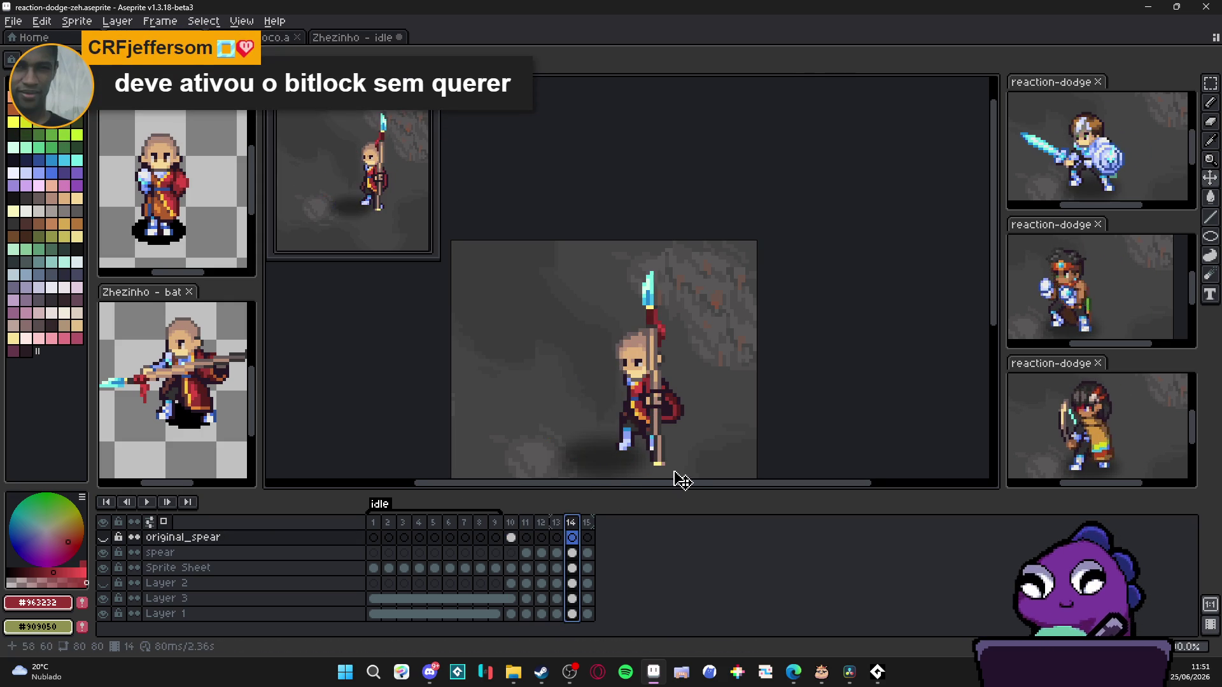
{"action": "scroll", "coordinate": [660, 439], "scroll_direction": "up", "scroll_amount": 2}
{"action": "scroll", "coordinate": [650, 440], "scroll_direction": "up", "scroll_amount": 1}
{"action": "left_click", "coordinate": [630, 409], "text": "ctrl"}
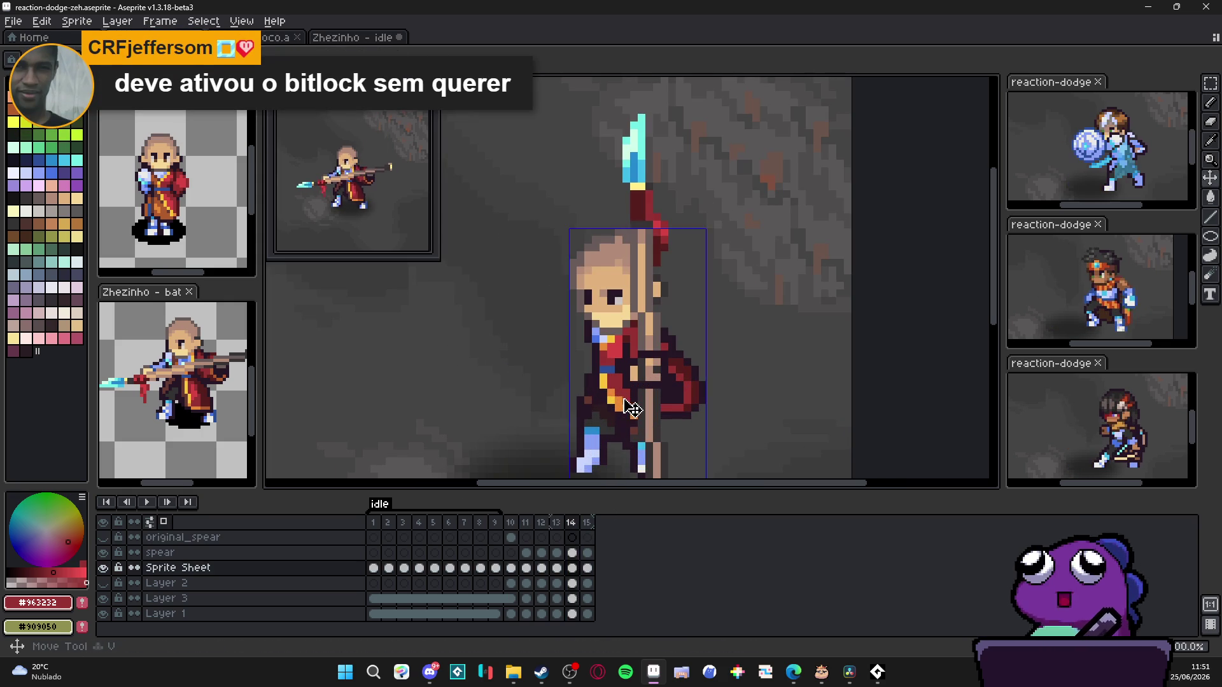
{"action": "left_click", "coordinate": [557, 524]}
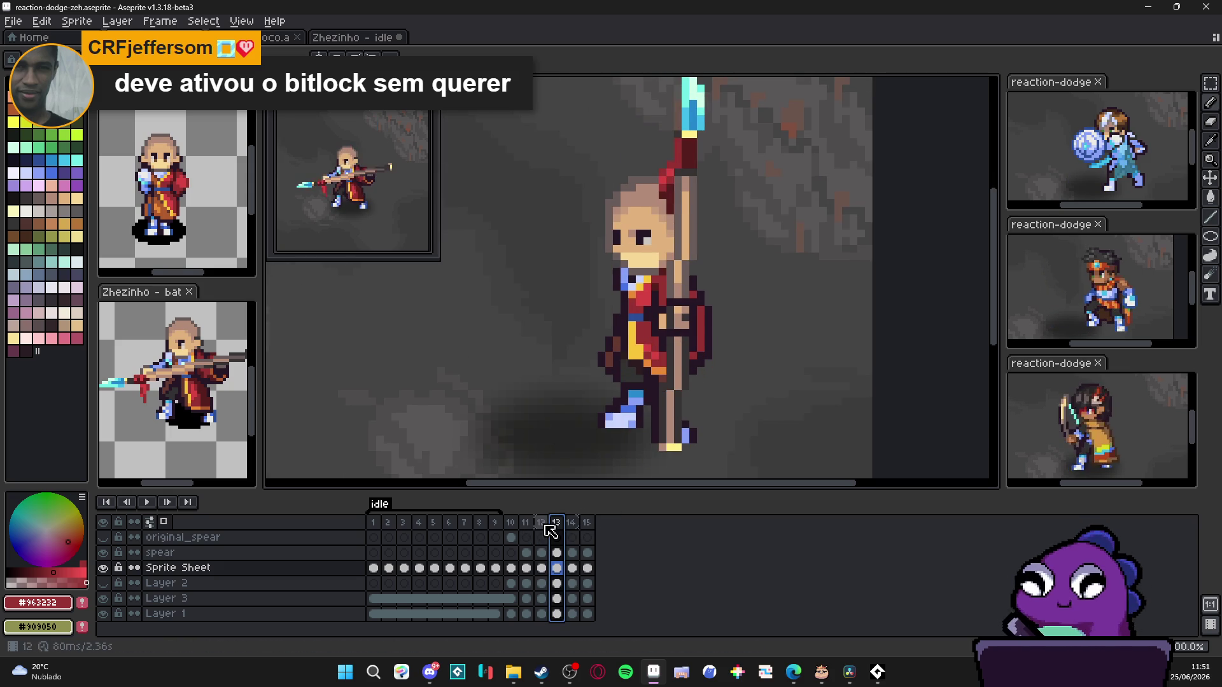
{"action": "left_click", "coordinate": [541, 523]}
{"action": "left_click", "coordinate": [559, 523]}
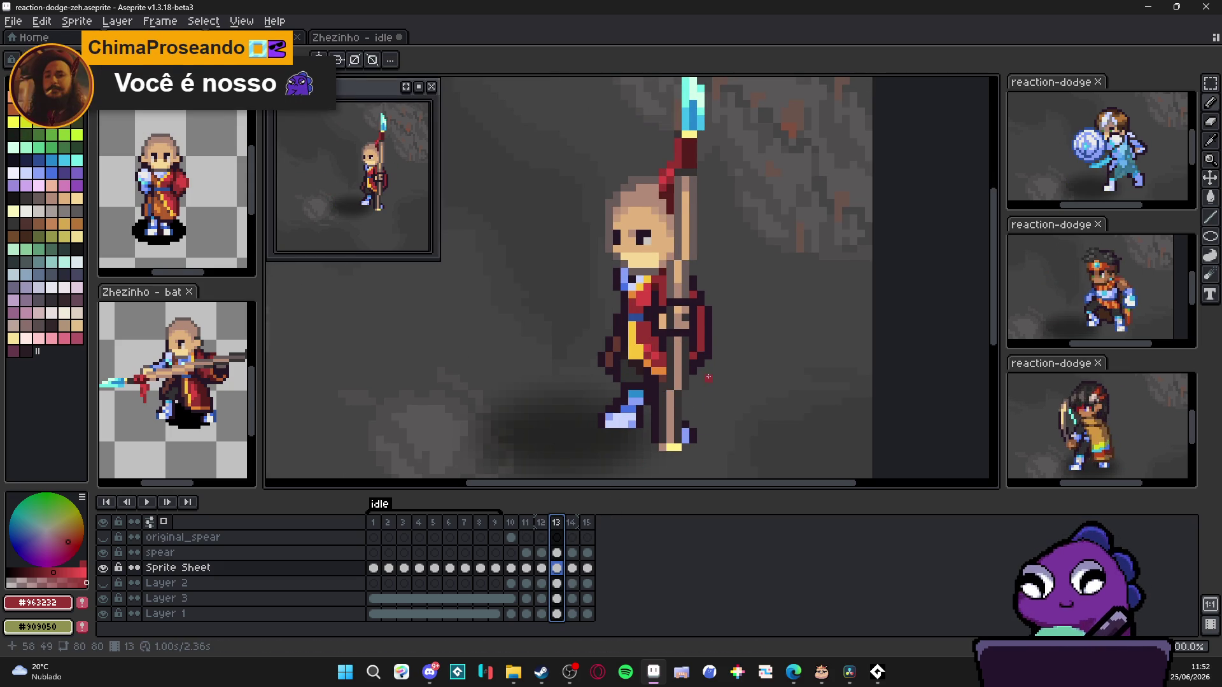
Step: Set frame 13's duration to 80 ms in Frame Properties and check it against frame 12
{"action": "left_click", "coordinate": [541, 524]}
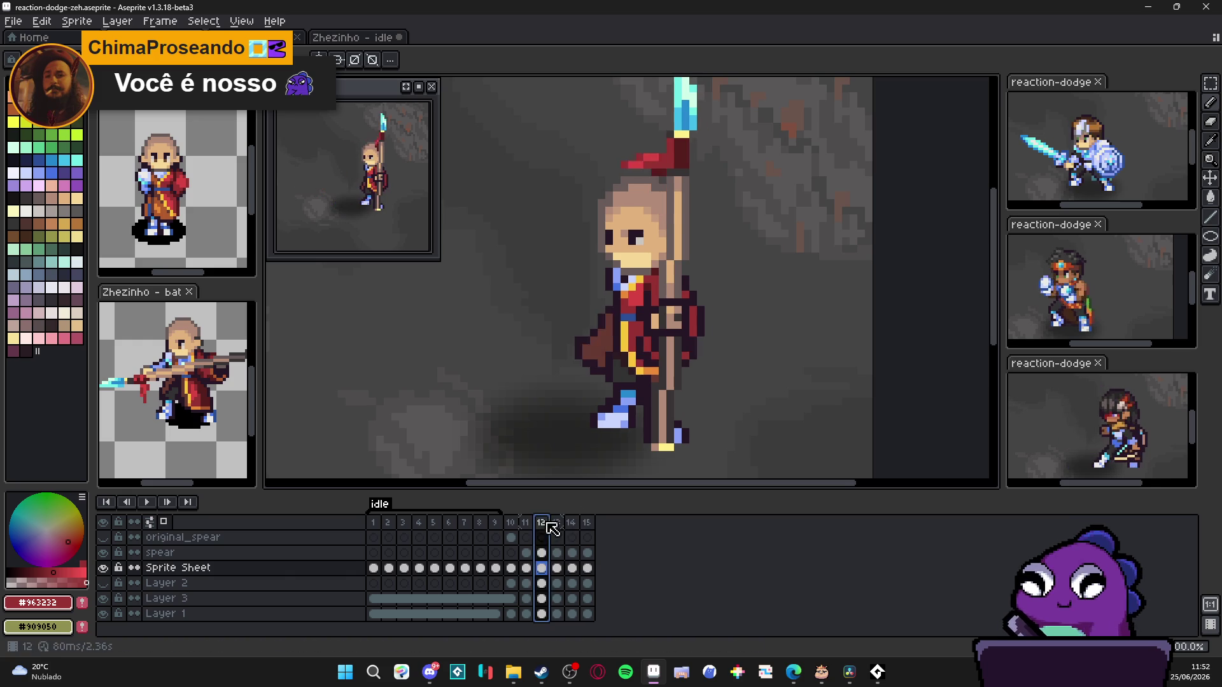
{"action": "double_click", "coordinate": [558, 524]}
{"action": "type", "text": "80"}
{"action": "left_click", "coordinate": [585, 366]}
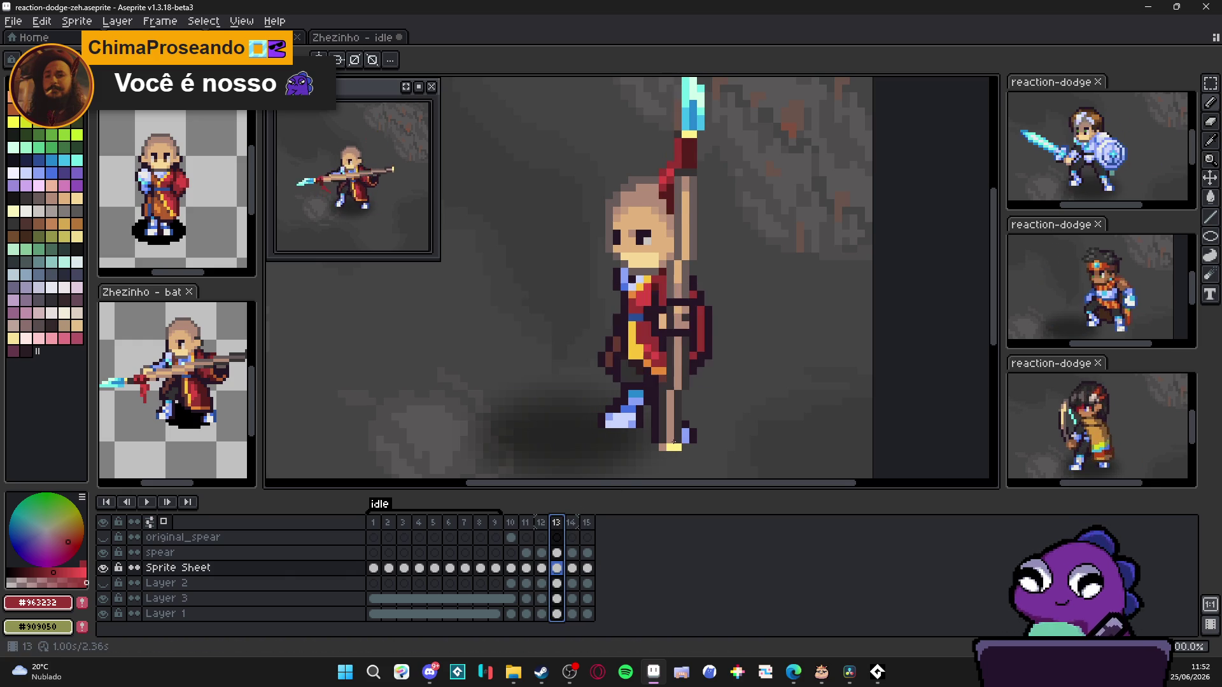
{"action": "left_click", "coordinate": [542, 524]}
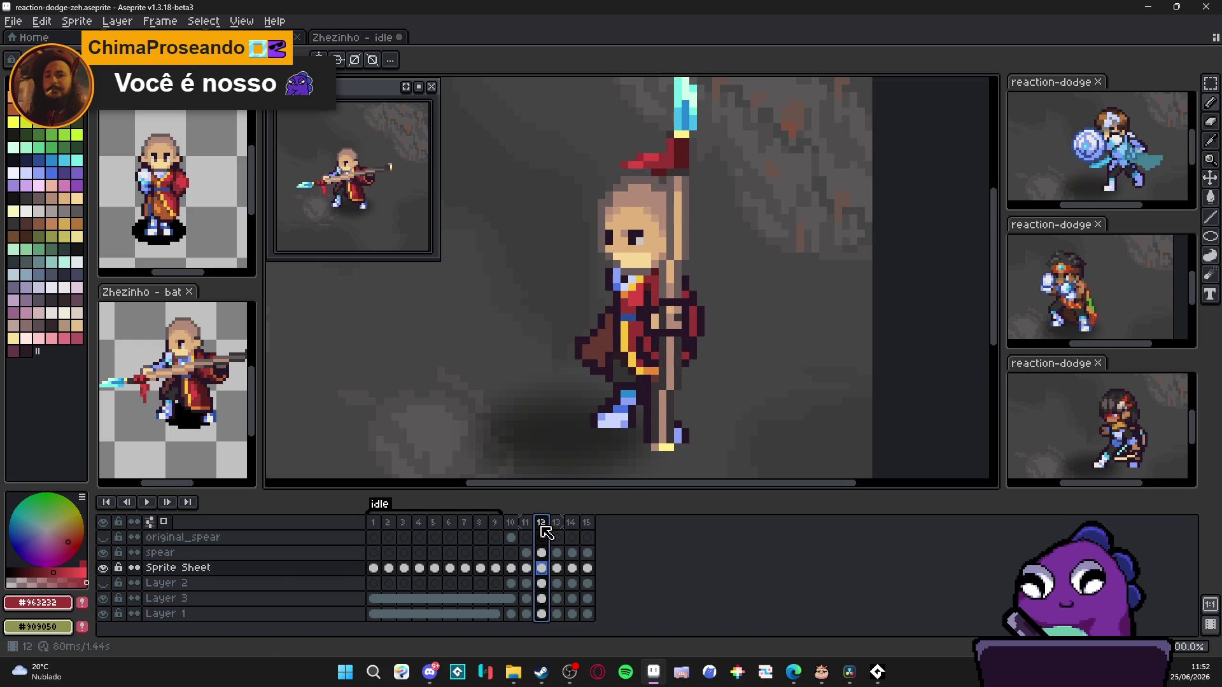
{"action": "left_click", "coordinate": [557, 524]}
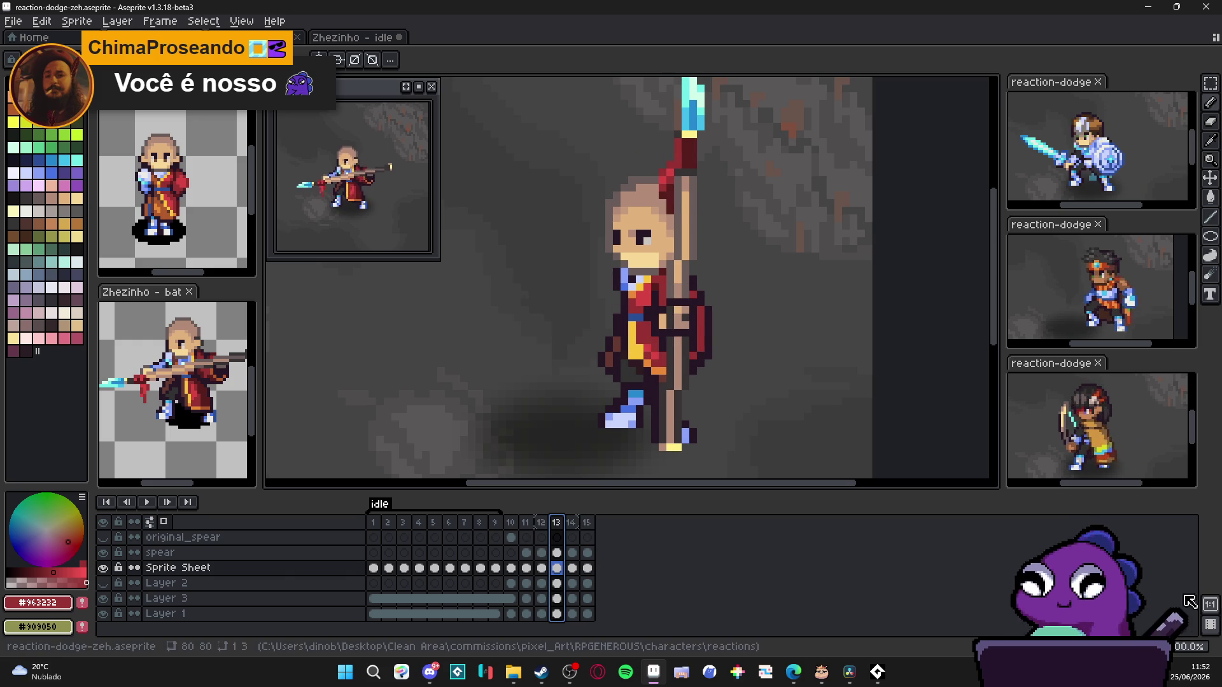
{"action": "left_click", "coordinate": [541, 524]}
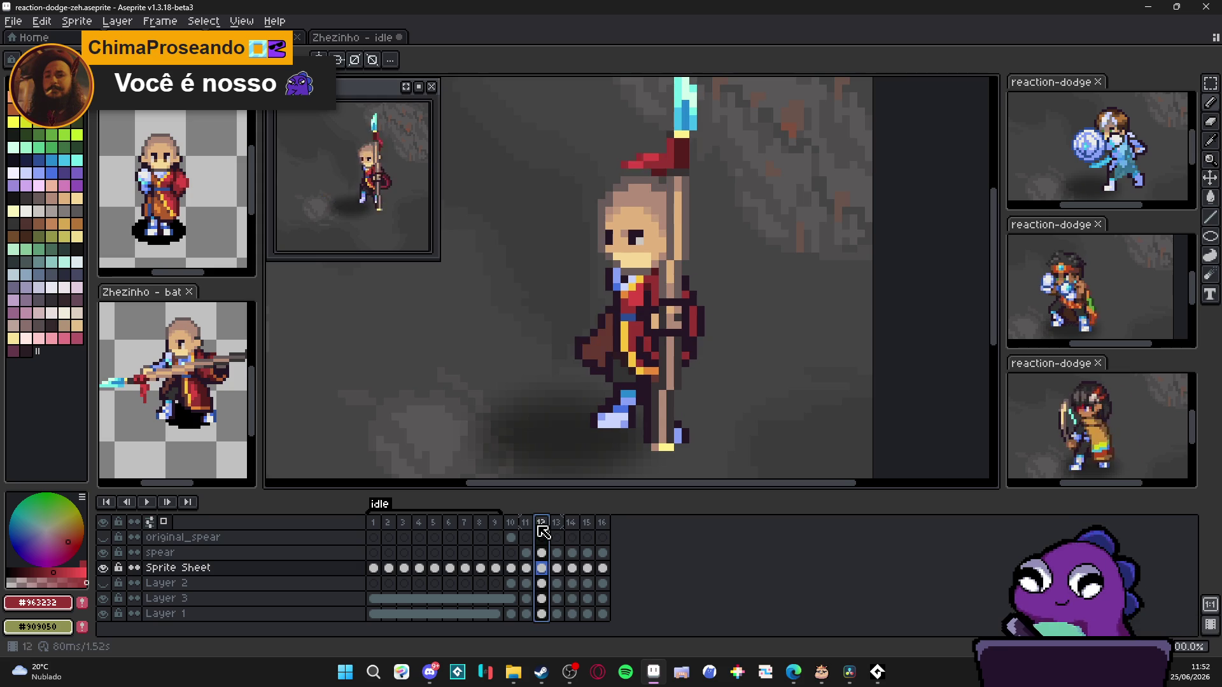
{"action": "left_click", "coordinate": [557, 523]}
{"action": "scroll", "coordinate": [702, 366], "scroll_direction": "up", "scroll_amount": 1}
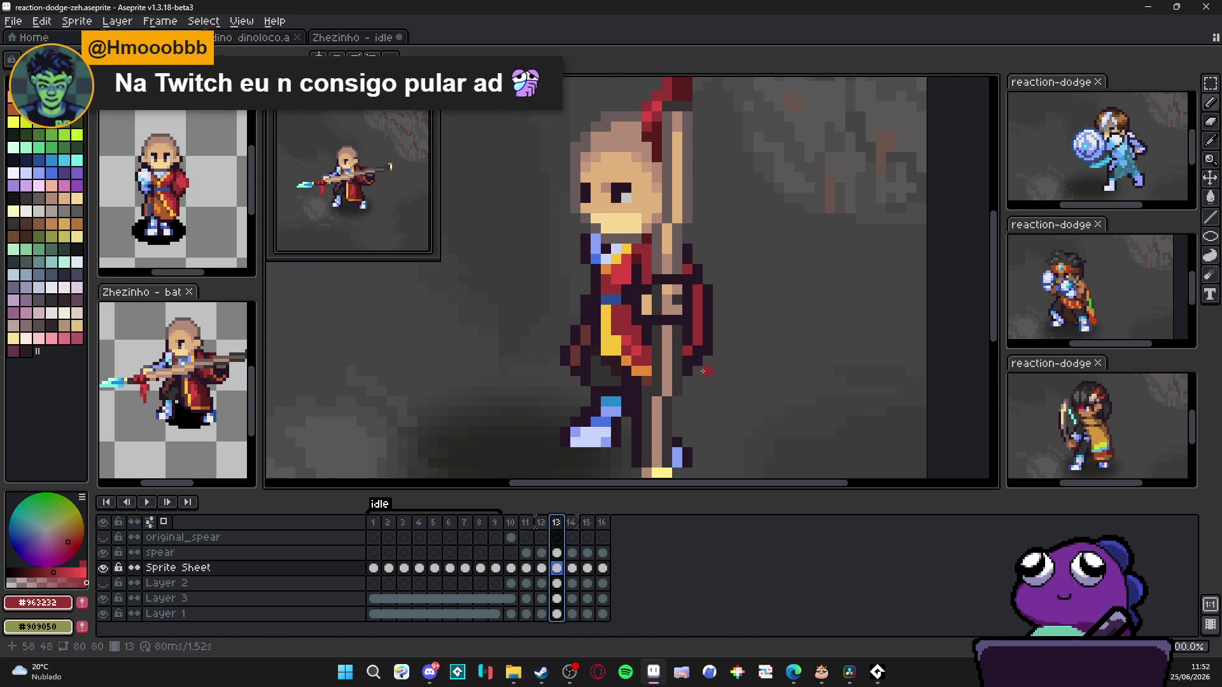
Step: Sketch the ribbon extending further down in frame 13 and fill it solid red
{"action": "left_click_drag", "start_coordinate": [710, 364], "coordinate": [719, 389]}
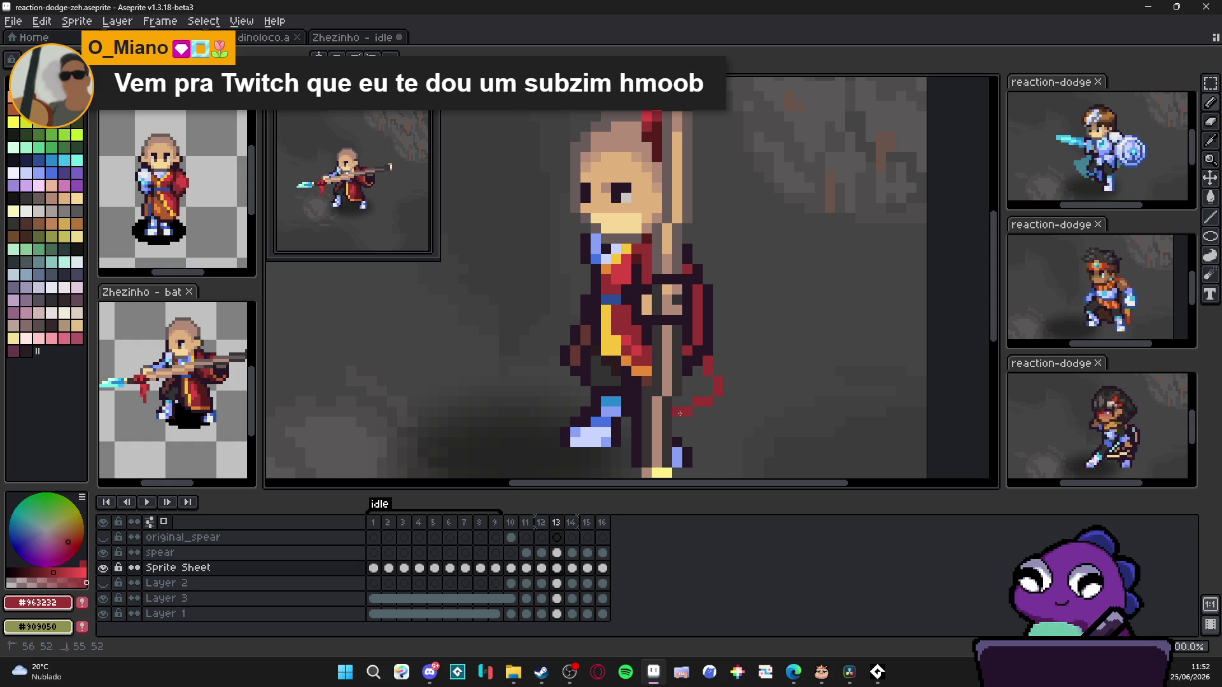
{"action": "left_click", "coordinate": [686, 383]}
{"action": "key", "text": "b"}
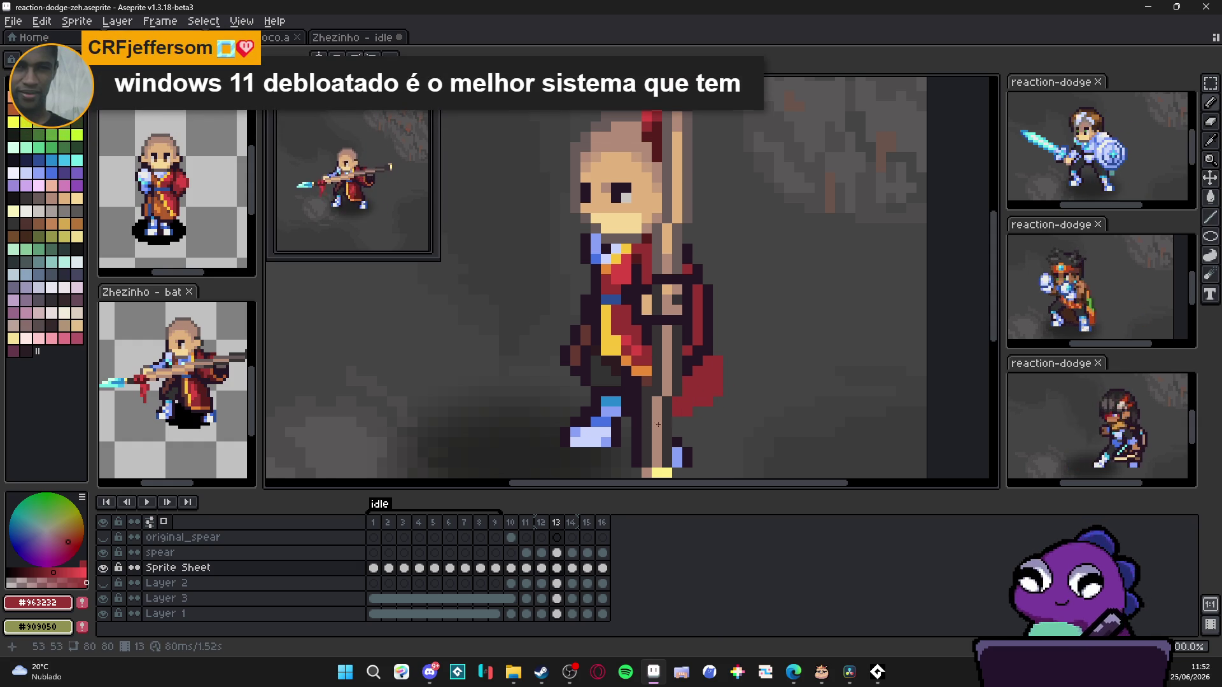
Step: Sample the dark outline, dark grey and robe red colours from the sprite
{"action": "left_click", "coordinate": [716, 361], "text": "alt"}
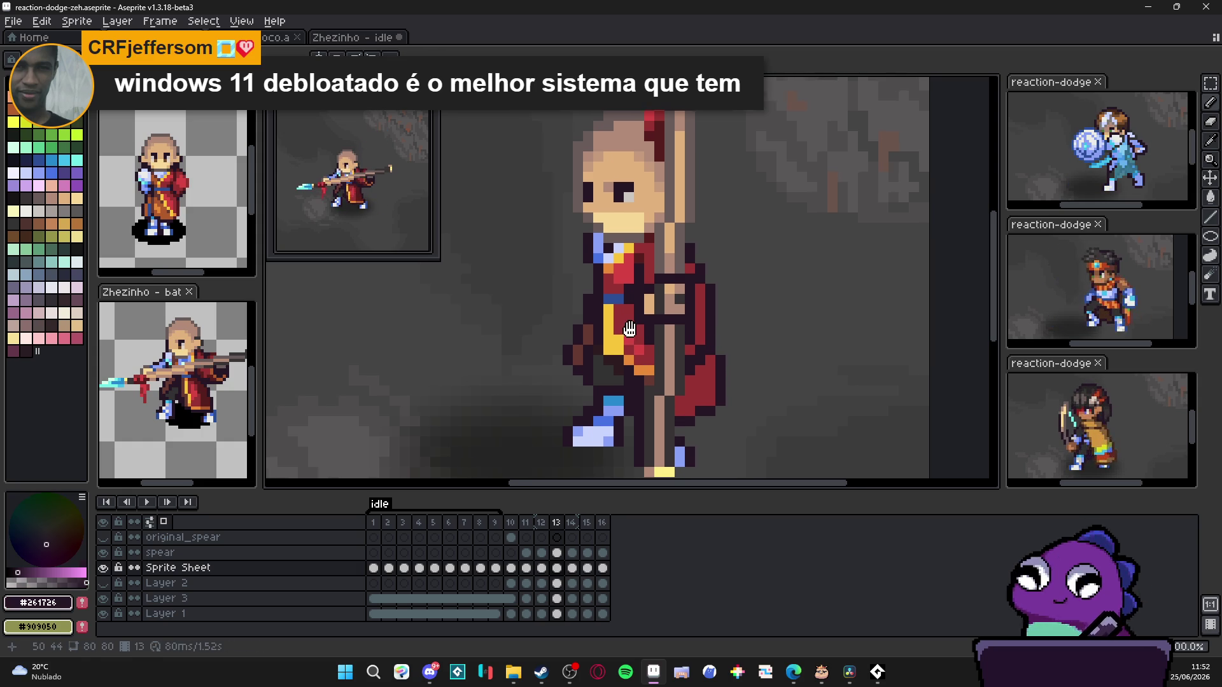
{"action": "left_click", "coordinate": [609, 358], "text": "alt"}
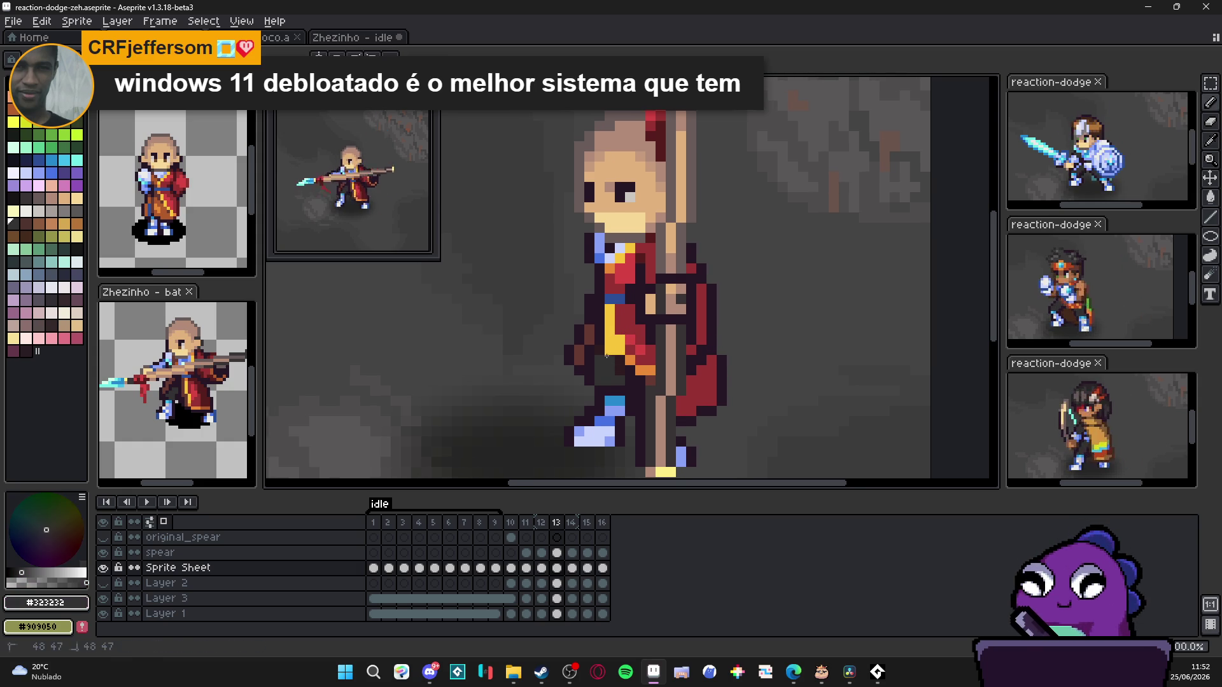
{"action": "left_click", "coordinate": [654, 373], "text": "alt"}
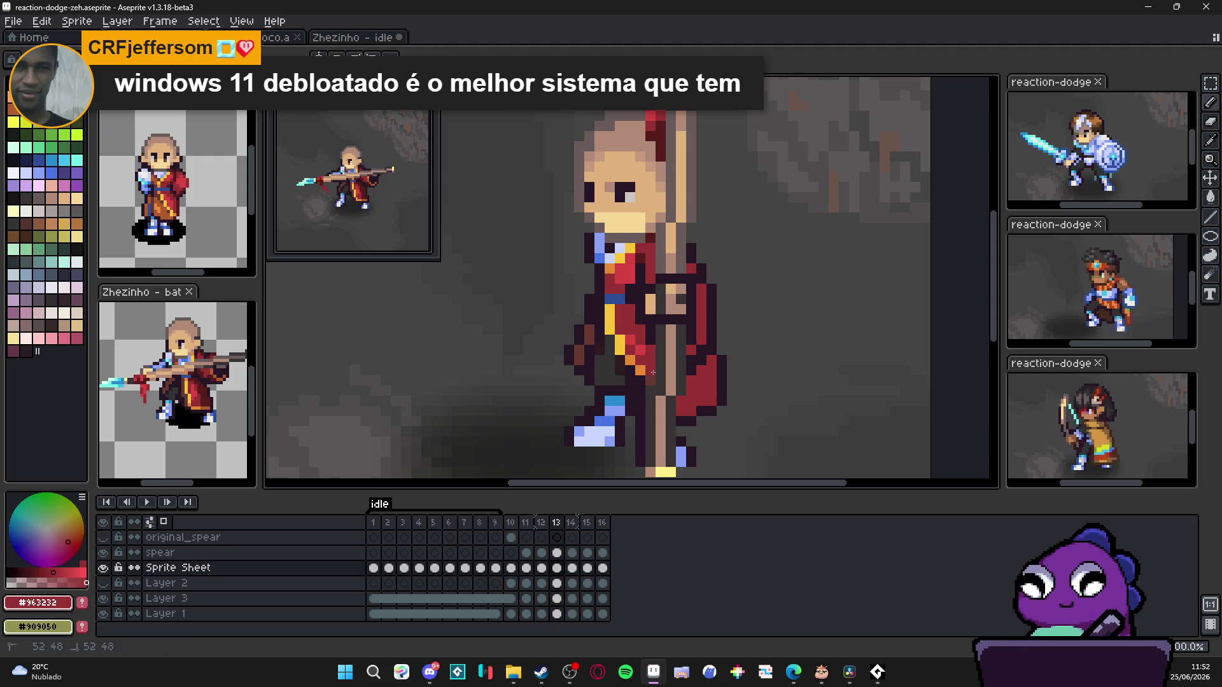
{"action": "left_click", "coordinate": [622, 344], "text": "alt"}
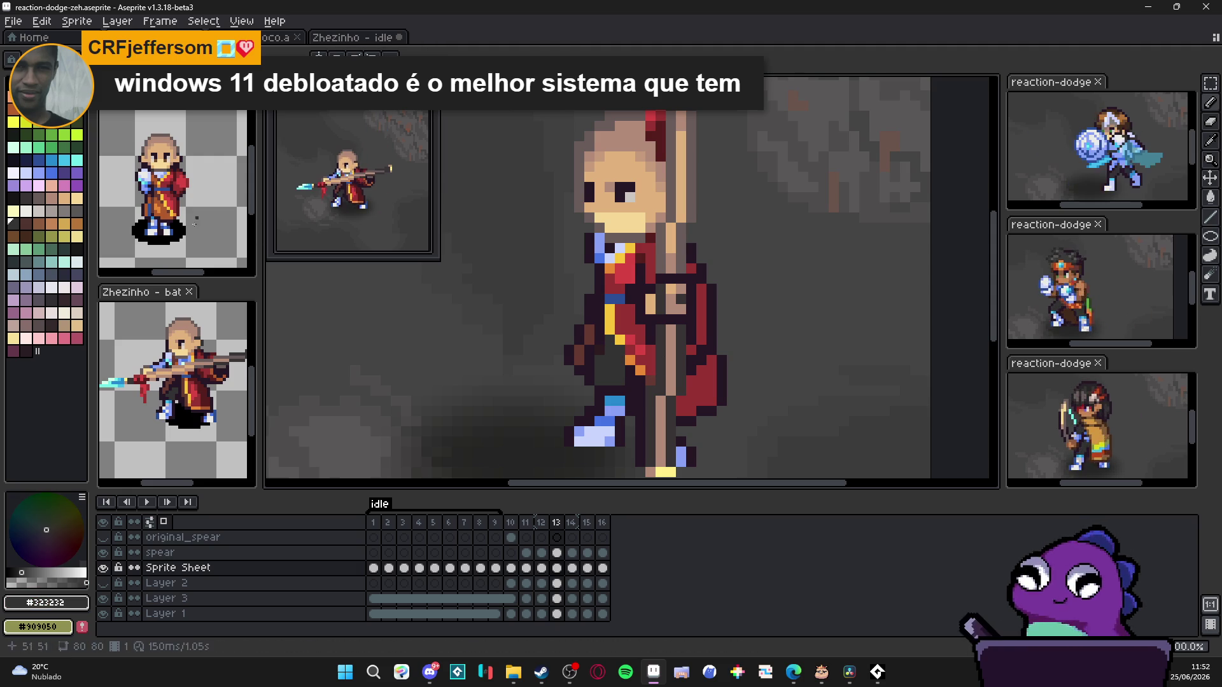
{"action": "scroll", "coordinate": [642, 355], "scroll_direction": "up", "scroll_amount": 1}
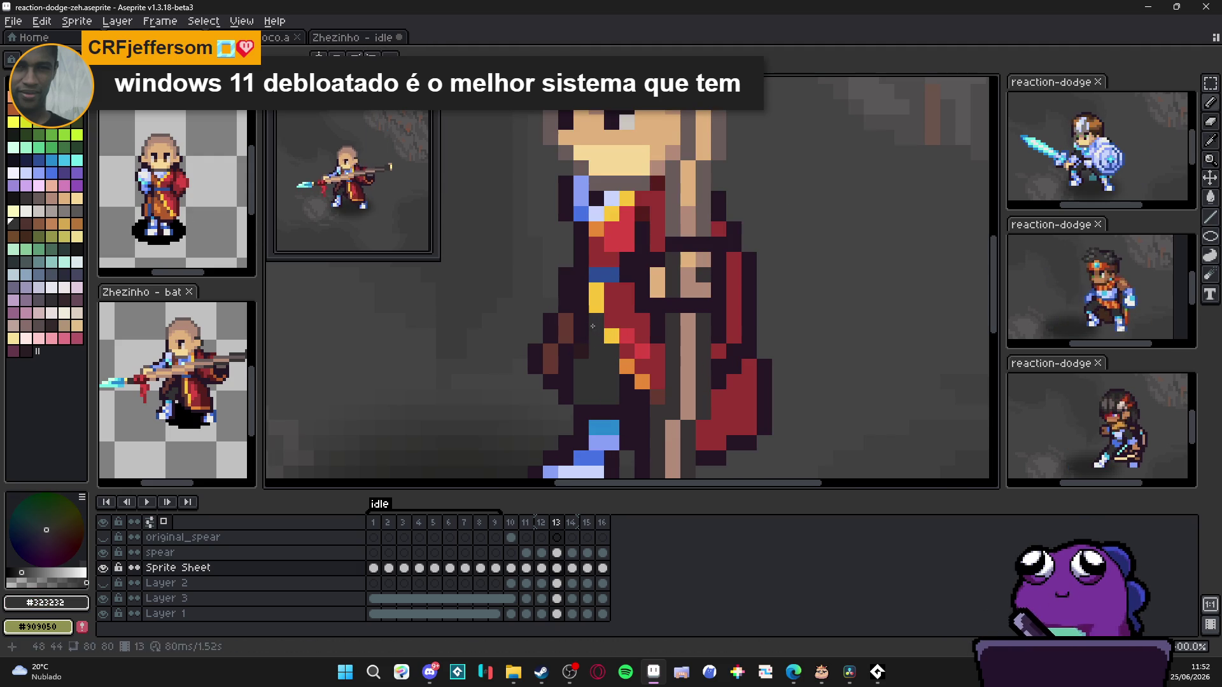
Step: Extend the yellow trim in a straight line and add a short yellow edge along the ribbon bottom
{"action": "left_click", "coordinate": [597, 291], "text": "alt"}
{"action": "left_click", "coordinate": [657, 412], "text": "shift"}
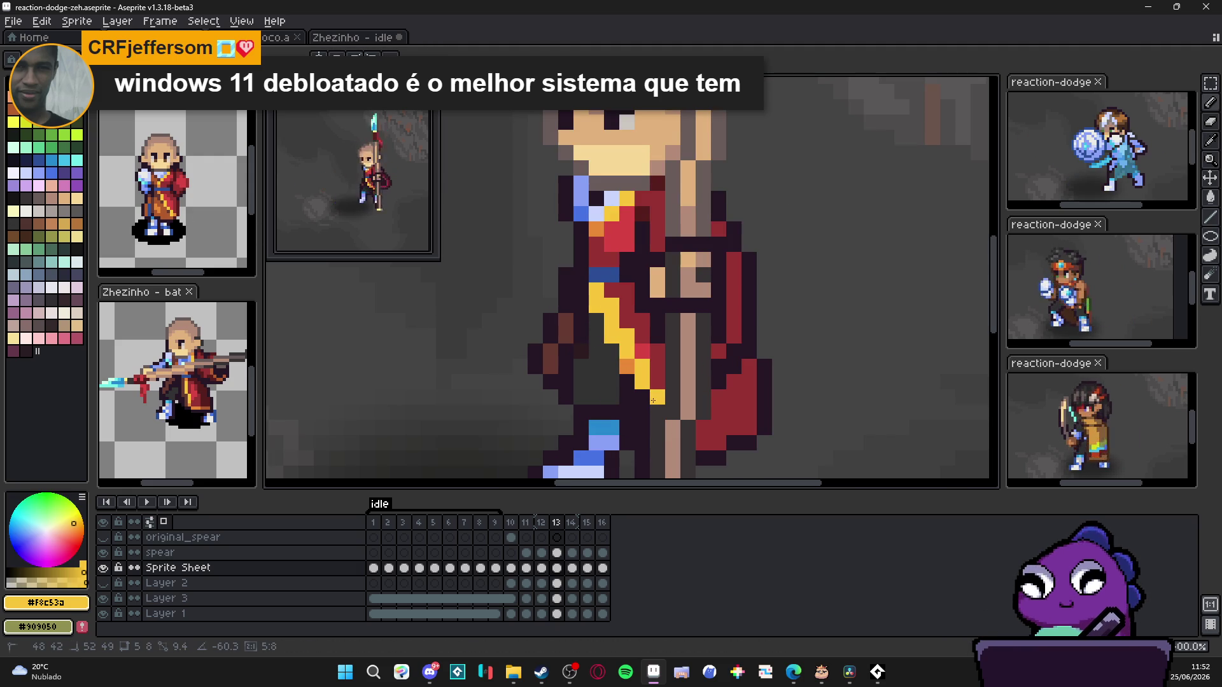
{"action": "left_click_drag", "start_coordinate": [704, 442], "coordinate": [734, 442]}
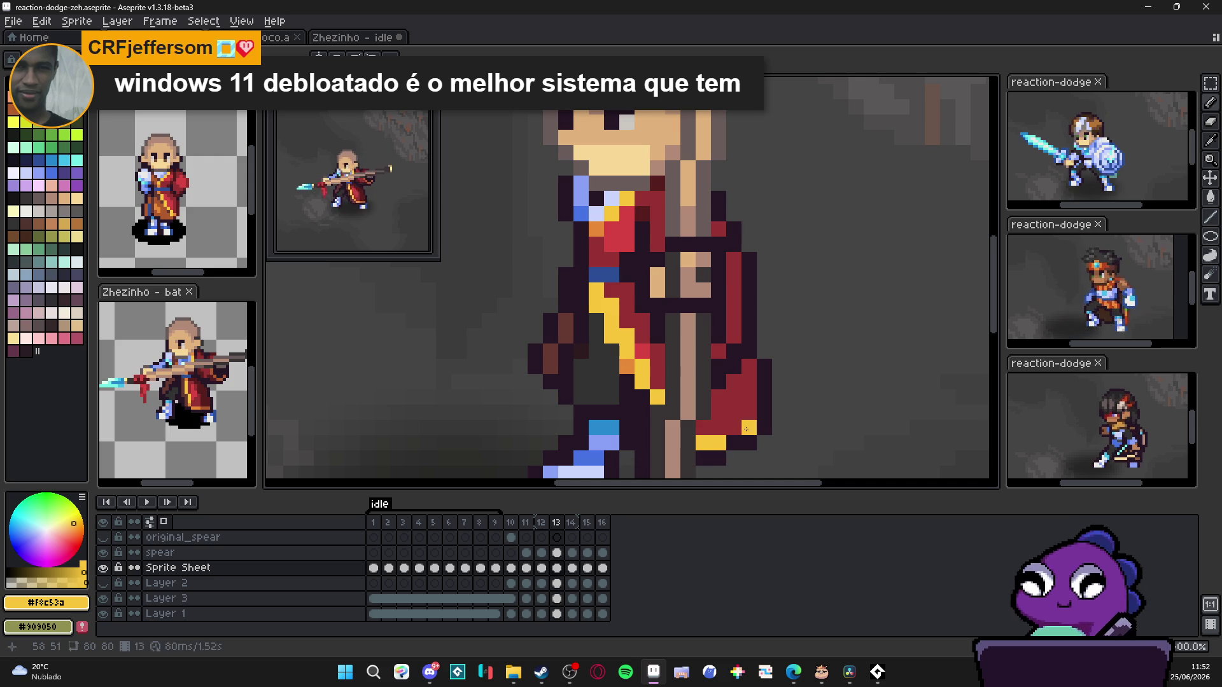
{"action": "left_click", "coordinate": [607, 368], "text": "alt"}
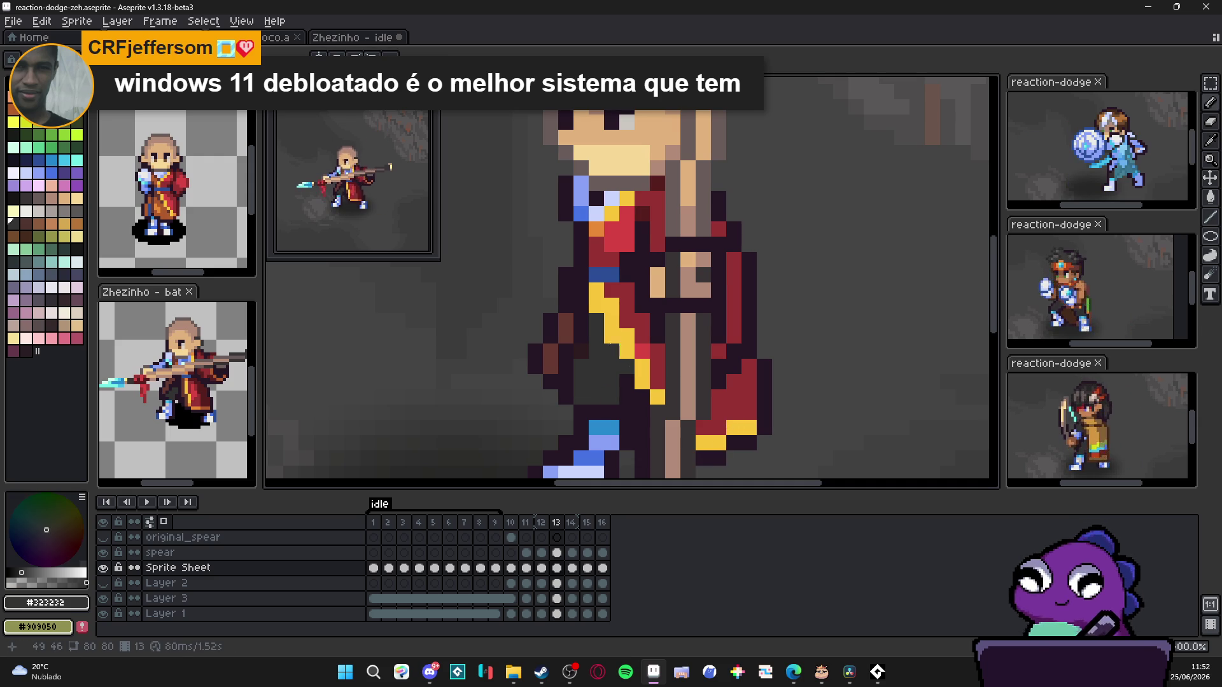
{"action": "scroll", "coordinate": [675, 371], "scroll_direction": "down", "scroll_amount": 1}
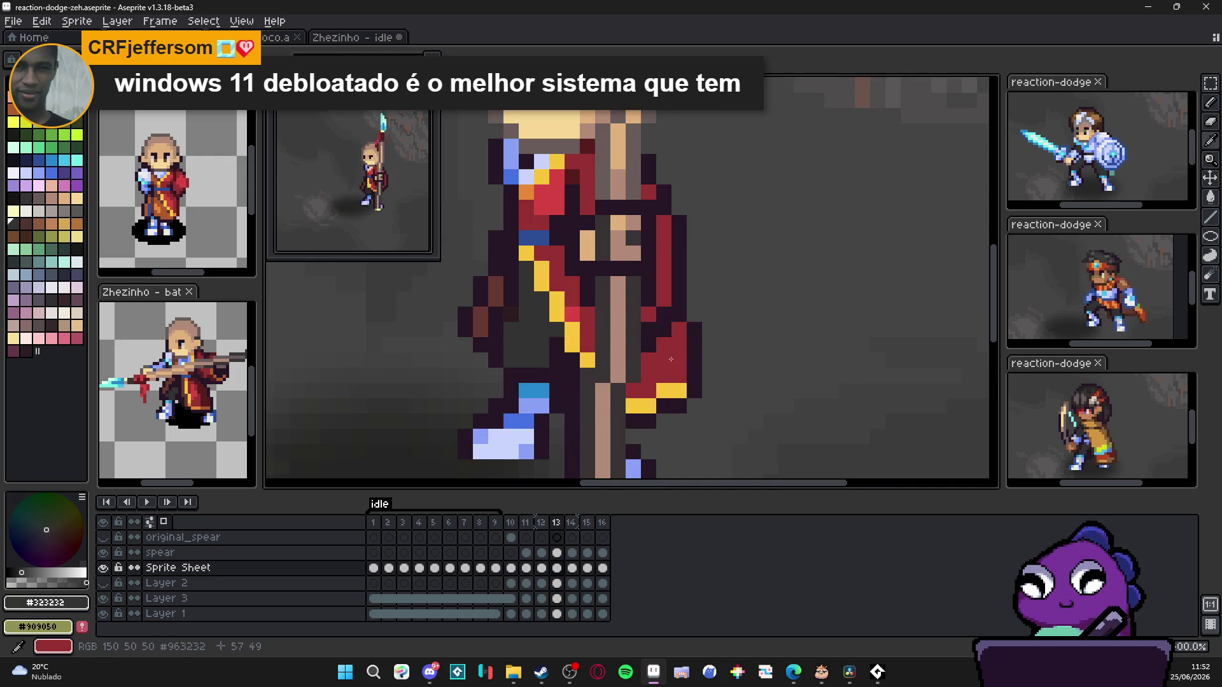
{"action": "scroll", "coordinate": [688, 374], "scroll_direction": "down", "scroll_amount": 2}
{"action": "scroll", "coordinate": [695, 377], "scroll_direction": "up", "scroll_amount": 1}
{"action": "scroll", "coordinate": [695, 378], "scroll_direction": "up", "scroll_amount": 1}
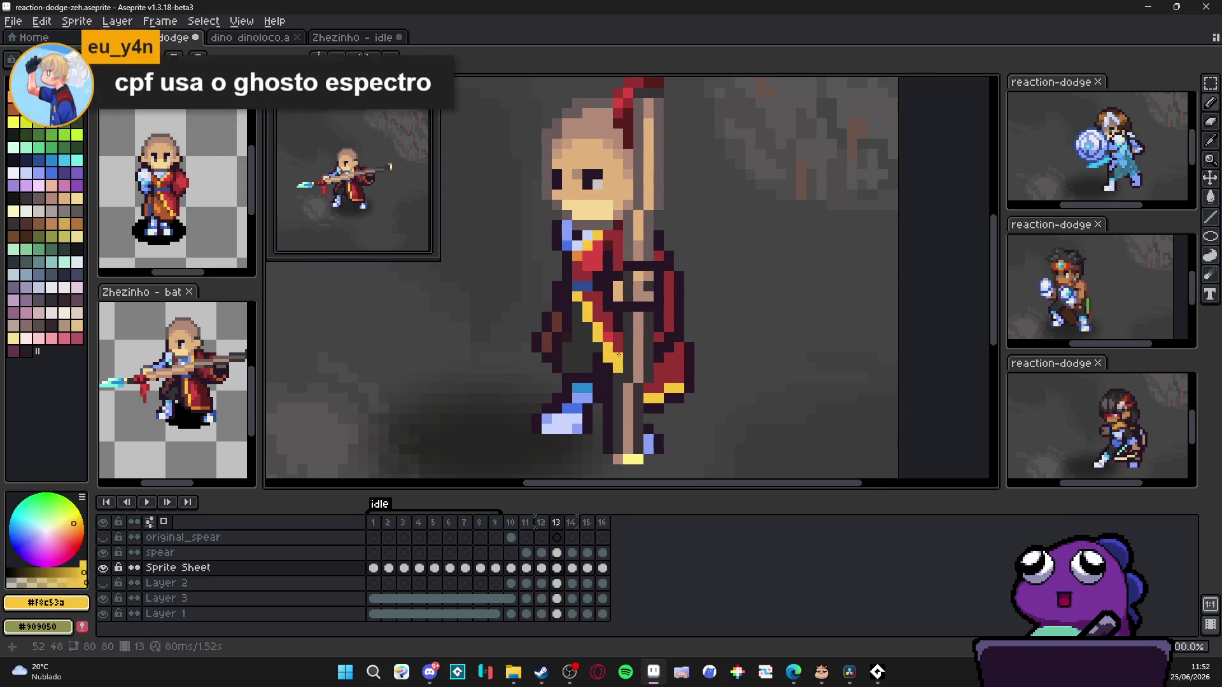
Step: Draw a dark outline along the lengthened ribbon's edge, sampling yellow and dark colours
{"action": "left_click", "coordinate": [615, 361], "text": "alt"}
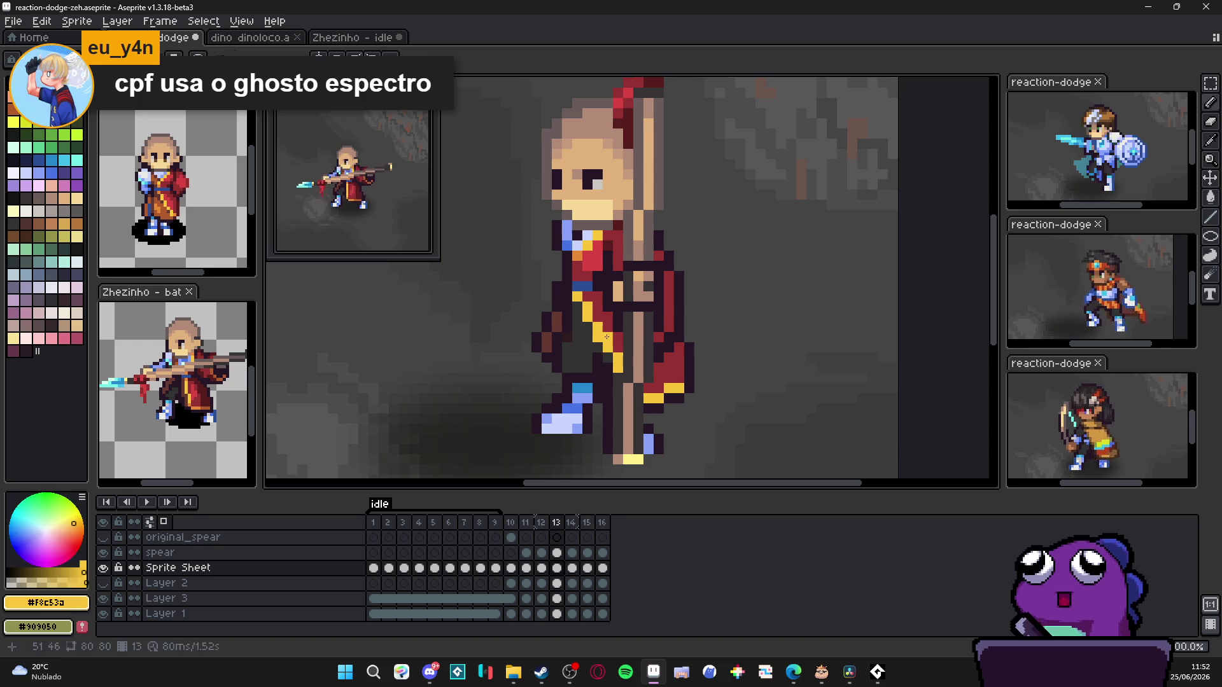
{"action": "left_click", "coordinate": [594, 317], "text": "alt"}
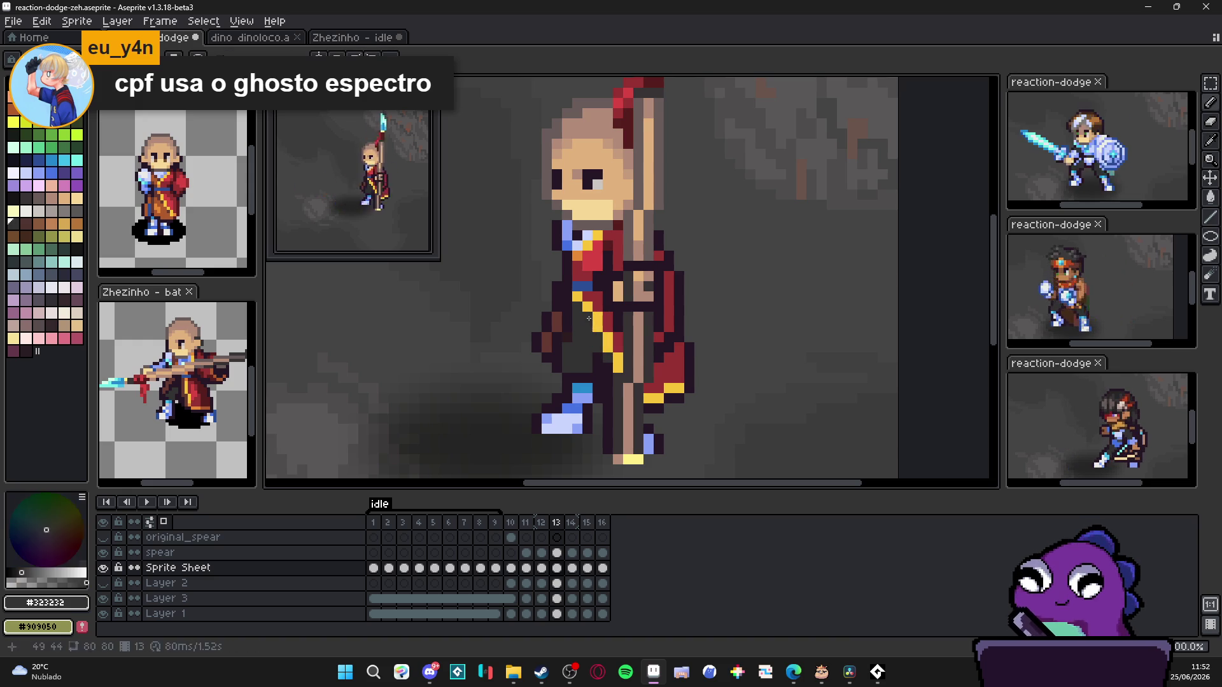
{"action": "left_click", "coordinate": [693, 386], "text": "alt"}
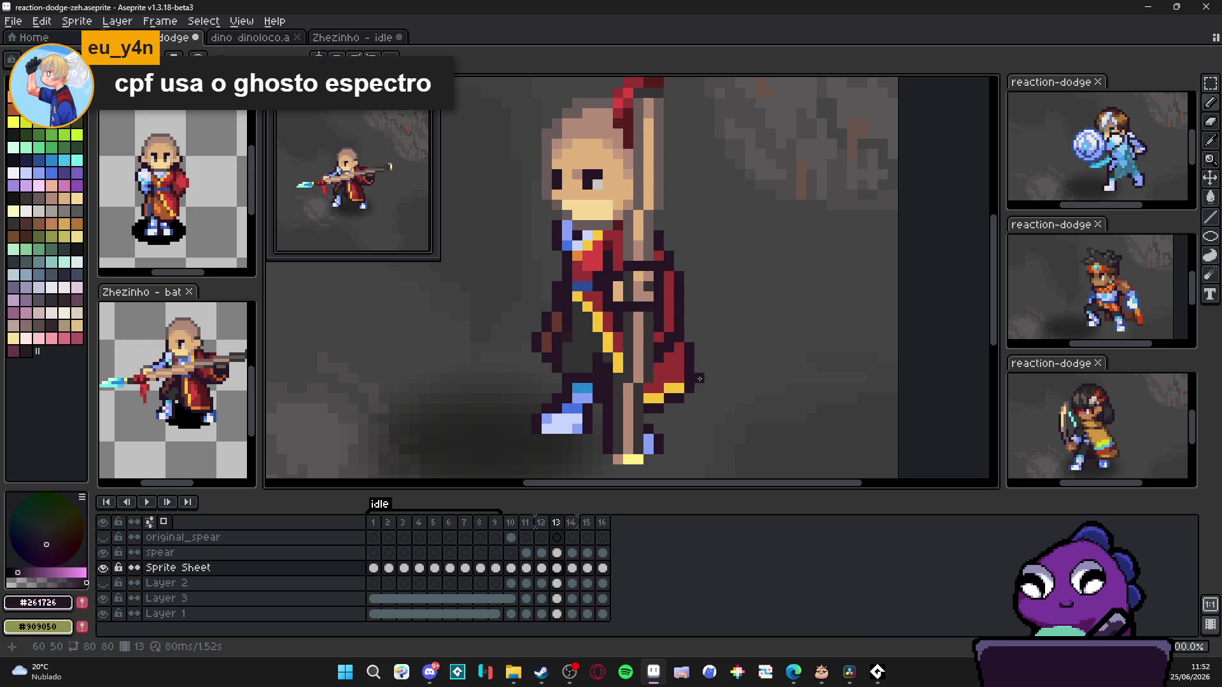
{"action": "left_click_drag", "start_coordinate": [698, 379], "coordinate": [700, 357]}
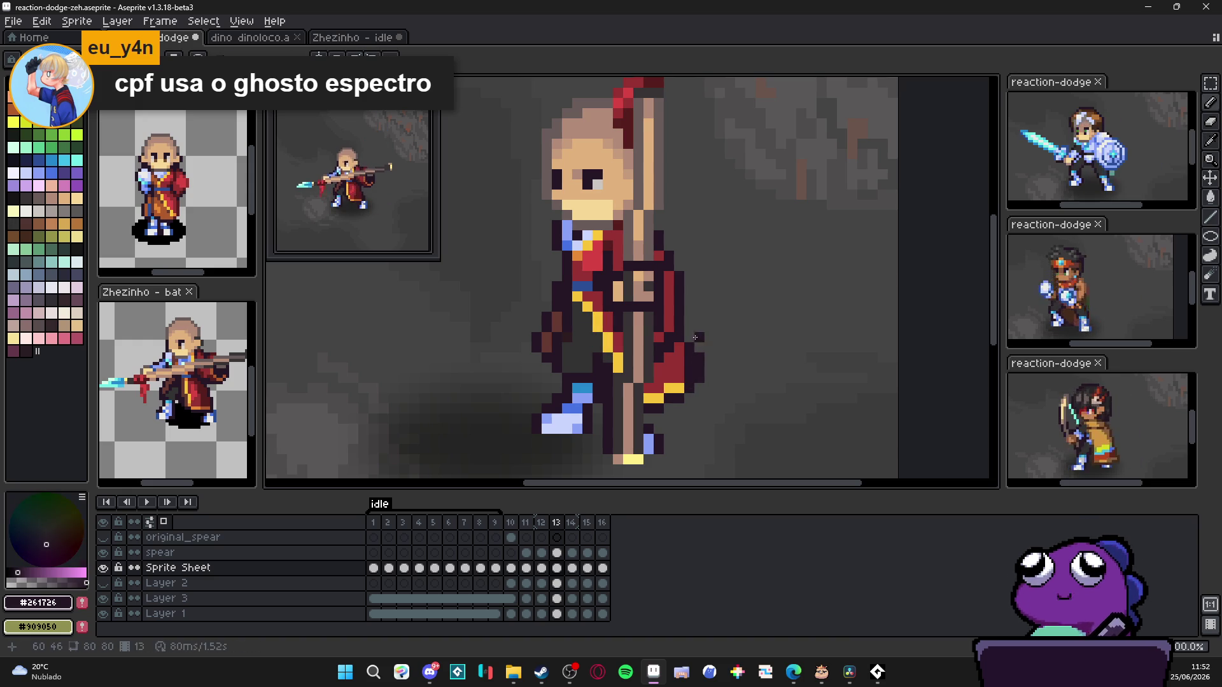
{"action": "left_click", "coordinate": [684, 384], "text": "alt"}
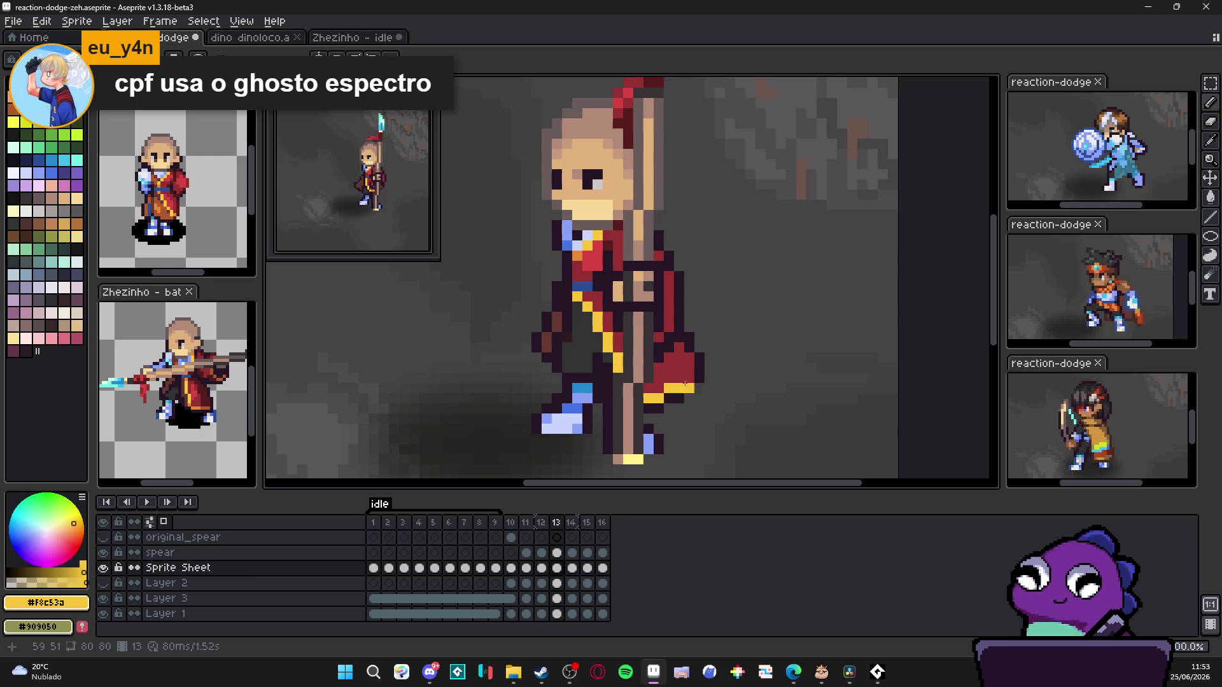
{"action": "left_click", "coordinate": [684, 324], "text": "alt"}
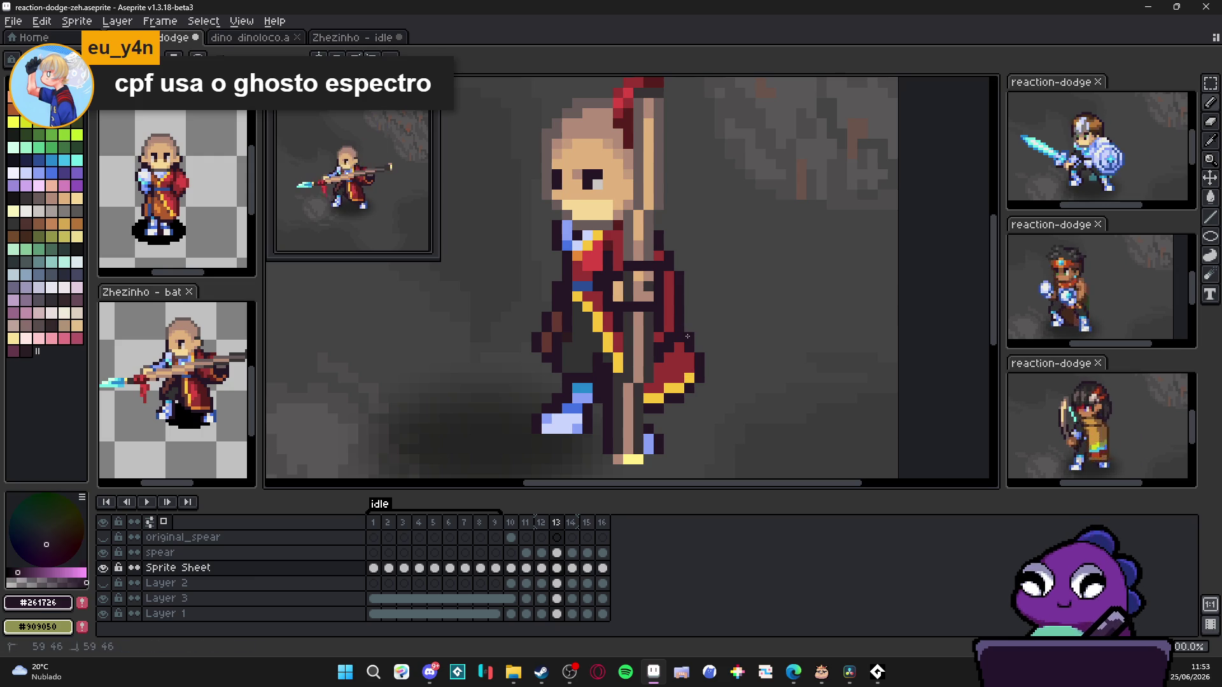
{"action": "scroll", "coordinate": [690, 320], "scroll_direction": "down", "scroll_amount": 1}
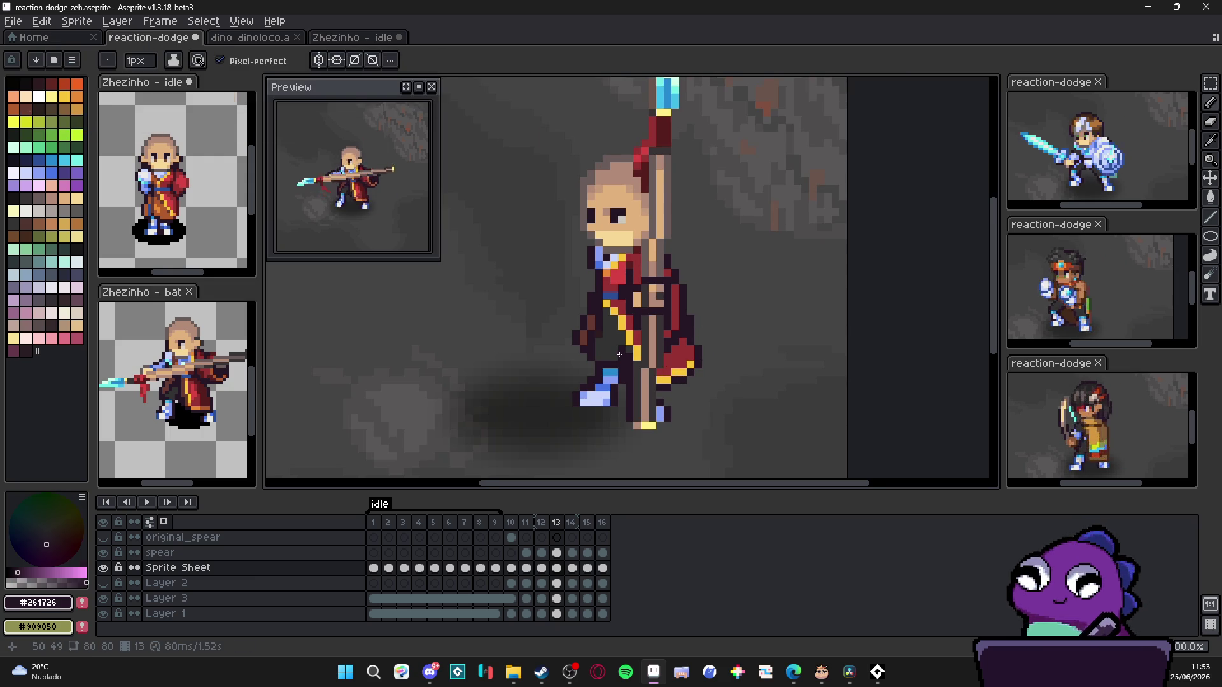
{"action": "scroll", "coordinate": [620, 355], "scroll_direction": "up", "scroll_amount": 1}
{"action": "scroll", "coordinate": [621, 316], "scroll_direction": "up", "scroll_amount": 2}
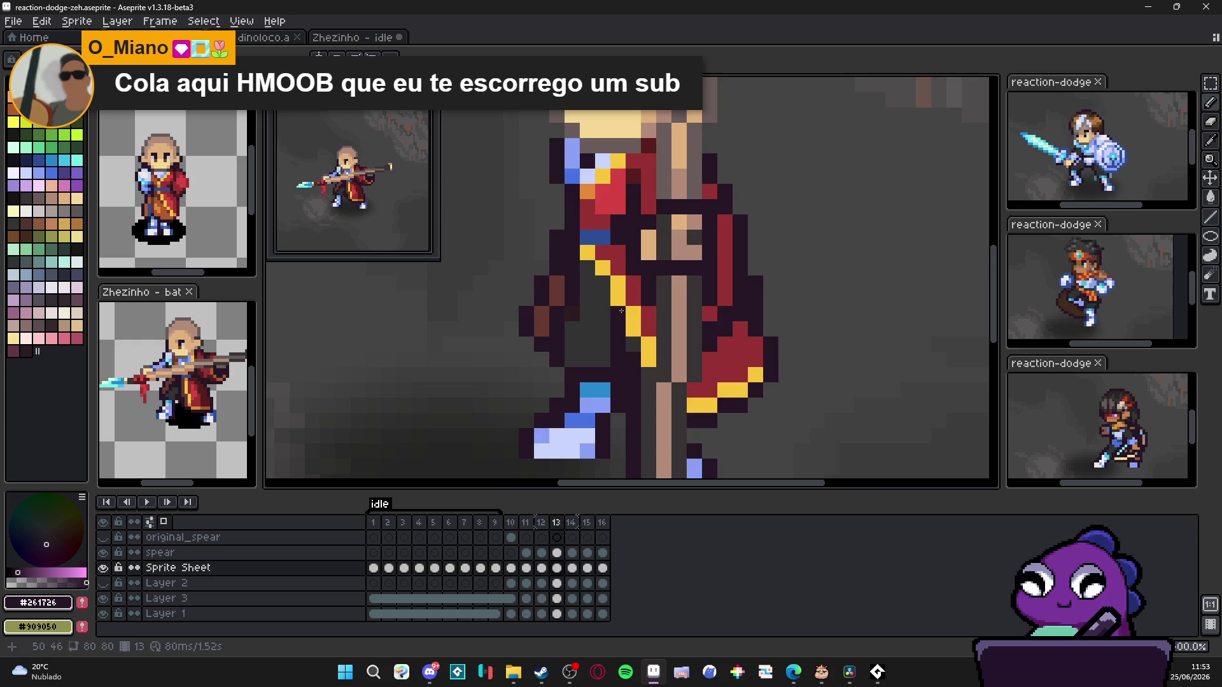
{"action": "scroll", "coordinate": [673, 396], "scroll_direction": "down", "scroll_amount": 3}
{"action": "scroll", "coordinate": [657, 384], "scroll_direction": "up", "scroll_amount": 1}
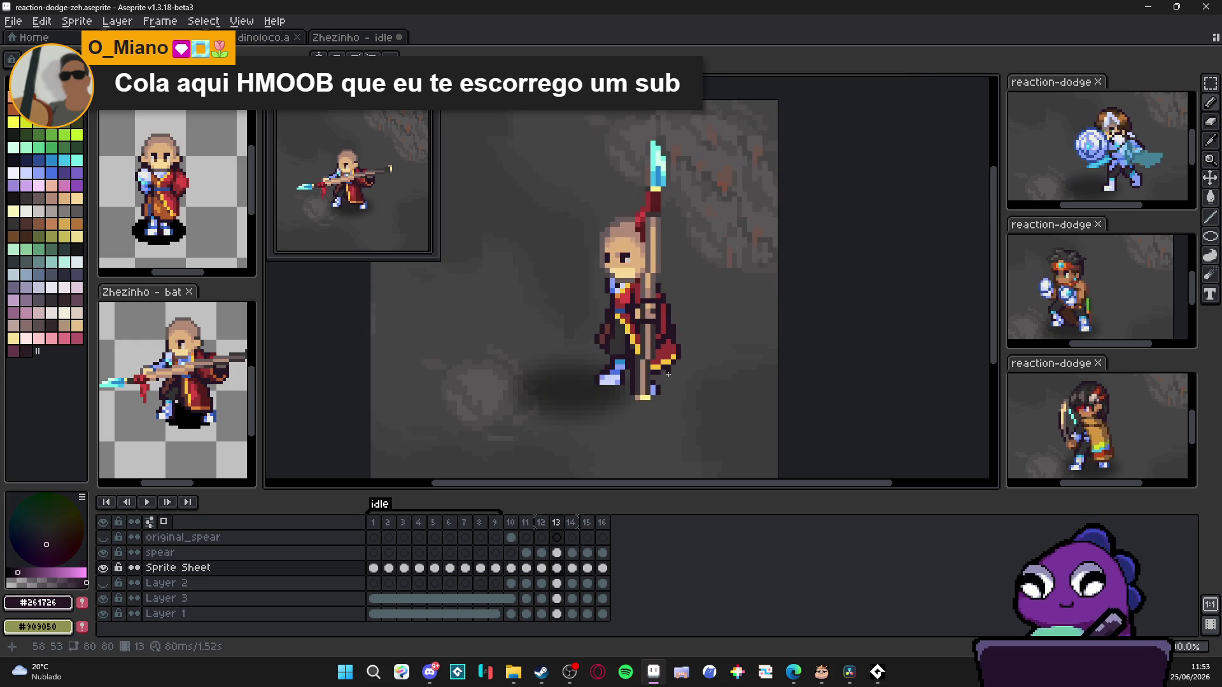
Step: After checking frame 12, draw a dark outline extending frame 13's cloth into a longer point
{"action": "left_click", "coordinate": [542, 522]}
{"action": "left_click", "coordinate": [558, 522]}
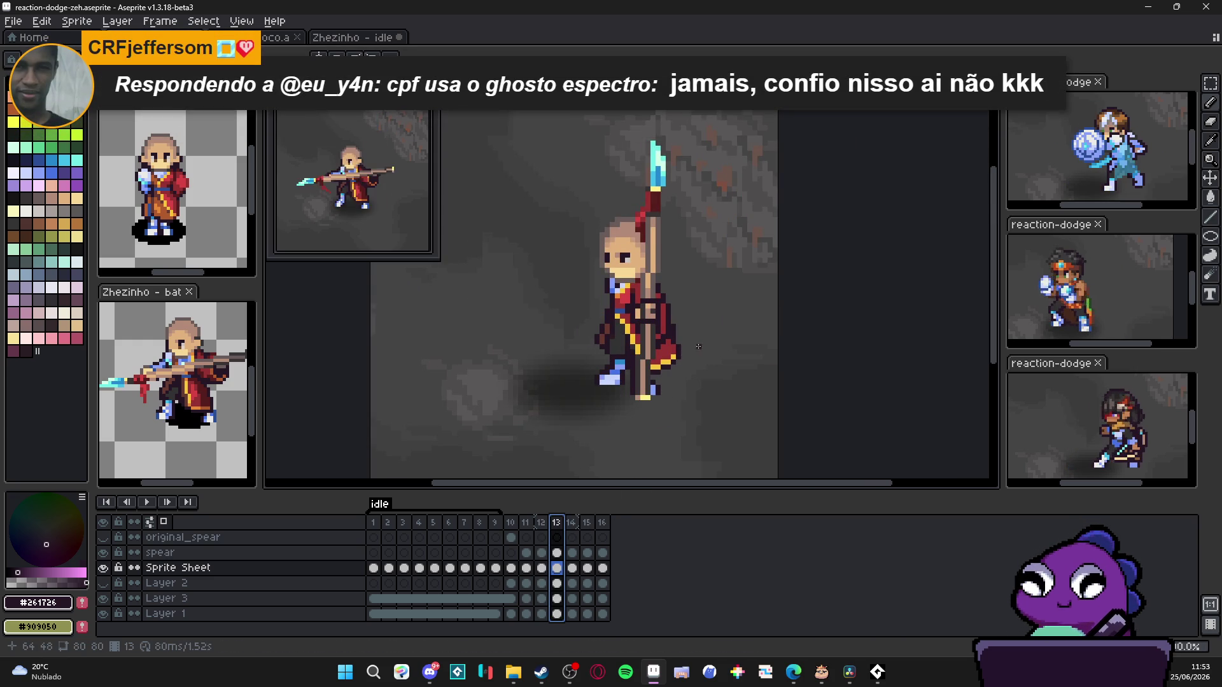
{"action": "scroll", "coordinate": [694, 343], "scroll_direction": "up", "scroll_amount": 1}
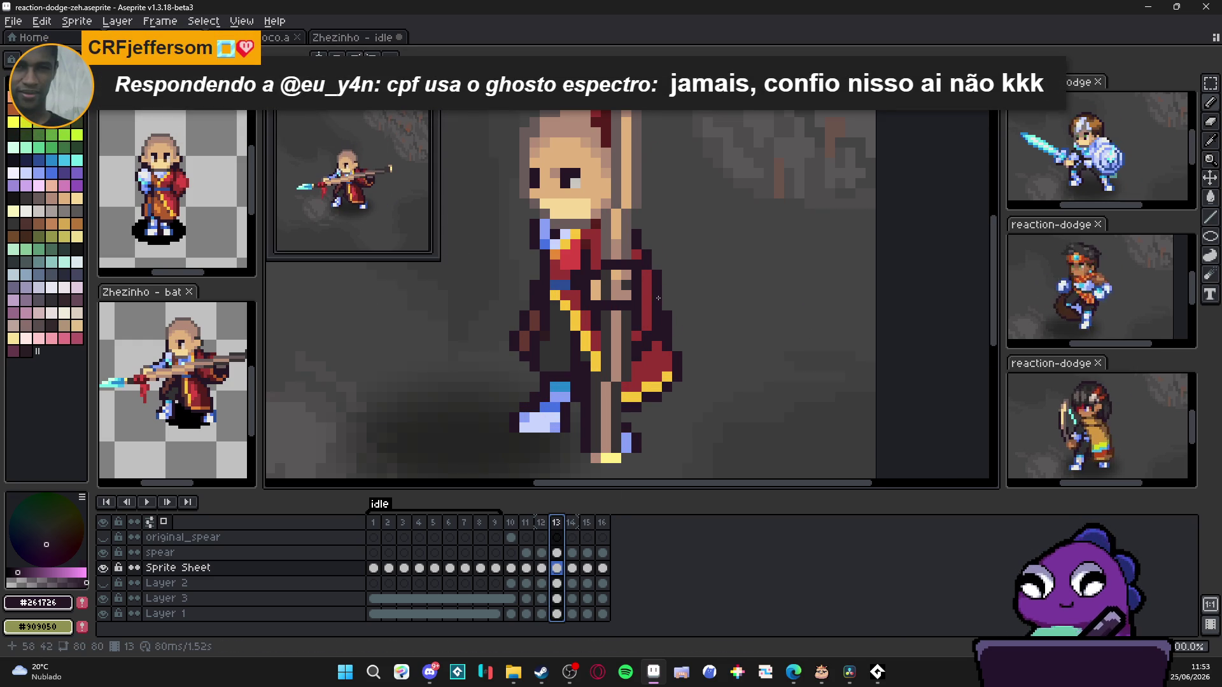
{"action": "mouse_move", "coordinate": [659, 298]}
{"action": "left_mouse_down"}
{"action": "mouse_move", "coordinate": [709, 327]}
{"action": "mouse_move", "coordinate": [703, 353]}
{"action": "left_mouse_up"}
{"action": "left_click", "coordinate": [684, 355], "text": "alt"}
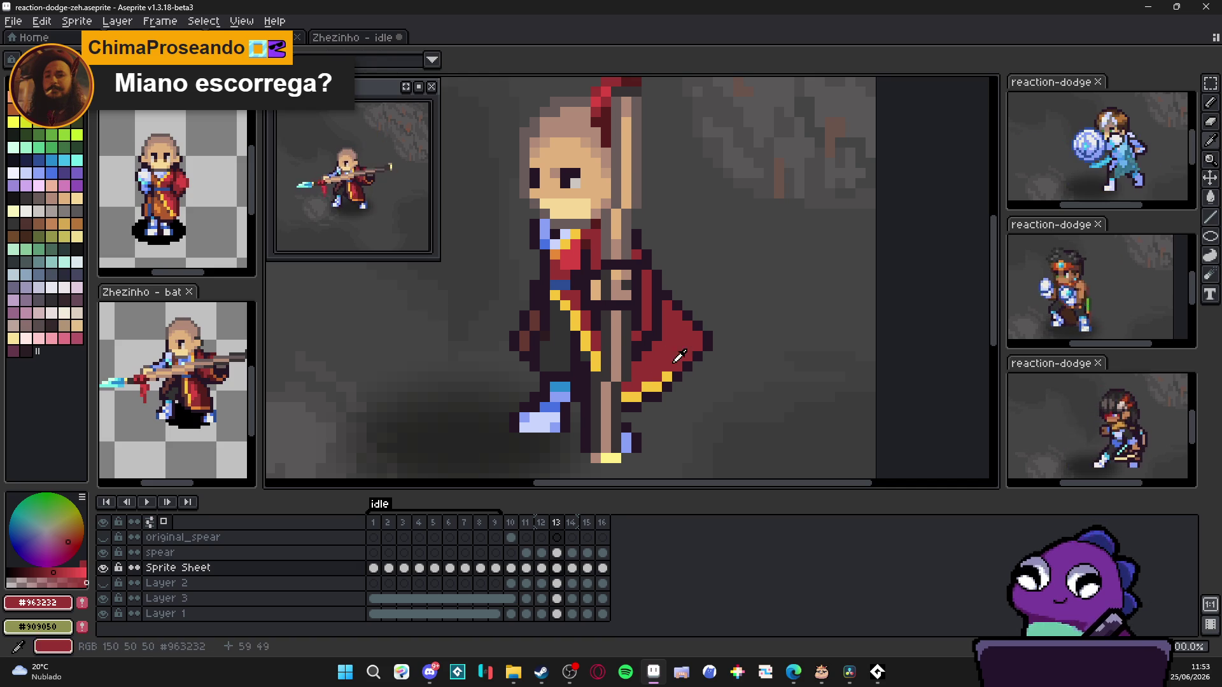
{"action": "scroll", "coordinate": [659, 402], "scroll_direction": "down", "scroll_amount": 2}
{"action": "scroll", "coordinate": [638, 390], "scroll_direction": "up", "scroll_amount": 3}
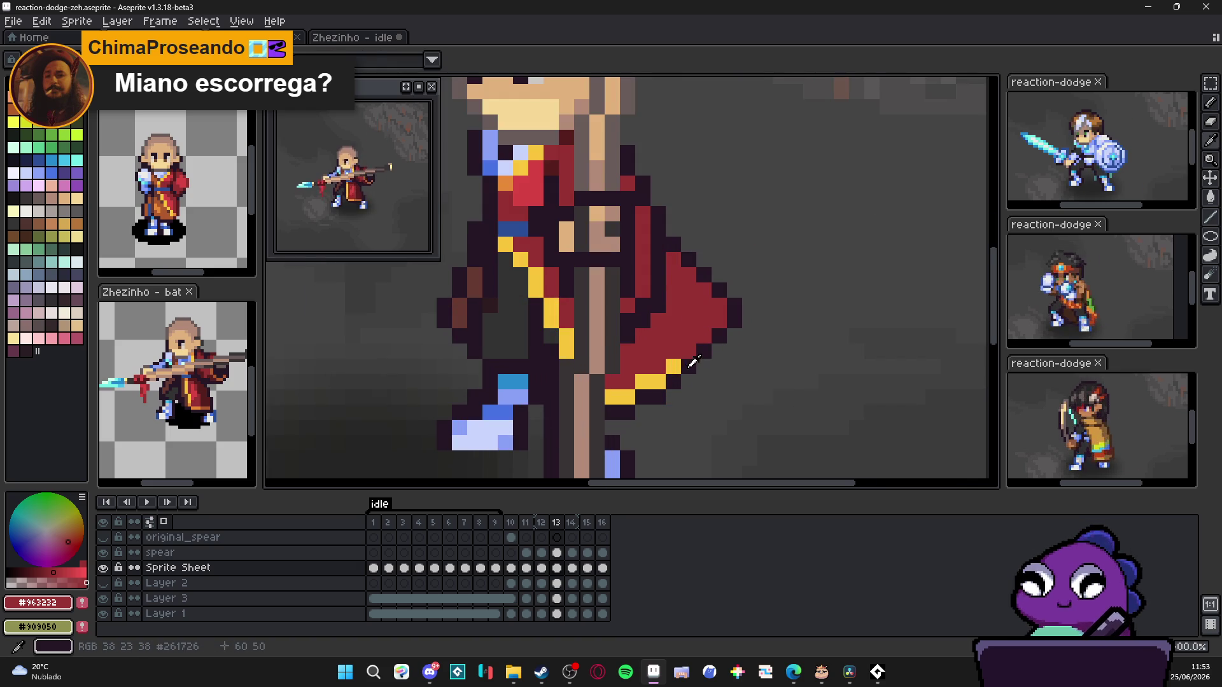
Step: Darken stray yellow pixels, then draw a yellow trim along the extended cloth's lower edge
{"action": "left_click", "coordinate": [638, 380], "text": "alt"}
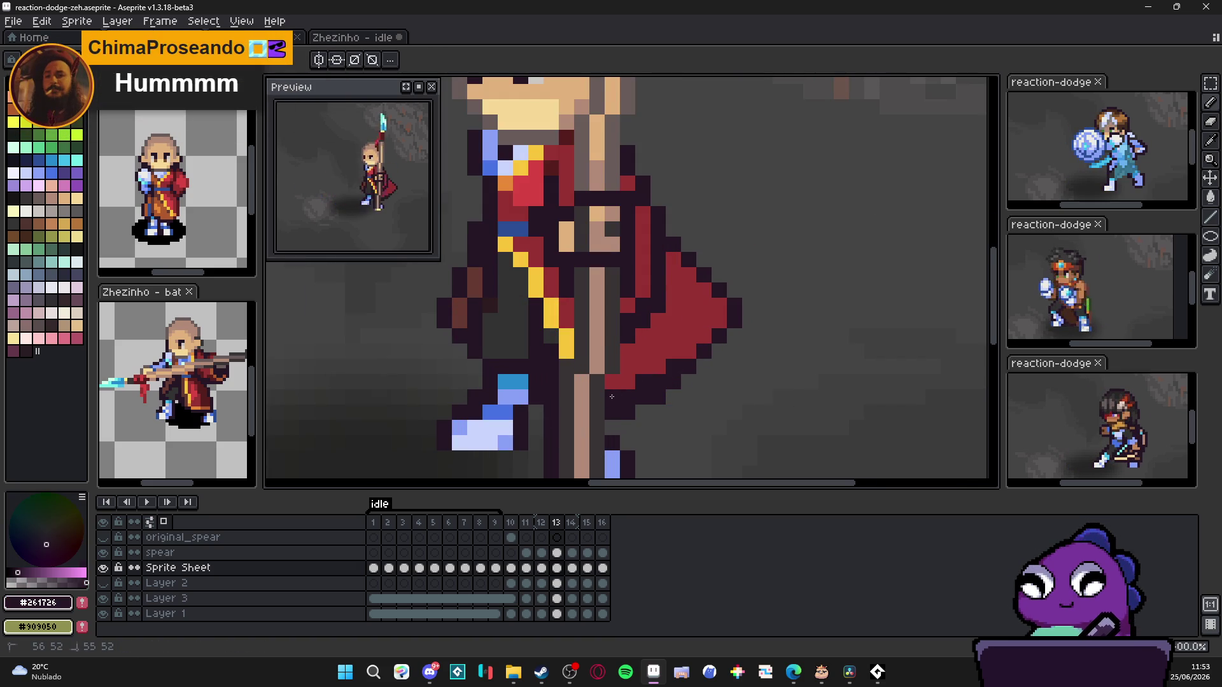
{"action": "left_click", "coordinate": [620, 397]}
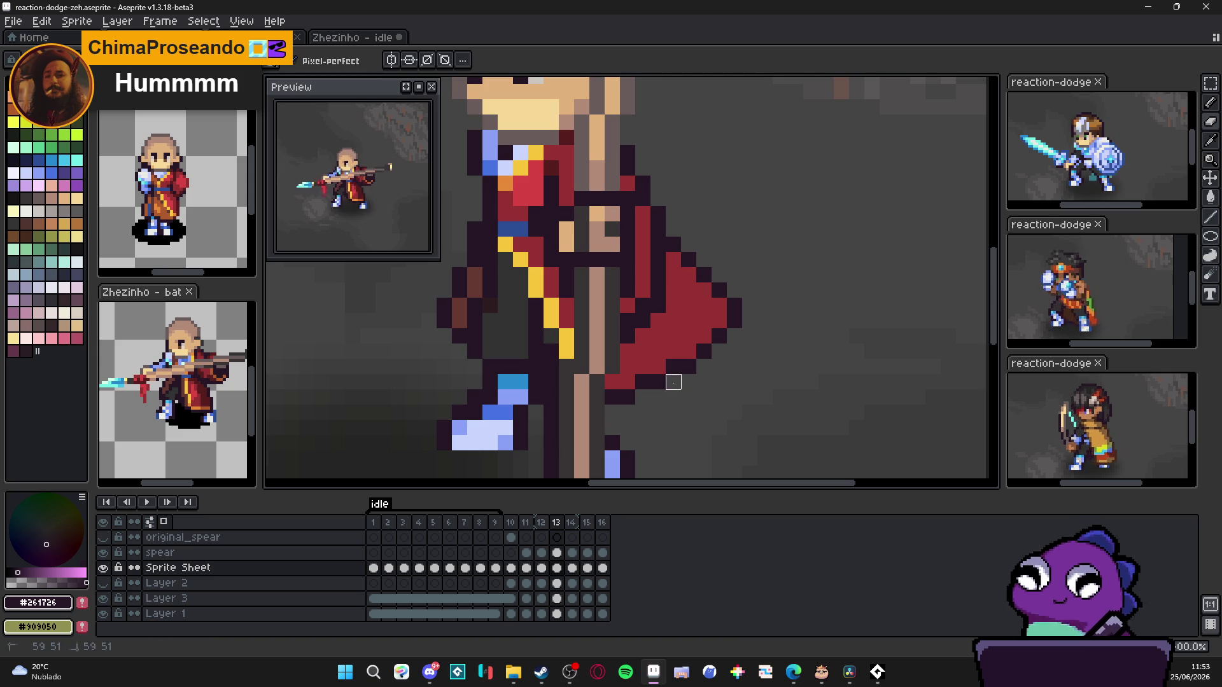
{"action": "scroll", "coordinate": [668, 391], "scroll_direction": "down", "scroll_amount": 3}
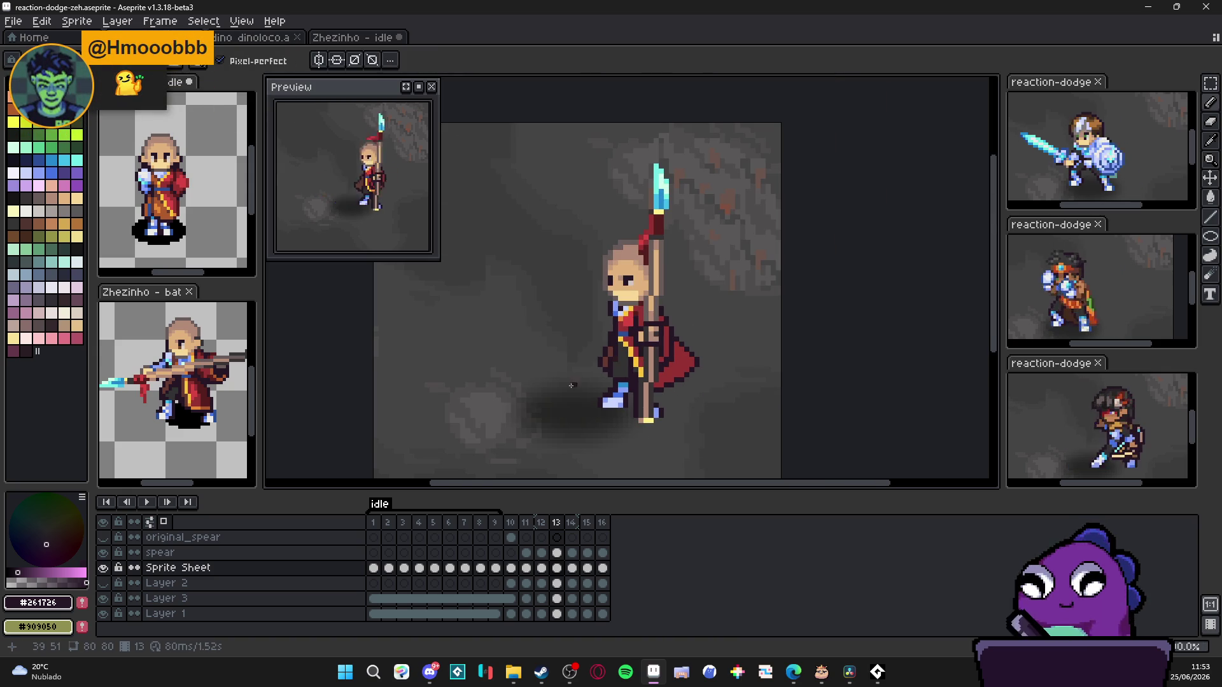
{"action": "scroll", "coordinate": [663, 377], "scroll_direction": "up", "scroll_amount": 1}
{"action": "scroll", "coordinate": [663, 377], "scroll_direction": "up", "scroll_amount": 1}
{"action": "left_click", "coordinate": [678, 381], "text": "alt"}
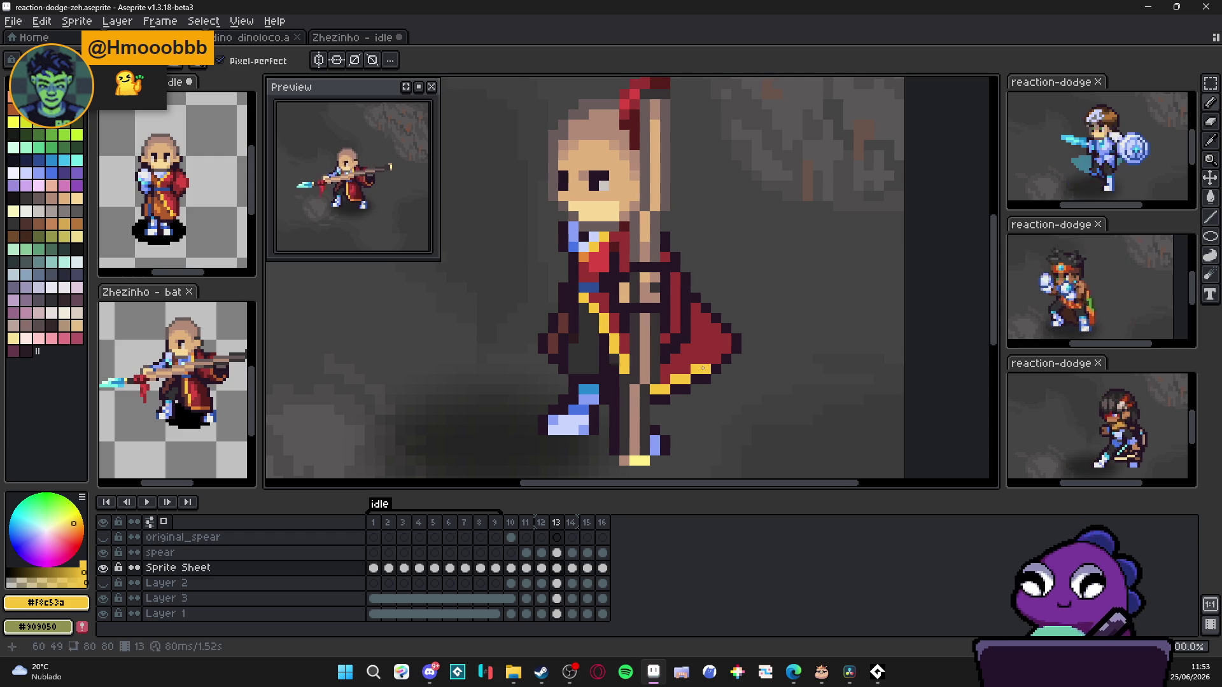
{"action": "left_click_drag", "start_coordinate": [655, 390], "coordinate": [729, 349]}
{"action": "scroll", "coordinate": [725, 340], "scroll_direction": "down", "scroll_amount": 2}
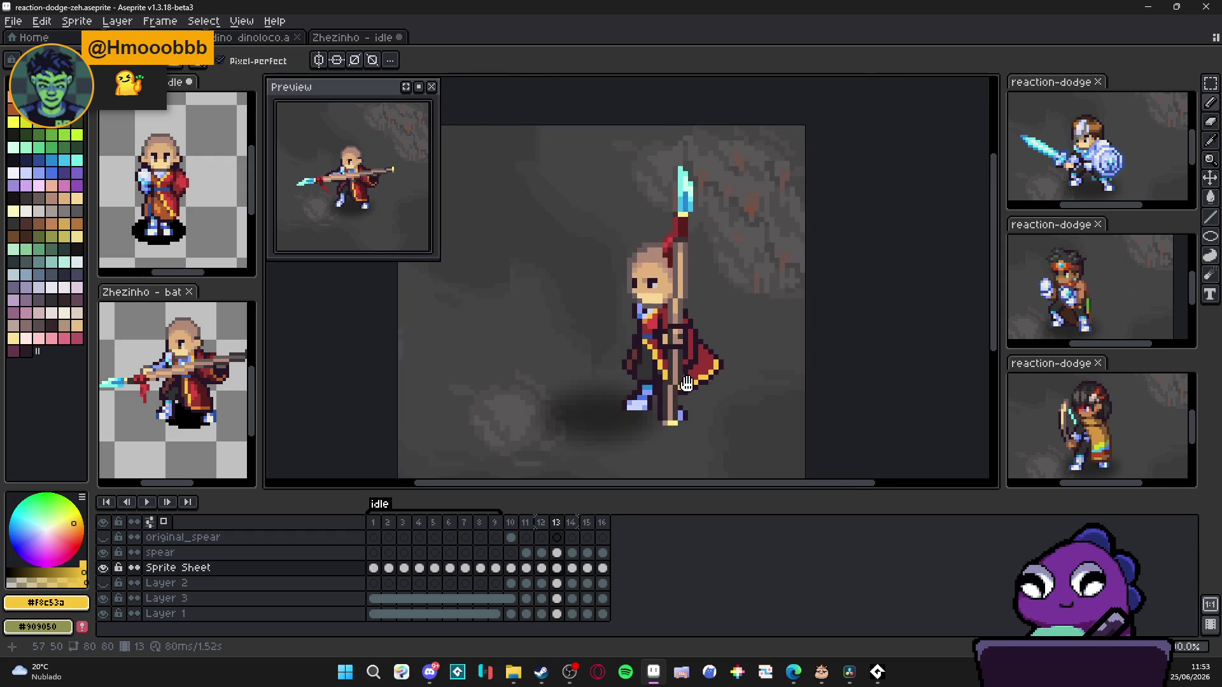
{"action": "scroll", "coordinate": [640, 376], "scroll_direction": "up", "scroll_amount": 2}
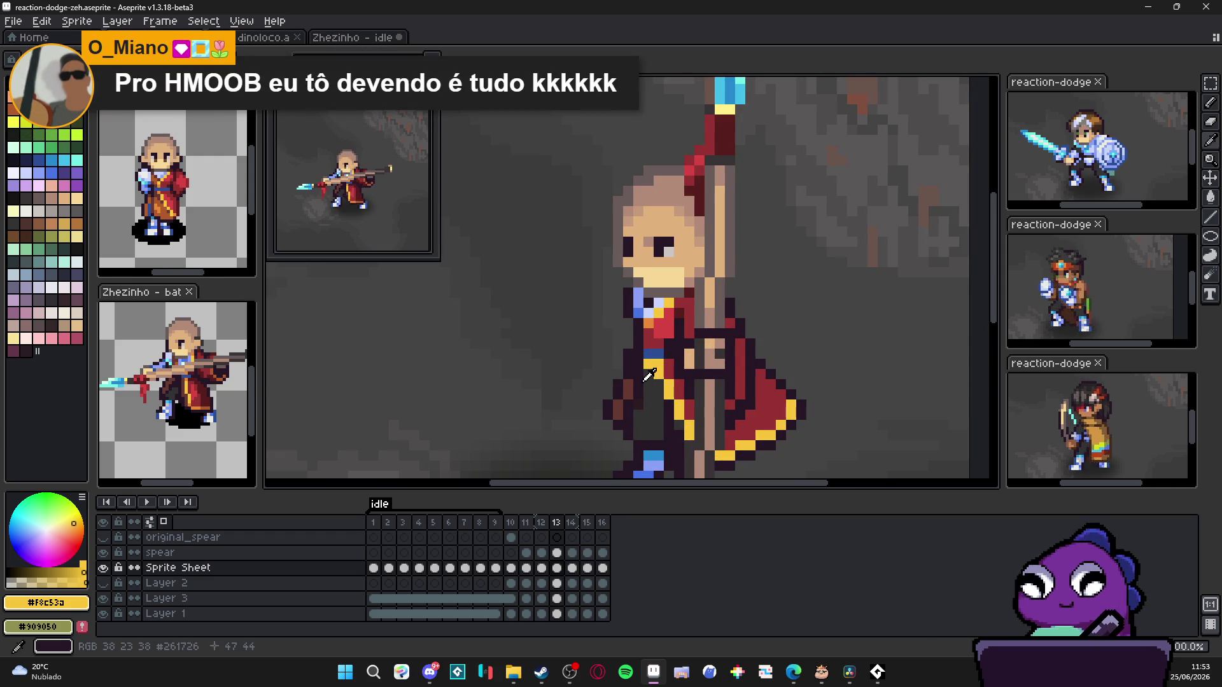
Step: Sample the dark grey, dark reddish and dark purple outline colours from the cloth
{"action": "left_click", "coordinate": [649, 364], "text": "alt"}
{"action": "left_click", "coordinate": [638, 370], "text": "alt"}
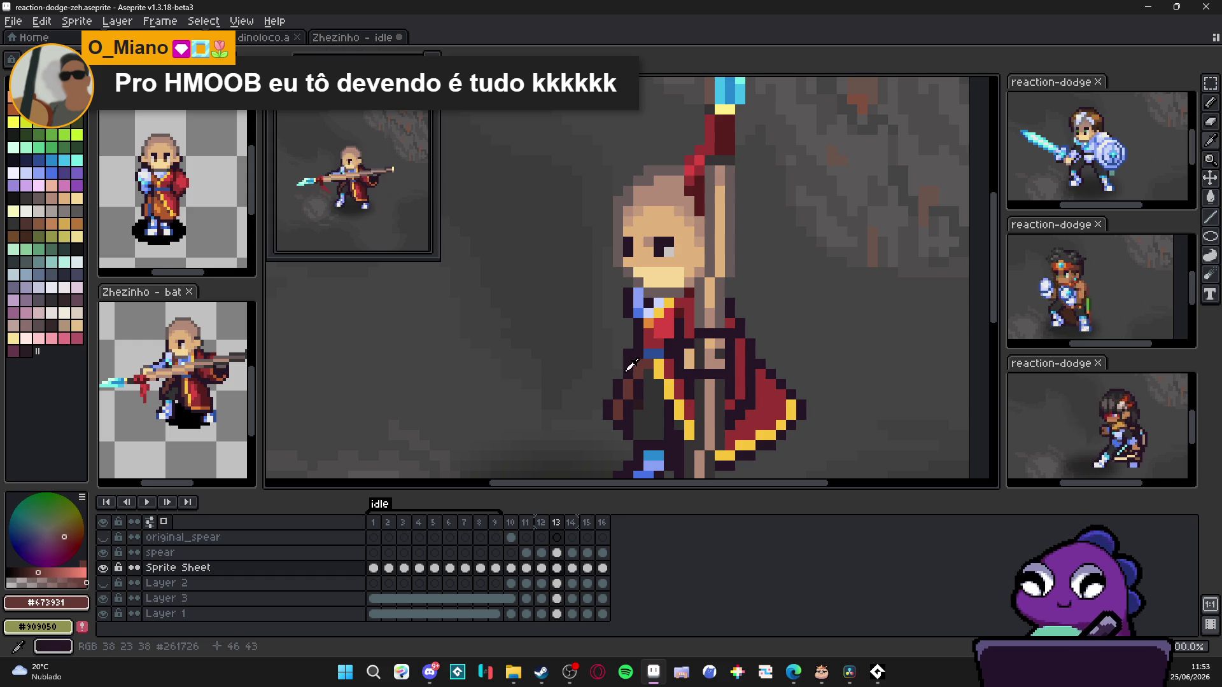
{"action": "left_click", "coordinate": [628, 390], "text": "alt"}
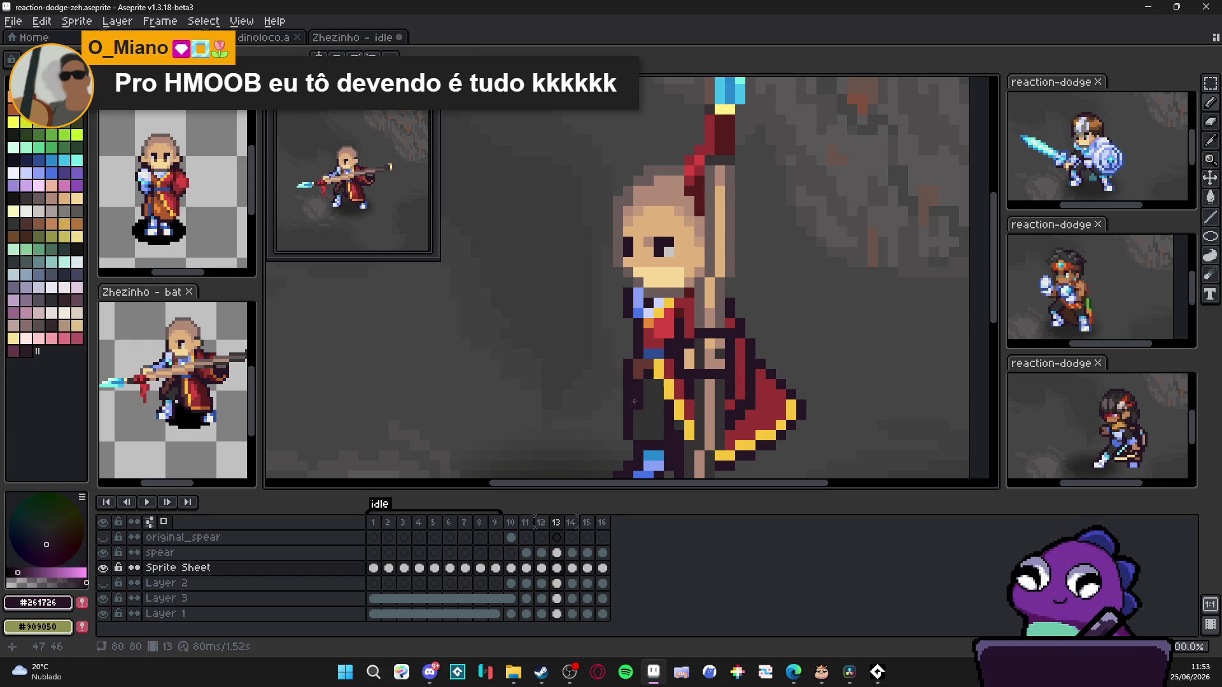
{"action": "left_click", "coordinate": [638, 383], "text": "alt"}
{"action": "left_click", "coordinate": [634, 397], "text": "alt"}
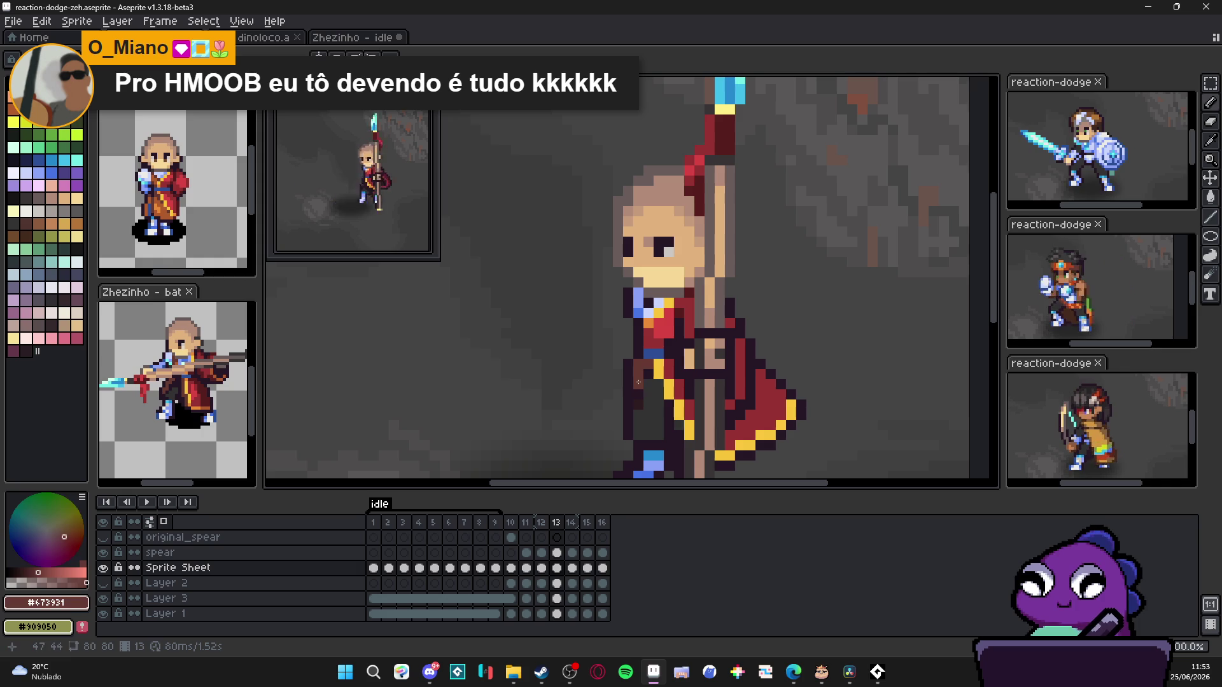
{"action": "left_click", "coordinate": [642, 387], "text": "alt"}
{"action": "scroll", "coordinate": [638, 402], "scroll_direction": "down", "scroll_amount": 3}
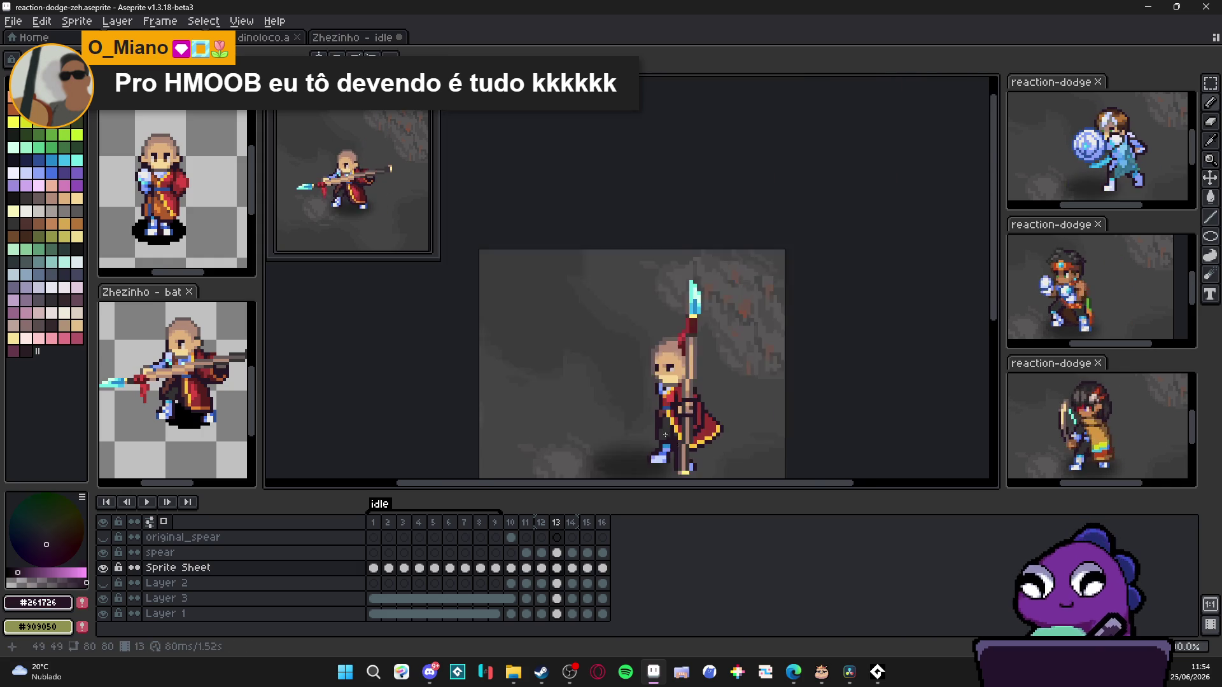
{"action": "scroll", "coordinate": [659, 382], "scroll_direction": "up", "scroll_amount": 3}
{"action": "scroll", "coordinate": [684, 361], "scroll_direction": "down", "scroll_amount": 3}
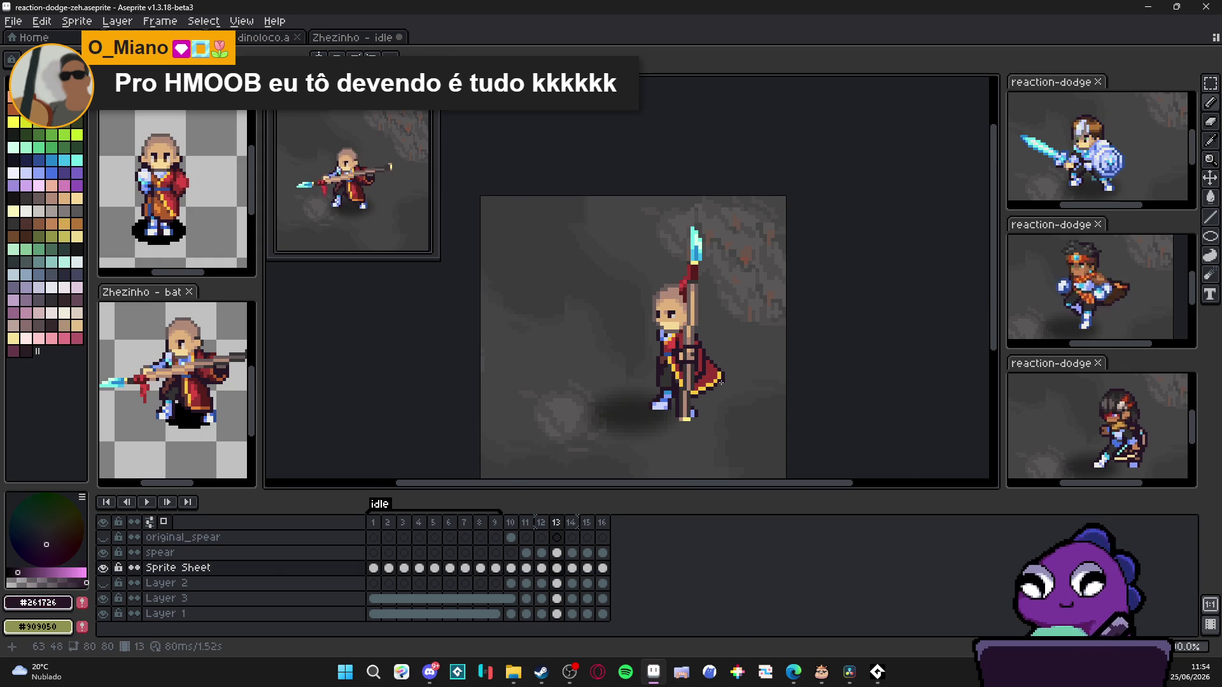
Step: Compare frames 12 and 13, then jump ahead to frame 15
{"action": "left_click", "coordinate": [543, 525]}
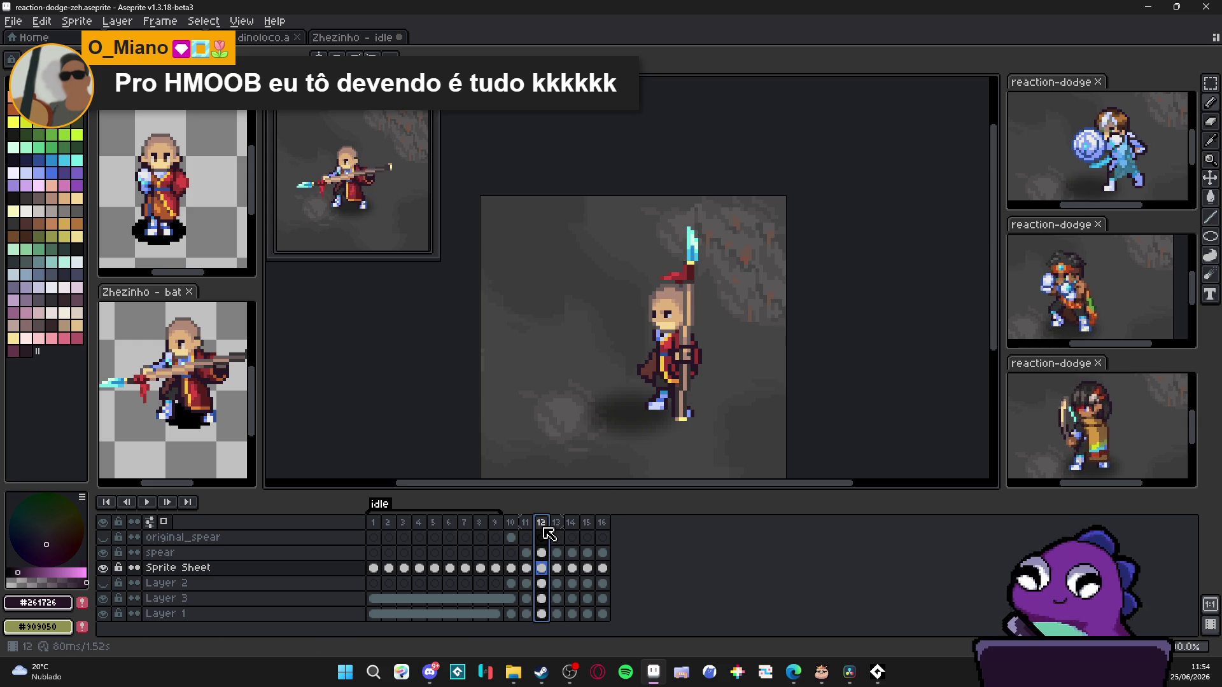
{"action": "left_click", "coordinate": [557, 523]}
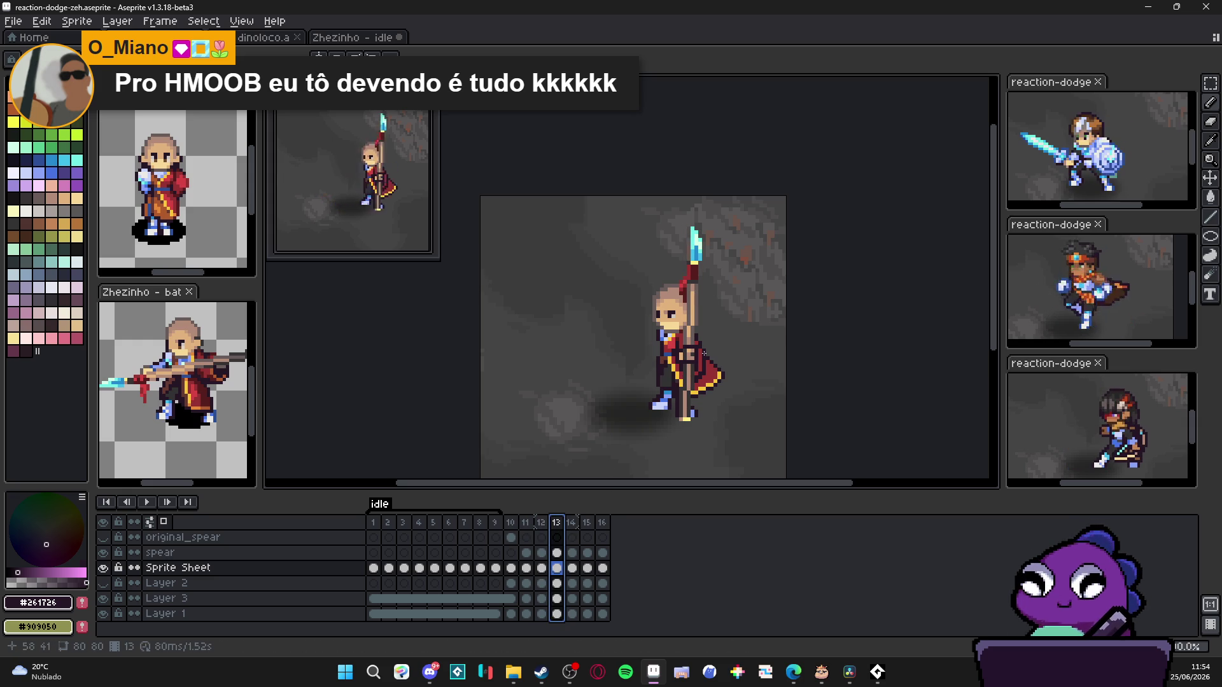
{"action": "left_click", "coordinate": [571, 523]}
{"action": "left_click", "coordinate": [588, 523]}
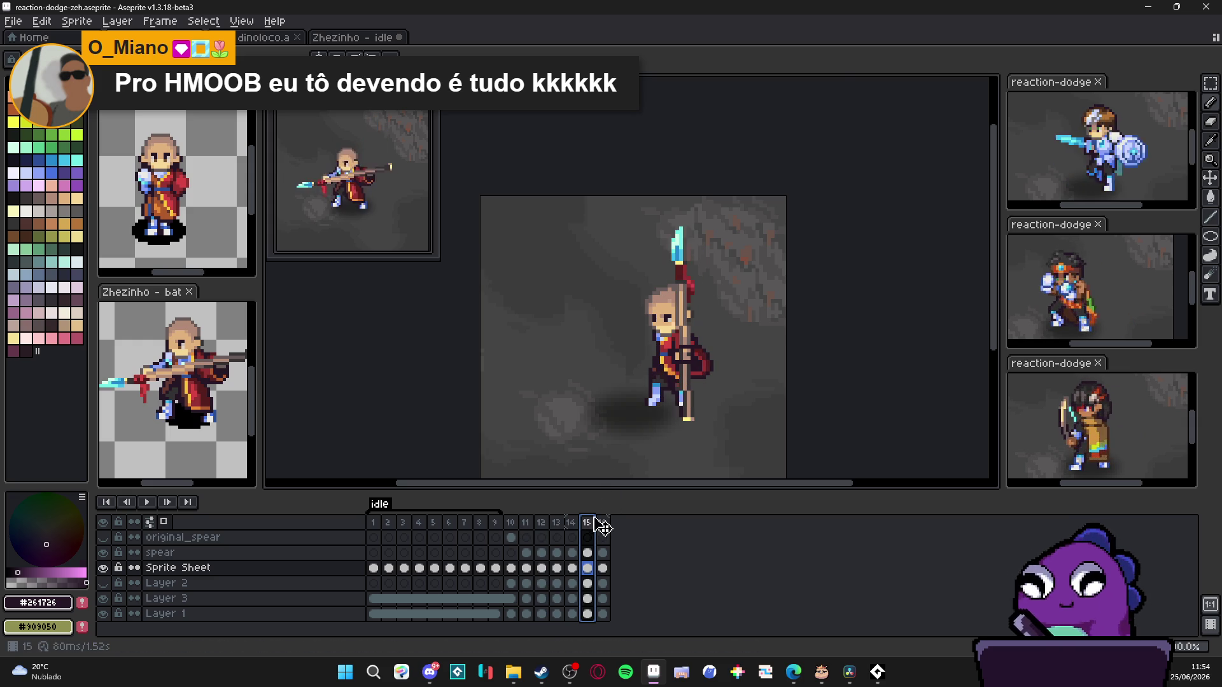
{"action": "scroll", "coordinate": [669, 354], "scroll_direction": "up", "scroll_amount": 1}
{"action": "scroll", "coordinate": [704, 383], "scroll_direction": "up", "scroll_amount": 1}
{"action": "scroll", "coordinate": [669, 346], "scroll_direction": "up", "scroll_amount": 1}
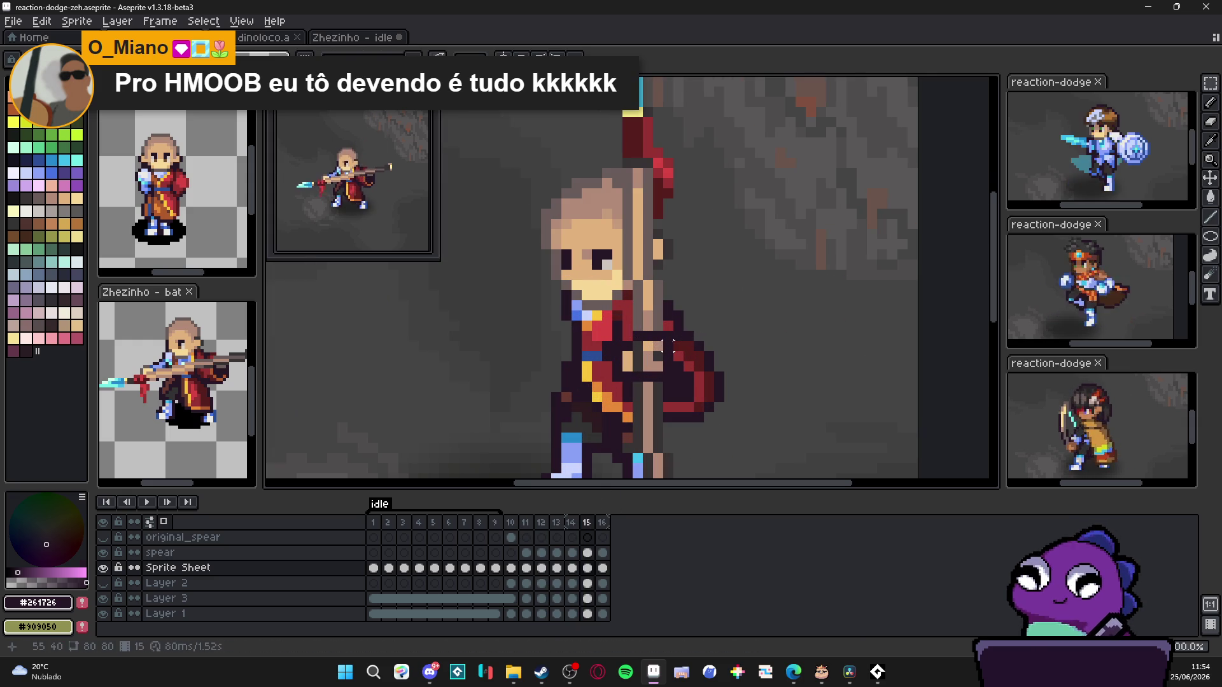
Step: Marquee the cloth area, return to frame 13, shift it slightly and commit the move
{"action": "left_click_drag", "start_coordinate": [669, 343], "coordinate": [772, 464]}
{"action": "scroll", "coordinate": [667, 435], "scroll_direction": "up", "scroll_amount": 1}
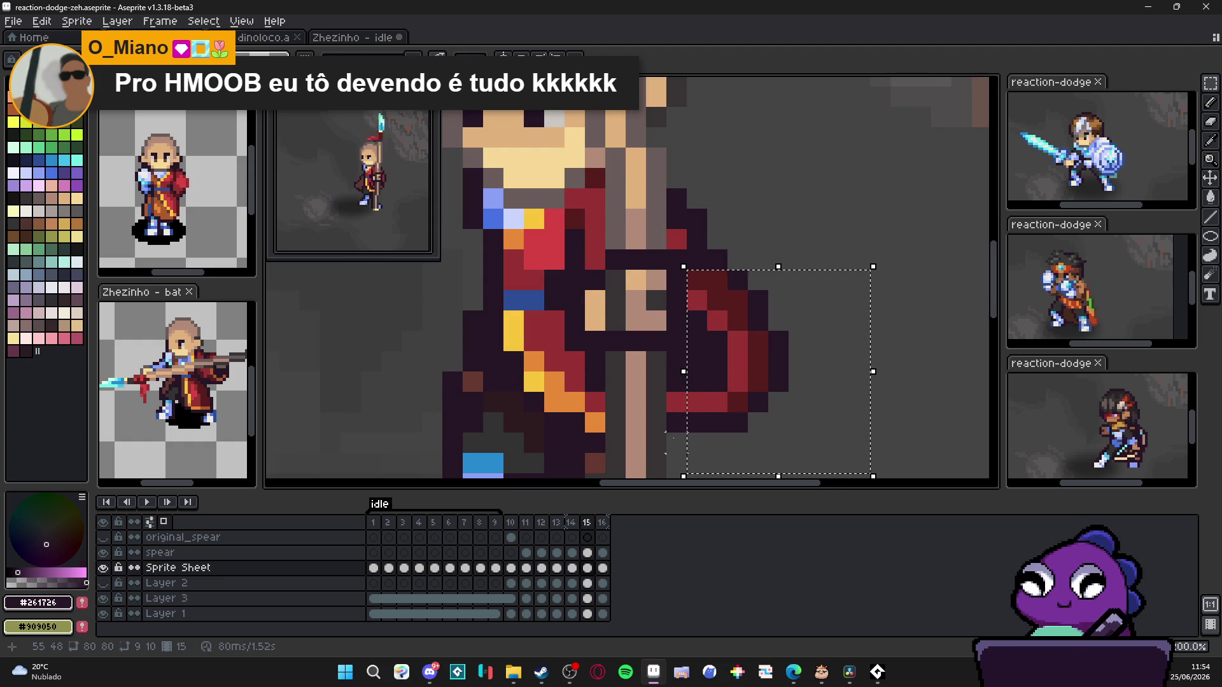
{"action": "scroll", "coordinate": [735, 302], "scroll_direction": "down", "scroll_amount": 2}
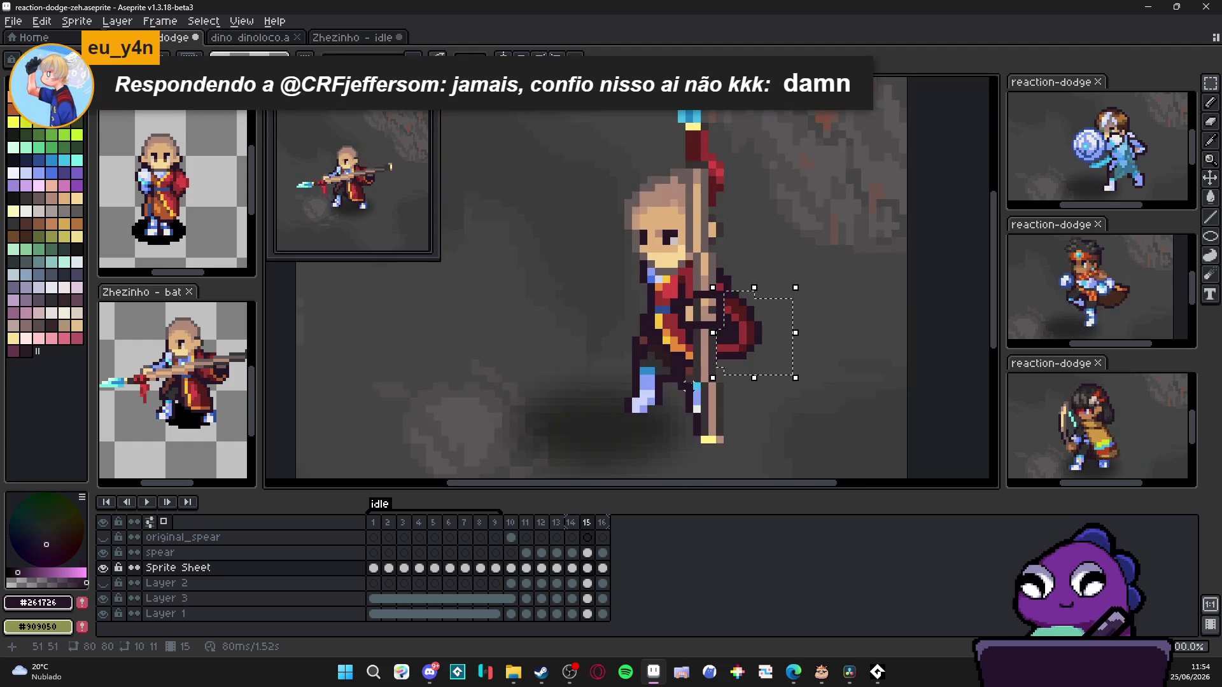
{"action": "left_click", "coordinate": [572, 524]}
{"action": "left_click", "coordinate": [559, 522]}
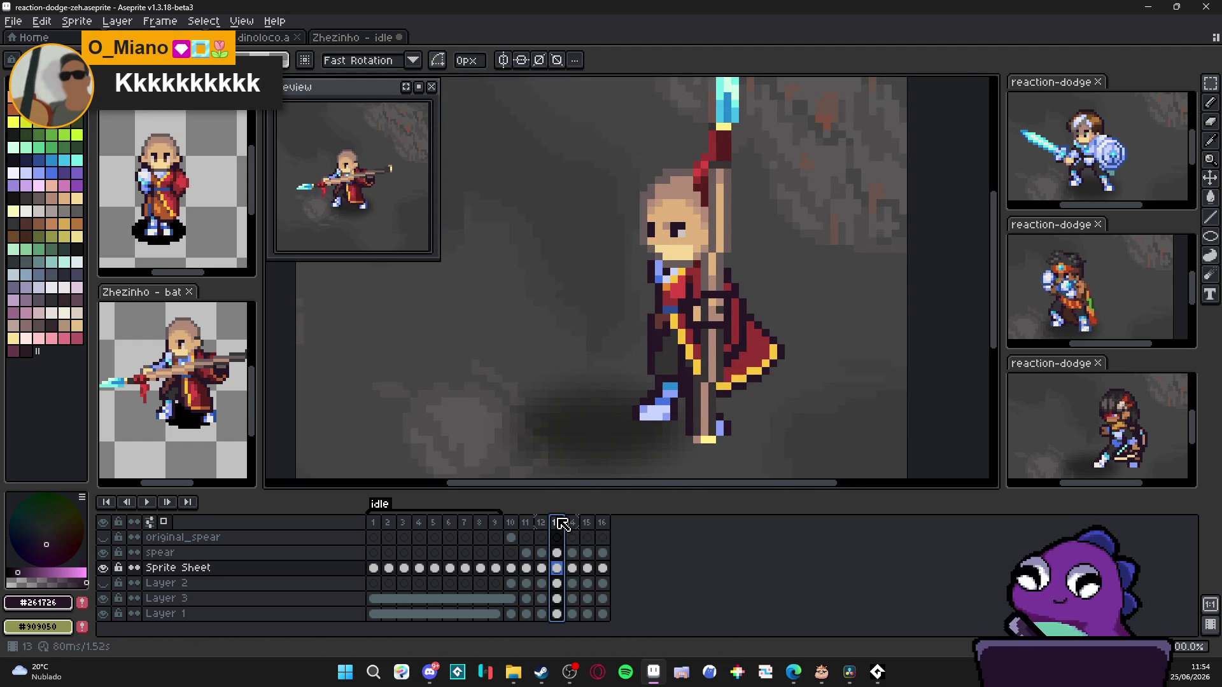
{"action": "scroll", "coordinate": [751, 328], "scroll_direction": "up", "scroll_amount": 1}
{"action": "left_click_drag", "start_coordinate": [751, 325], "coordinate": [783, 331]}
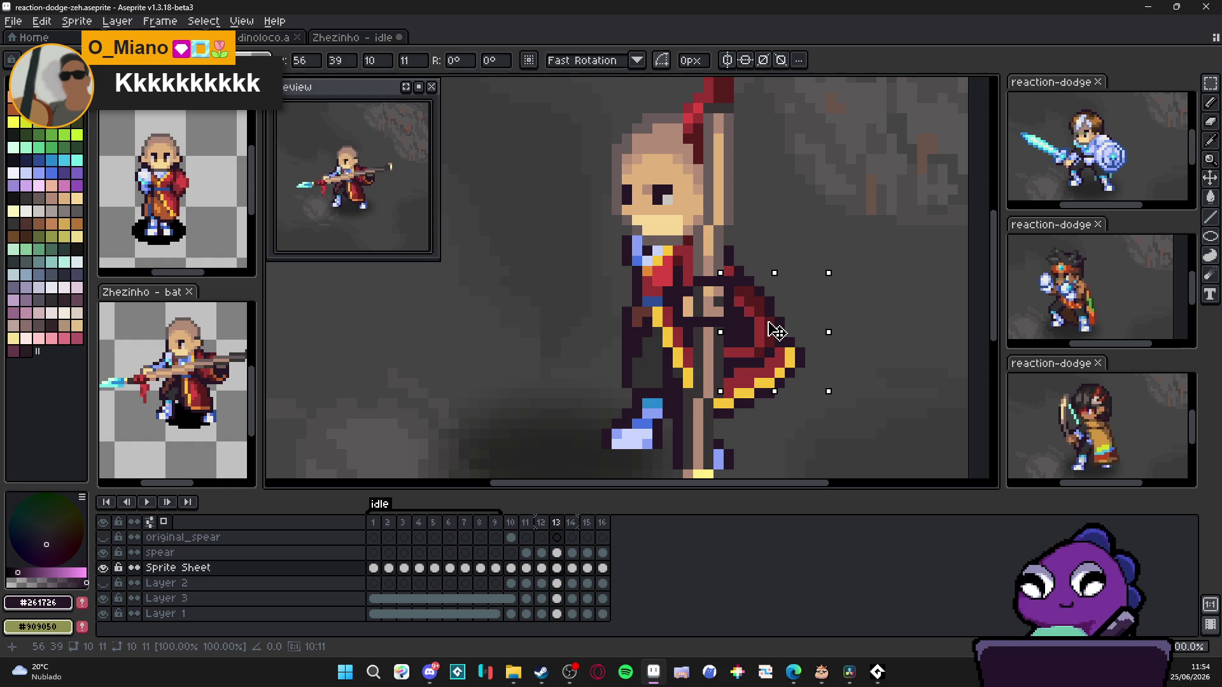
{"action": "key", "text": "Return"}
Step: Pick the red and dark red cloth shades and nudge the view right
{"action": "left_click", "coordinate": [773, 363], "text": "alt"}
{"action": "scroll", "coordinate": [773, 373], "scroll_direction": "down", "scroll_amount": 2}
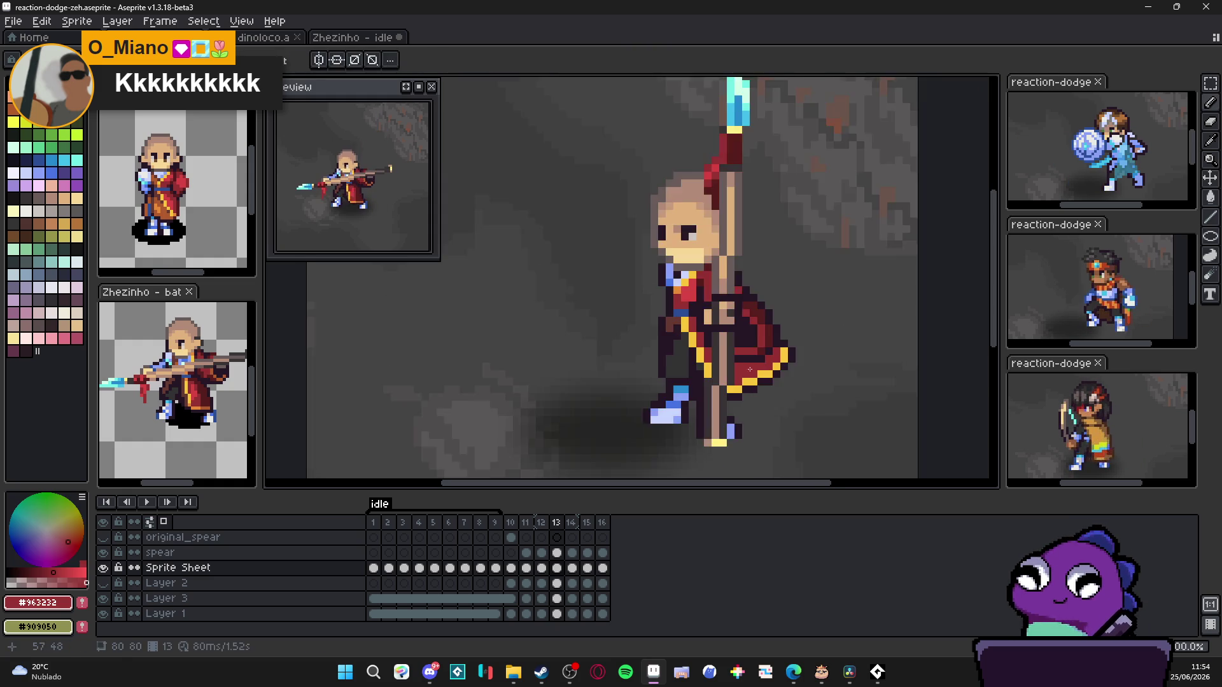
{"action": "scroll", "coordinate": [773, 377], "scroll_direction": "up", "scroll_amount": 1}
{"action": "scroll", "coordinate": [774, 378], "scroll_direction": "up", "scroll_amount": 1}
{"action": "left_click", "coordinate": [750, 413], "text": "alt"}
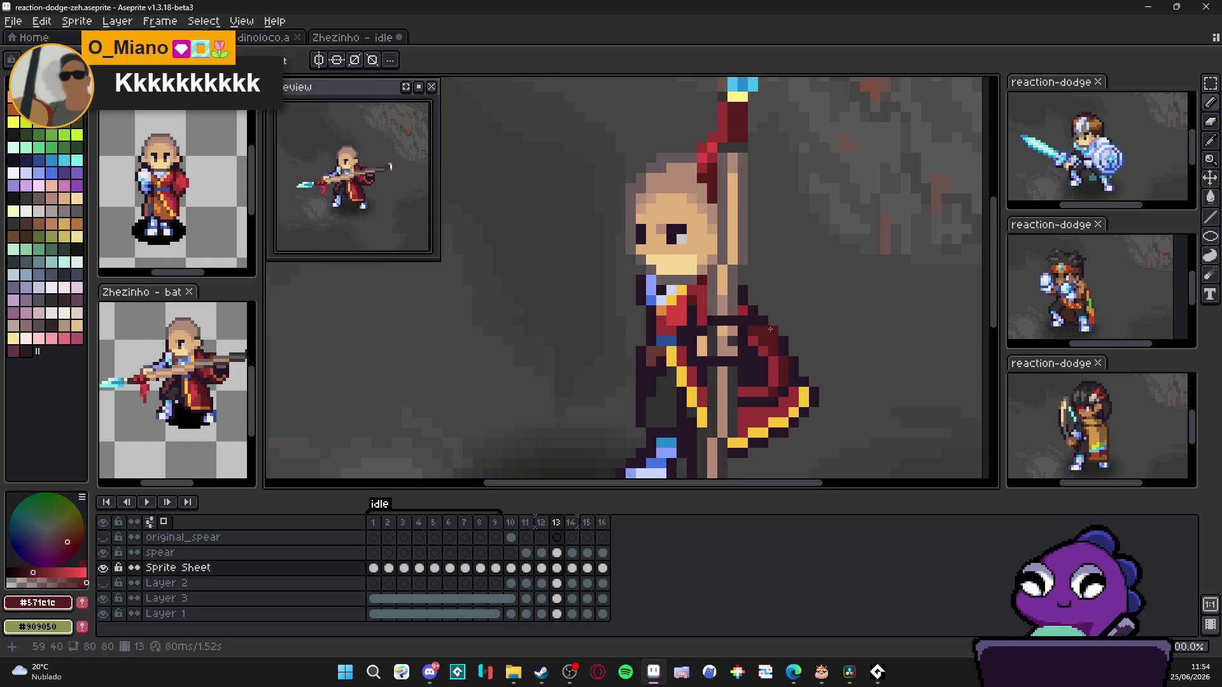
{"action": "scroll", "coordinate": [770, 340], "scroll_direction": "down", "scroll_amount": 1}
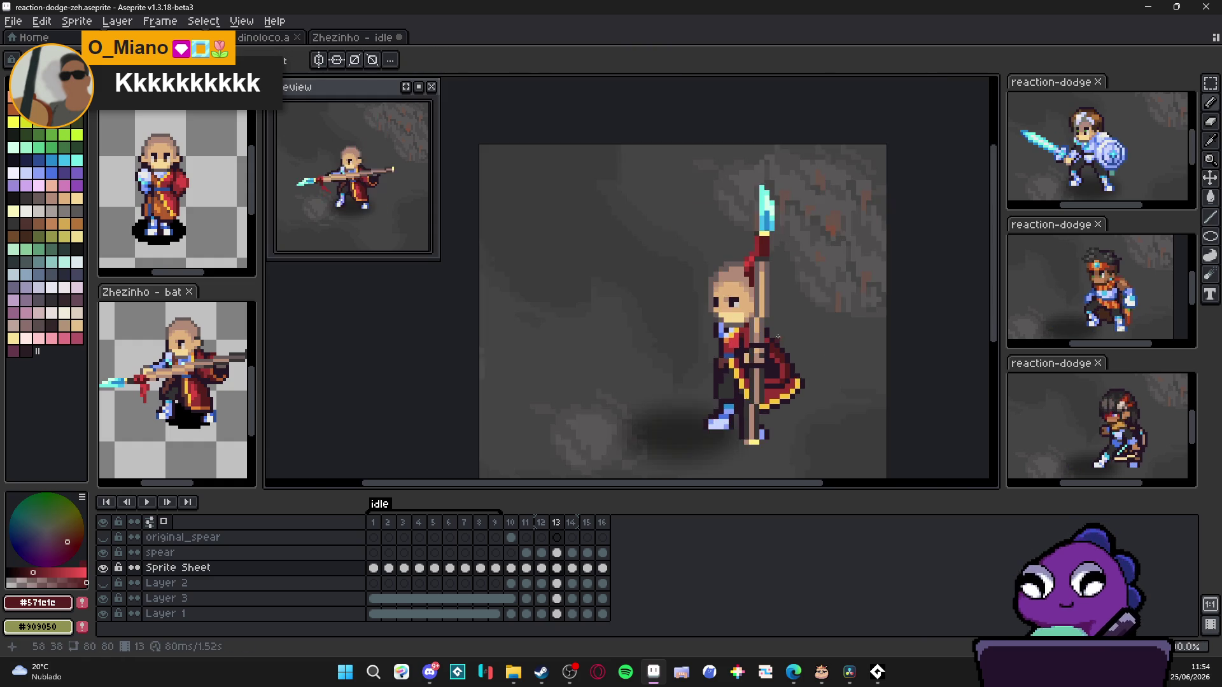
{"action": "scroll", "coordinate": [756, 351], "scroll_direction": "up", "scroll_amount": 1}
{"action": "scroll", "coordinate": [758, 345], "scroll_direction": "down", "scroll_amount": 3}
{"action": "left_click_drag", "start_coordinate": [794, 381], "coordinate": [770, 370]}
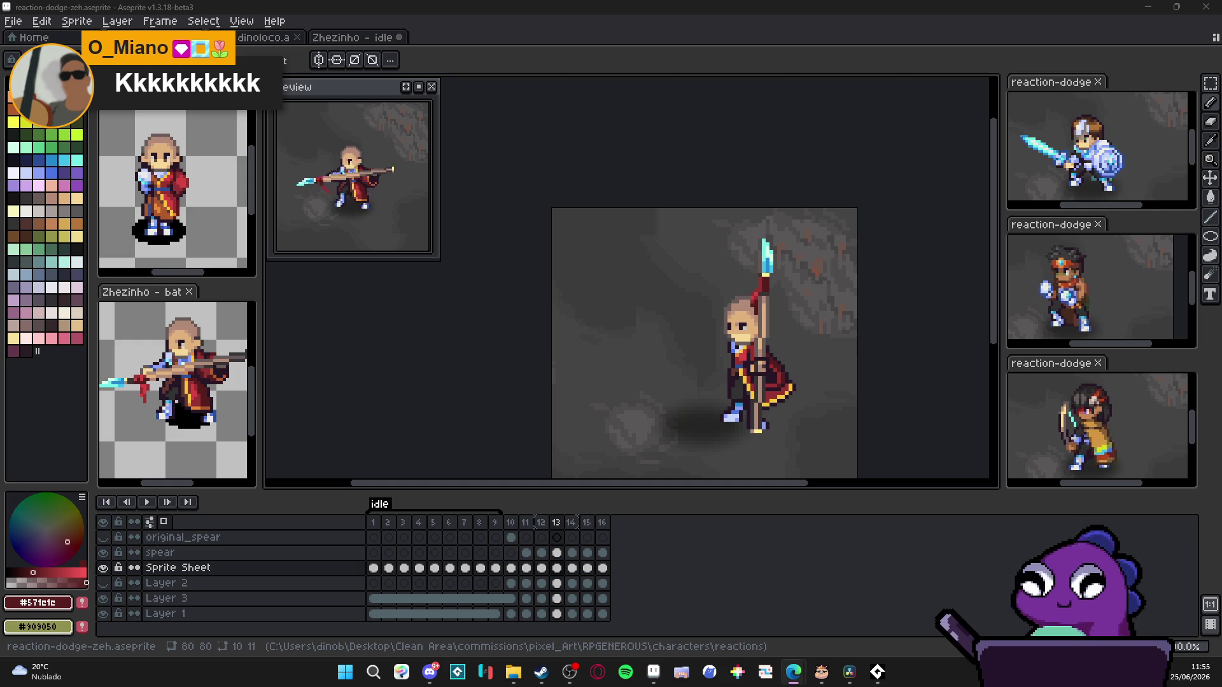
{"action": "left_click_drag", "start_coordinate": [771, 403], "coordinate": [748, 387]}
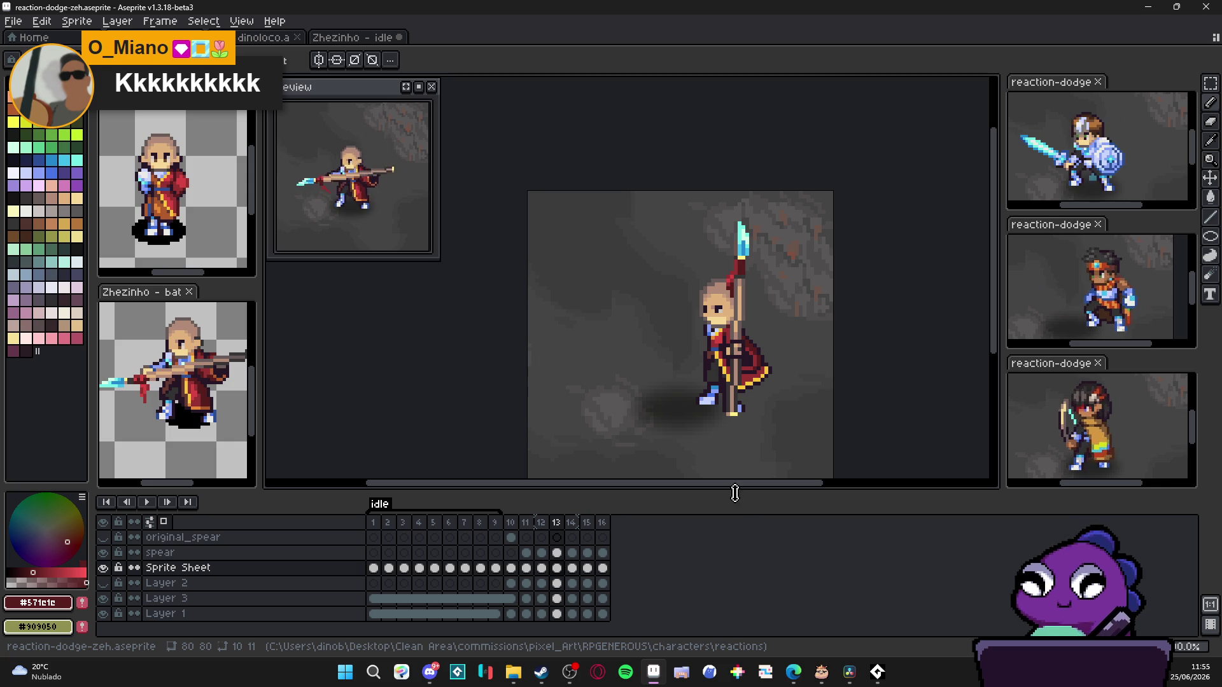
{"action": "left_click", "coordinate": [542, 524]}
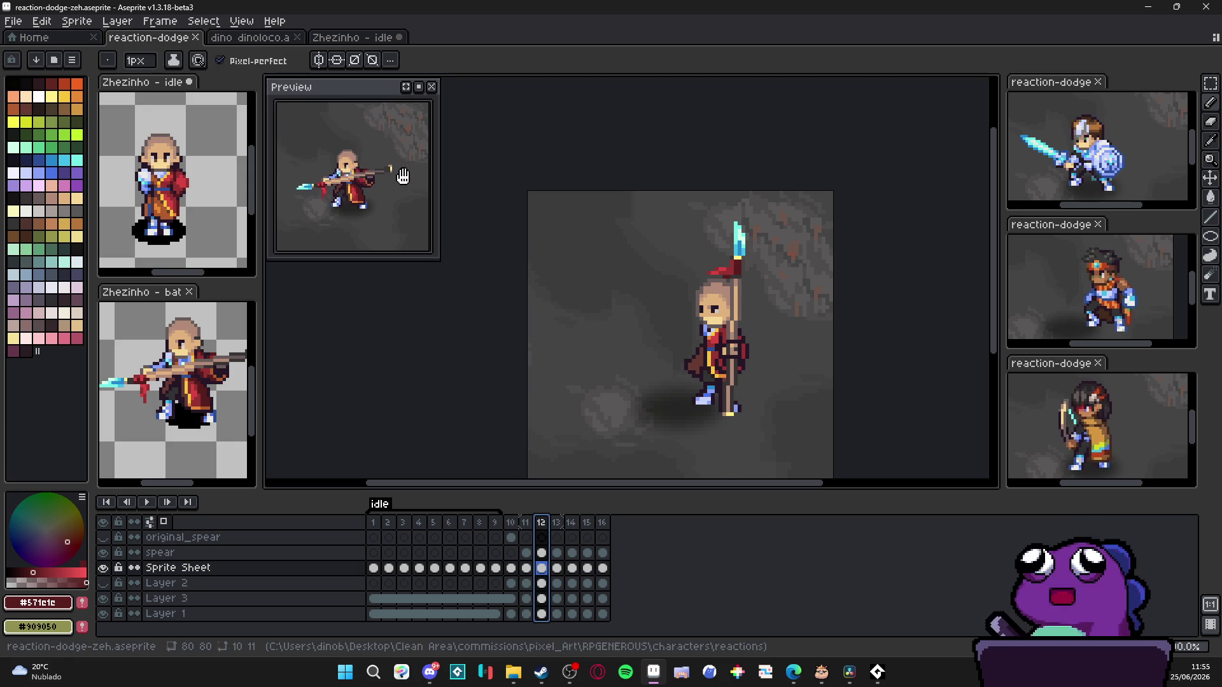
Step: Step through frames 13, 14 and 15 comparing the ribbon, settle on 13 and switch to the Move tool
{"action": "left_click", "coordinate": [556, 524]}
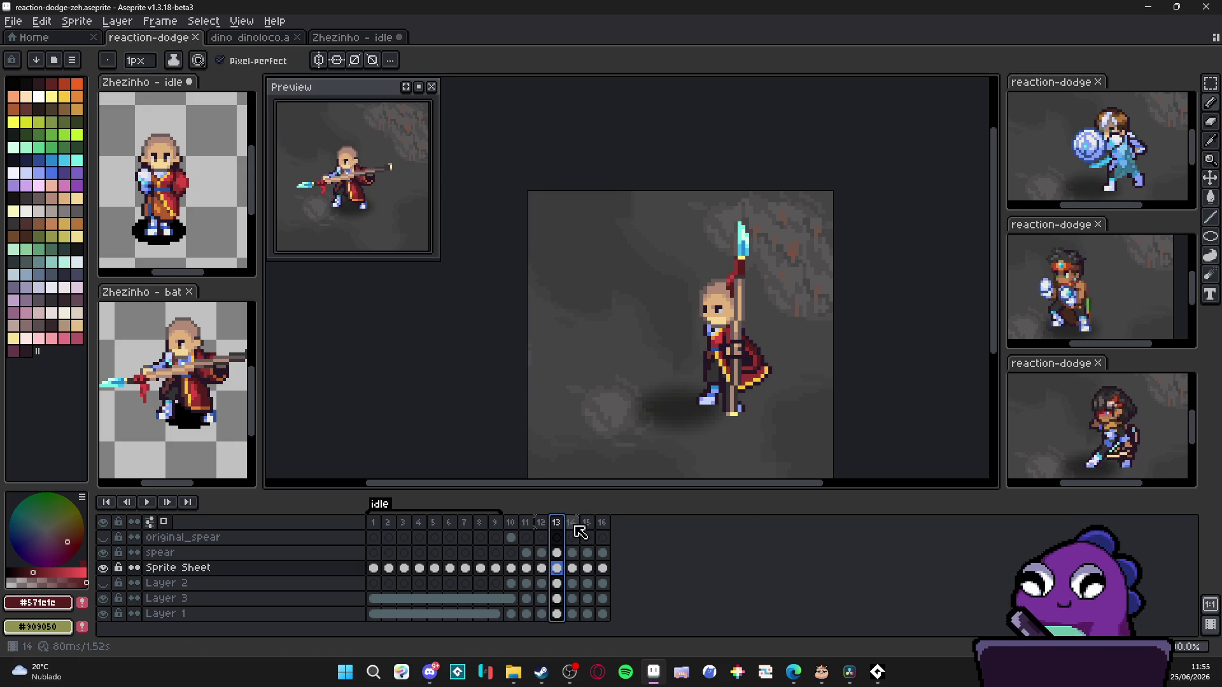
{"action": "left_click", "coordinate": [573, 523]}
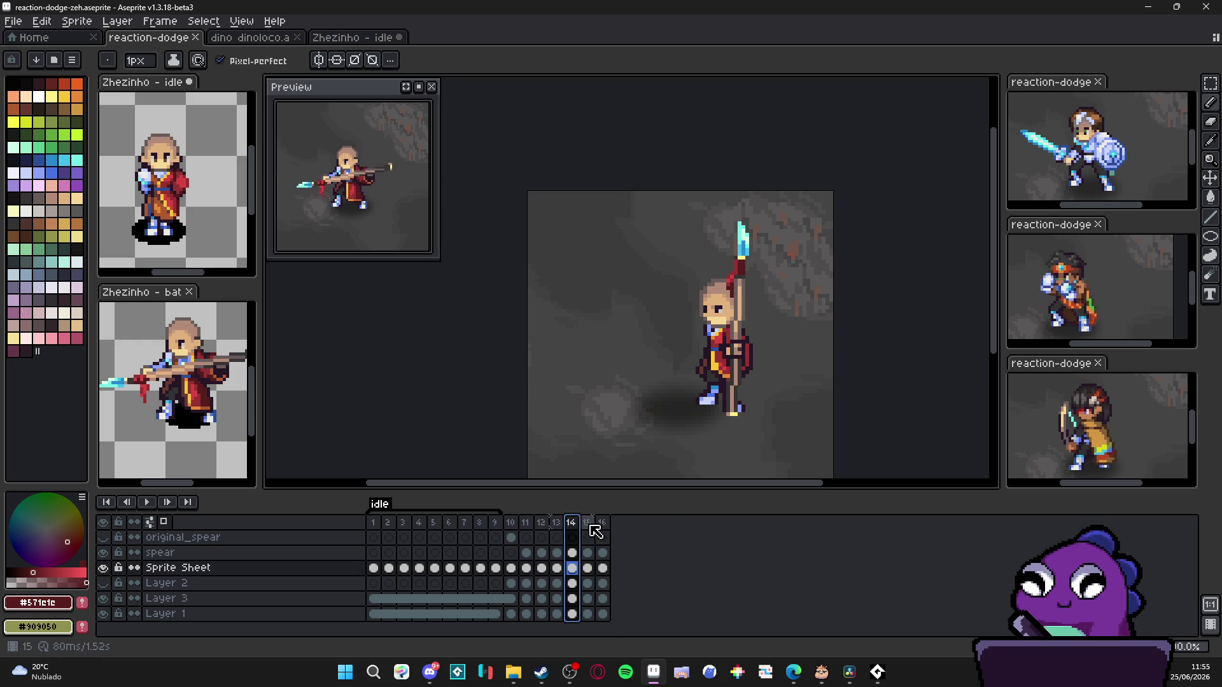
{"action": "left_click", "coordinate": [587, 525]}
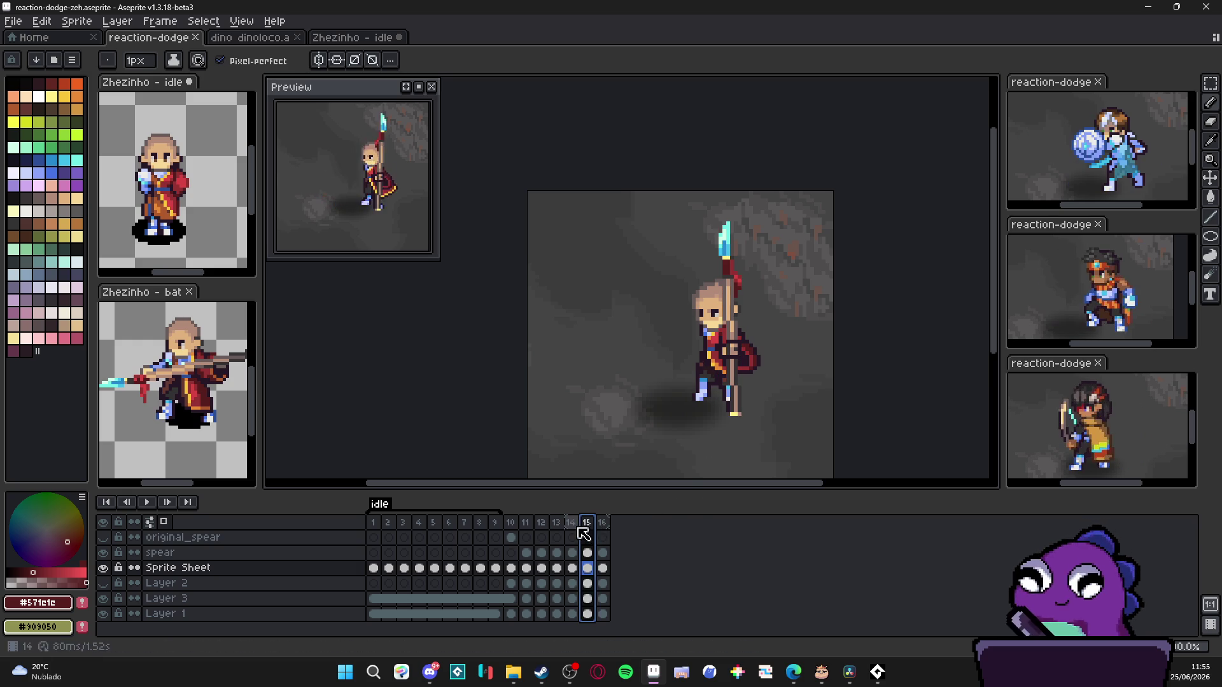
{"action": "left_click", "coordinate": [571, 525]}
{"action": "left_click", "coordinate": [572, 534]}
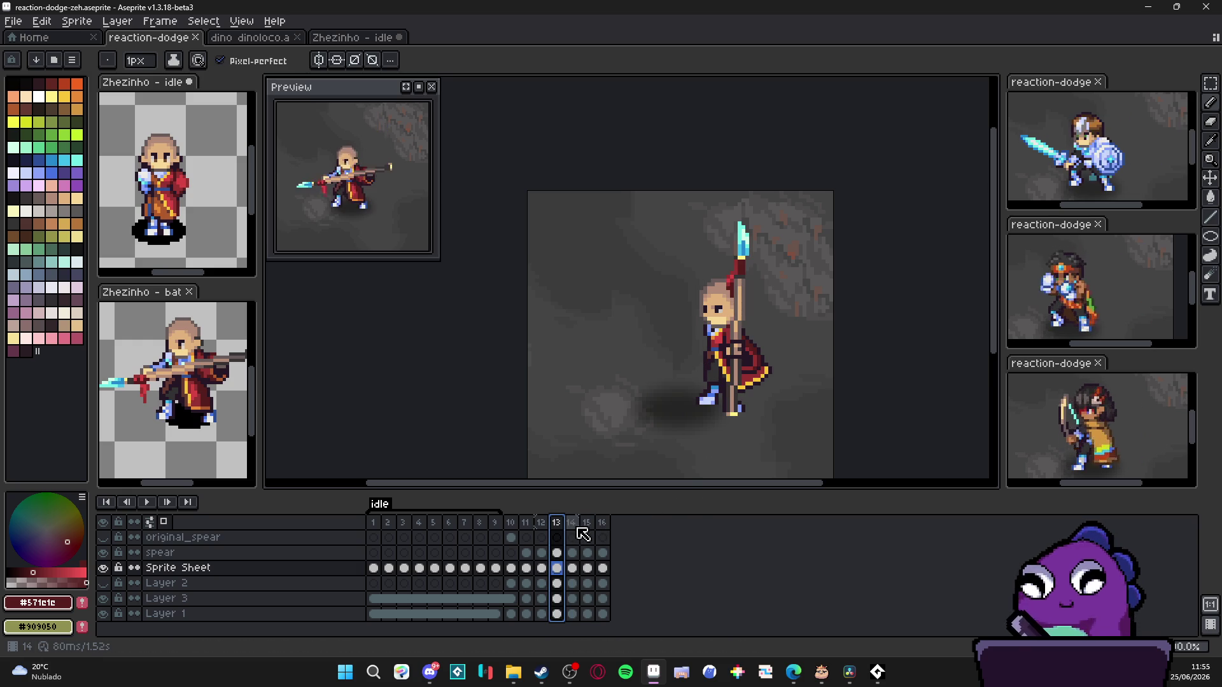
{"action": "left_click", "coordinate": [559, 524]}
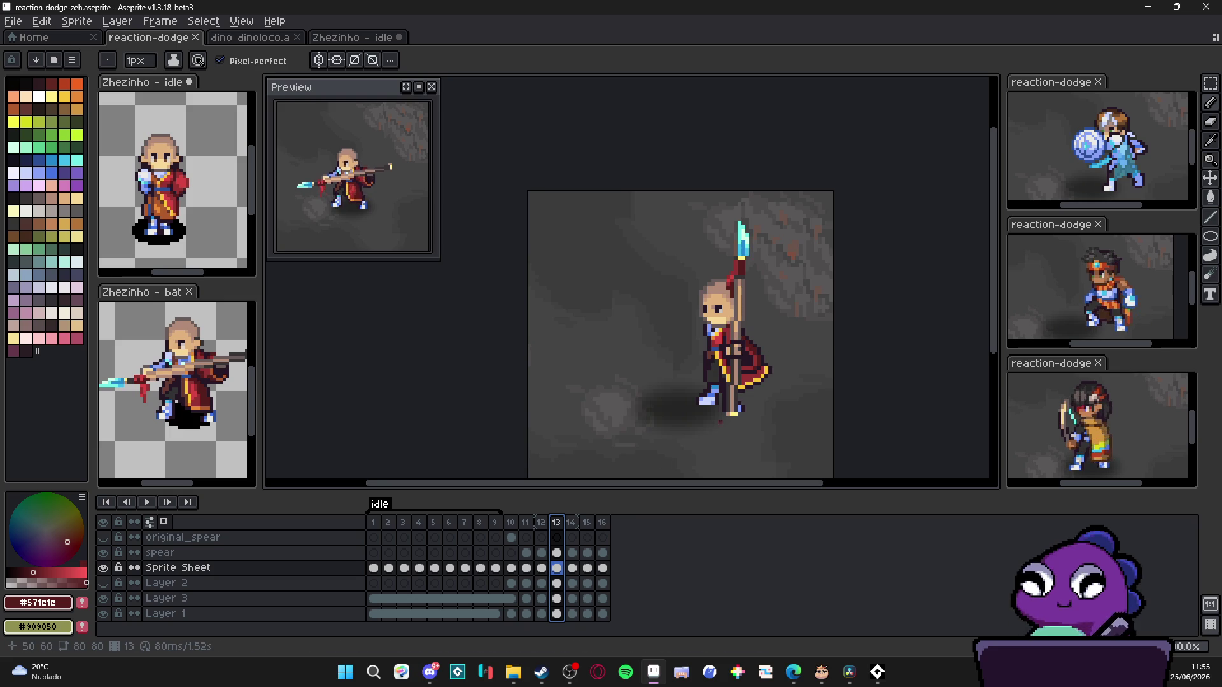
{"action": "scroll", "coordinate": [724, 417], "scroll_direction": "up", "scroll_amount": 1}
{"action": "scroll", "coordinate": [724, 417], "scroll_direction": "up", "scroll_amount": 1}
{"action": "key", "text": "v"}
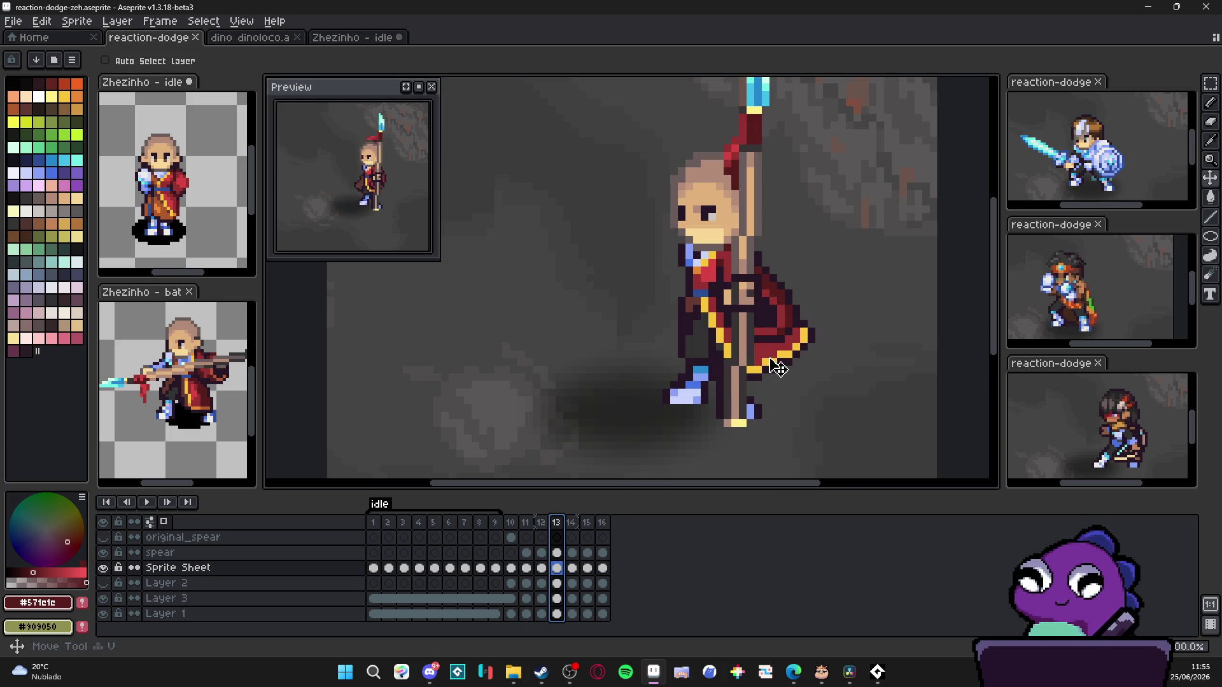
Step: Delete the unwanted ribbon frame, leaving 15 frames, and return to frame 12 with the eyedropper
{"action": "left_click", "coordinate": [541, 524]}
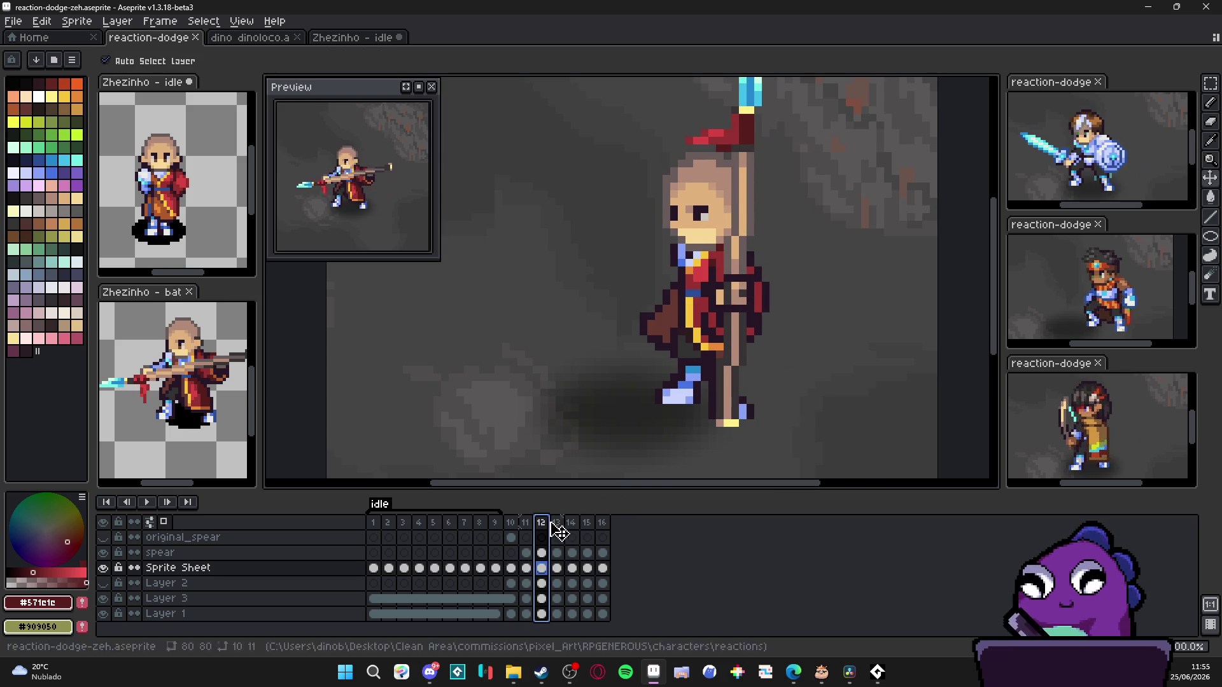
{"action": "left_click", "coordinate": [557, 524]}
{"action": "key", "text": "alt+c"}
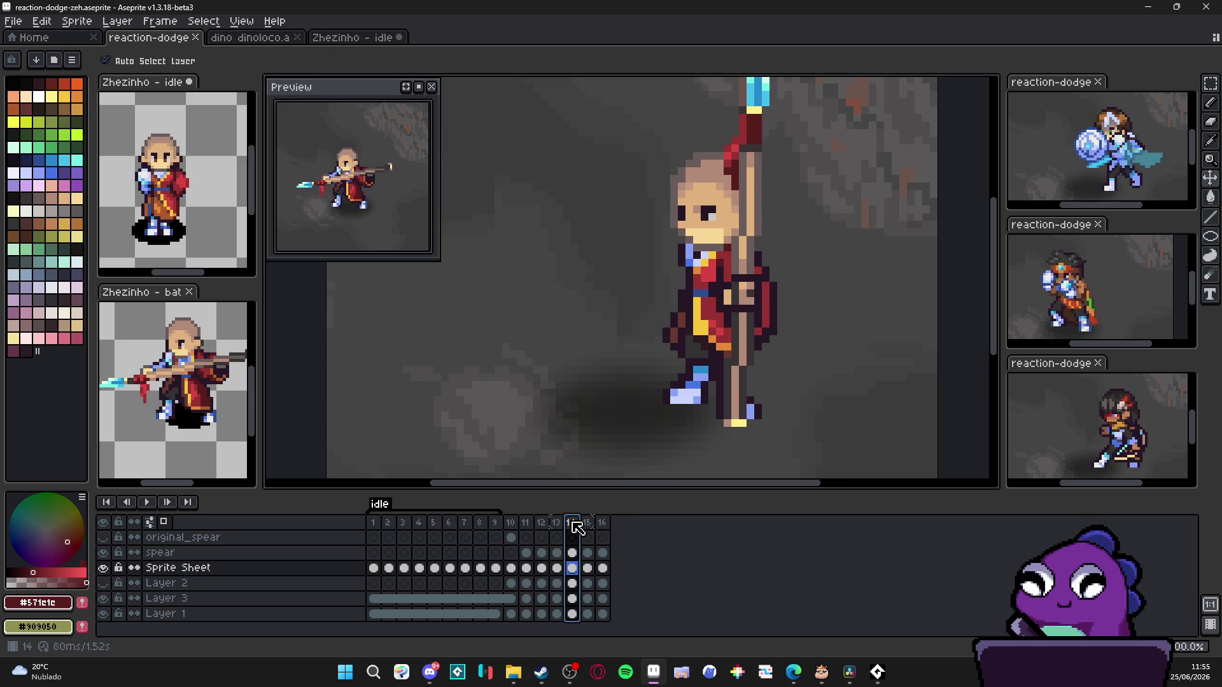
{"action": "left_click", "coordinate": [572, 524]}
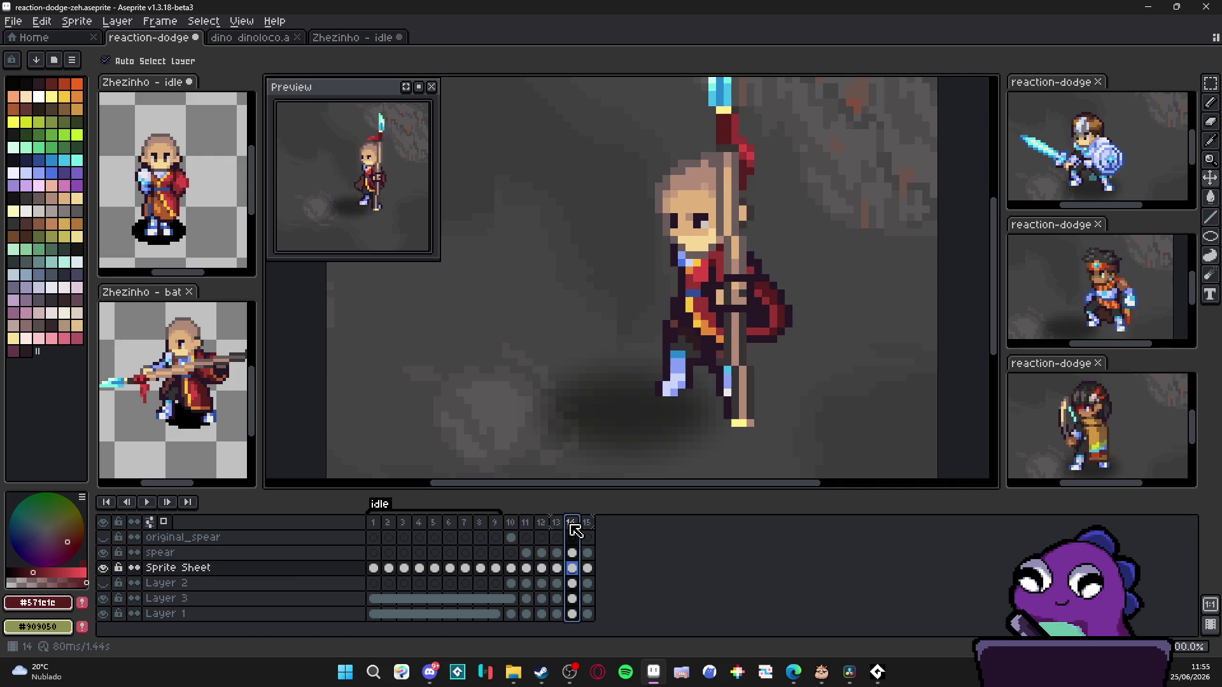
{"action": "left_click", "coordinate": [556, 524]}
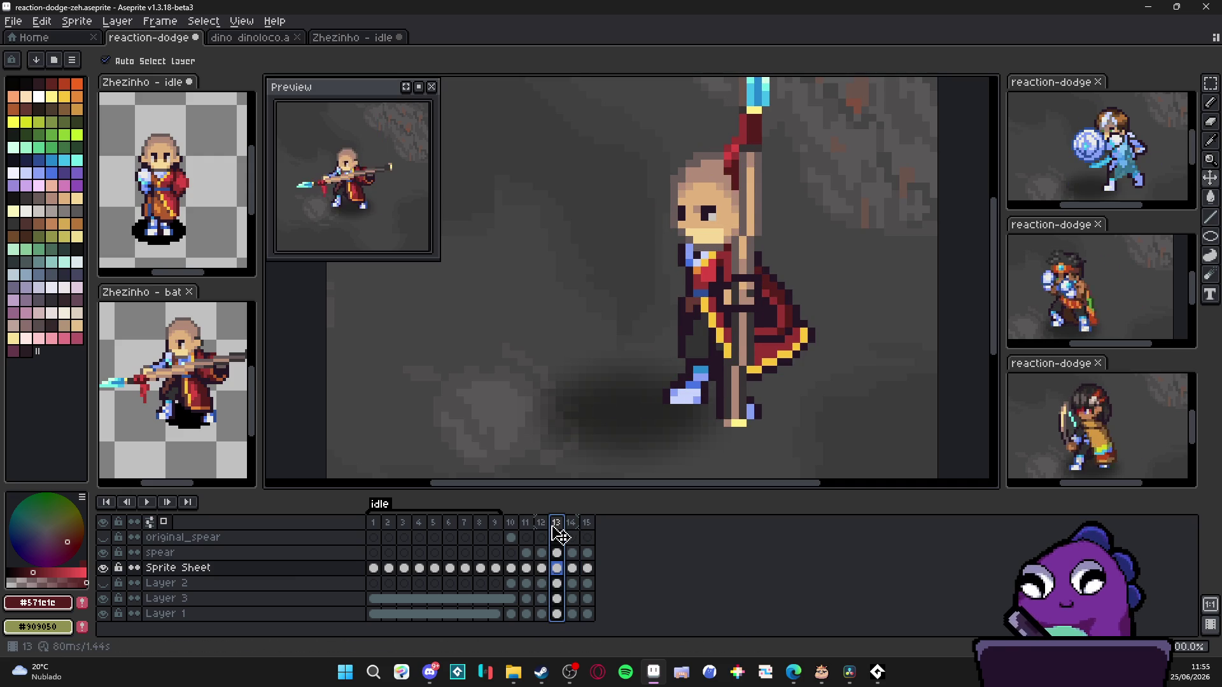
{"action": "left_click", "coordinate": [542, 525]}
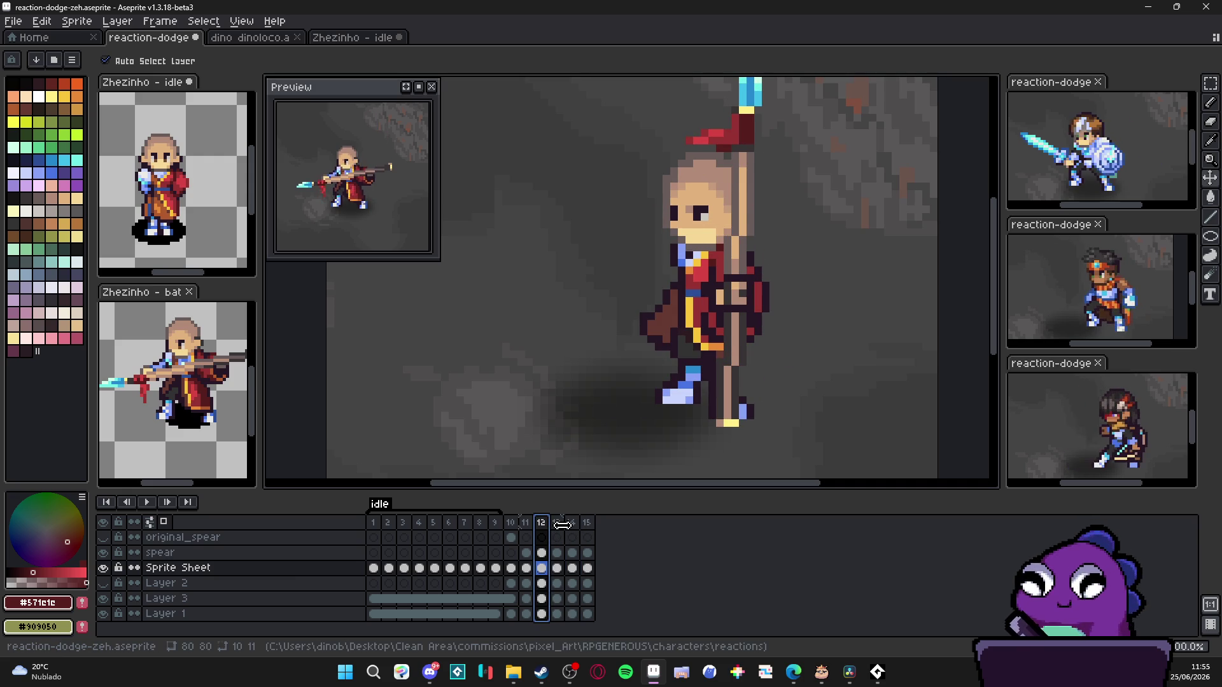
{"action": "scroll", "coordinate": [682, 420], "scroll_direction": "down", "scroll_amount": 1}
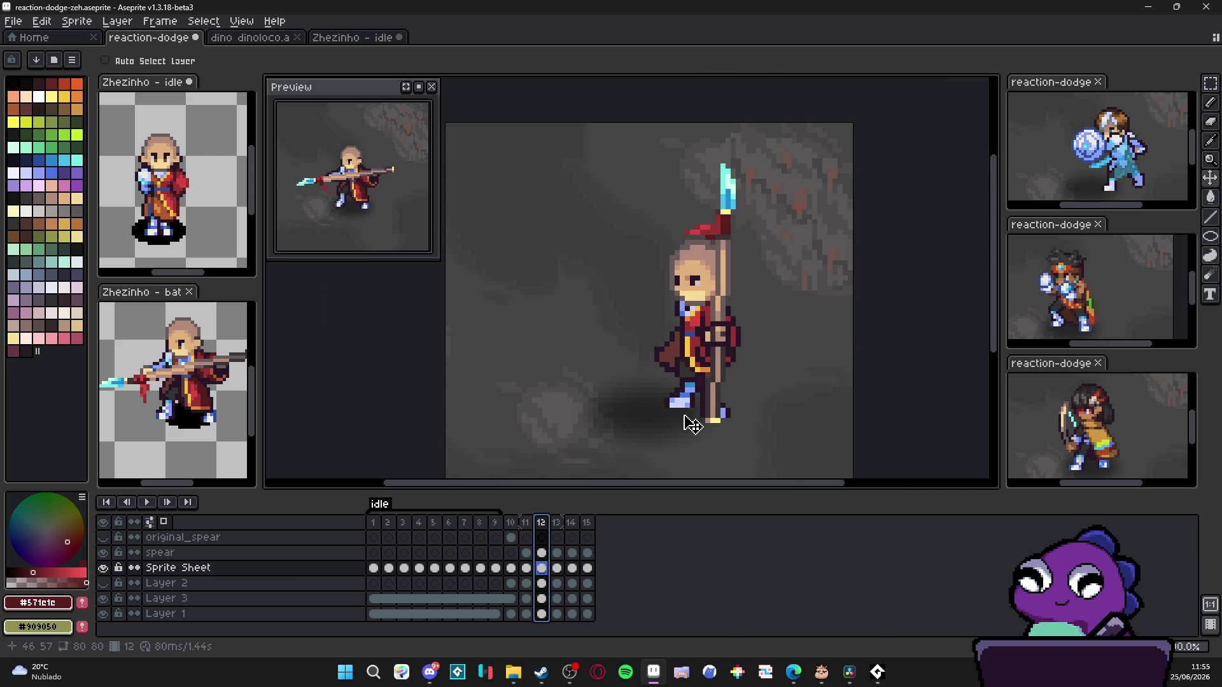
{"action": "scroll", "coordinate": [673, 430], "scroll_direction": "down", "scroll_amount": 1}
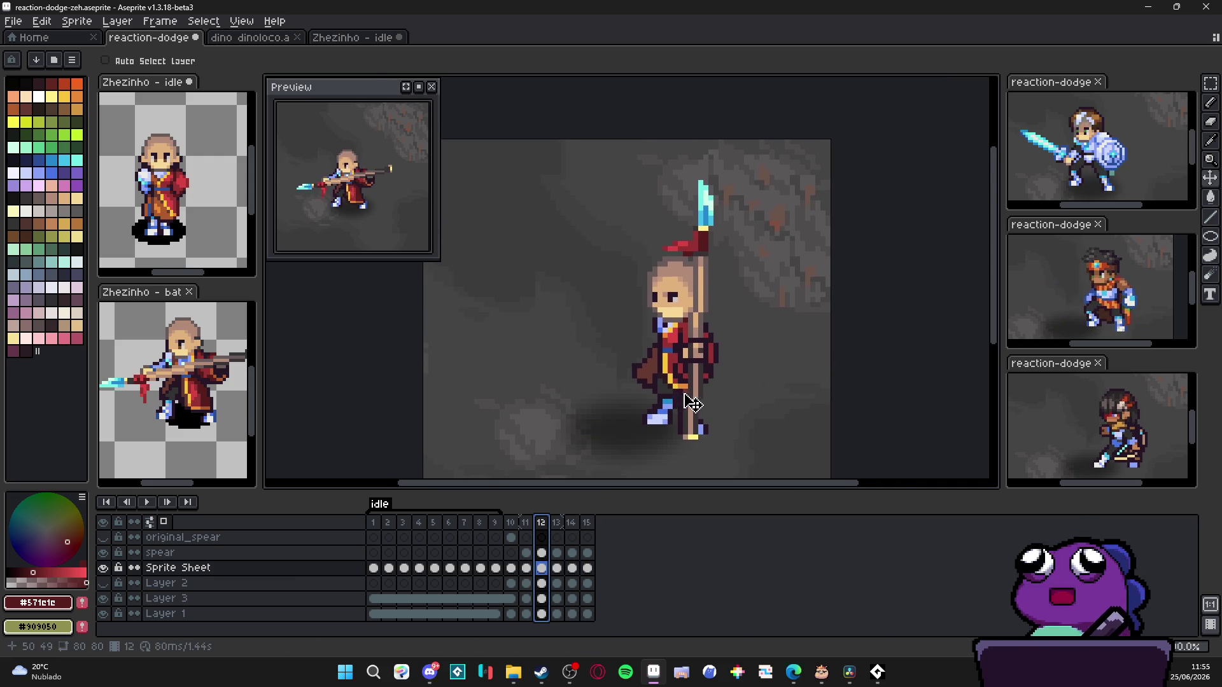
{"action": "scroll", "coordinate": [670, 387], "scroll_direction": "up", "scroll_amount": 2}
{"action": "key", "text": "alt"}
Step: Paint the yellow trim #f8c53a further down the robe in frame 12
{"action": "left_click", "coordinate": [666, 365], "text": "alt"}
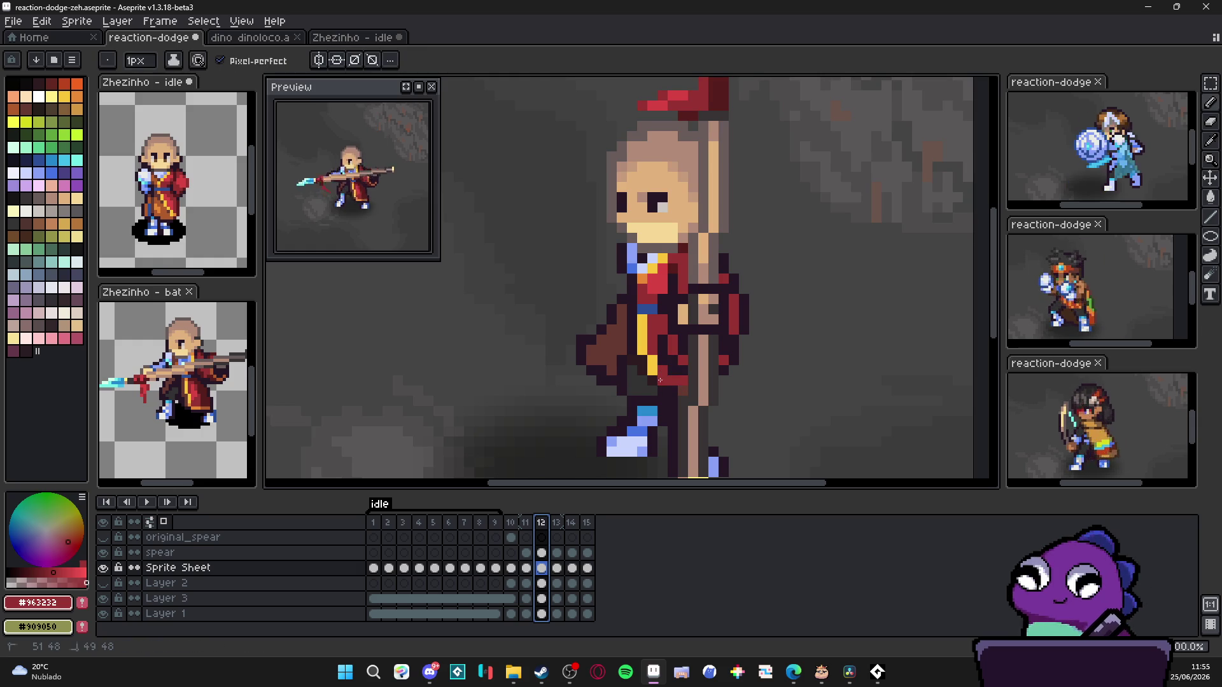
{"action": "left_click", "coordinate": [641, 322], "text": "alt"}
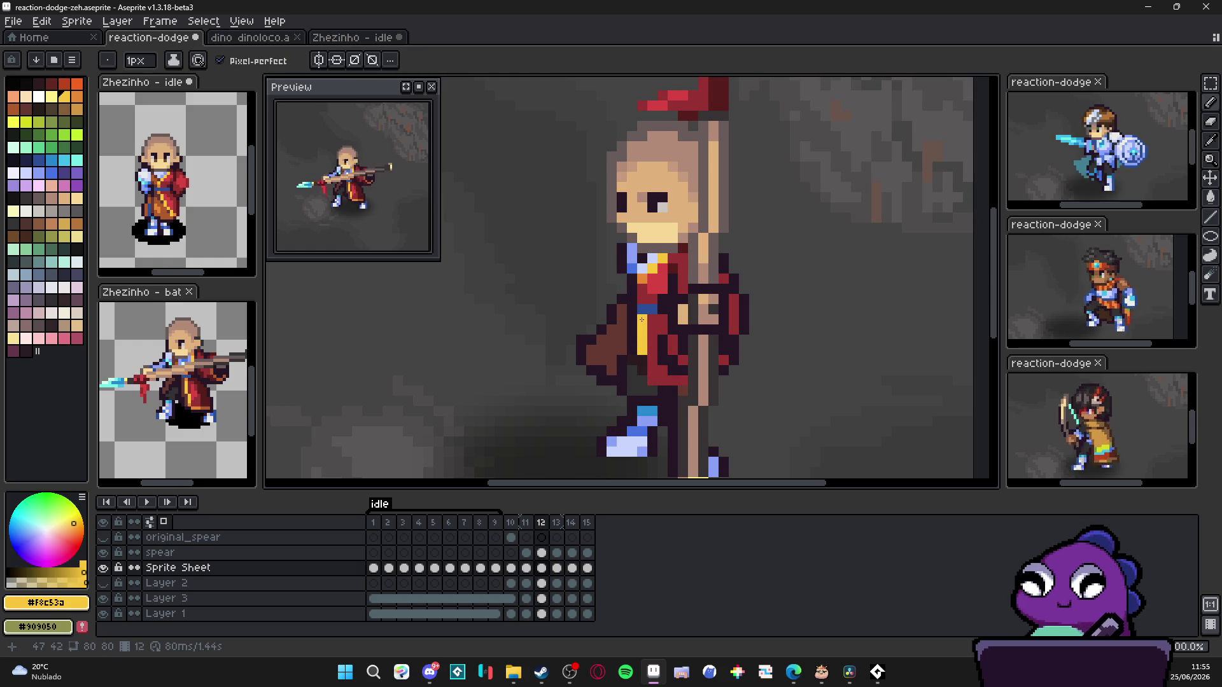
{"action": "left_click_drag", "start_coordinate": [634, 357], "coordinate": [622, 394]}
{"action": "left_click", "coordinate": [643, 362]}
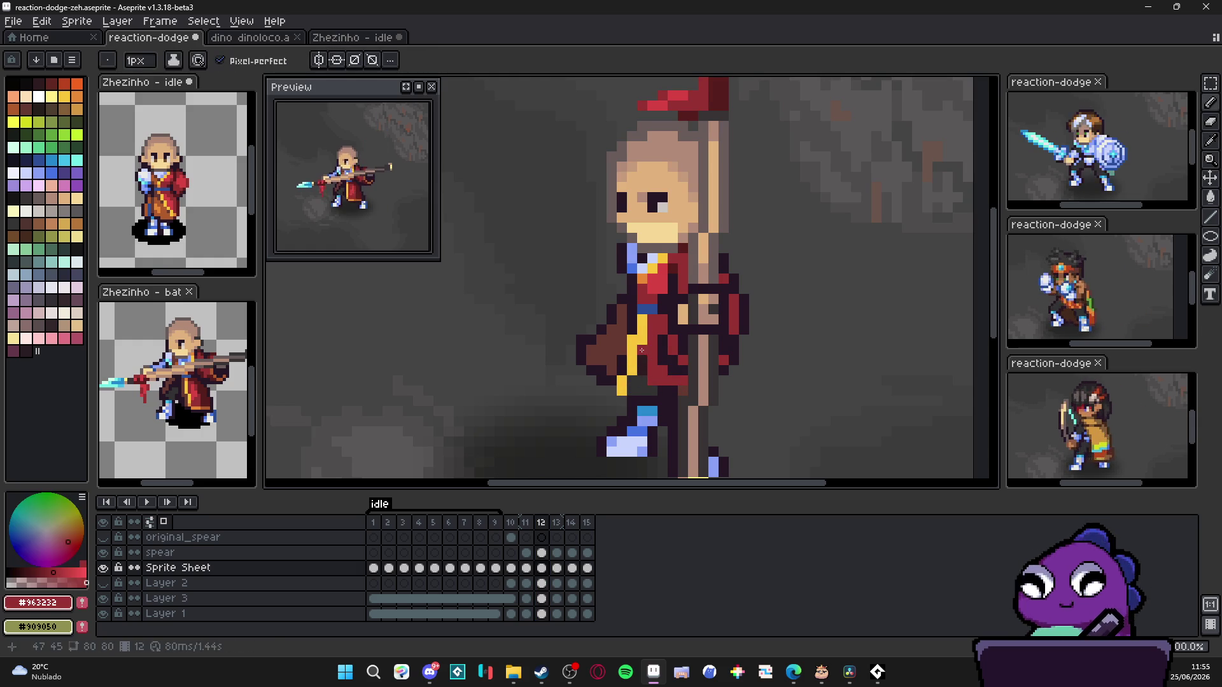
Step: Touch up red and dark #261726 robe pixels and add yellow along the robe's lower edge
{"action": "left_click", "coordinate": [633, 327], "text": "alt"}
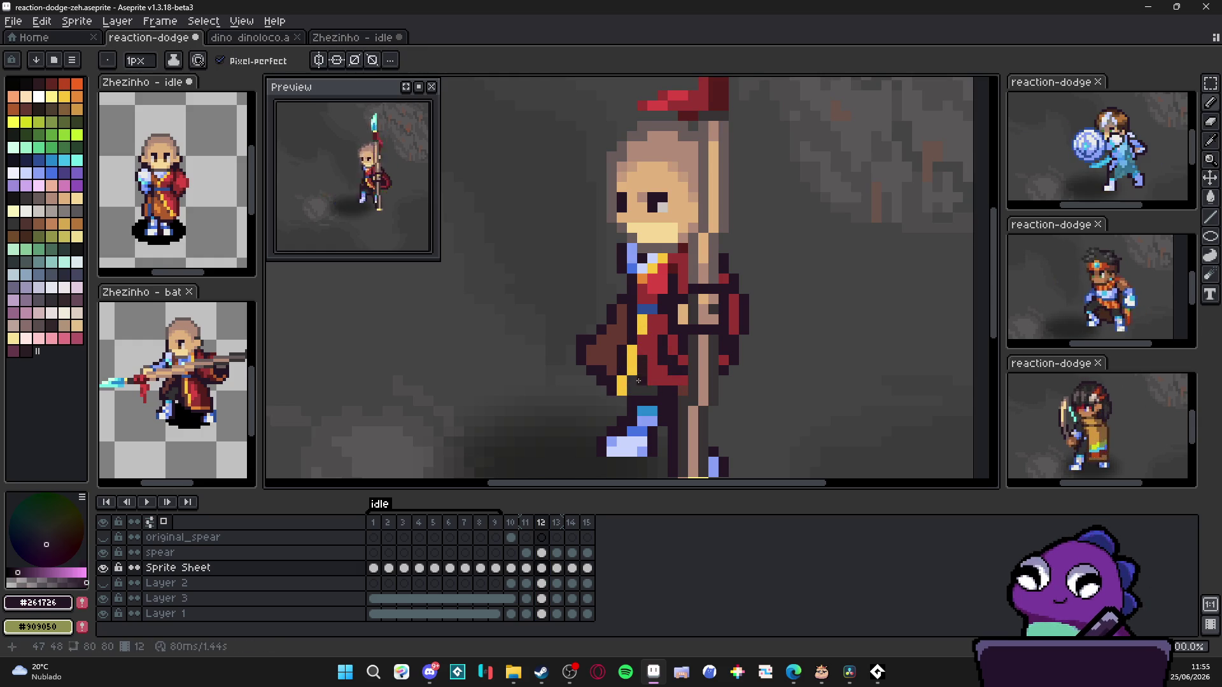
{"action": "left_click", "coordinate": [658, 380], "text": "alt"}
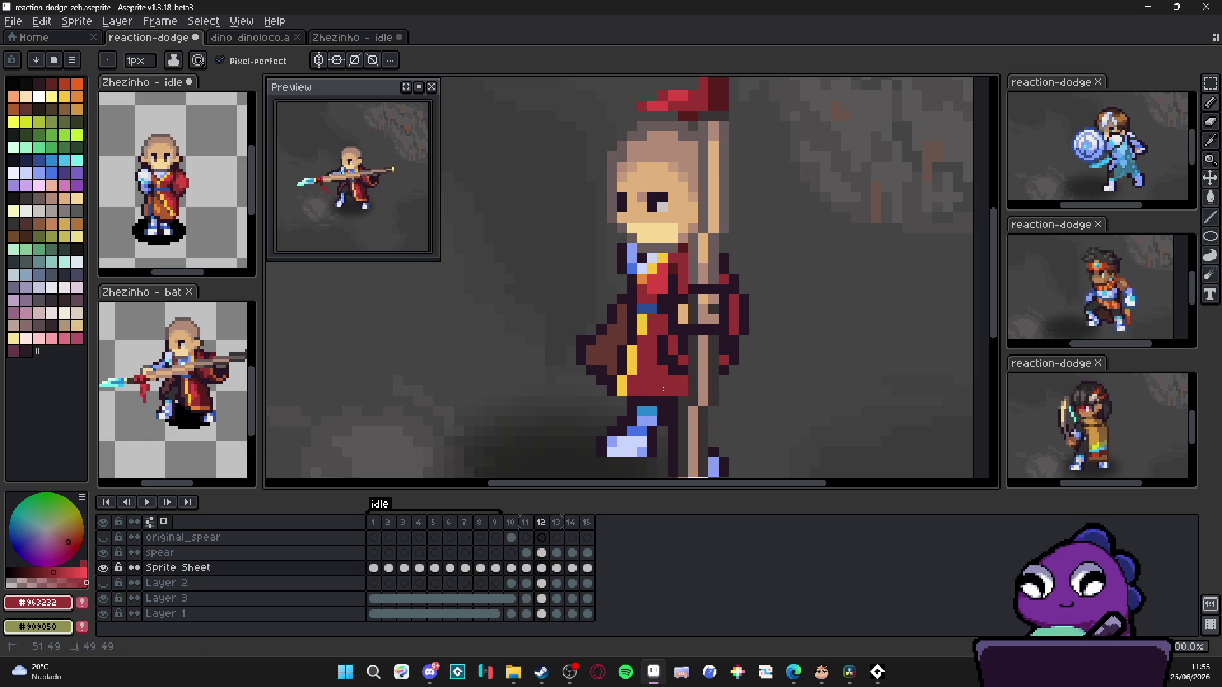
{"action": "left_click", "coordinate": [658, 398], "text": "alt"}
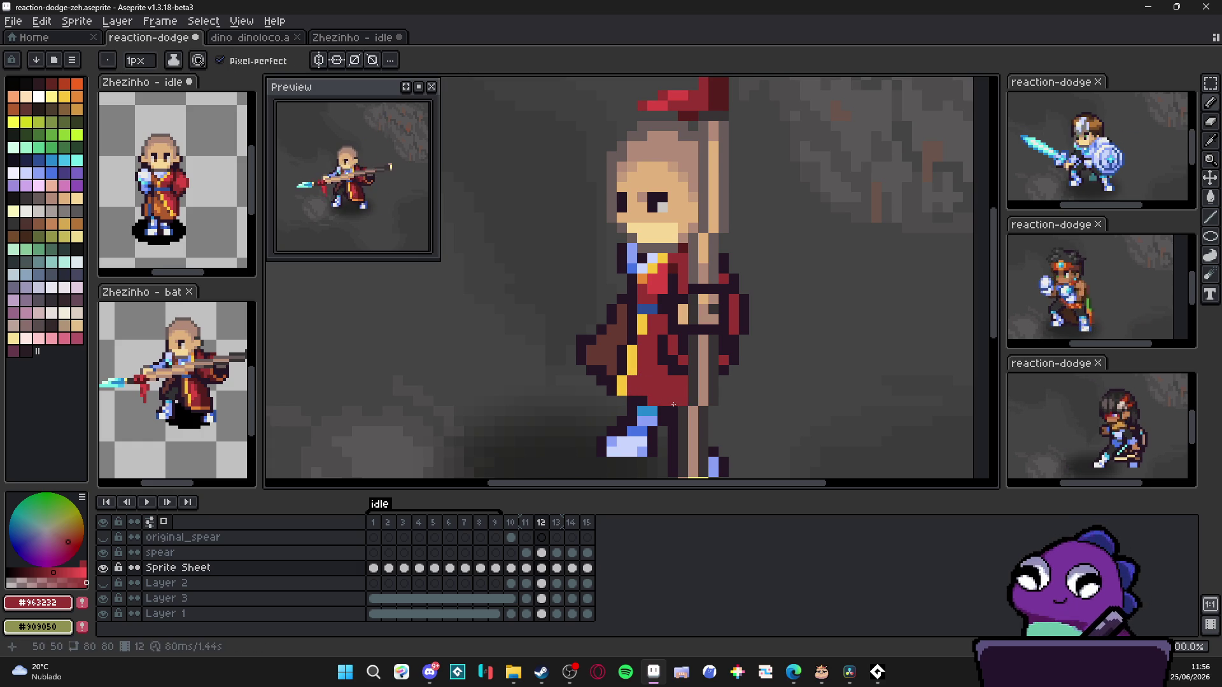
{"action": "scroll", "coordinate": [673, 404], "scroll_direction": "down", "scroll_amount": 1}
{"action": "scroll", "coordinate": [669, 402], "scroll_direction": "down", "scroll_amount": 1}
{"action": "scroll", "coordinate": [659, 396], "scroll_direction": "up", "scroll_amount": 1}
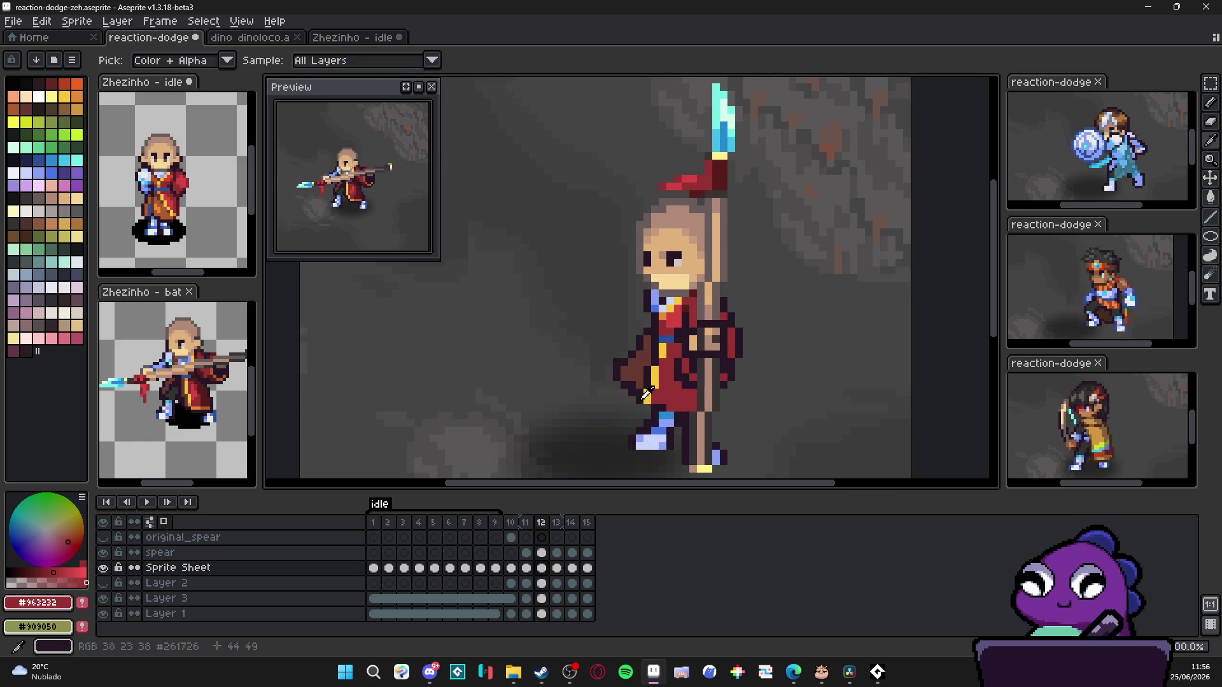
{"action": "left_click", "coordinate": [647, 394], "text": "alt"}
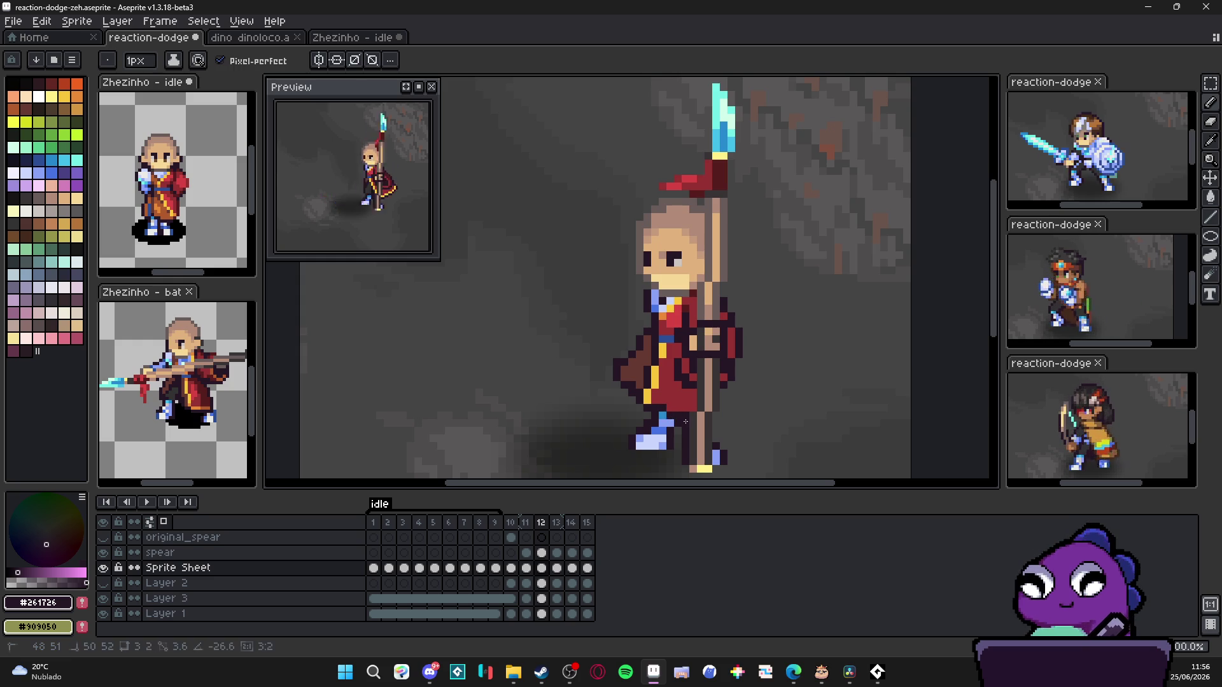
{"action": "scroll", "coordinate": [681, 413], "scroll_direction": "down", "scroll_amount": 1}
{"action": "scroll", "coordinate": [674, 411], "scroll_direction": "up", "scroll_amount": 1}
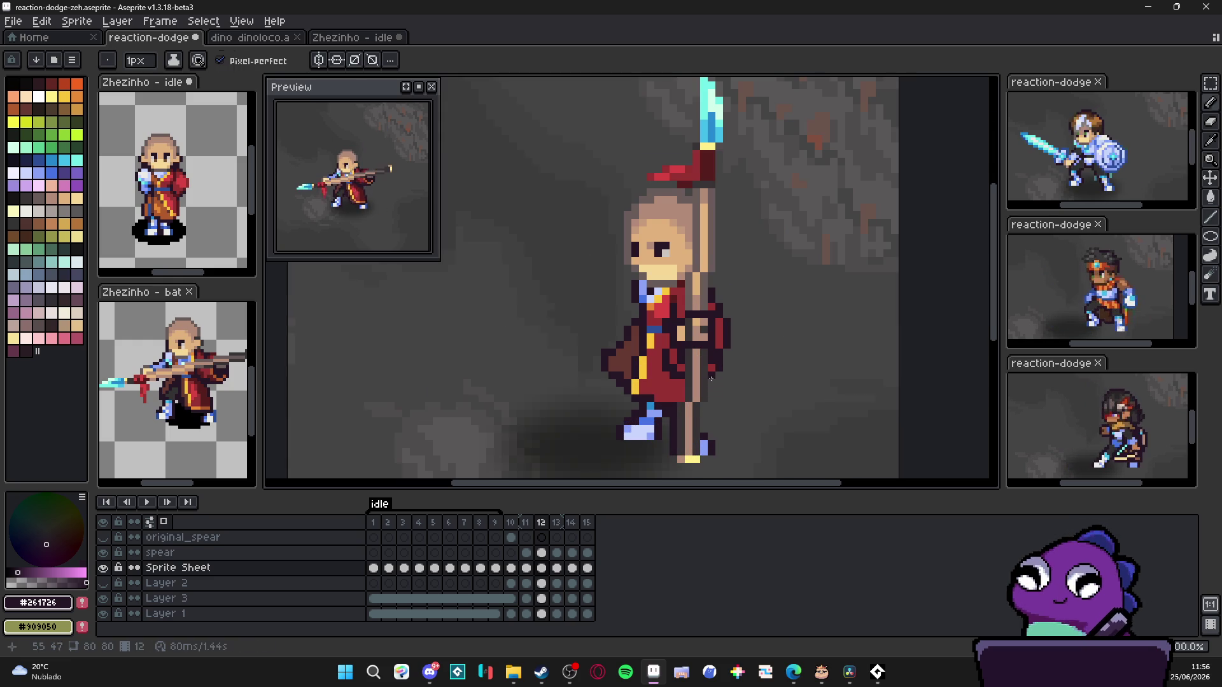
{"action": "scroll", "coordinate": [671, 406], "scroll_direction": "down", "scroll_amount": 2}
{"action": "scroll", "coordinate": [667, 398], "scroll_direction": "up", "scroll_amount": 2}
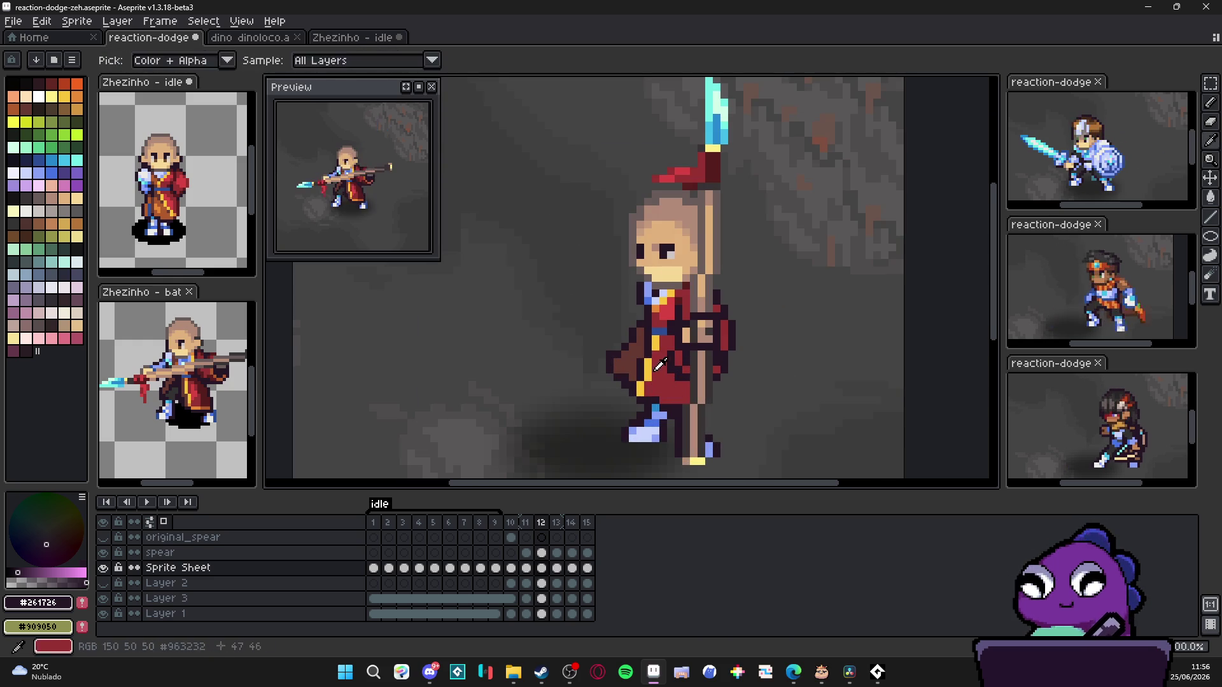
{"action": "left_click", "coordinate": [651, 356], "text": "alt"}
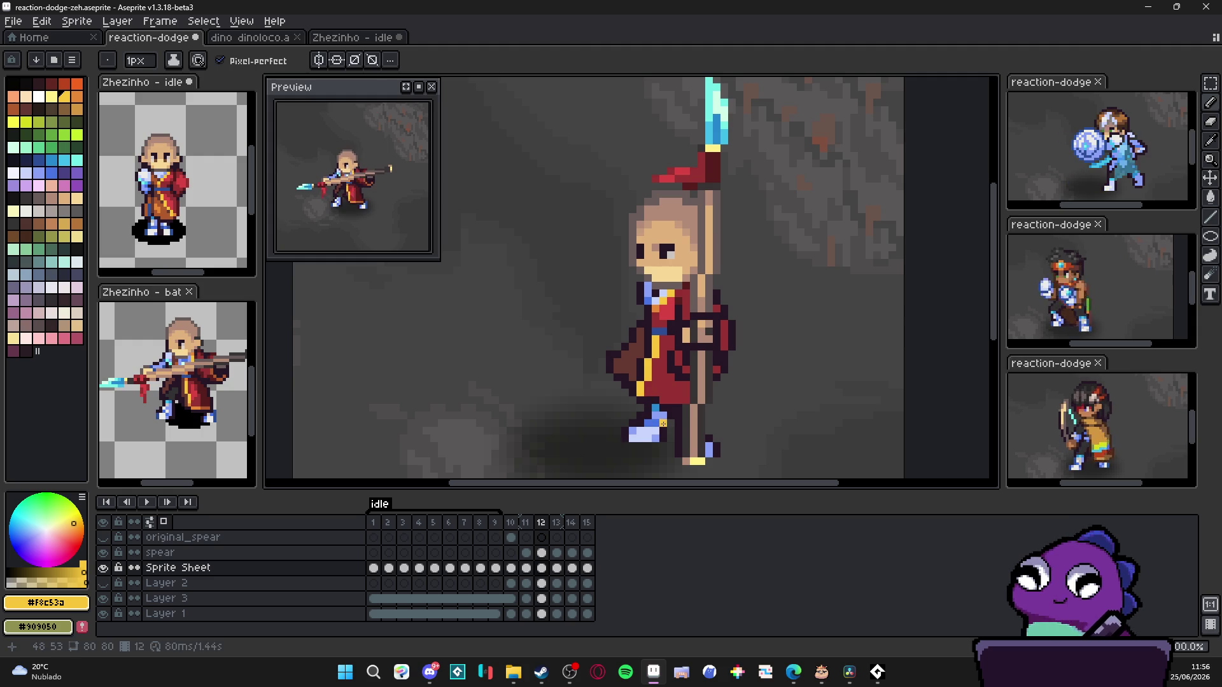
{"action": "left_click_drag", "start_coordinate": [645, 390], "coordinate": [661, 398]}
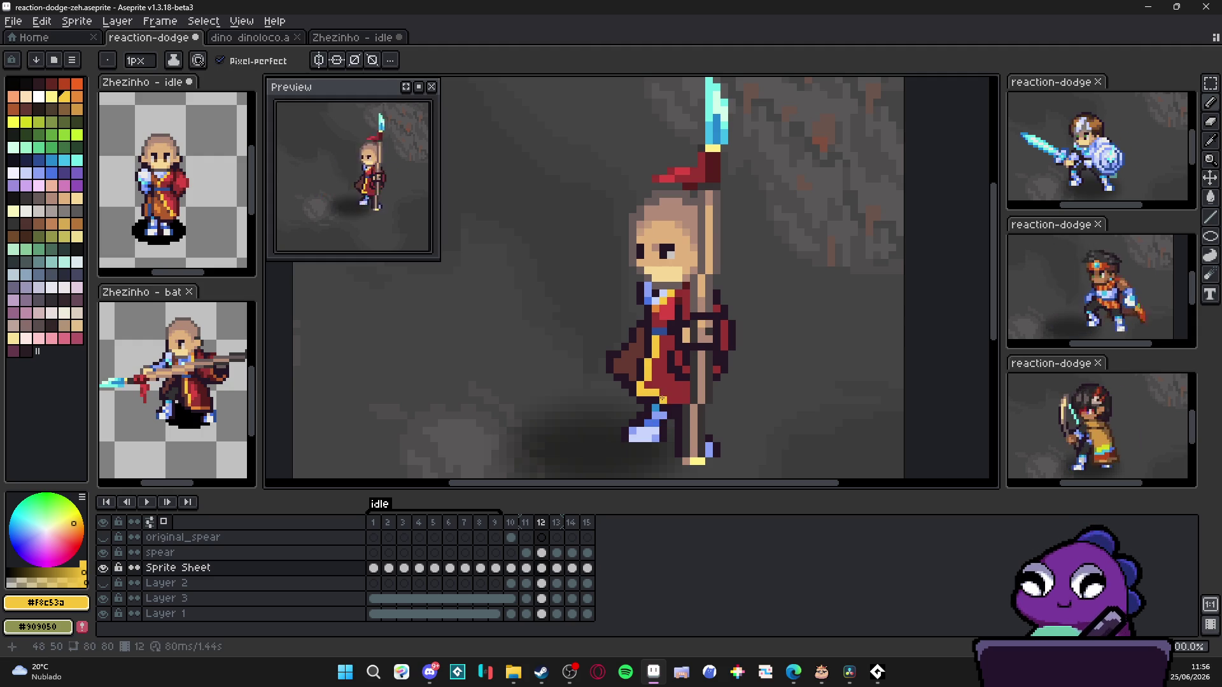
{"action": "scroll", "coordinate": [689, 398], "scroll_direction": "down", "scroll_amount": 3}
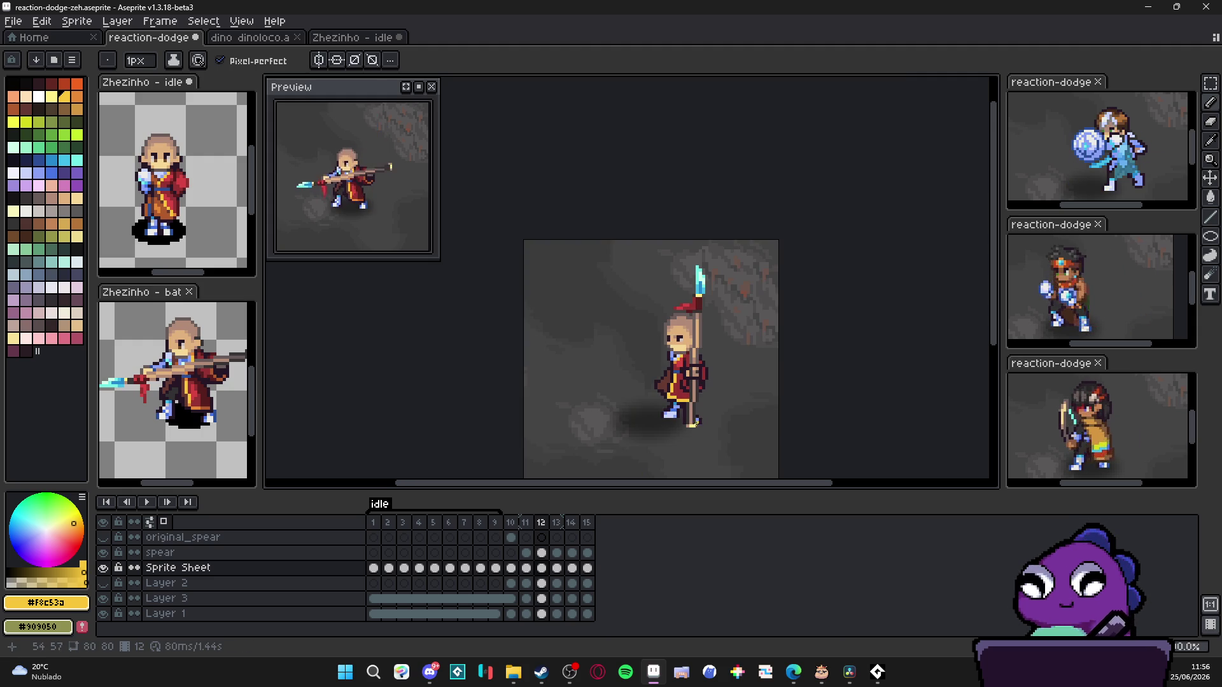
Step: Step through frames 12, 13 and 14 to compare the cape poses
{"action": "left_click", "coordinate": [557, 523]}
{"action": "left_click", "coordinate": [547, 523]}
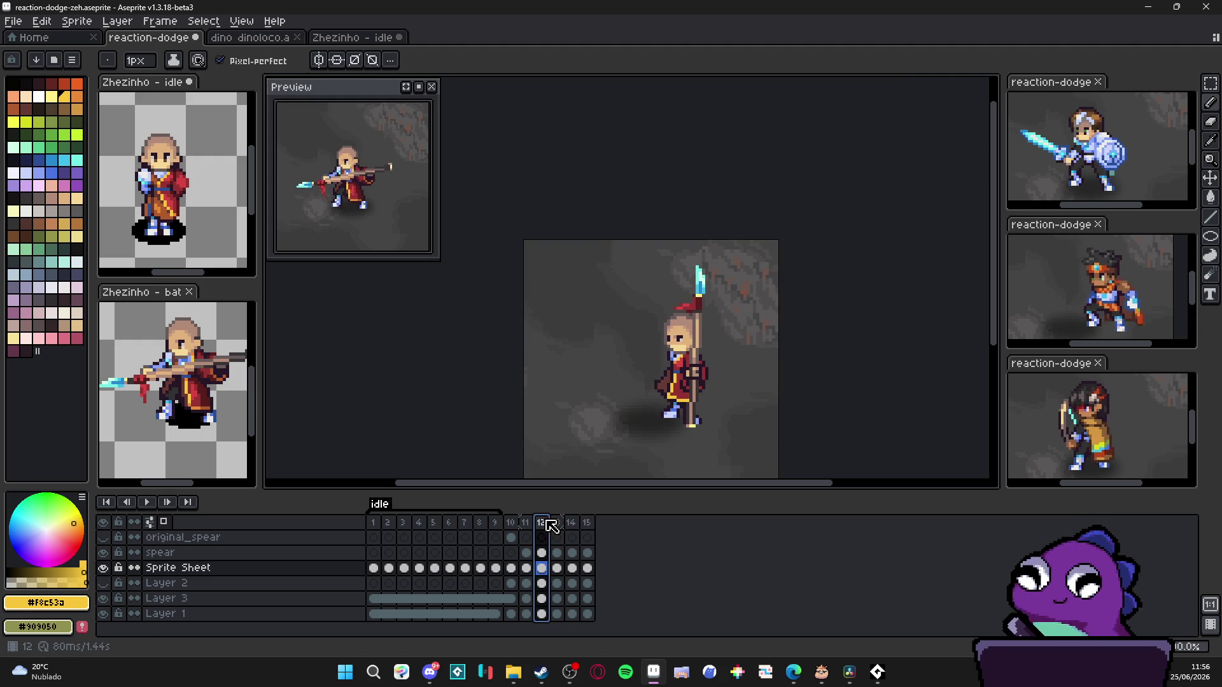
{"action": "scroll", "coordinate": [682, 398], "scroll_direction": "up", "scroll_amount": 1}
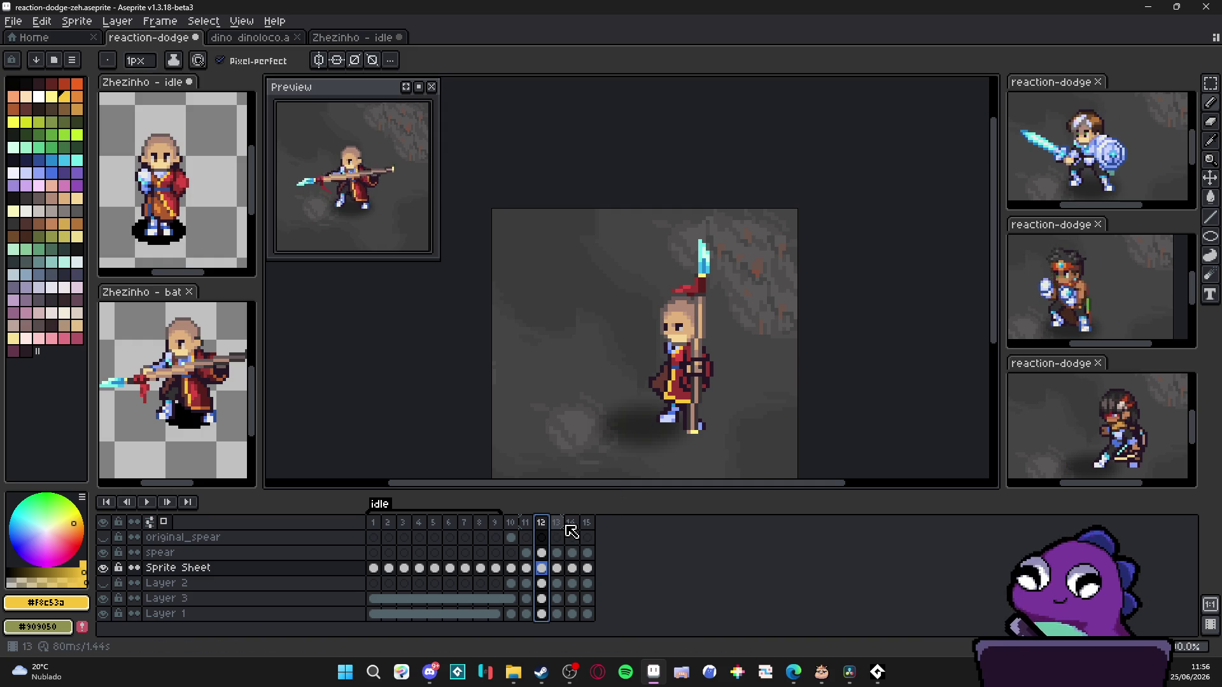
{"action": "left_click", "coordinate": [564, 524]}
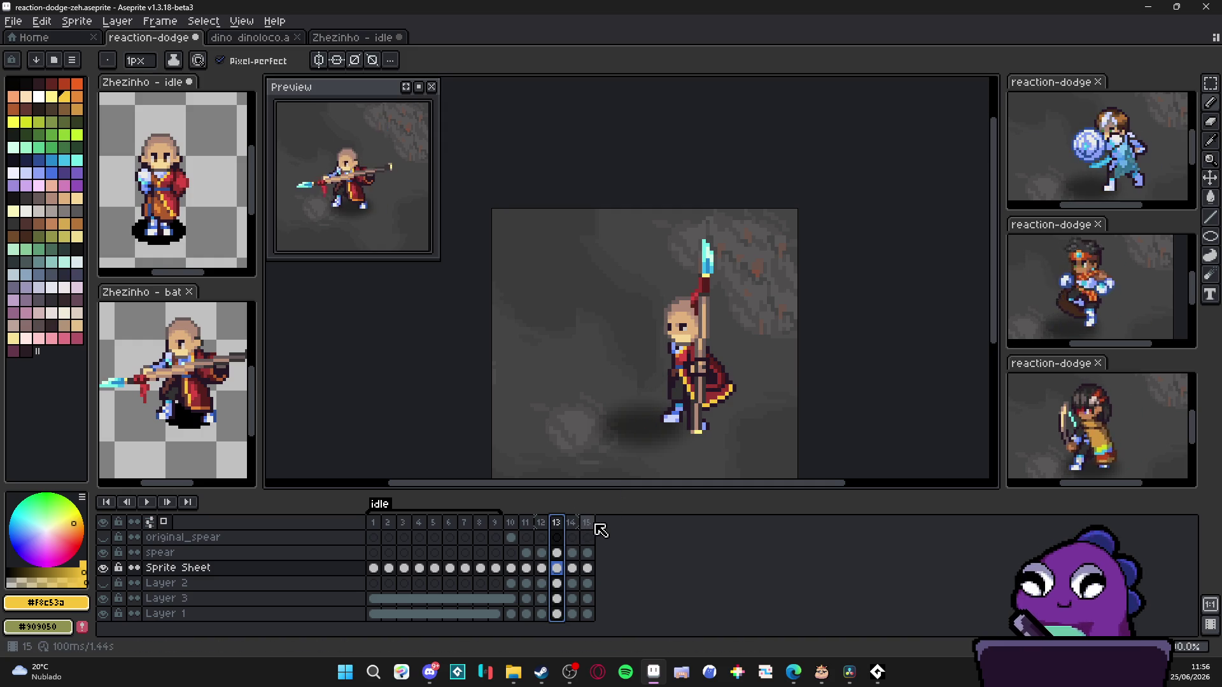
{"action": "left_click", "coordinate": [573, 524]}
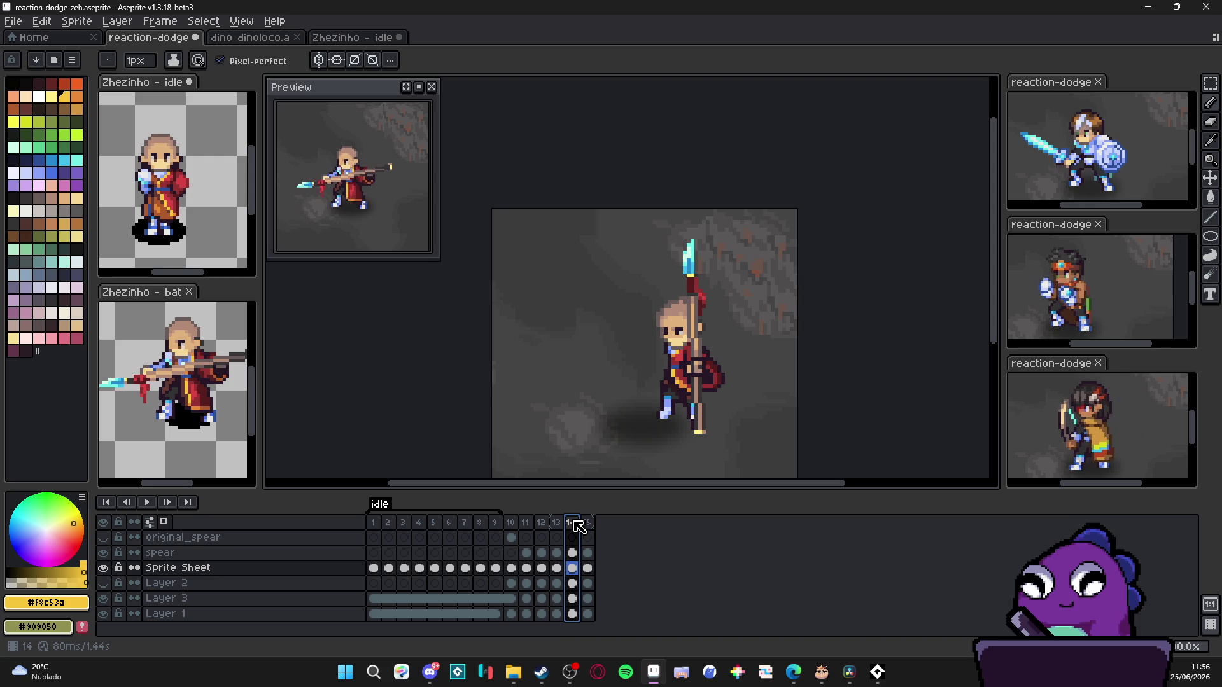
{"action": "key", "text": "Left"}
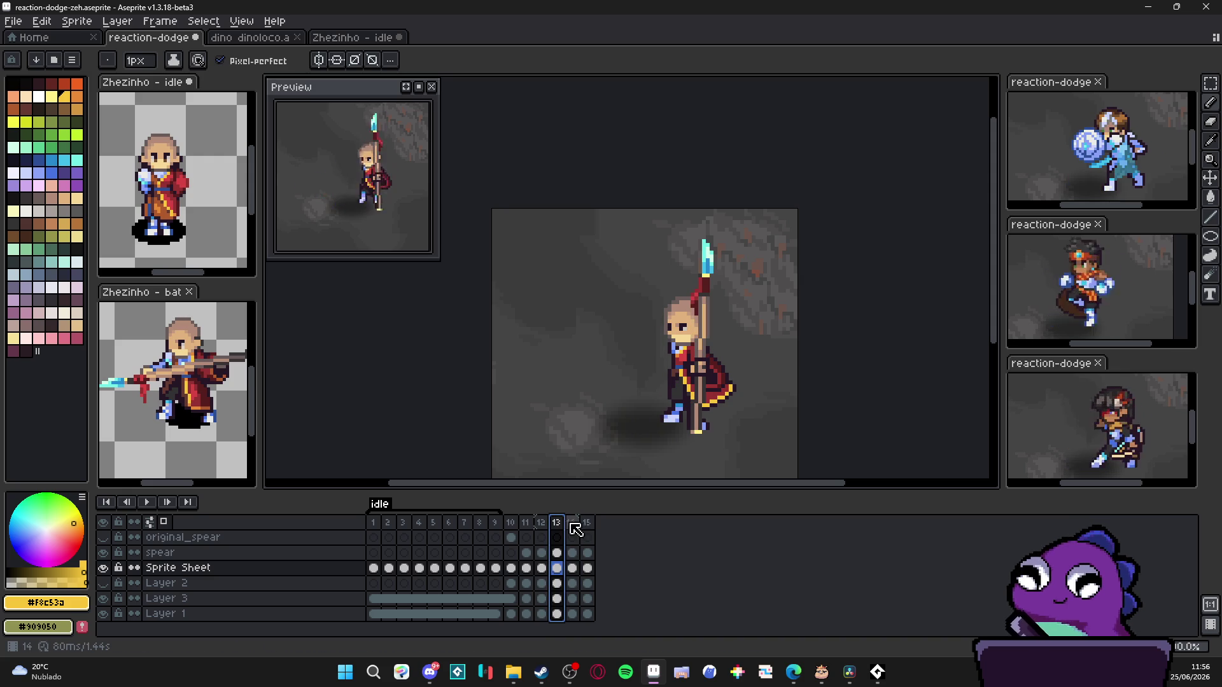
Step: Duplicate frame 13 as a new frame 14, making 16 frames, and compare with the previous pose
{"action": "left_click", "coordinate": [547, 529]}
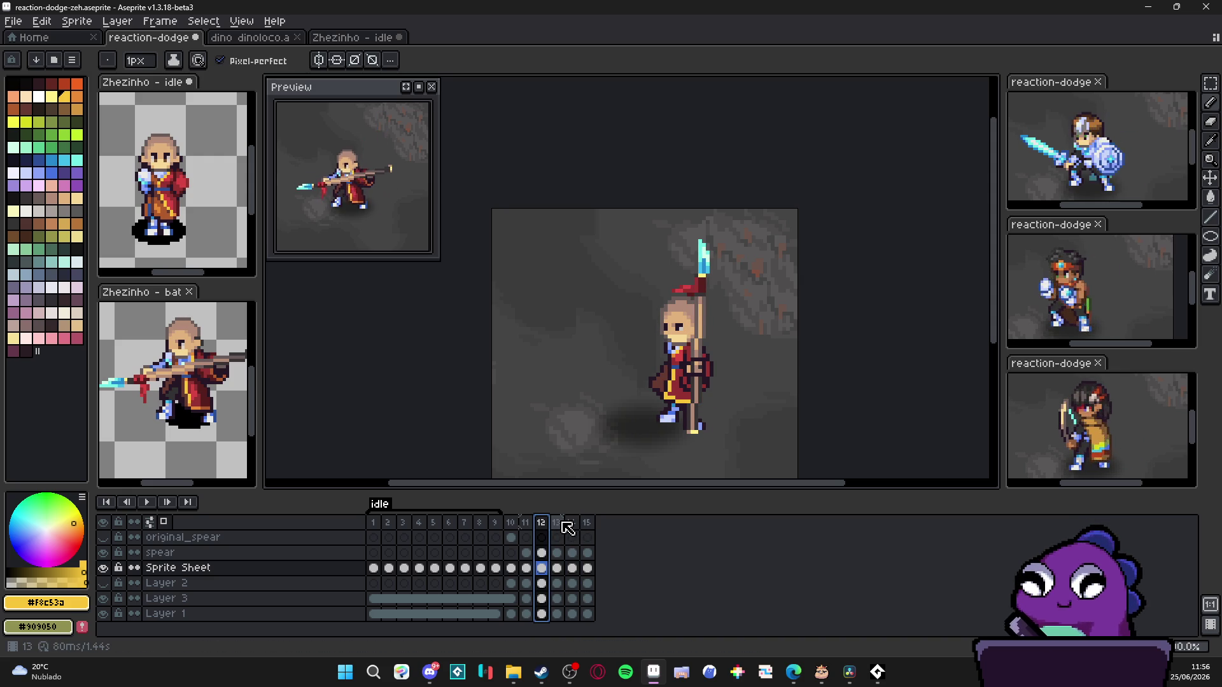
{"action": "left_click", "coordinate": [560, 526]}
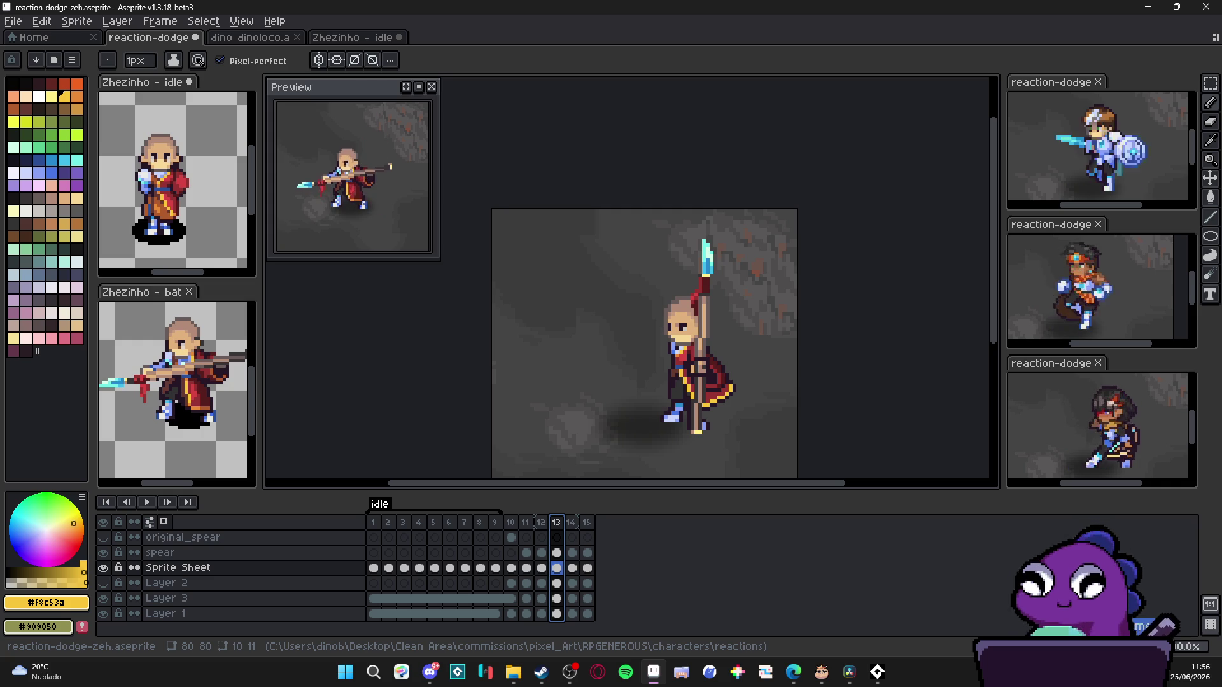
{"action": "key", "text": "Right"}
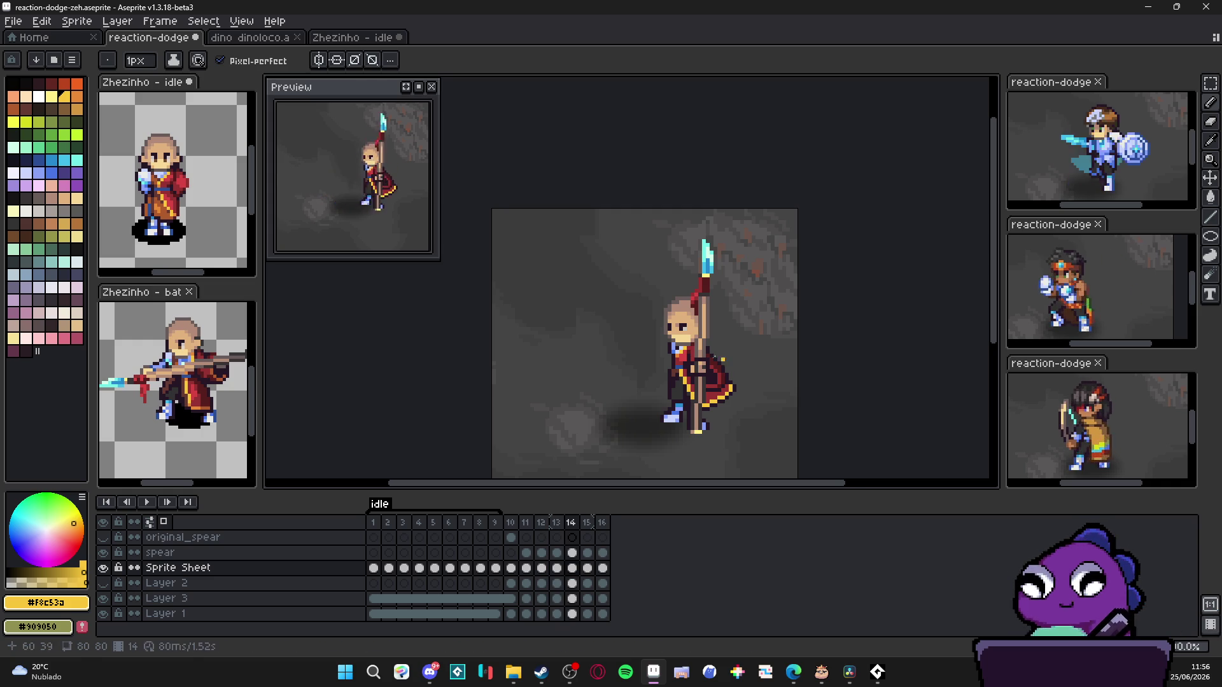
{"action": "scroll", "coordinate": [729, 394], "scroll_direction": "up", "scroll_amount": 2}
{"action": "key", "text": "Left"}
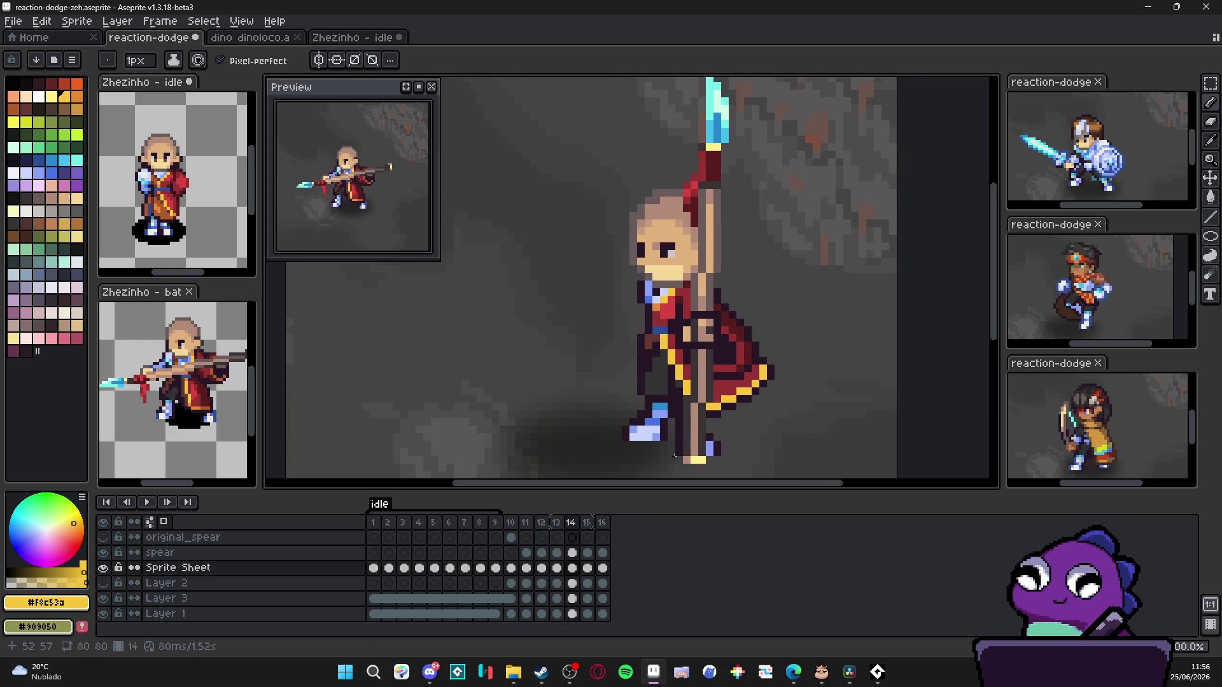
Step: Flip through frames 11–13 to compare the spear and swinging-cape poses
{"action": "left_click", "coordinate": [560, 523]}
{"action": "left_click", "coordinate": [541, 524]}
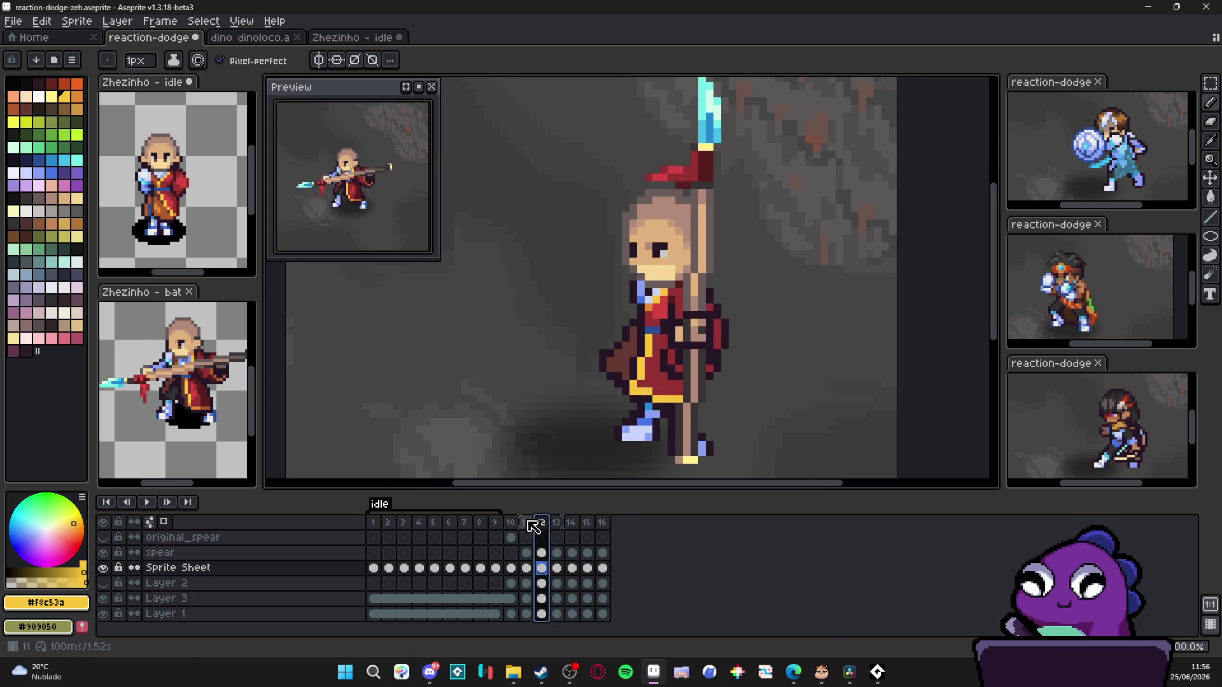
{"action": "left_click", "coordinate": [545, 523]}
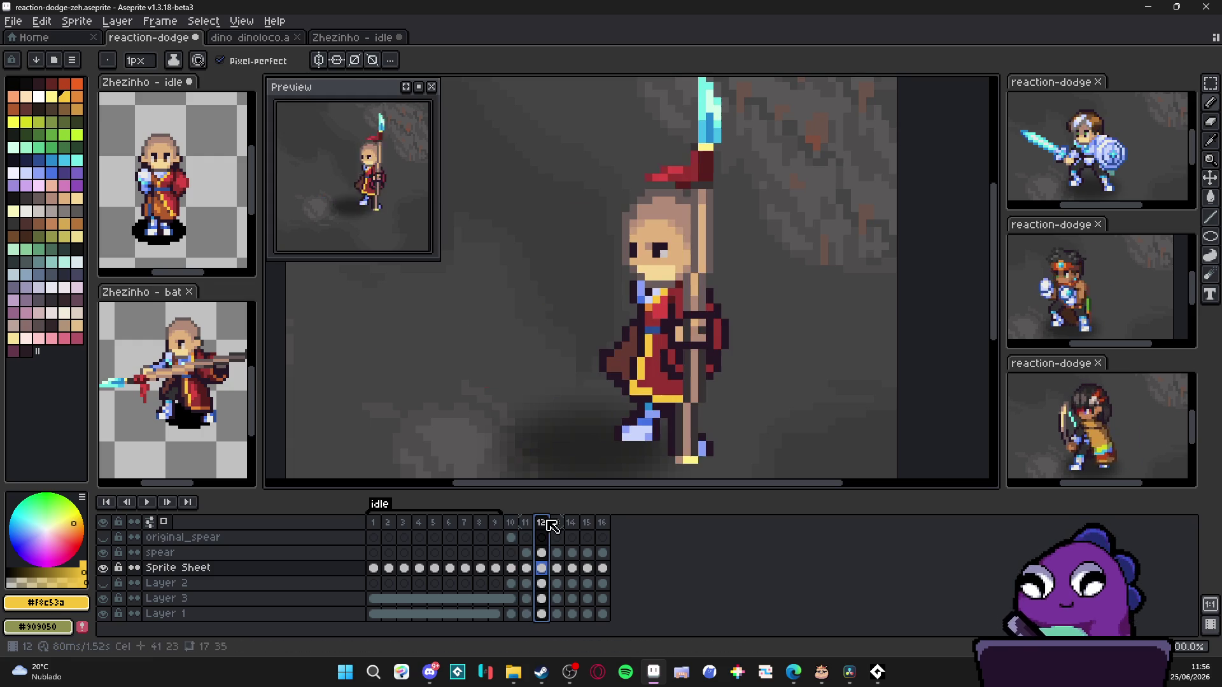
{"action": "key", "text": "Left"}
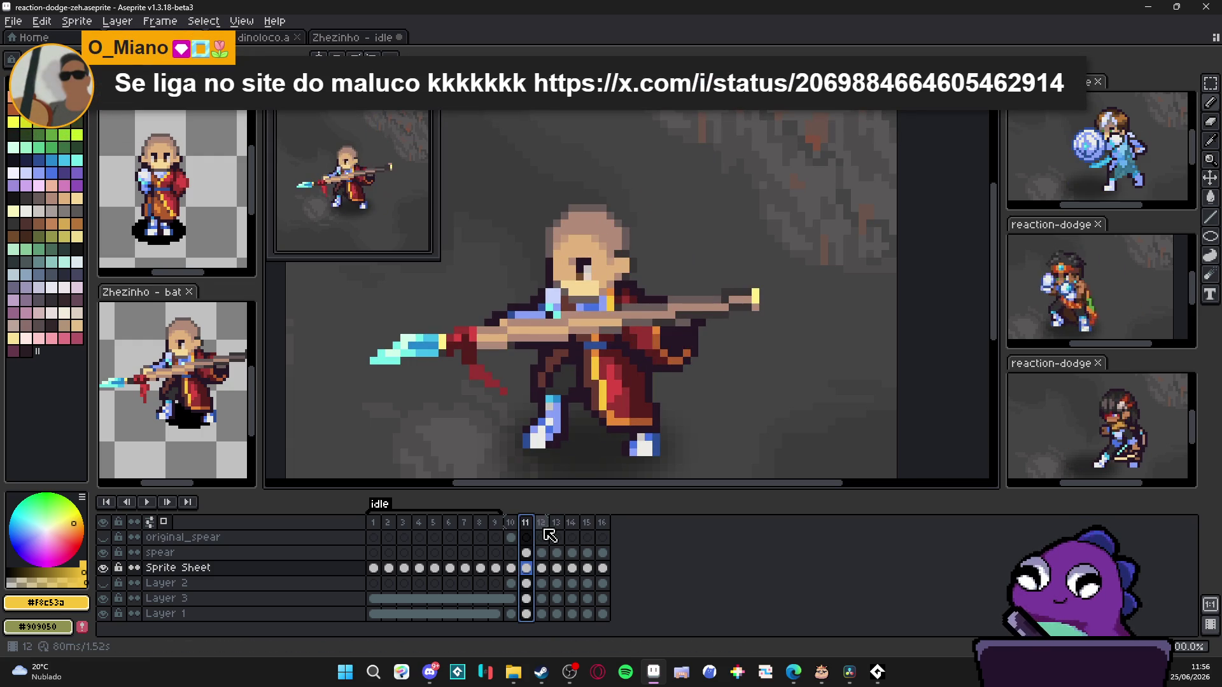
{"action": "left_click", "coordinate": [543, 525]}
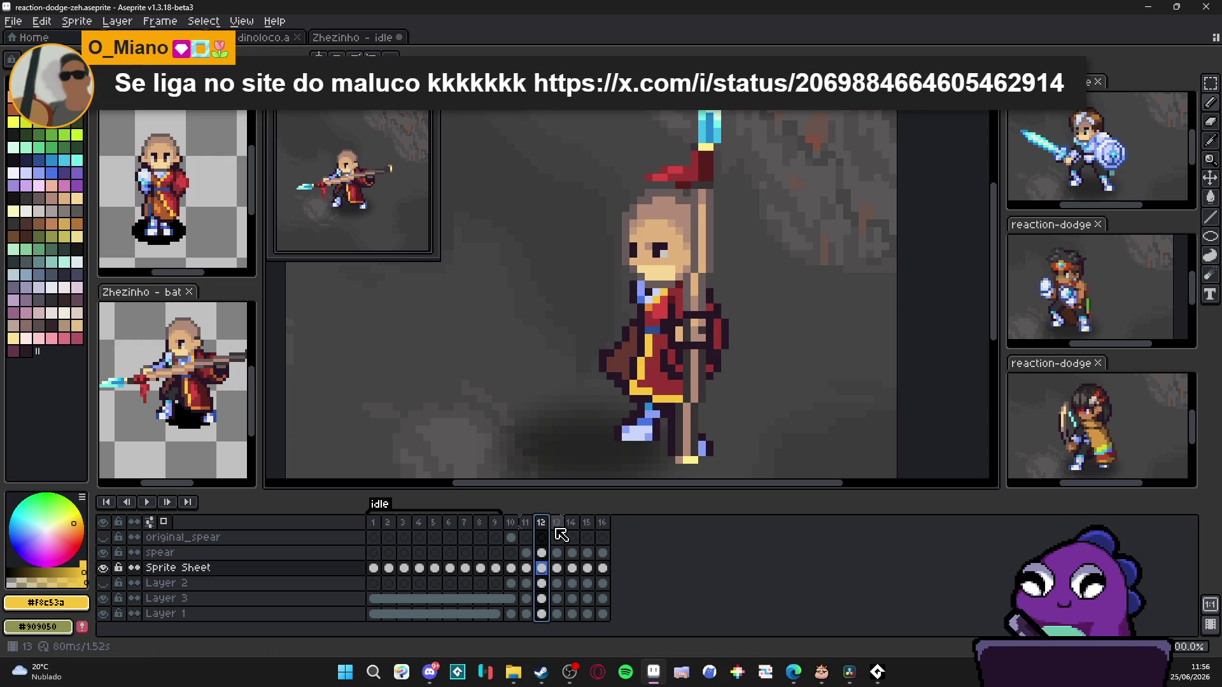
{"action": "left_click", "coordinate": [558, 526]}
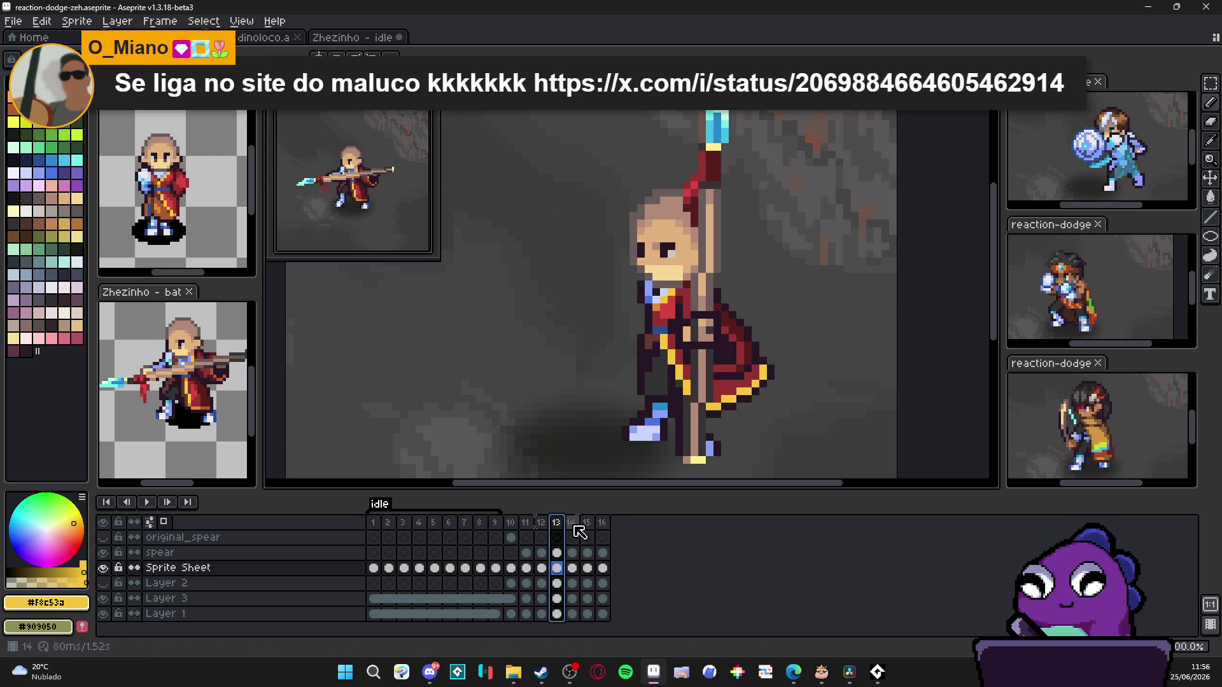
Step: On frame 14, erase the lower-right tip of the cape so it pulls in
{"action": "left_click", "coordinate": [572, 525]}
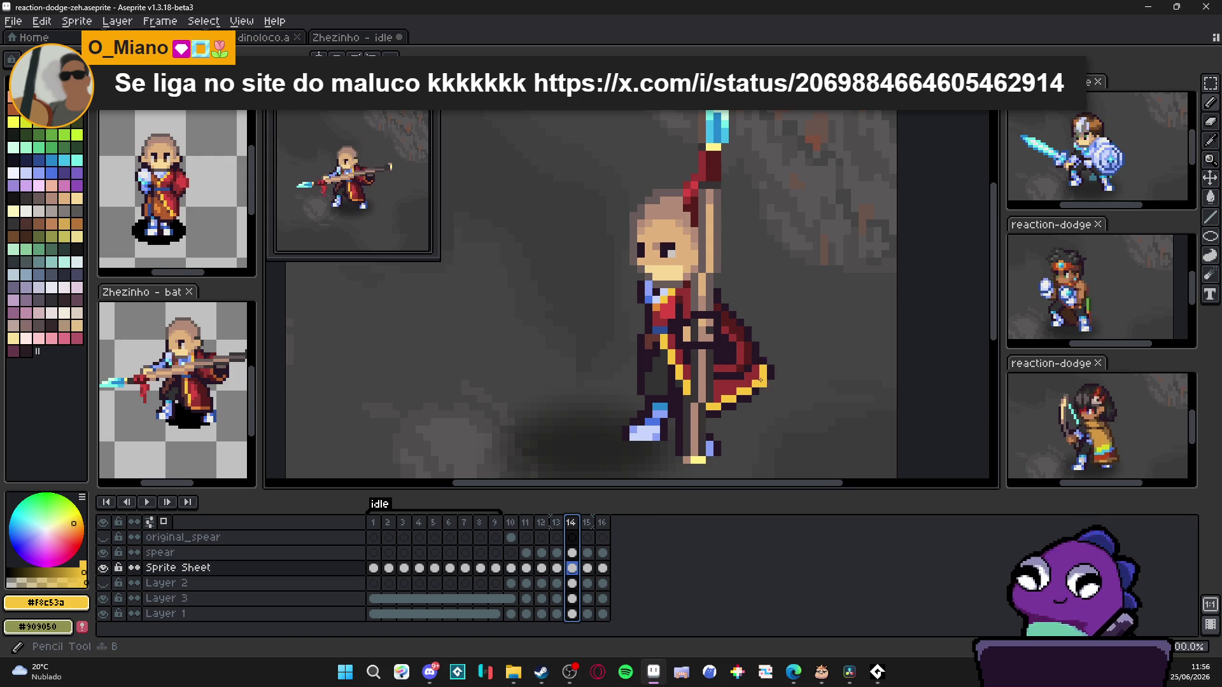
{"action": "scroll", "coordinate": [756, 382], "scroll_direction": "down", "scroll_amount": 1}
{"action": "scroll", "coordinate": [755, 382], "scroll_direction": "up", "scroll_amount": 1}
{"action": "left_click", "coordinate": [756, 398]}
{"action": "left_click_drag", "start_coordinate": [748, 393], "coordinate": [723, 413]}
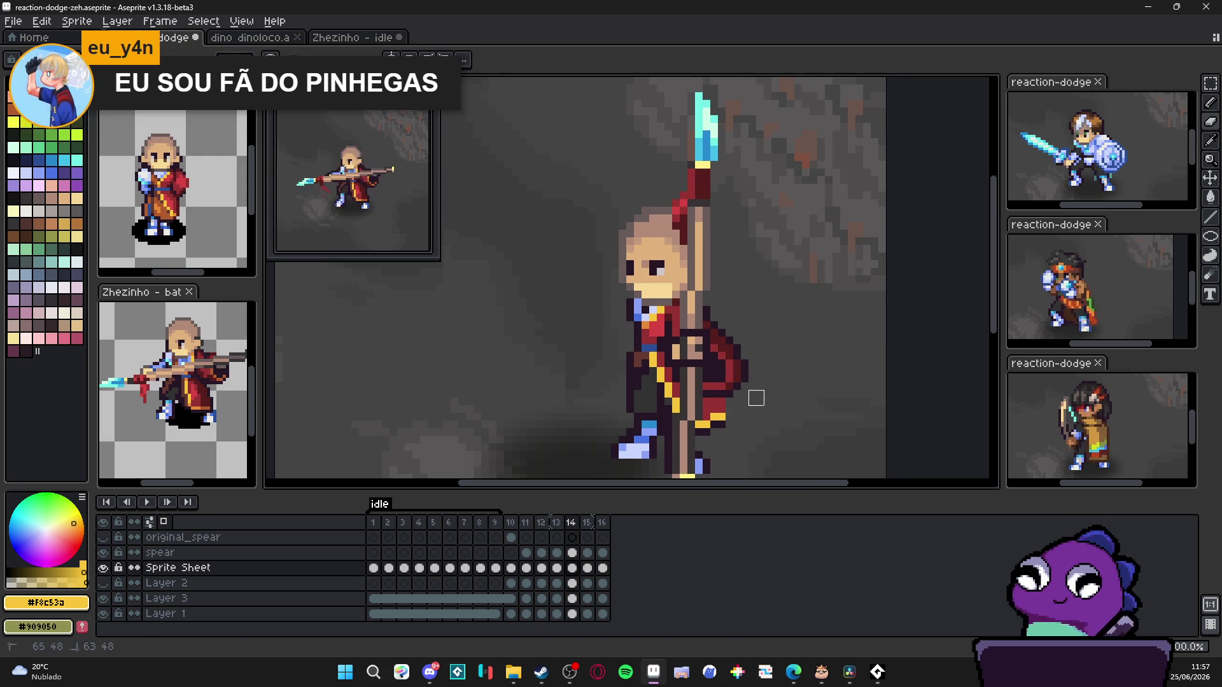
Step: Save the sprite, then paint the yellow trim further down frame 14's robe, sampling dark red and outline colours
{"action": "key", "text": "ctrl+s"}
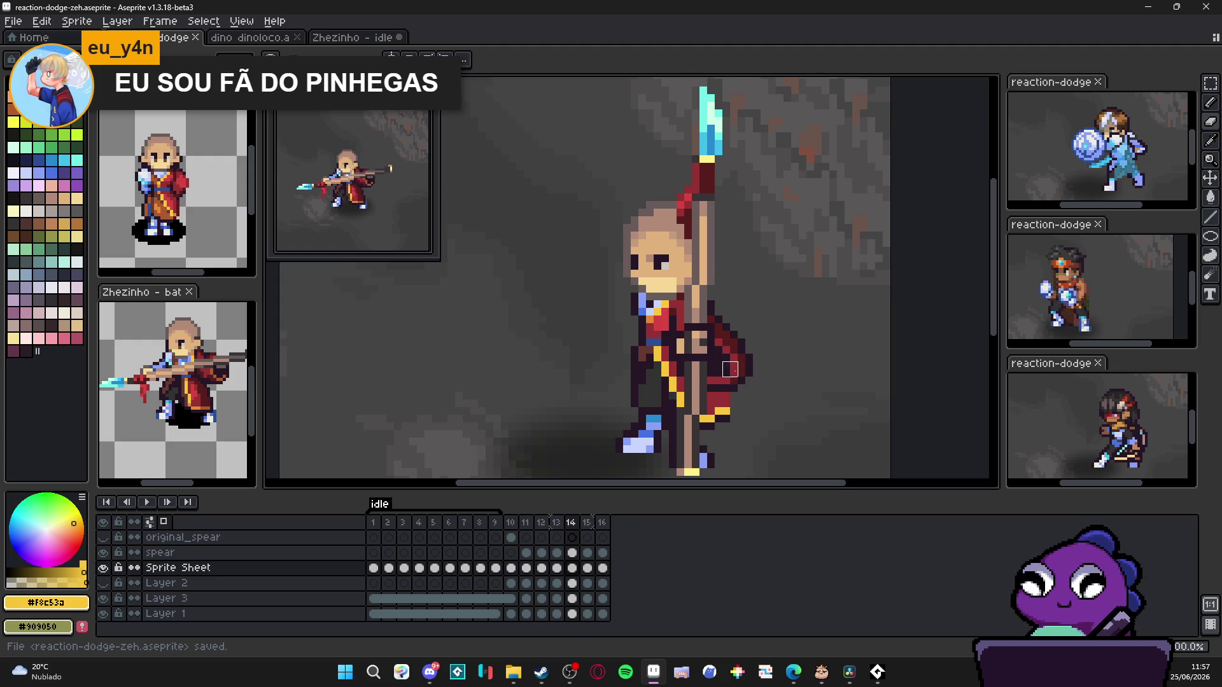
{"action": "scroll", "coordinate": [732, 393], "scroll_direction": "up", "scroll_amount": 1}
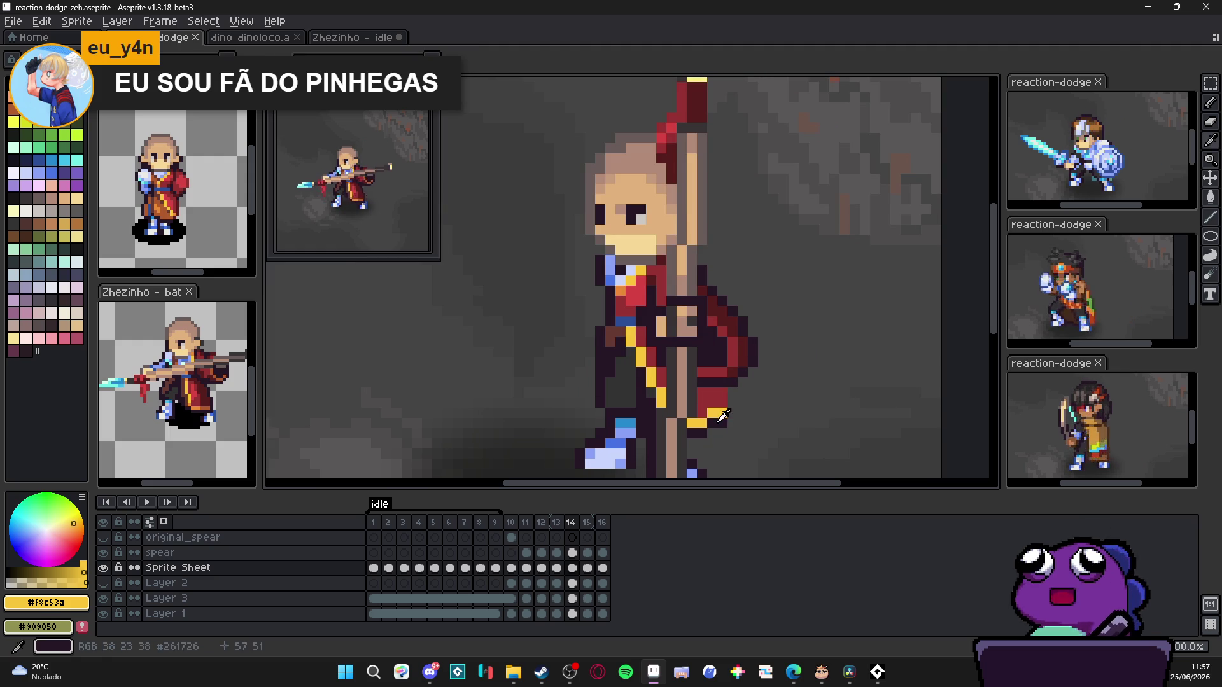
{"action": "left_click", "coordinate": [721, 418], "text": "alt"}
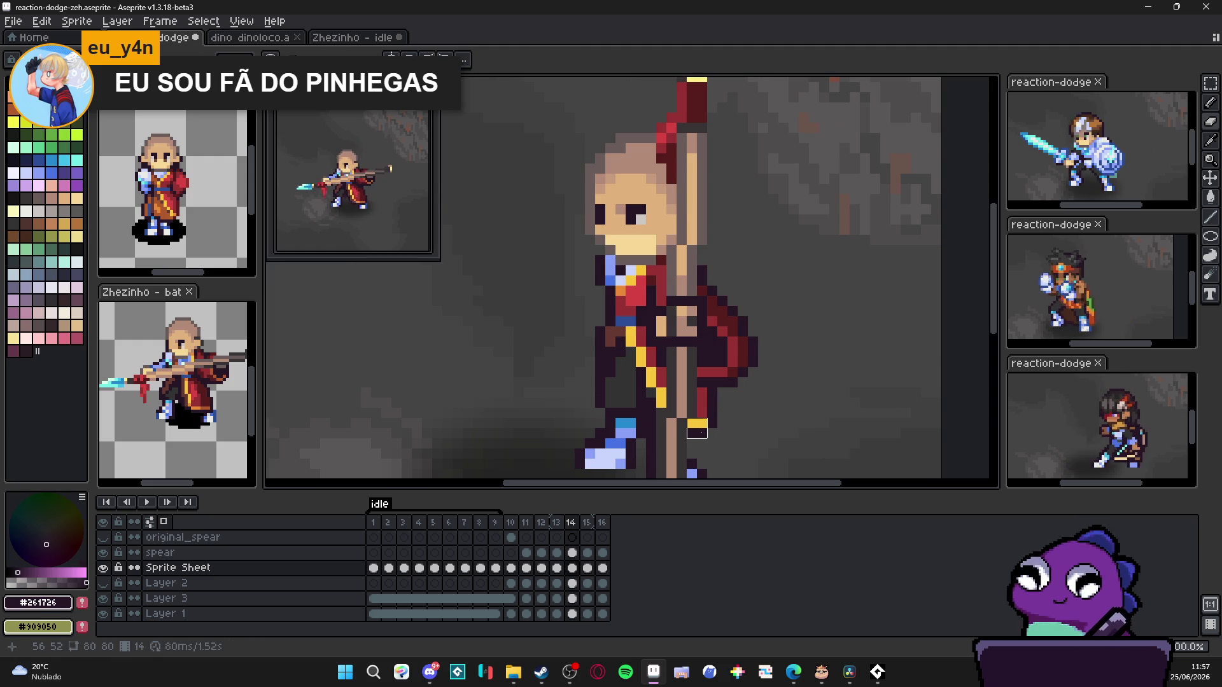
{"action": "left_click", "coordinate": [629, 338], "text": "alt"}
{"action": "left_click_drag", "start_coordinate": [642, 372], "coordinate": [638, 418]}
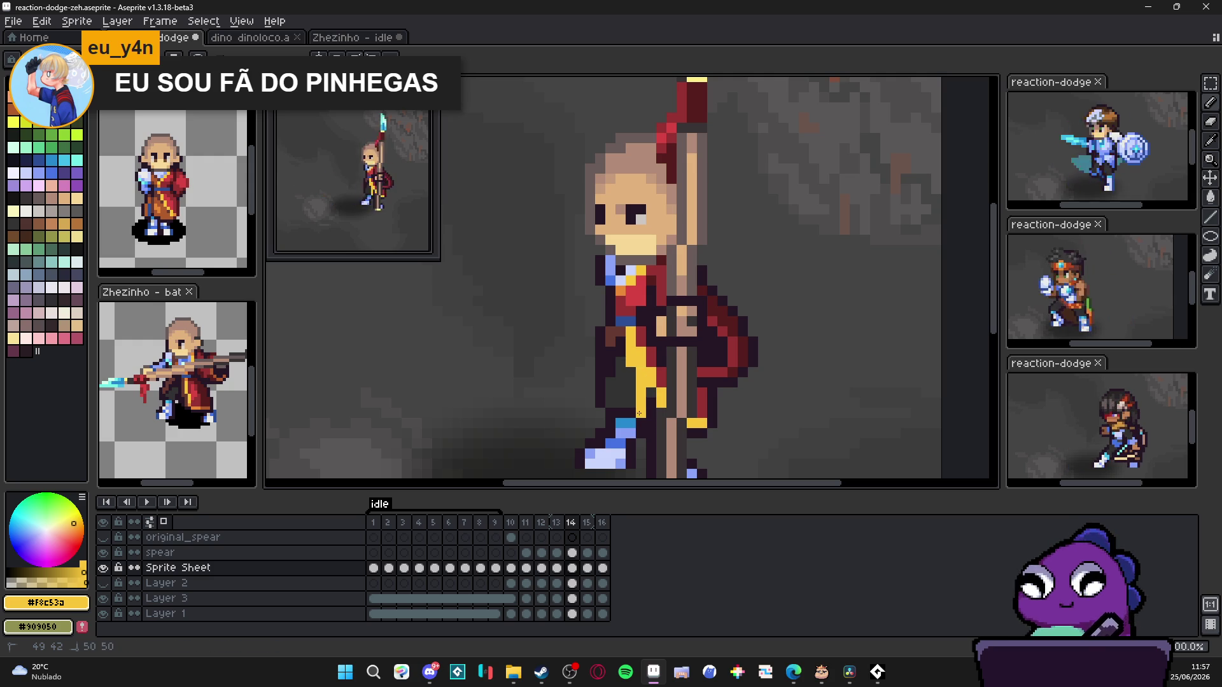
{"action": "left_click", "coordinate": [660, 380], "text": "alt"}
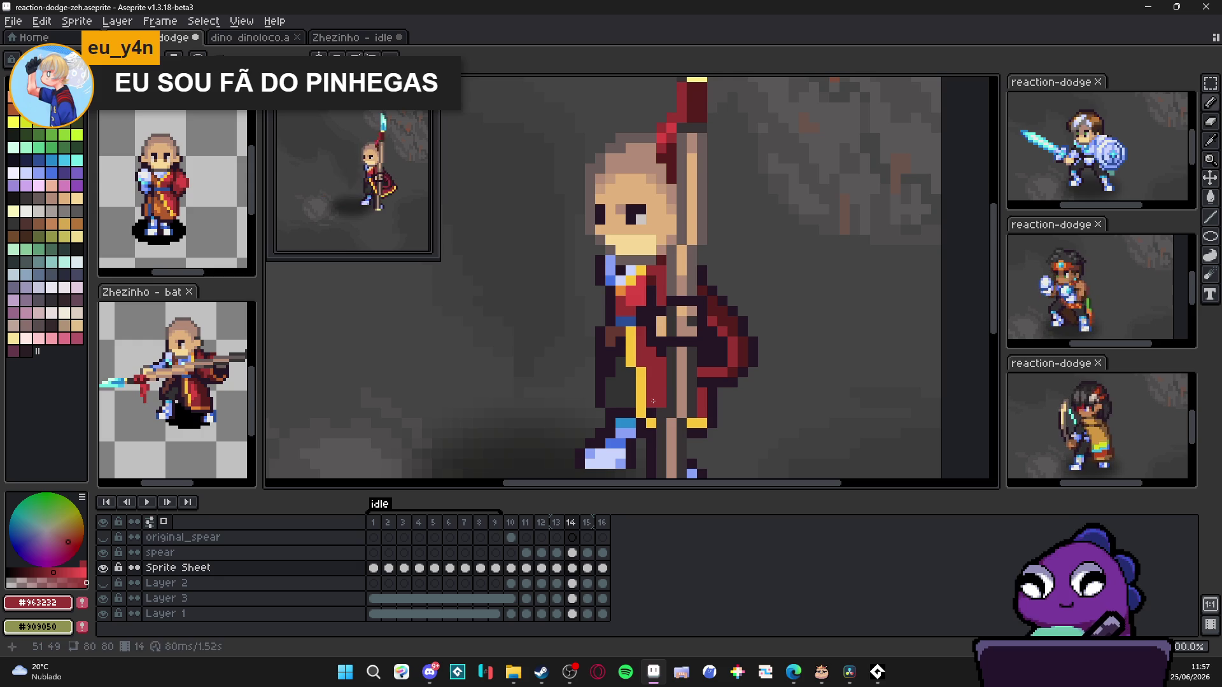
{"action": "left_click", "coordinate": [632, 426], "text": "alt"}
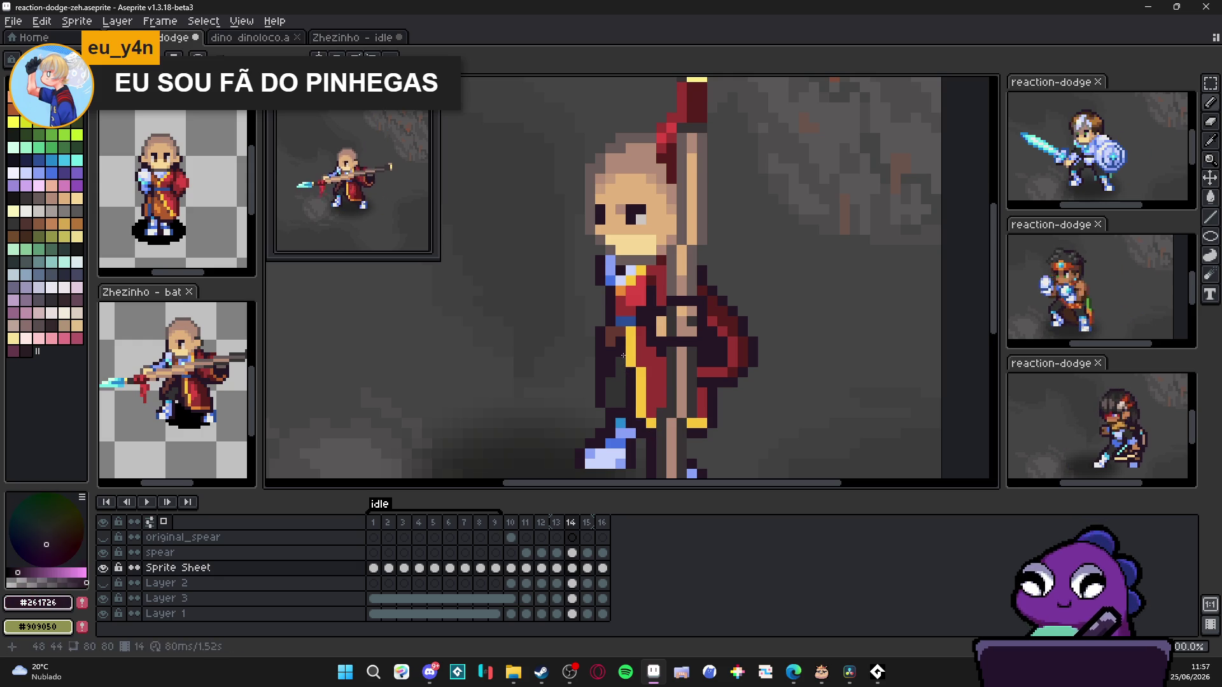
{"action": "scroll", "coordinate": [629, 357], "scroll_direction": "down", "scroll_amount": 2}
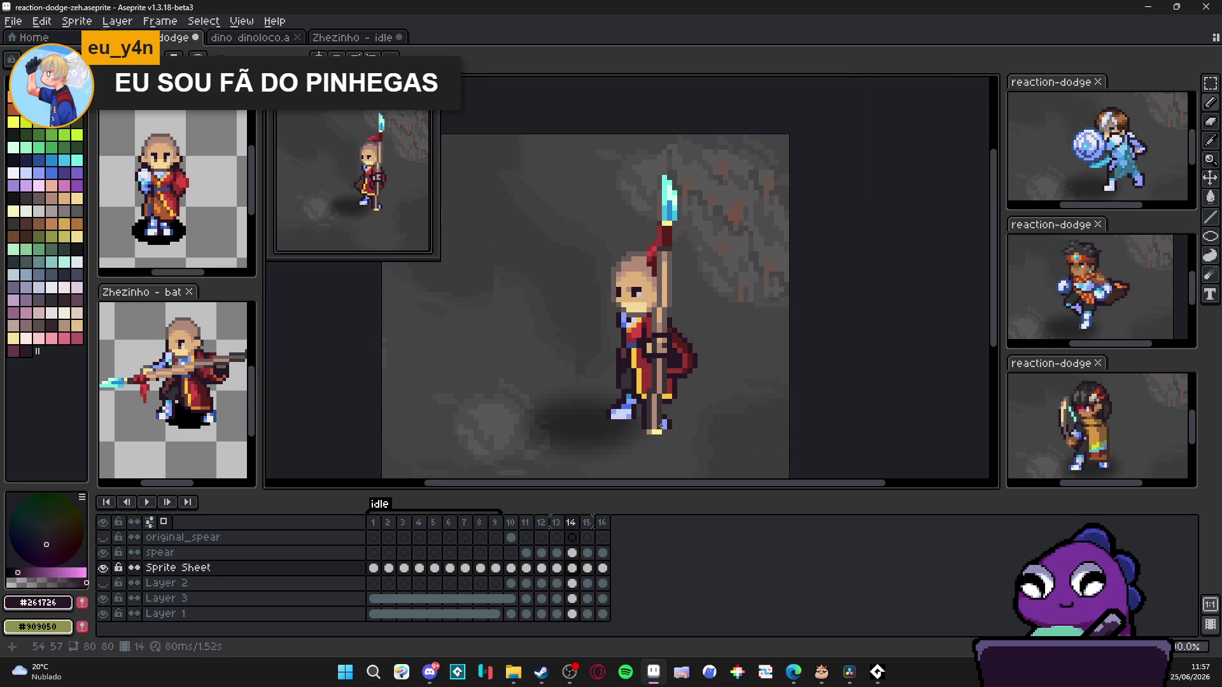
Step: Flip between frames 13 and 14 repeatedly to check the edited cape pose
{"action": "left_click", "coordinate": [563, 525]}
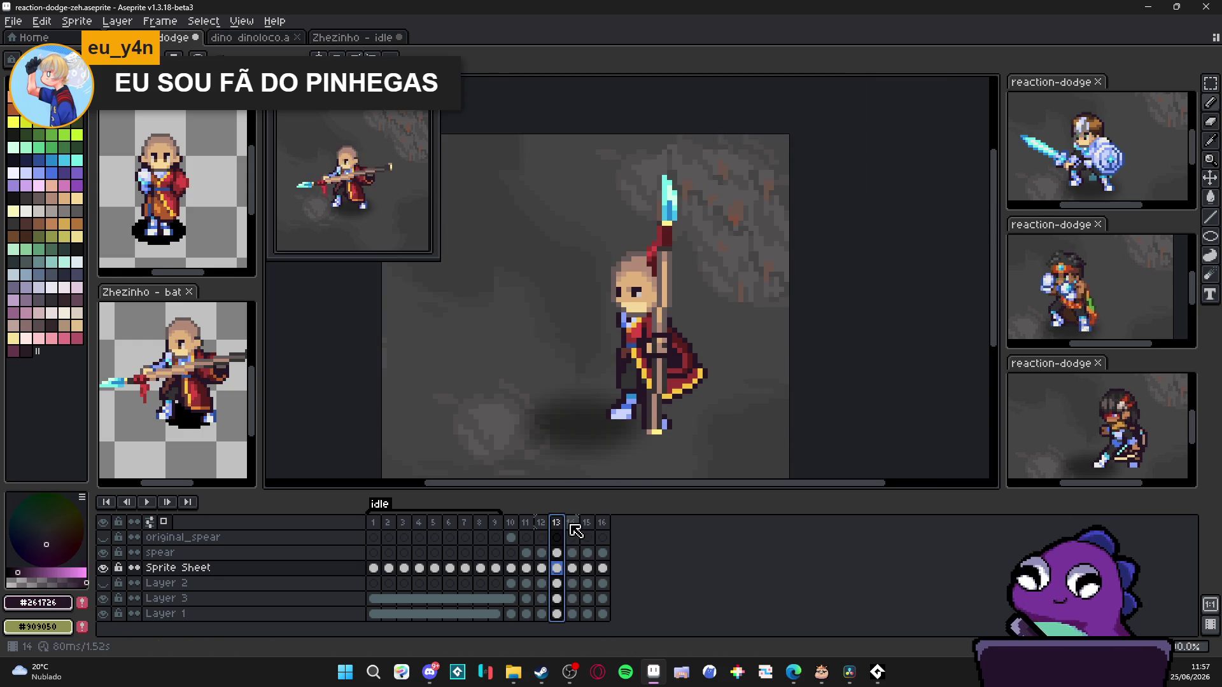
{"action": "left_click", "coordinate": [572, 523]}
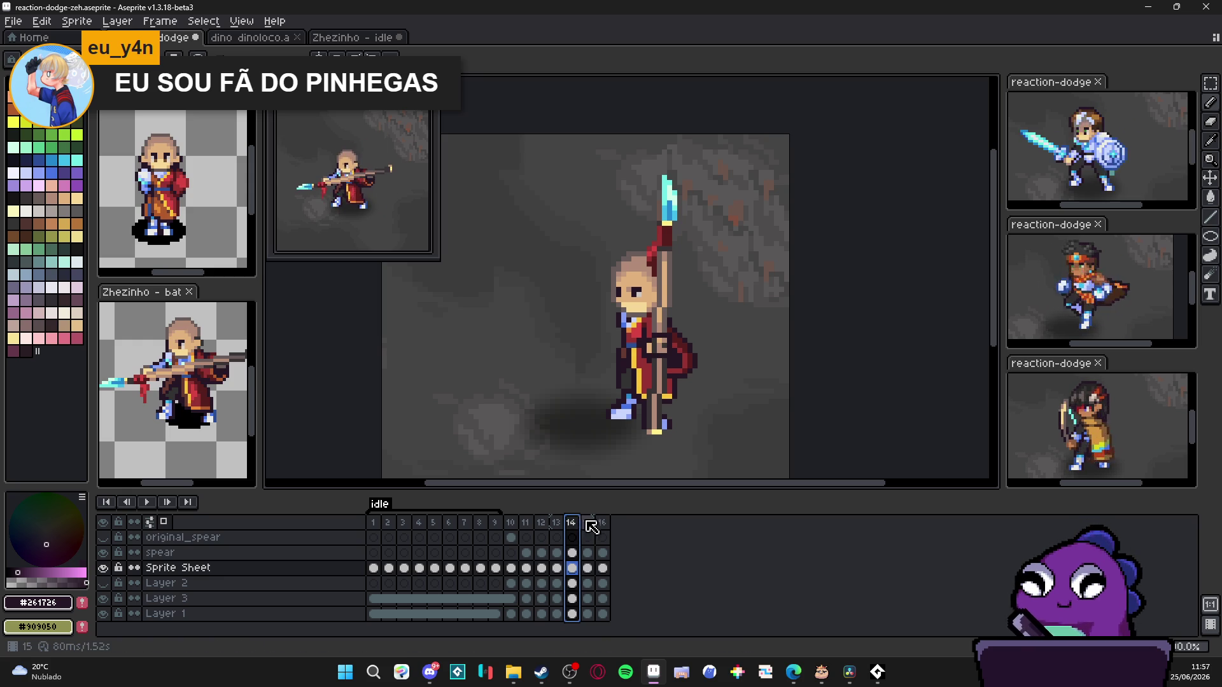
{"action": "left_click", "coordinate": [587, 525]}
{"action": "left_click", "coordinate": [575, 533]}
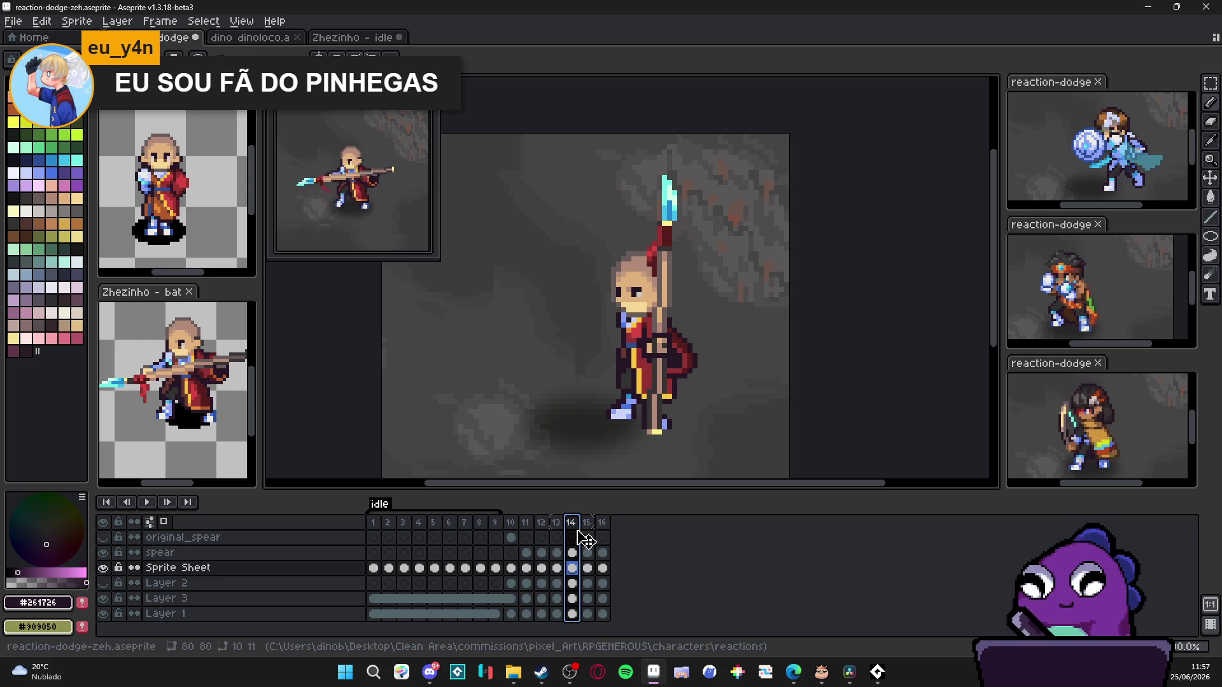
{"action": "left_click", "coordinate": [562, 527]}
{"action": "left_click", "coordinate": [573, 532]}
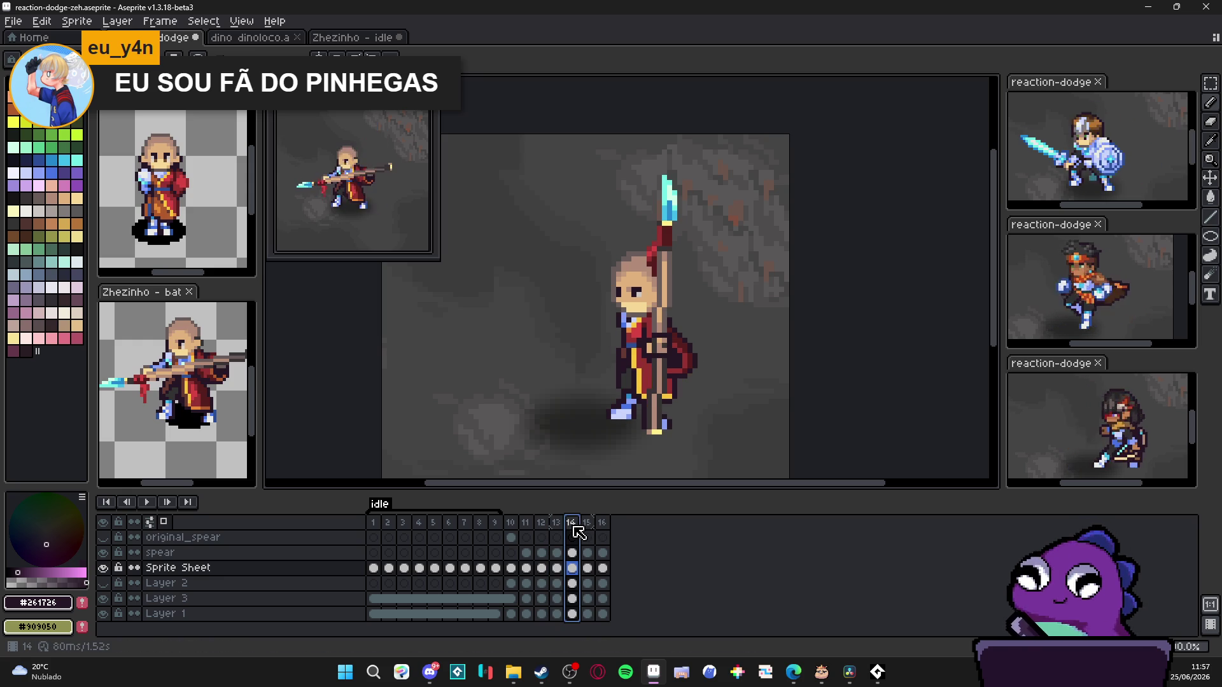
{"action": "left_click", "coordinate": [561, 533]}
{"action": "left_click", "coordinate": [574, 529]}
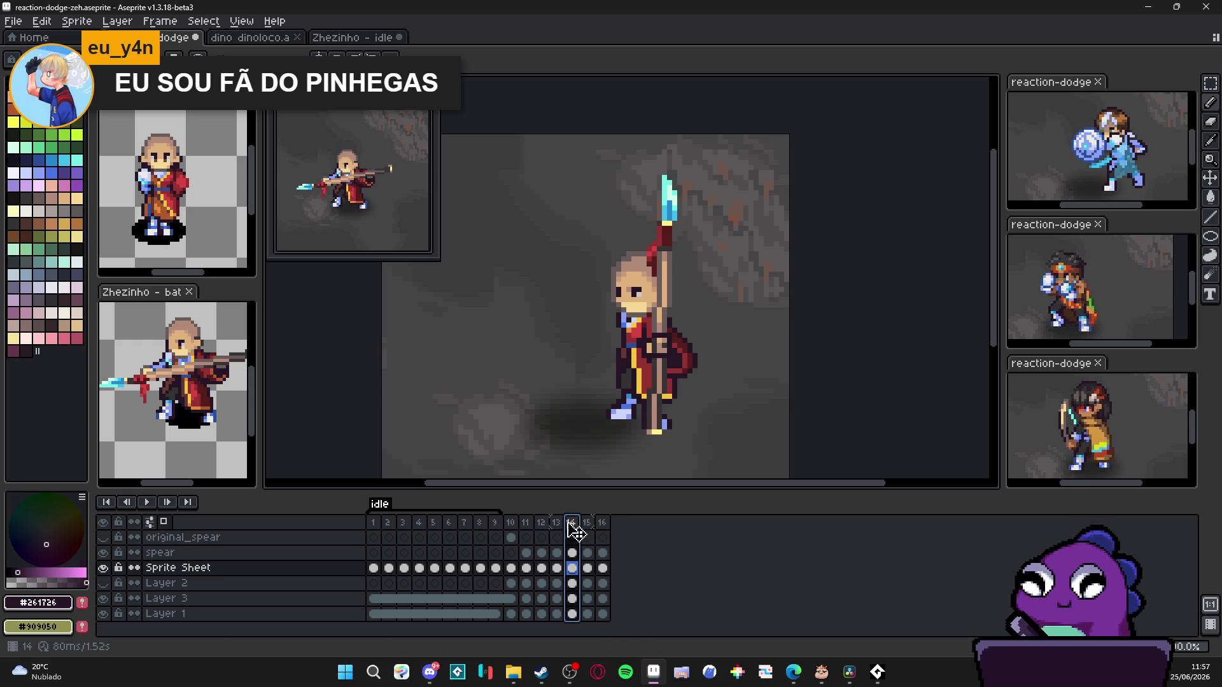
{"action": "left_click", "coordinate": [553, 530]}
{"action": "left_click", "coordinate": [576, 530]}
Step: Check frames 16 and 12, then step back through 13 to land on frame 14
{"action": "left_click", "coordinate": [602, 533]}
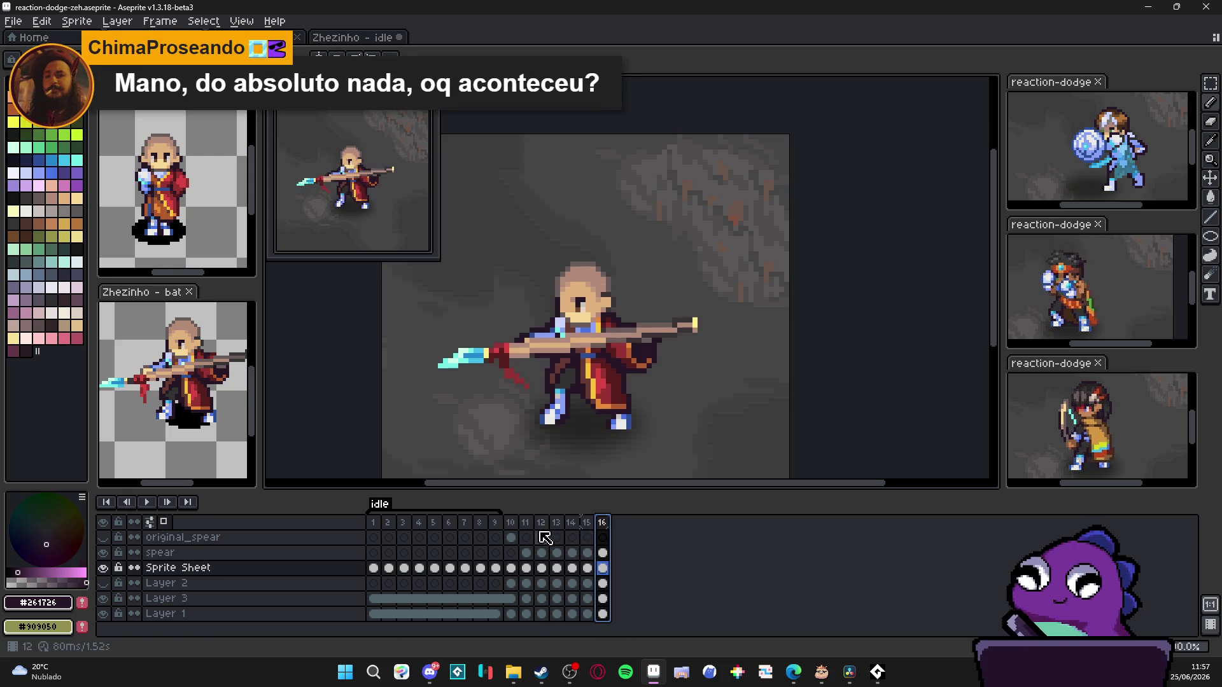
{"action": "key", "text": "Left"}
{"action": "key", "text": "Left"}
{"action": "left_click", "coordinate": [531, 524]}
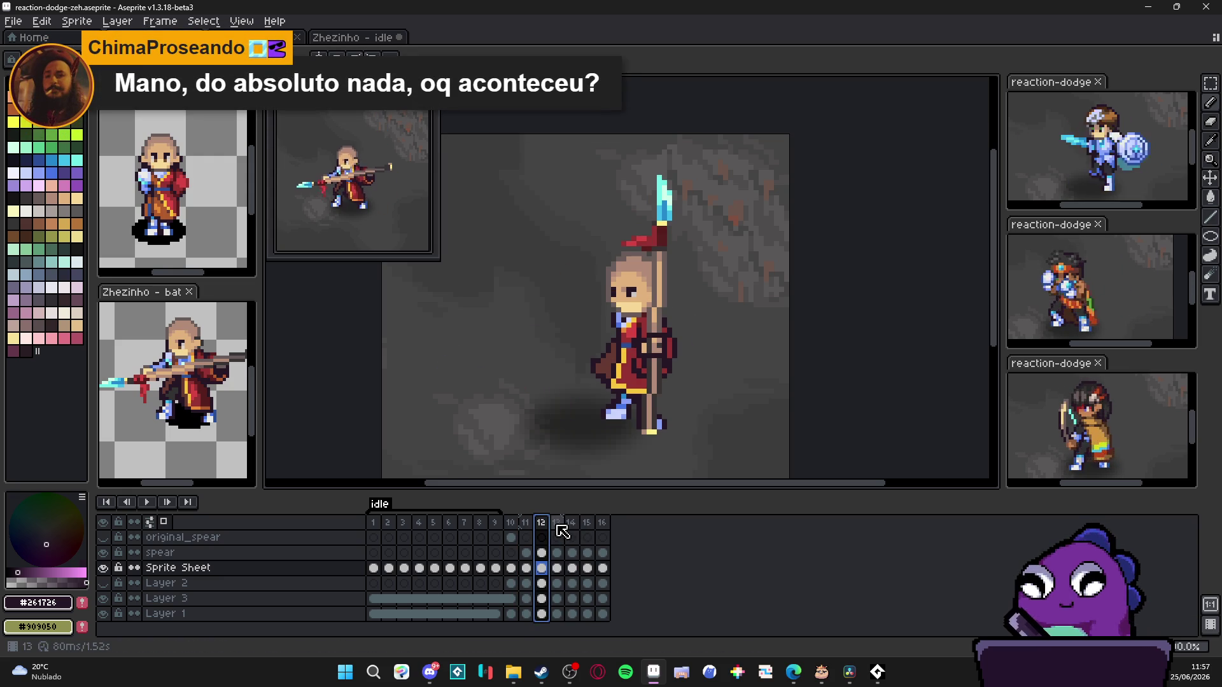
{"action": "left_click", "coordinate": [556, 526]}
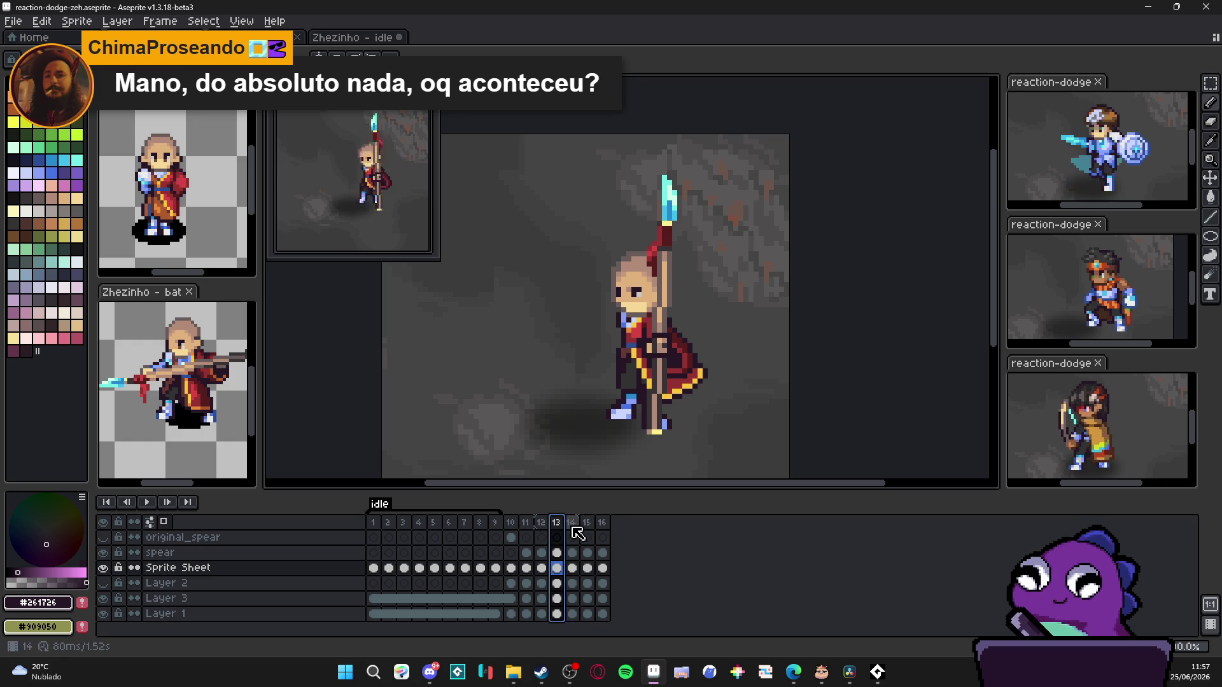
{"action": "left_click", "coordinate": [573, 531]}
{"action": "scroll", "coordinate": [659, 353], "scroll_direction": "up", "scroll_amount": 1}
{"action": "scroll", "coordinate": [669, 348], "scroll_direction": "up", "scroll_amount": 1}
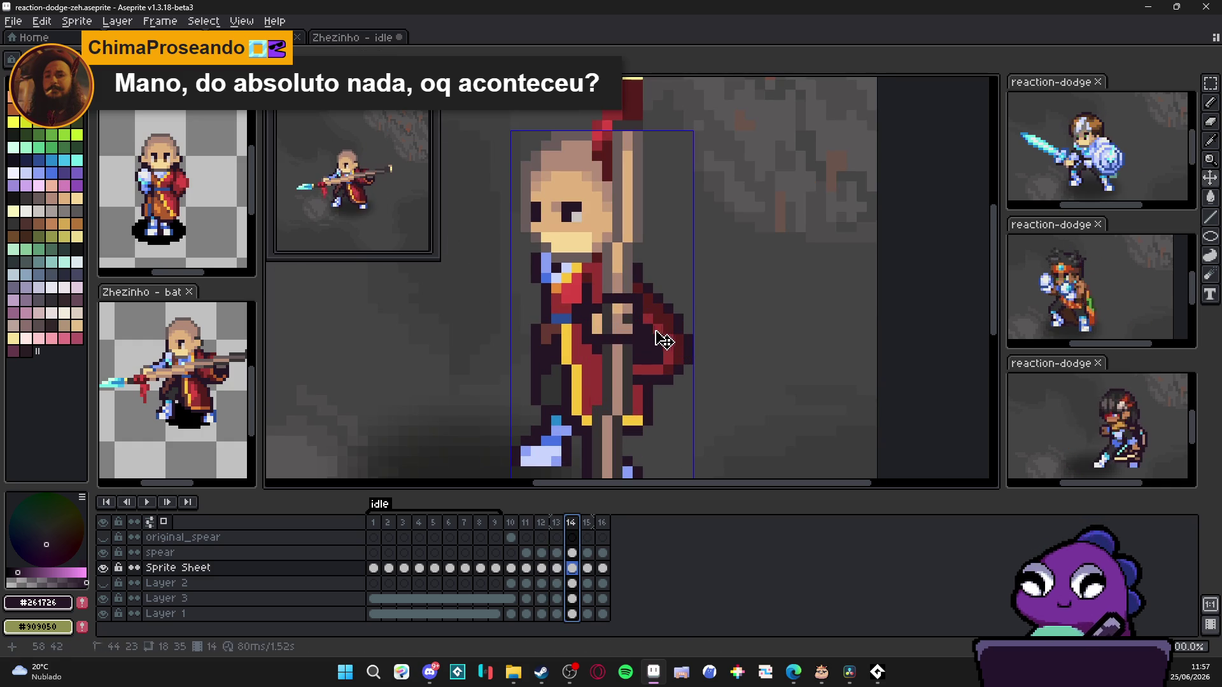
Step: Erase the dark red cape flap right of the monk on frame 14, then sample red and dark colours
{"action": "key", "text": "b"}
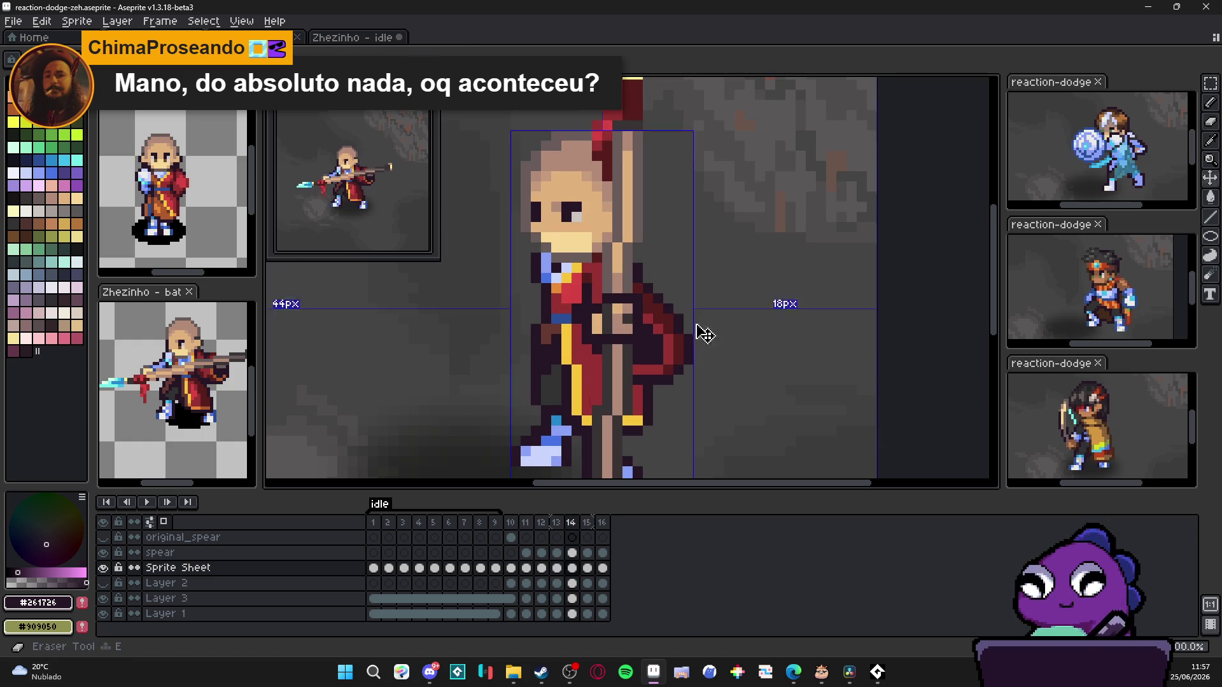
{"action": "key", "text": "e"}
{"action": "mouse_move", "coordinate": [691, 306]}
{"action": "left_mouse_down"}
{"action": "mouse_move", "coordinate": [696, 350]}
{"action": "mouse_move", "coordinate": [683, 344]}
{"action": "mouse_move", "coordinate": [691, 322]}
{"action": "left_mouse_up"}
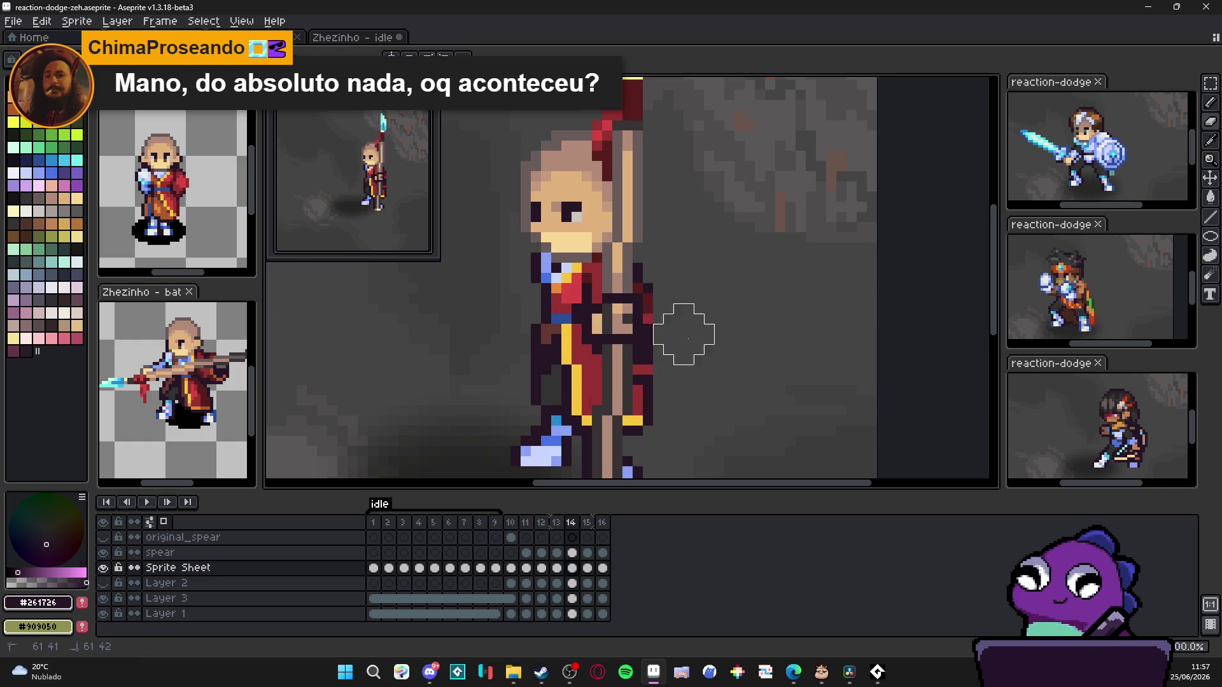
{"action": "key", "text": "b"}
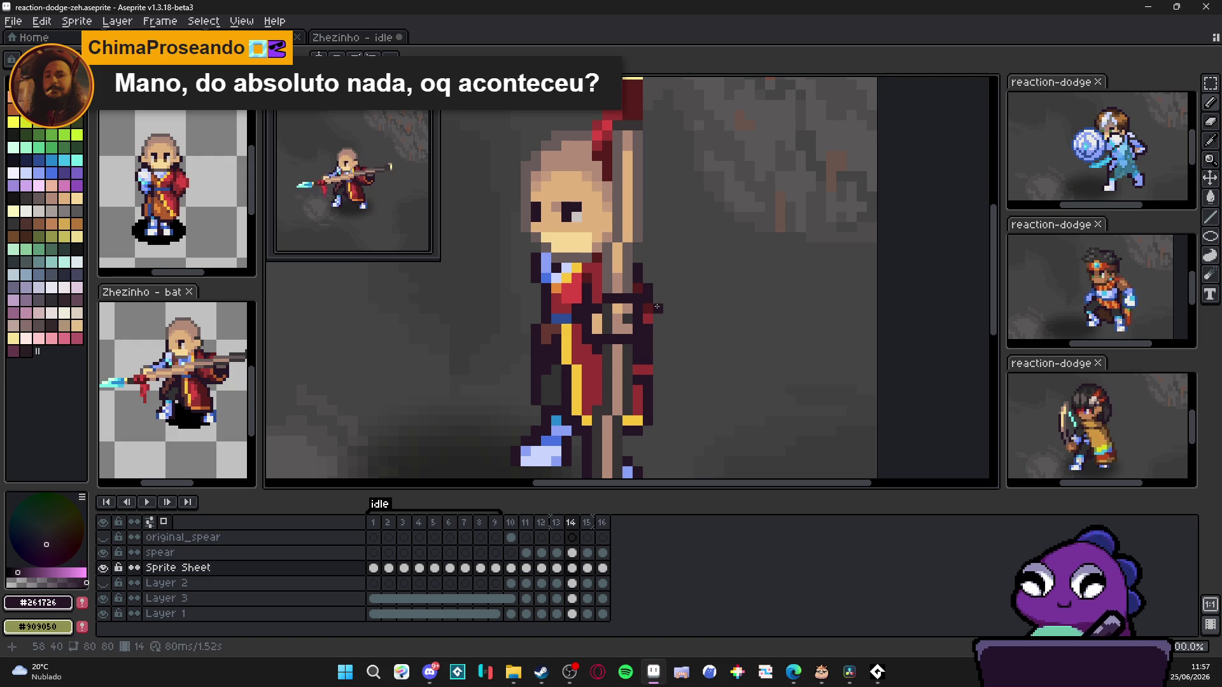
{"action": "left_click", "coordinate": [653, 315], "text": "alt"}
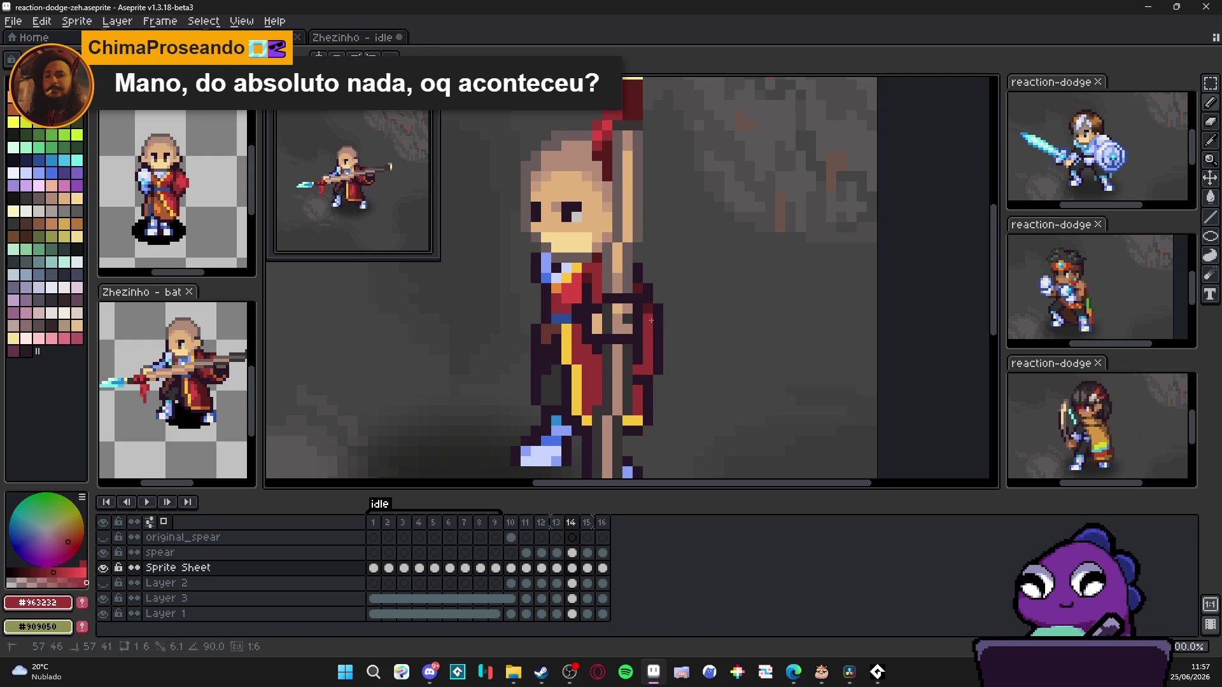
{"action": "left_click", "coordinate": [643, 340], "text": "alt"}
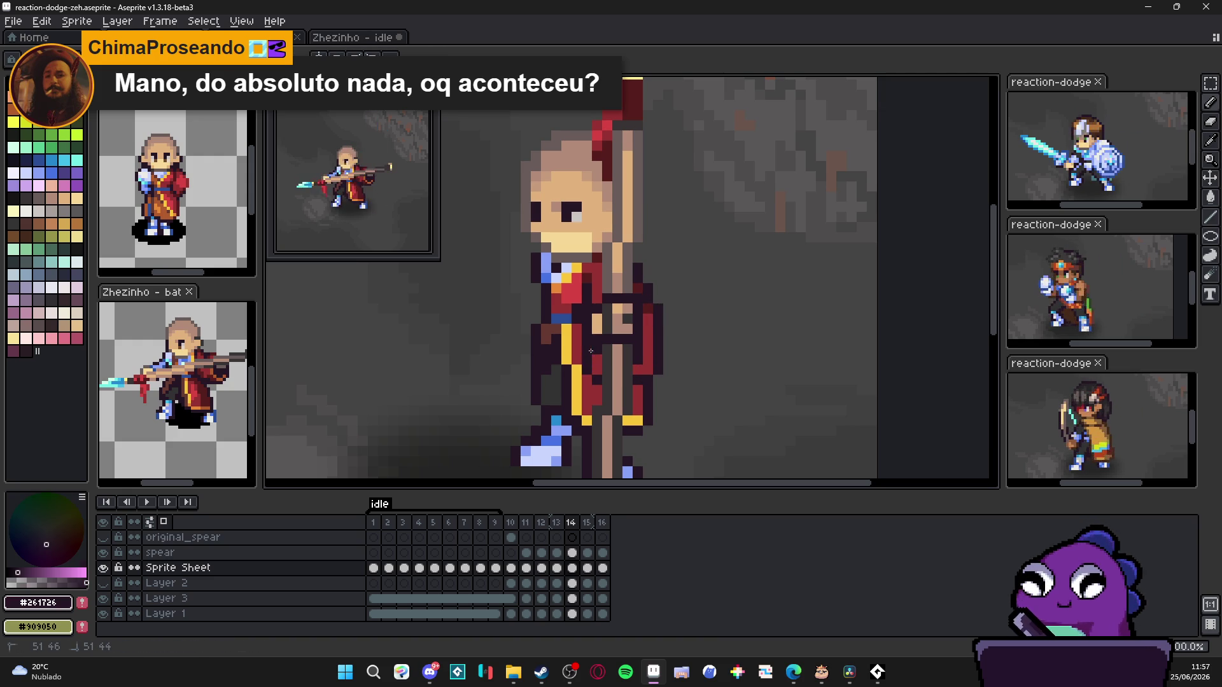
{"action": "scroll", "coordinate": [602, 360], "scroll_direction": "down", "scroll_amount": 3}
{"action": "scroll", "coordinate": [603, 364], "scroll_direction": "up", "scroll_amount": 3}
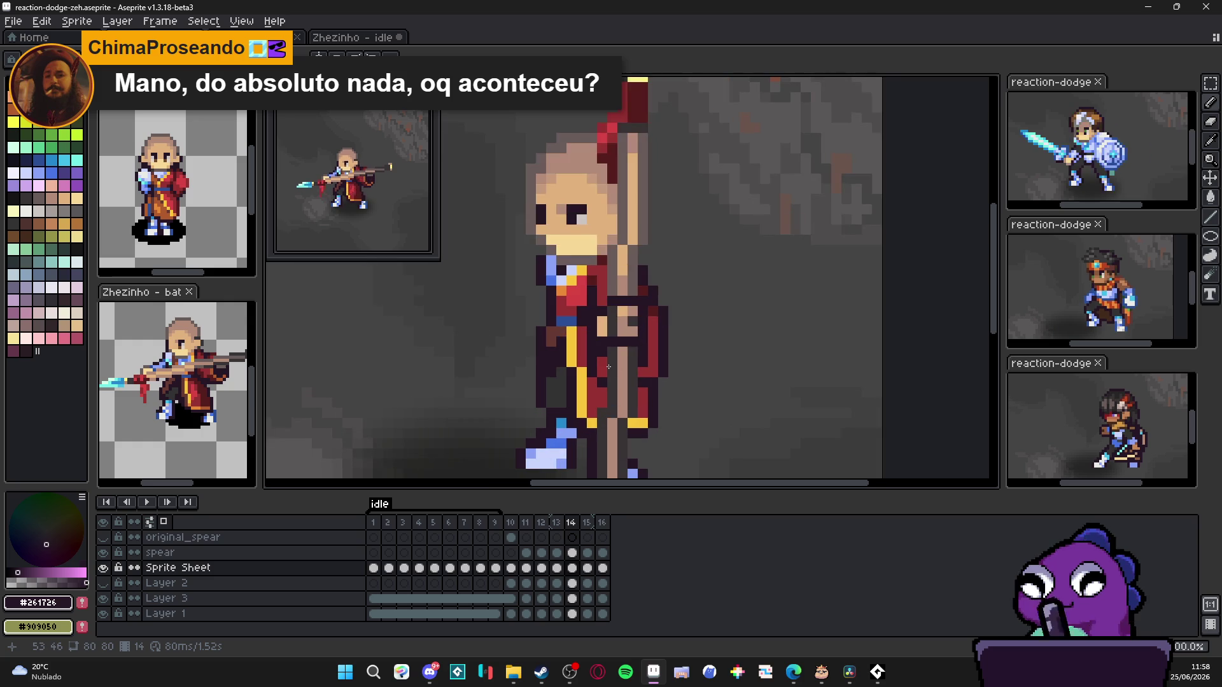
{"action": "scroll", "coordinate": [604, 367], "scroll_direction": "down", "scroll_amount": 3}
{"action": "scroll", "coordinate": [632, 386], "scroll_direction": "up", "scroll_amount": 3}
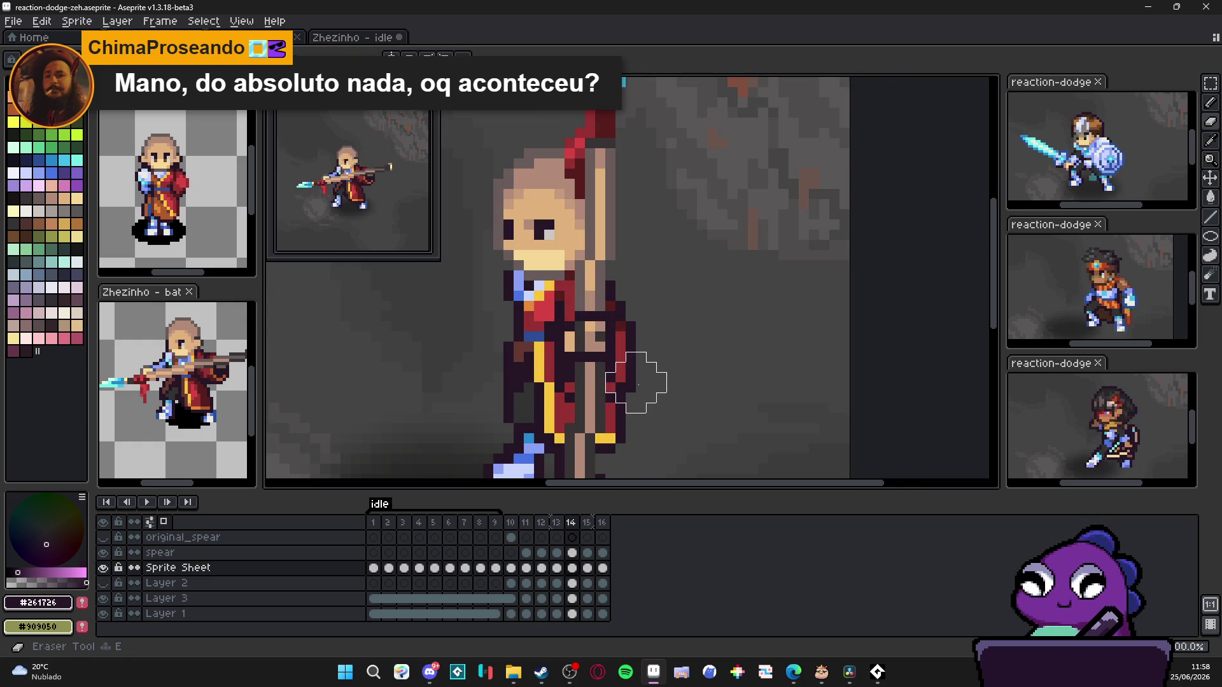
{"action": "scroll", "coordinate": [630, 387], "scroll_direction": "down", "scroll_amount": 3}
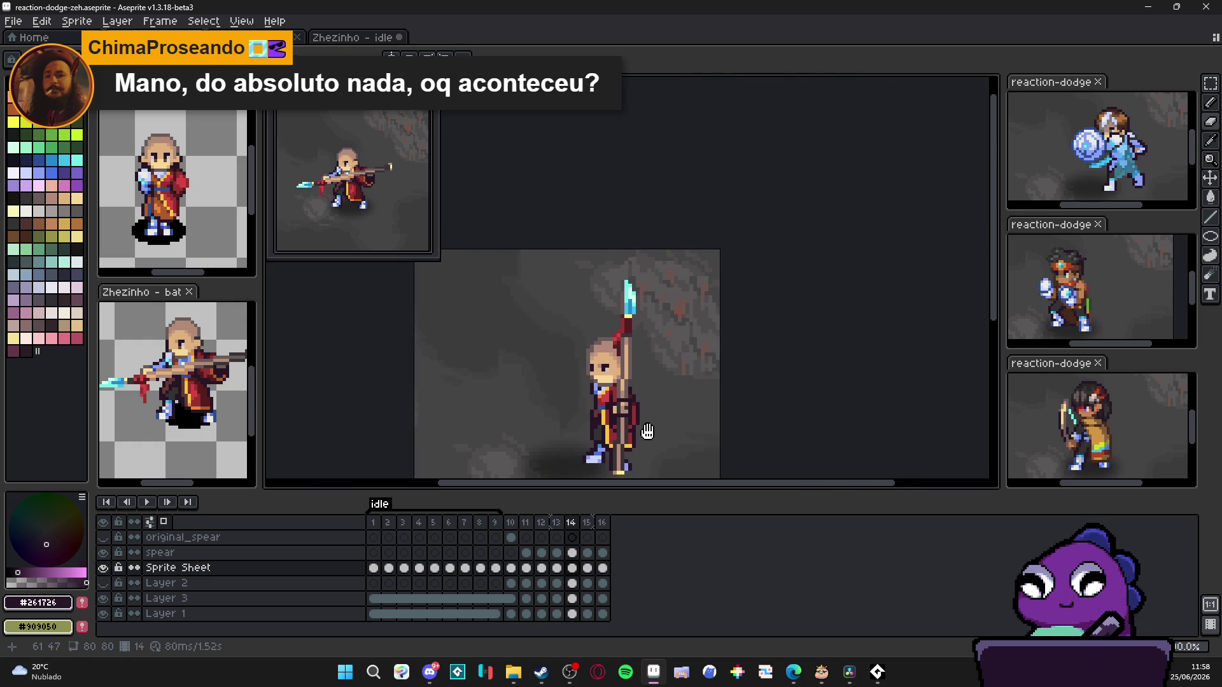
Step: Duplicate frame 14 as a new frame 15, then return to frame 14 for editing
{"action": "left_click", "coordinate": [571, 524]}
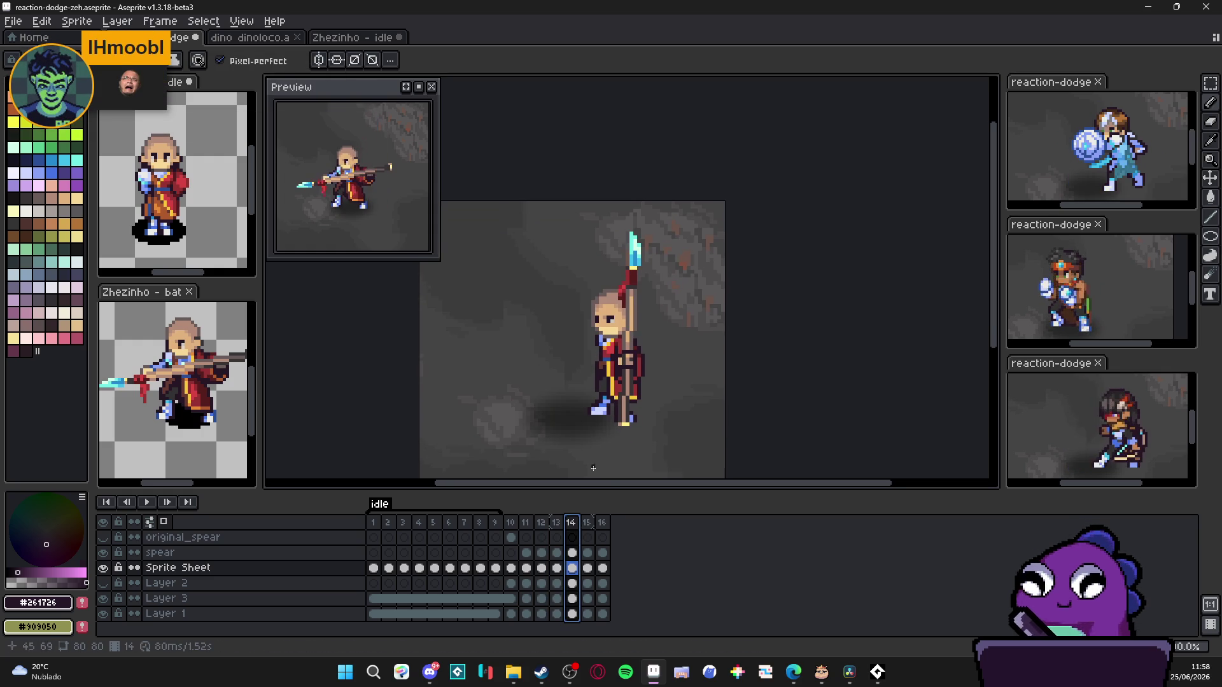
{"action": "left_click", "coordinate": [559, 524]}
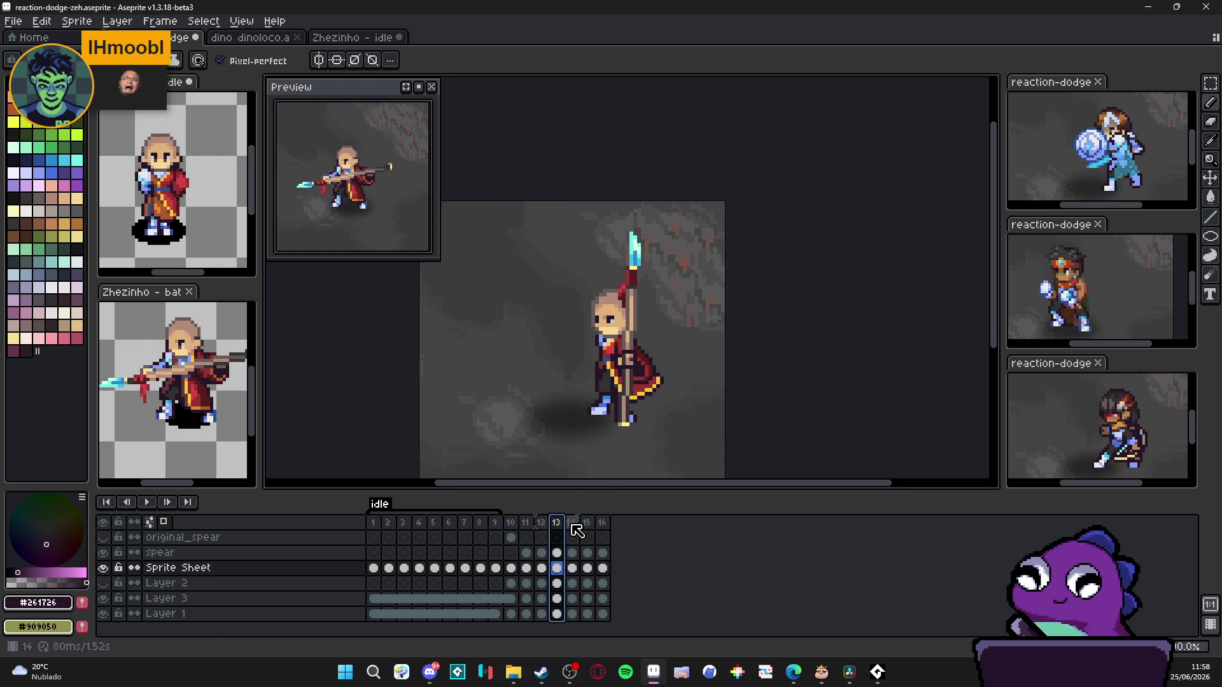
{"action": "left_click", "coordinate": [573, 528]}
{"action": "key", "text": "alt+n"}
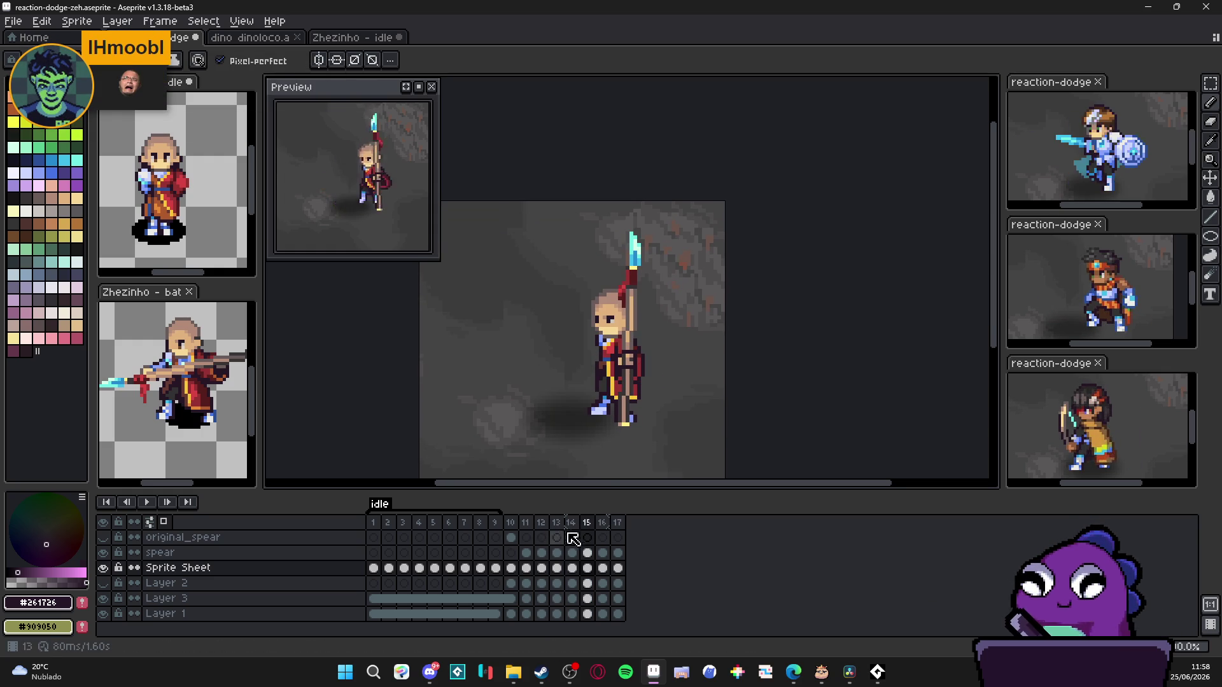
{"action": "left_click", "coordinate": [568, 540]}
{"action": "scroll", "coordinate": [626, 347], "scroll_direction": "up", "scroll_amount": 1}
{"action": "scroll", "coordinate": [626, 346], "scroll_direction": "up", "scroll_amount": 2}
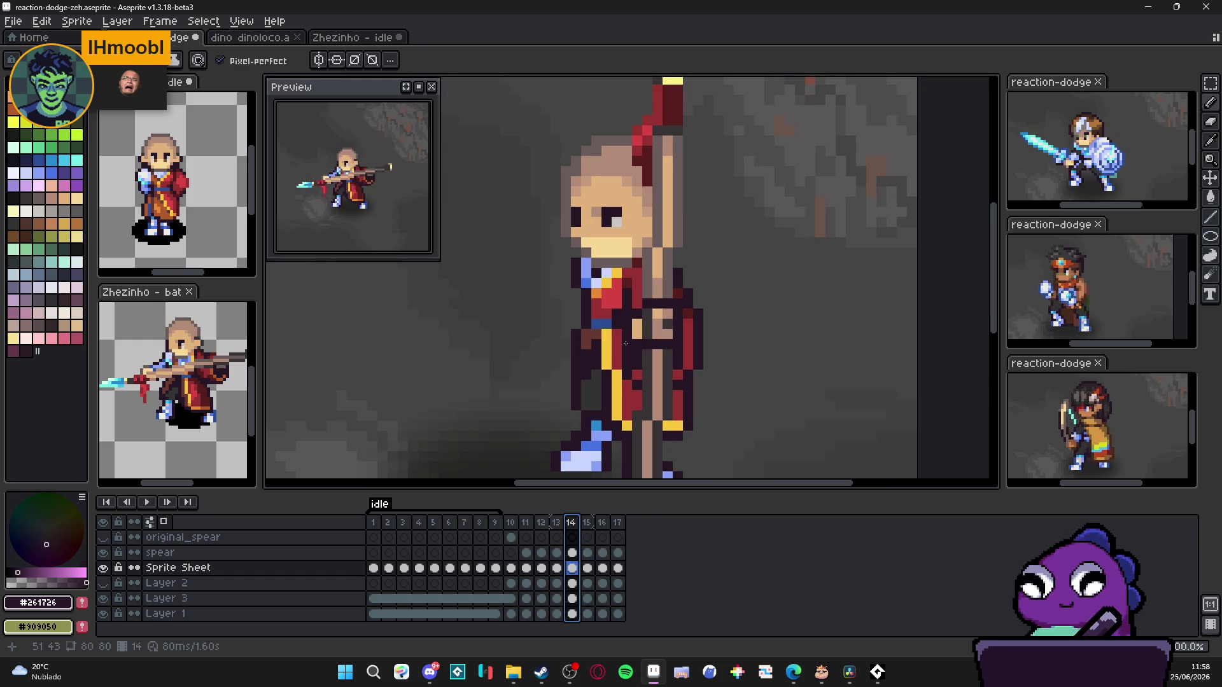
Step: Repaint frame 14's robe pixels dark to reshape the yellow stripe and draw a short vertical line on the robe
{"action": "left_click_drag", "start_coordinate": [617, 351], "coordinate": [617, 378]}
{"action": "left_click", "coordinate": [623, 382]}
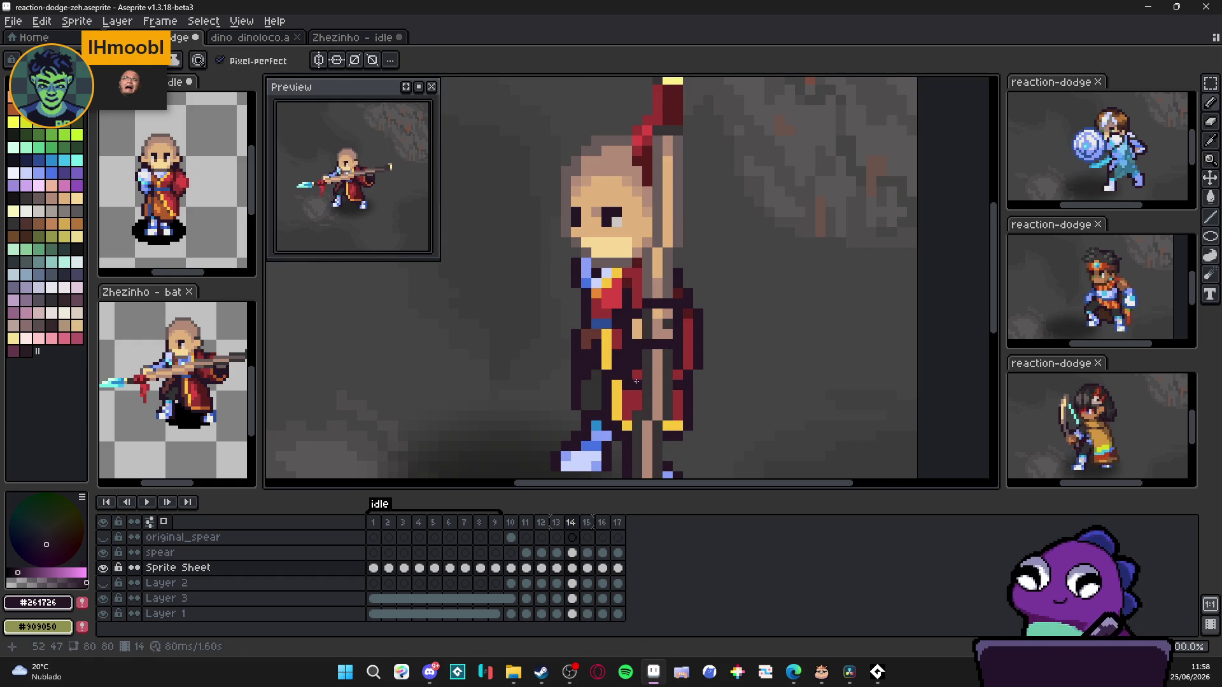
{"action": "left_click", "coordinate": [623, 376], "text": "alt"}
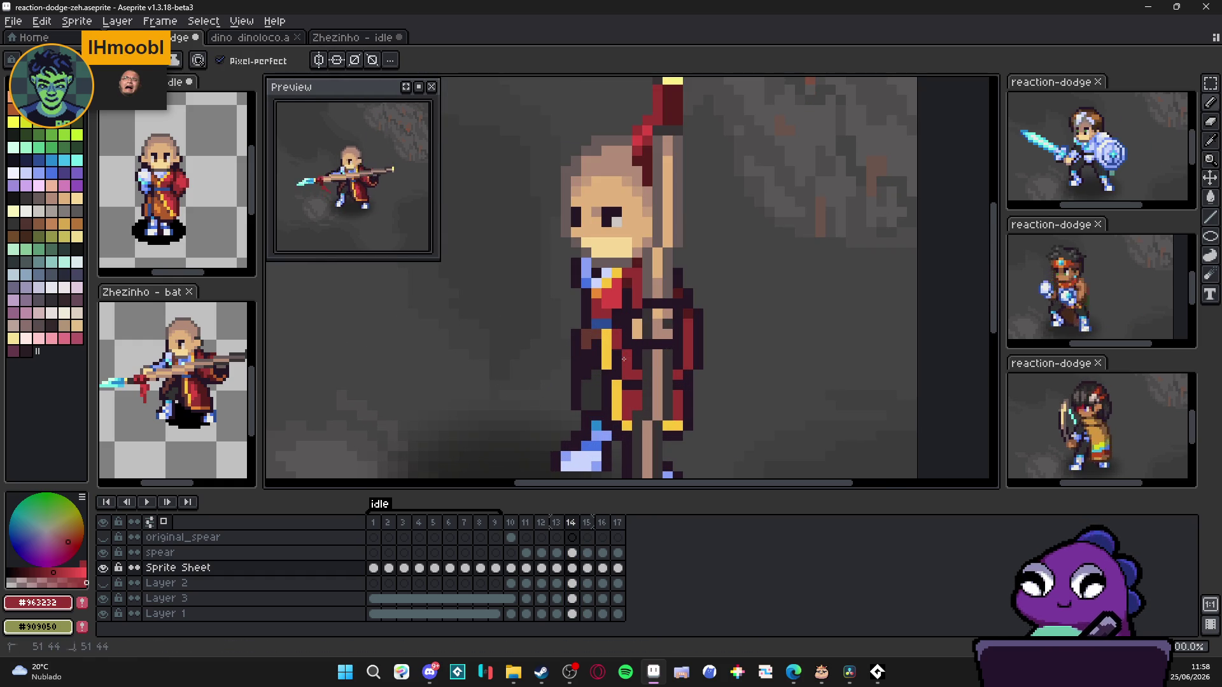
{"action": "left_click", "coordinate": [674, 375], "text": "alt"}
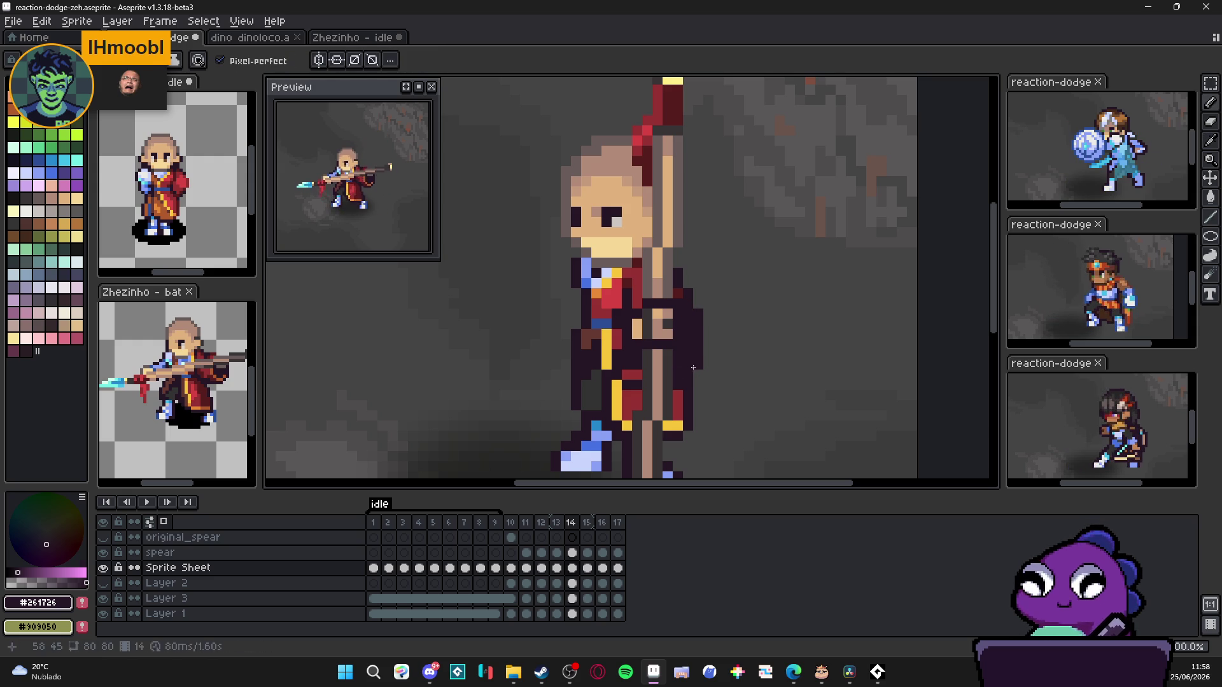
{"action": "key", "text": "l"}
{"action": "left_click_drag", "start_coordinate": [698, 366], "coordinate": [698, 314]}
{"action": "key", "text": "b"}
{"action": "left_click", "coordinate": [668, 386], "text": "alt"}
Step: After comparing frame 13, outline the right edge of frame 14's robe in the dark colour
{"action": "left_click", "coordinate": [556, 522]}
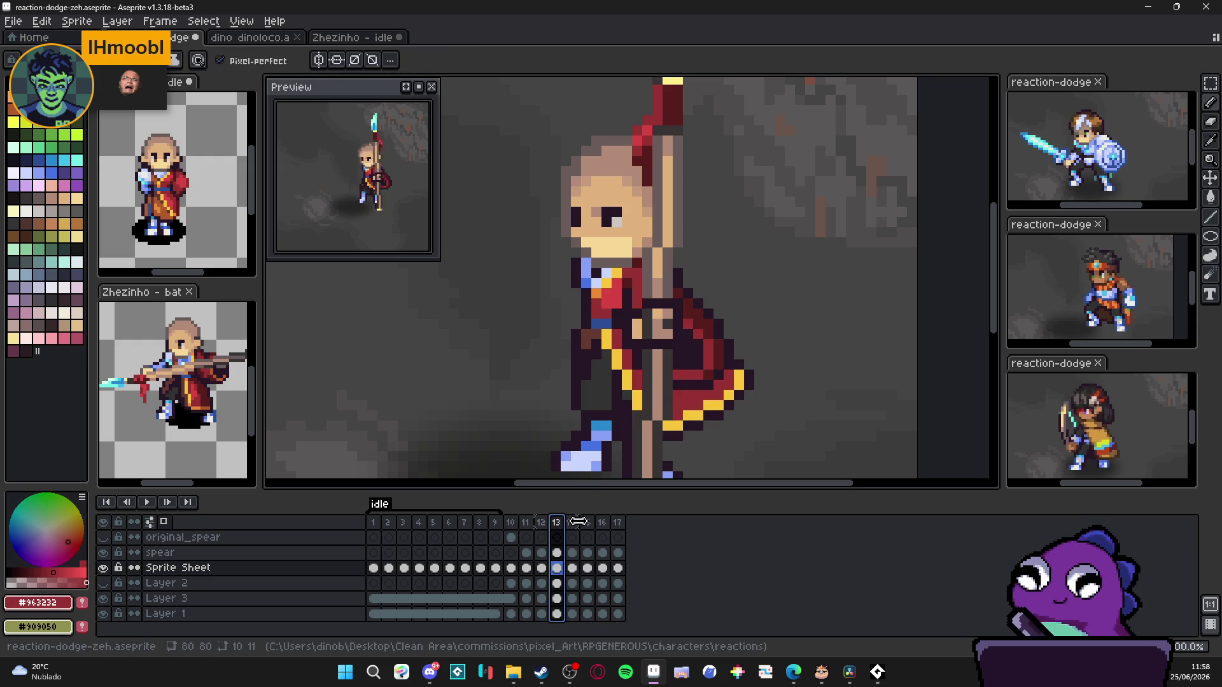
{"action": "left_click", "coordinate": [574, 523]}
{"action": "left_click", "coordinate": [589, 523]}
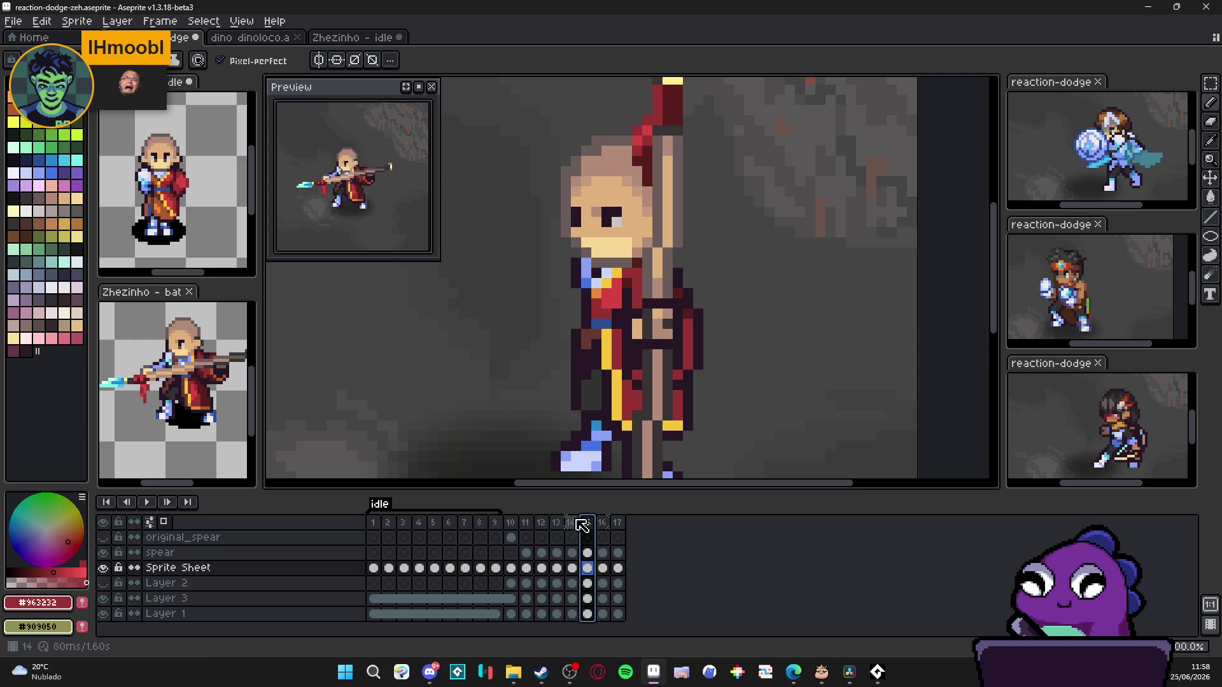
{"action": "left_click", "coordinate": [595, 366], "text": "alt"}
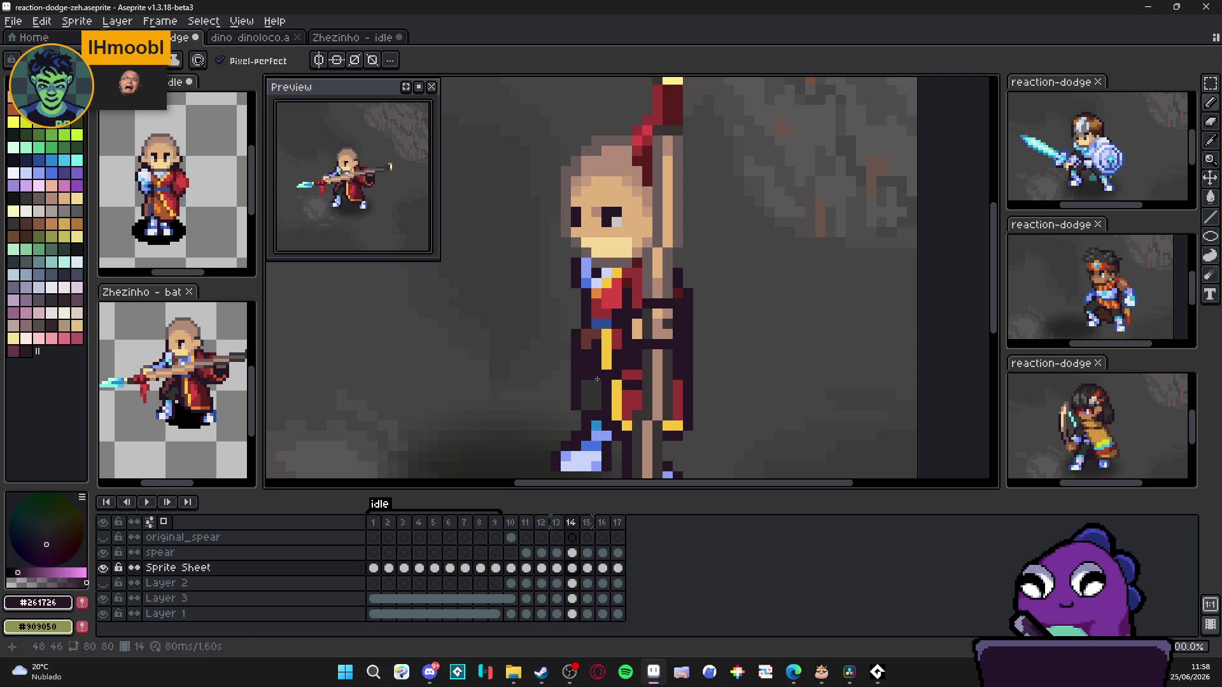
{"action": "left_click", "coordinate": [605, 373], "text": "alt"}
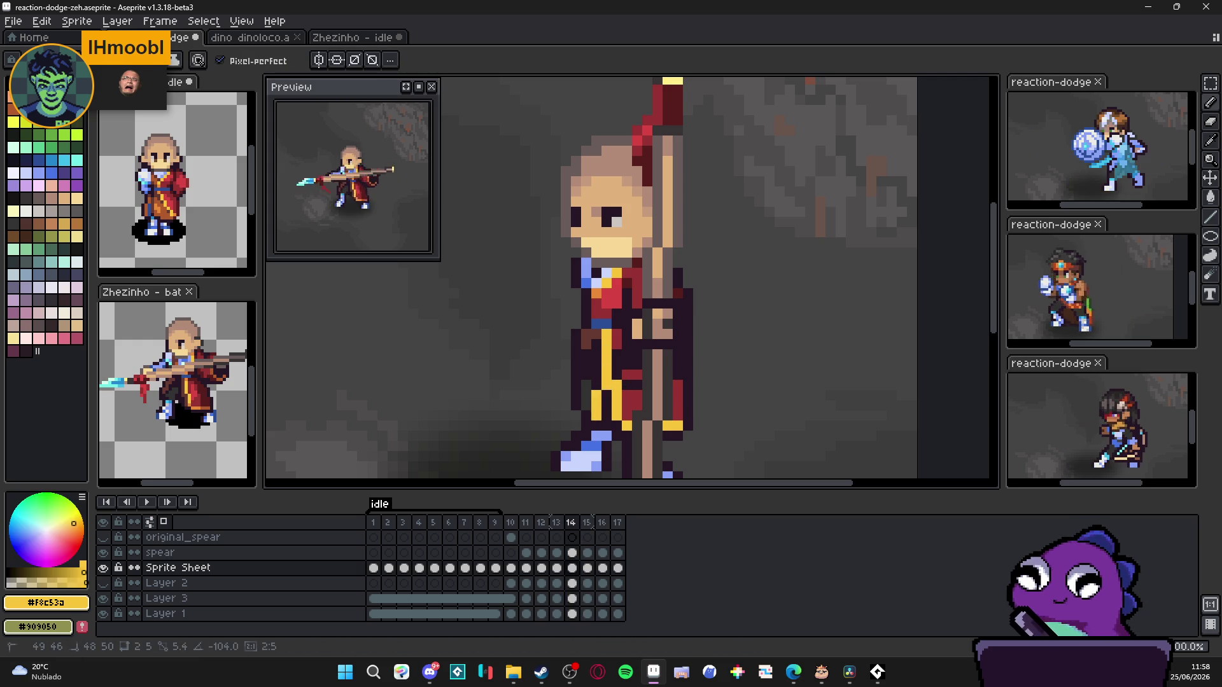
{"action": "left_click", "coordinate": [616, 418], "text": "alt"}
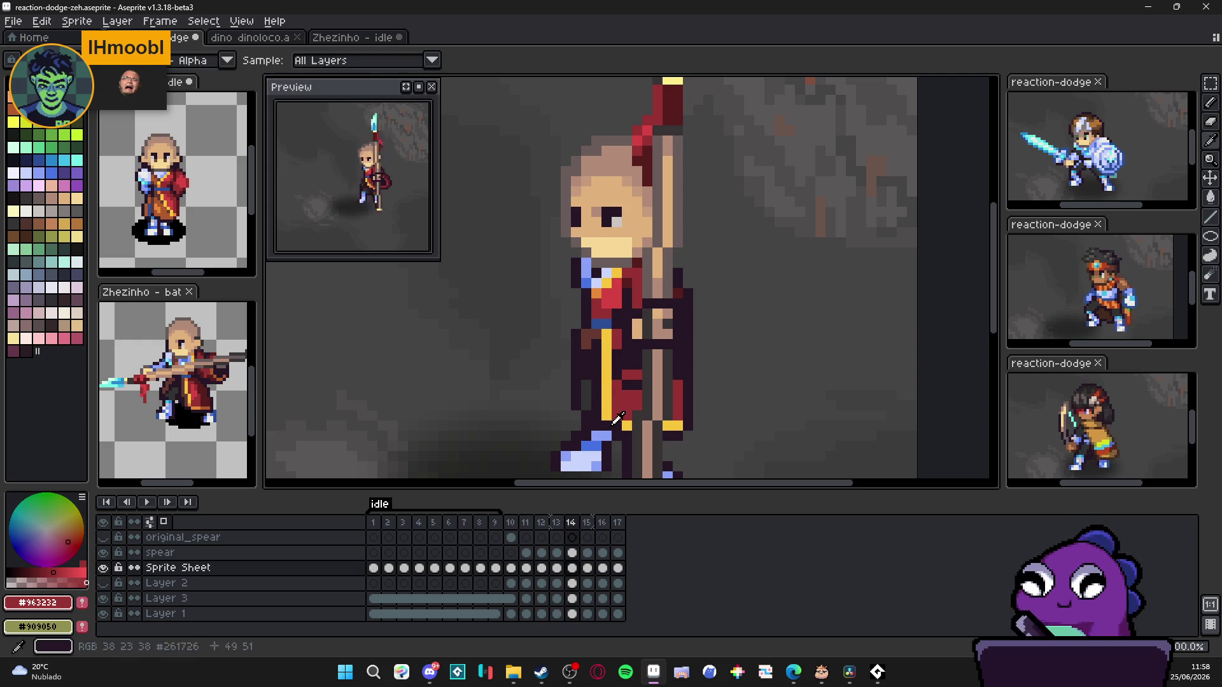
{"action": "left_click", "coordinate": [621, 422], "text": "alt"}
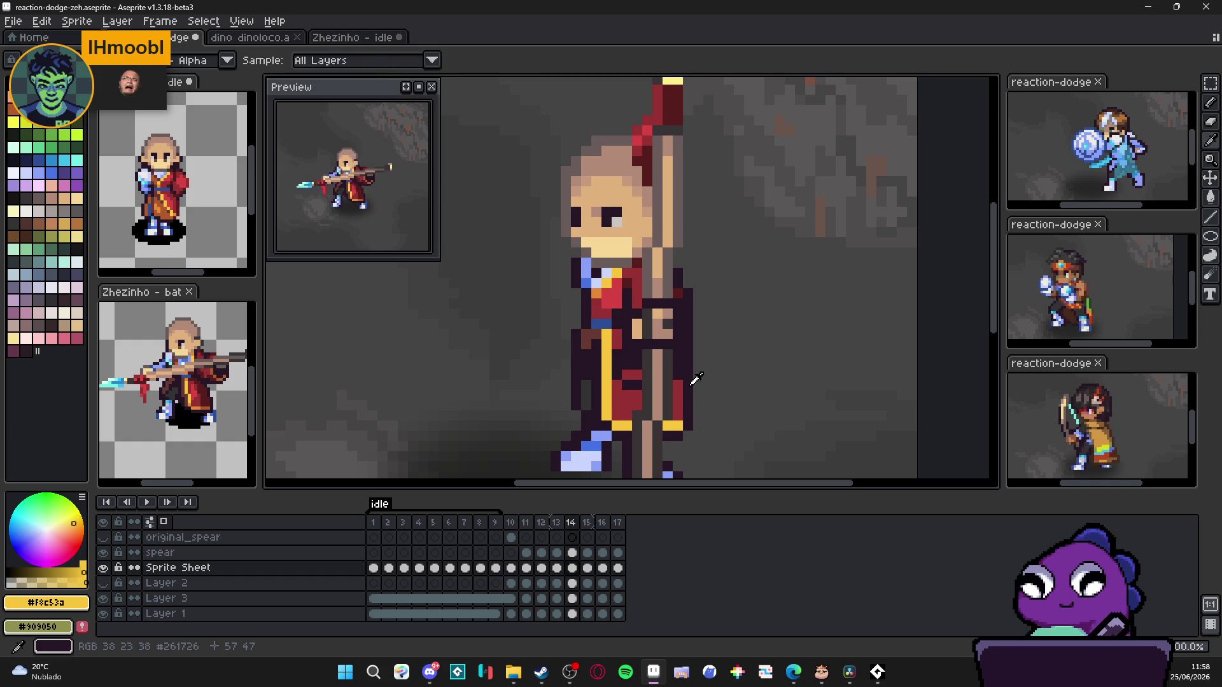
{"action": "left_click", "coordinate": [680, 385], "text": "alt"}
{"action": "left_click_drag", "start_coordinate": [685, 395], "coordinate": [678, 431]}
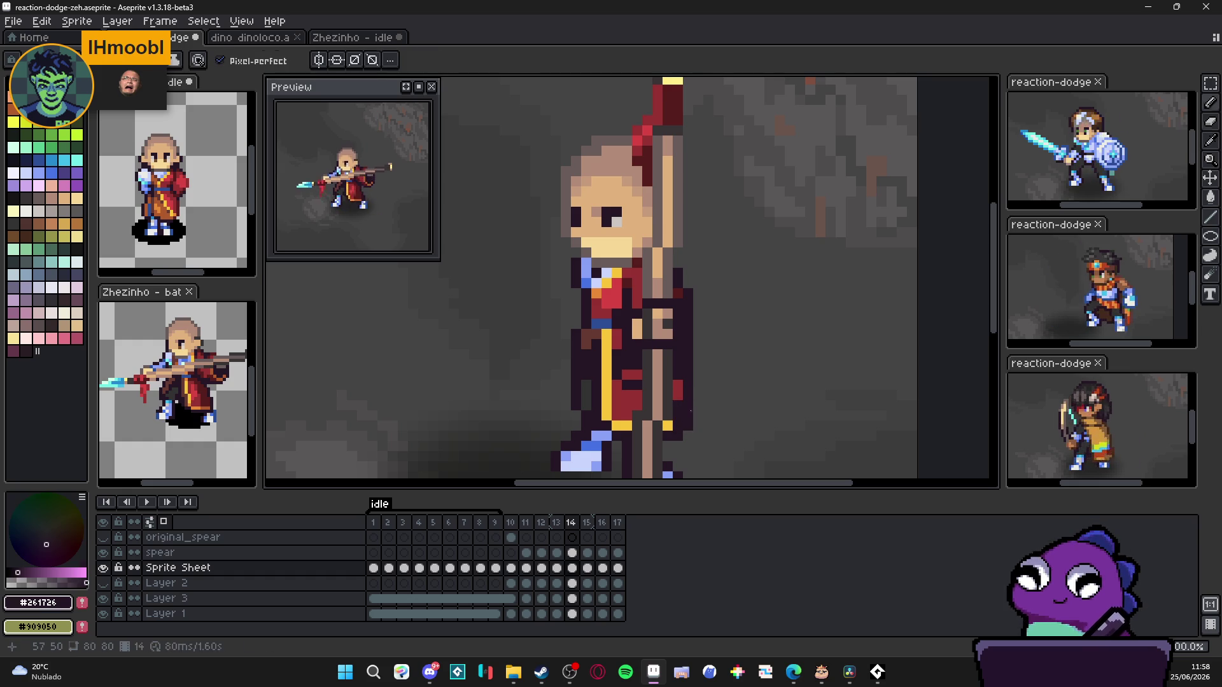
Step: Zoom out and flip between frames 14, 15 and 16 to compare the new frame's pose
{"action": "left_click", "coordinate": [586, 528]}
{"action": "key", "text": "minus"}
{"action": "left_click", "coordinate": [575, 531]}
{"action": "left_click", "coordinate": [589, 527]}
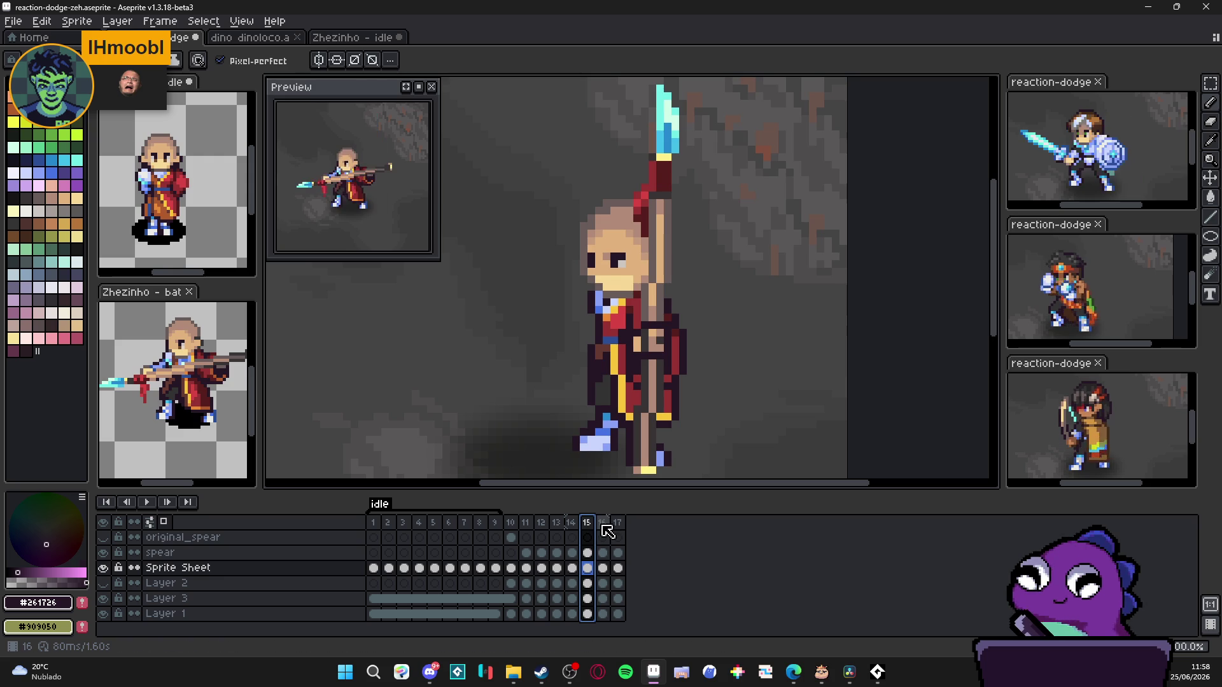
{"action": "left_click", "coordinate": [590, 525]}
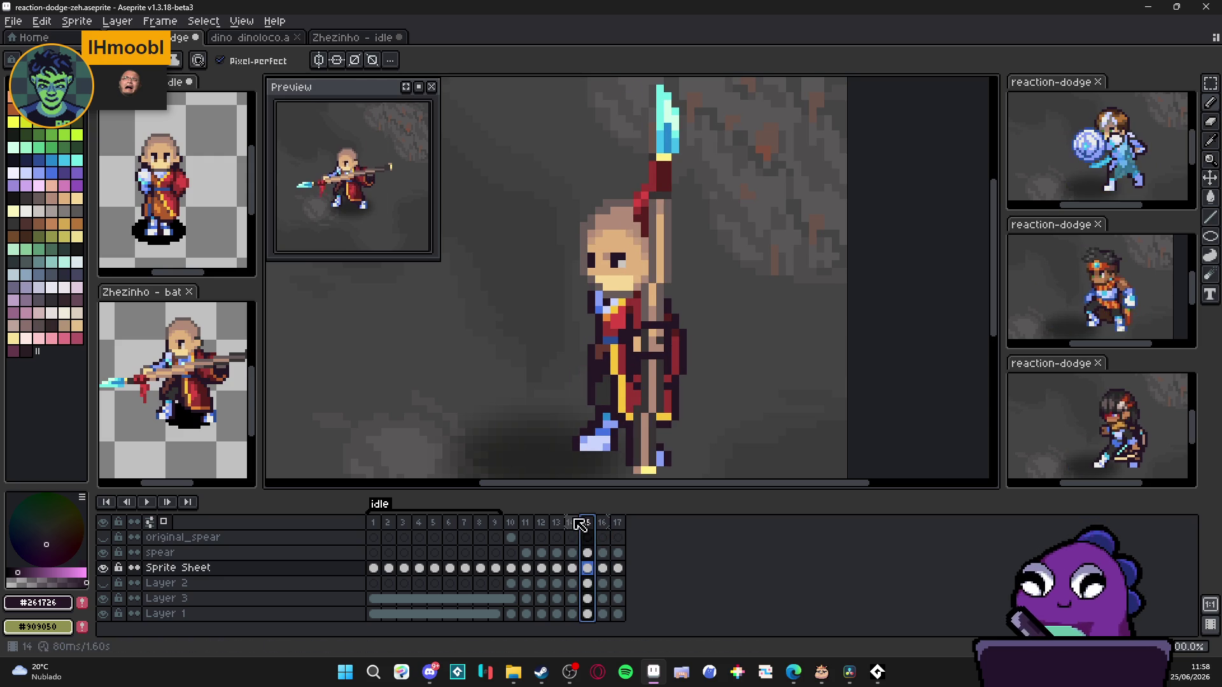
Step: Set frame 15's duration to 100 ms in Frame Properties
{"action": "double_click", "coordinate": [586, 522]}
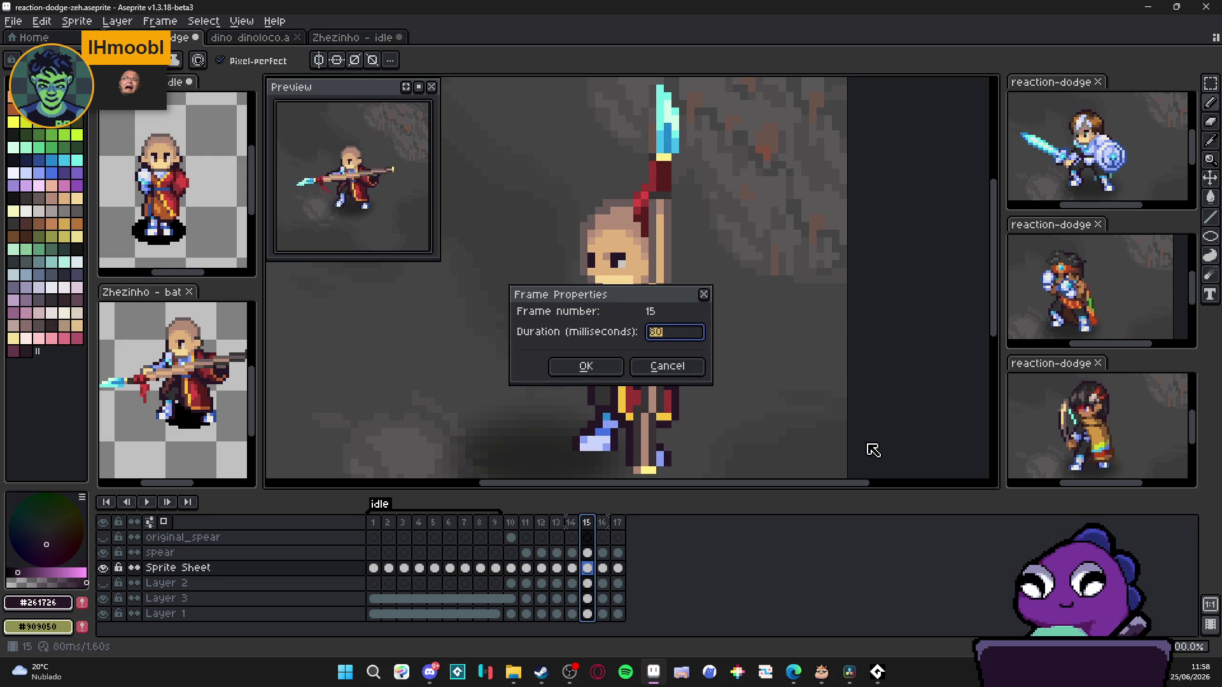
{"action": "key", "text": "Return"}
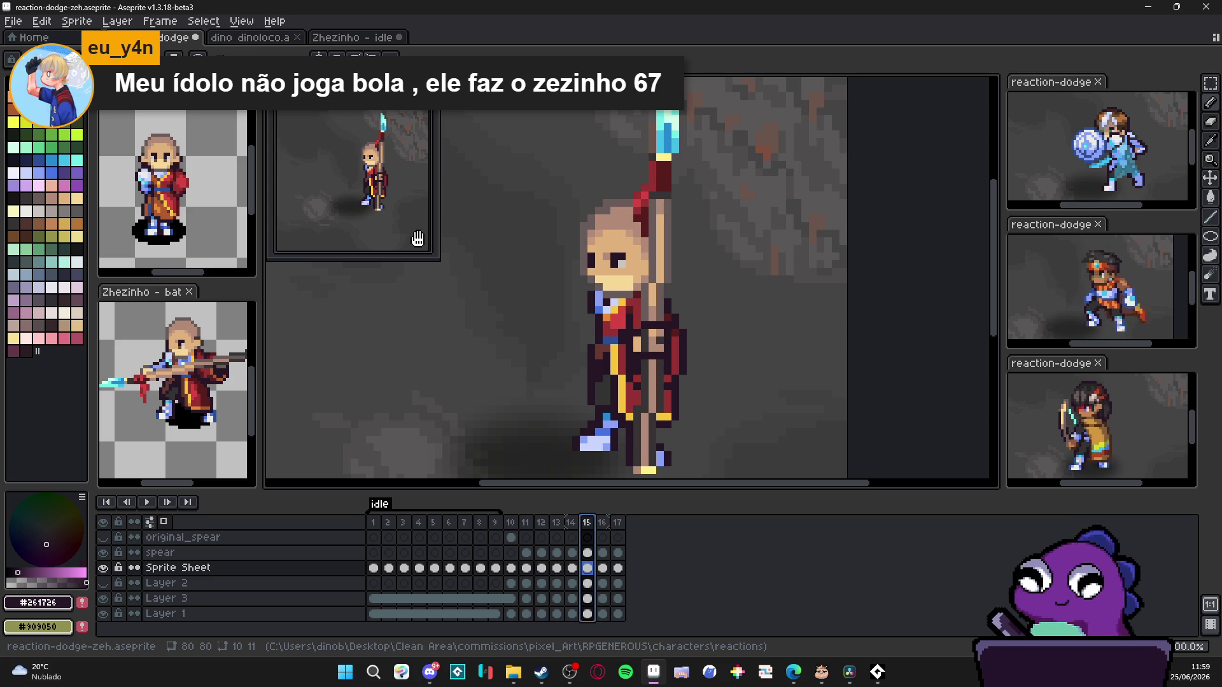
Step: Add a dark touch-up pixel to the monk's robe on frame 14
{"action": "left_click", "coordinate": [570, 524]}
{"action": "left_click", "coordinate": [559, 524]}
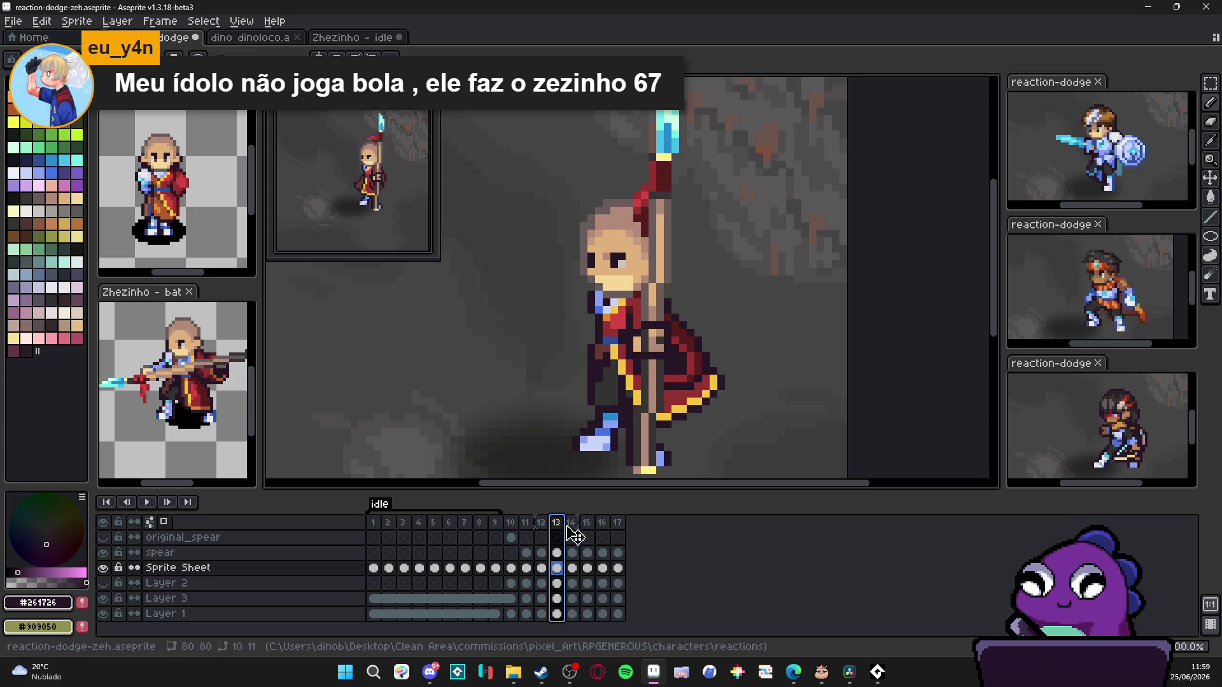
{"action": "left_click", "coordinate": [572, 524]}
{"action": "scroll", "coordinate": [580, 373], "scroll_direction": "up", "scroll_amount": 3}
{"action": "left_click", "coordinate": [579, 375], "text": "alt"}
{"action": "left_click", "coordinate": [580, 355], "text": "alt"}
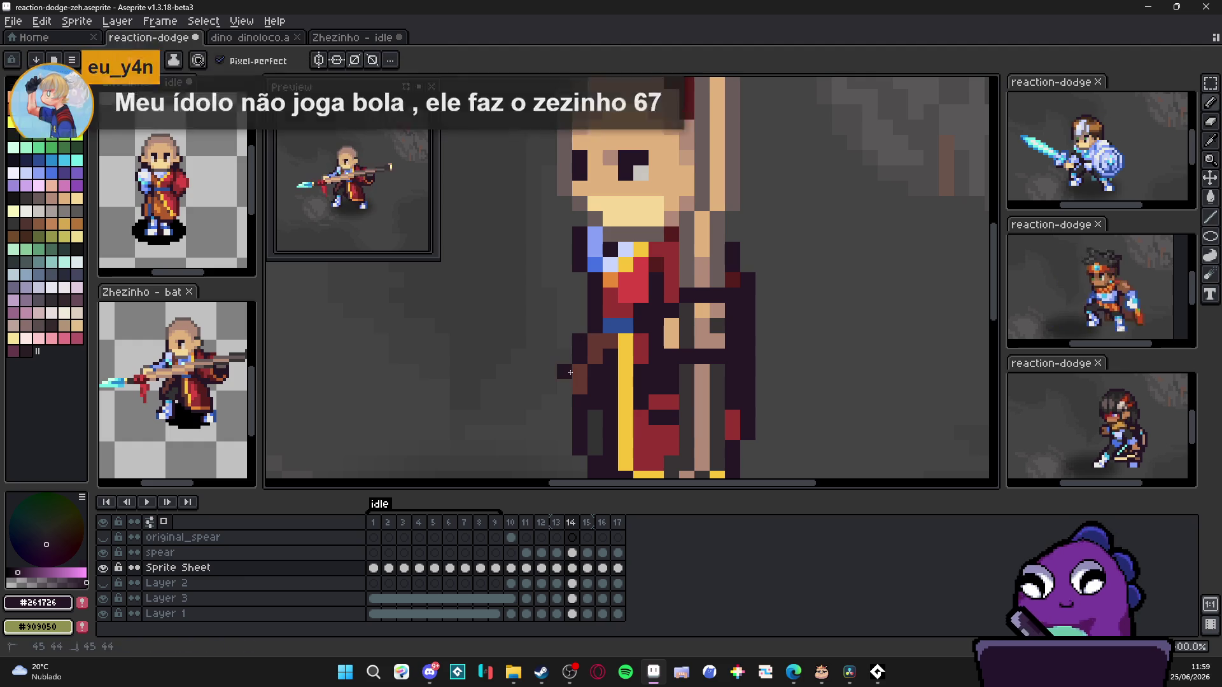
{"action": "left_click", "coordinate": [564, 372]}
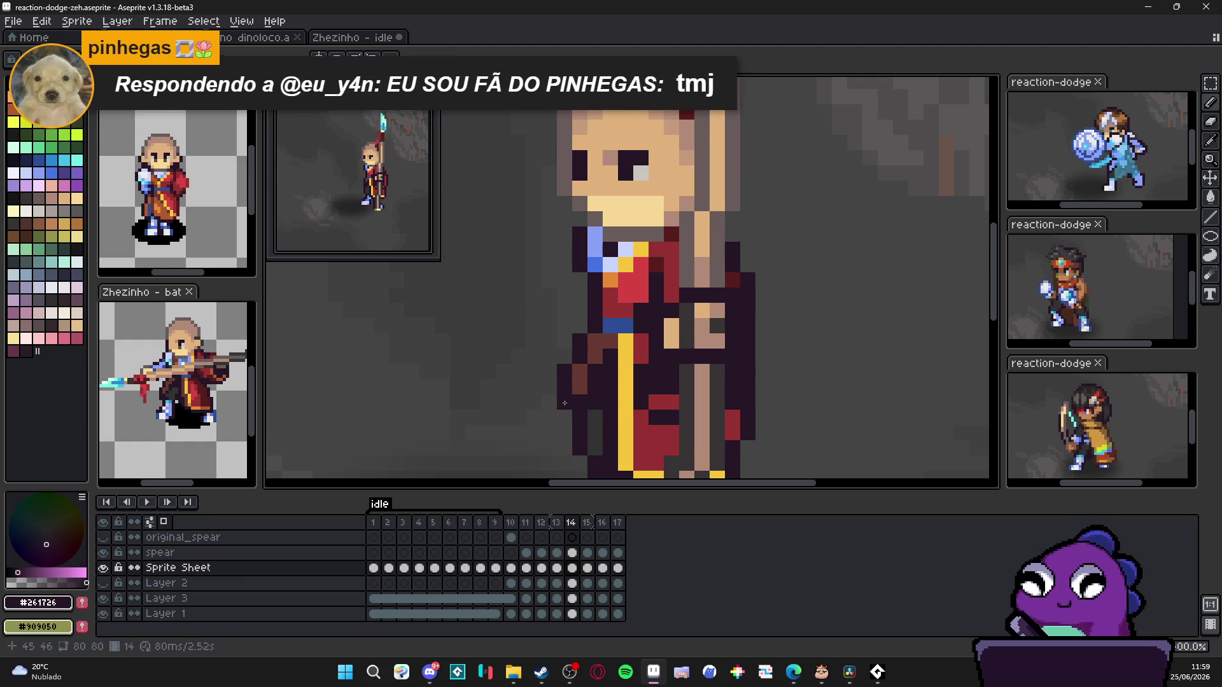
{"action": "scroll", "coordinate": [573, 421], "scroll_direction": "down", "scroll_amount": 3}
Step: Review frames 15 and 16, save the animation file, and step back to frame 13
{"action": "left_click", "coordinate": [590, 525]}
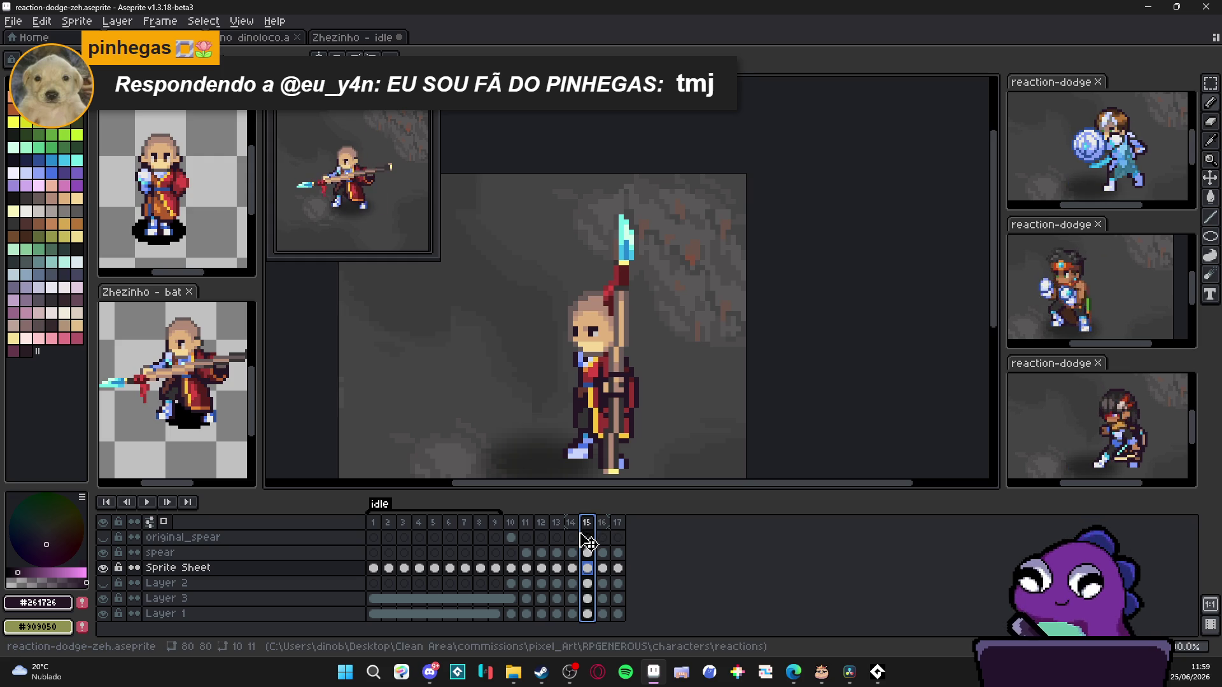
{"action": "left_click", "coordinate": [610, 533]}
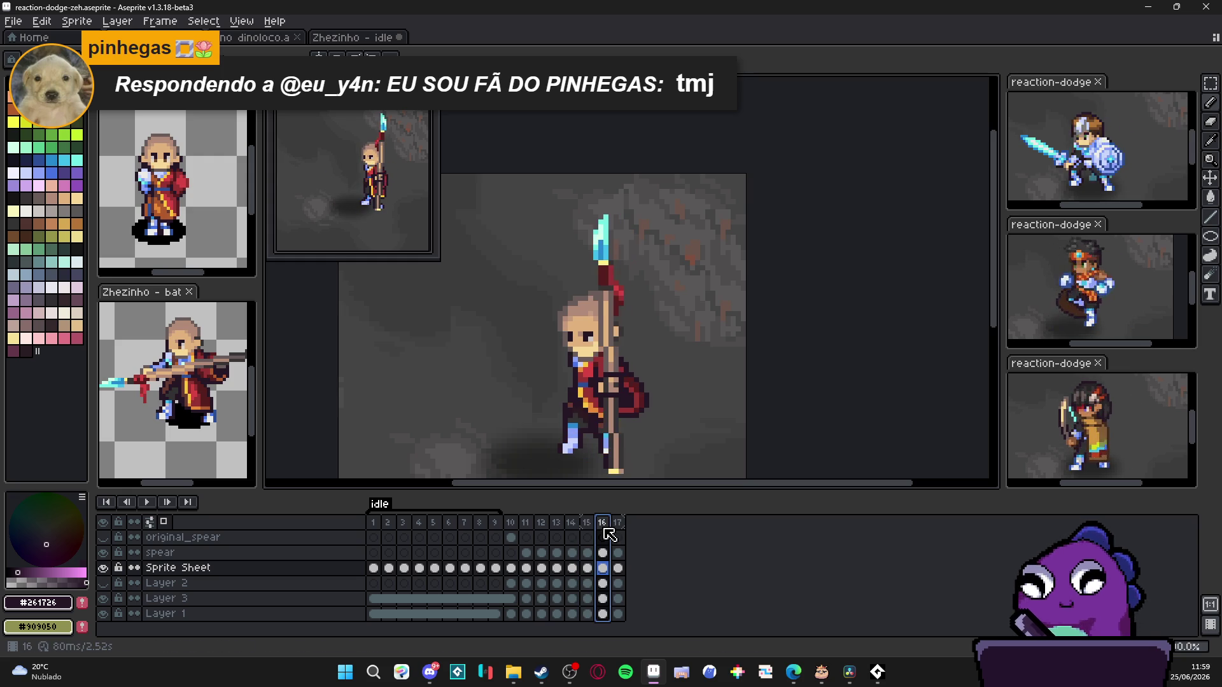
{"action": "key", "text": "Left"}
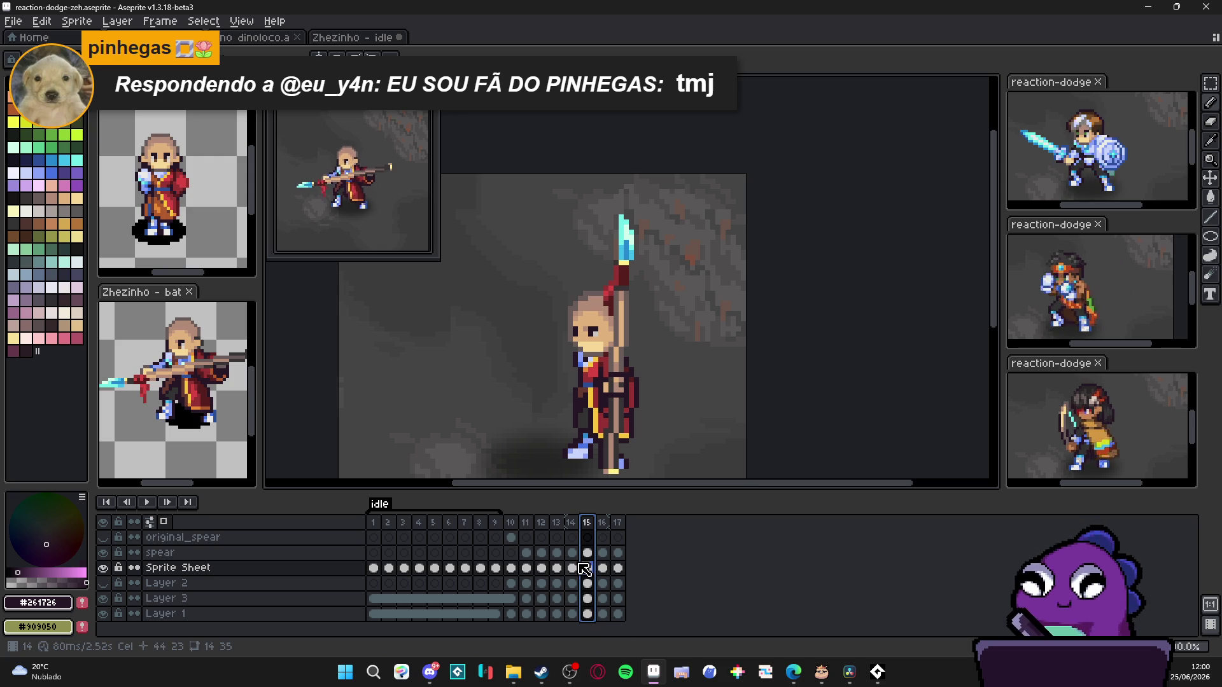
{"action": "key", "text": "ctrl+s"}
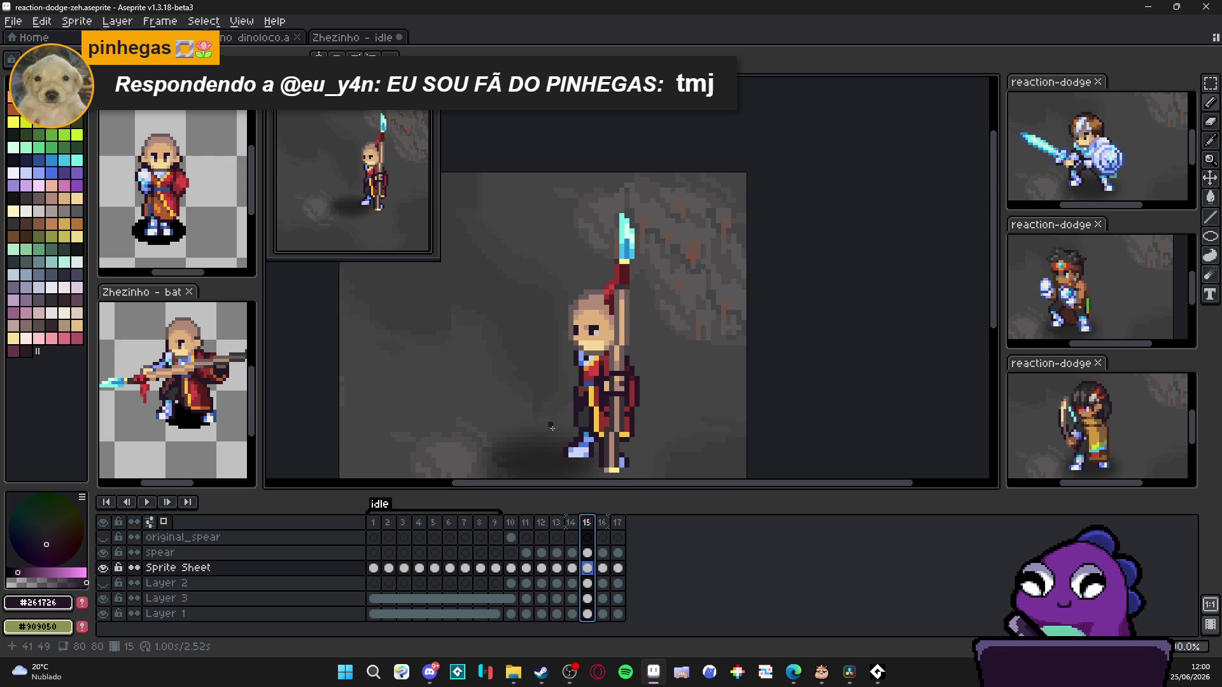
{"action": "left_click", "coordinate": [571, 536]}
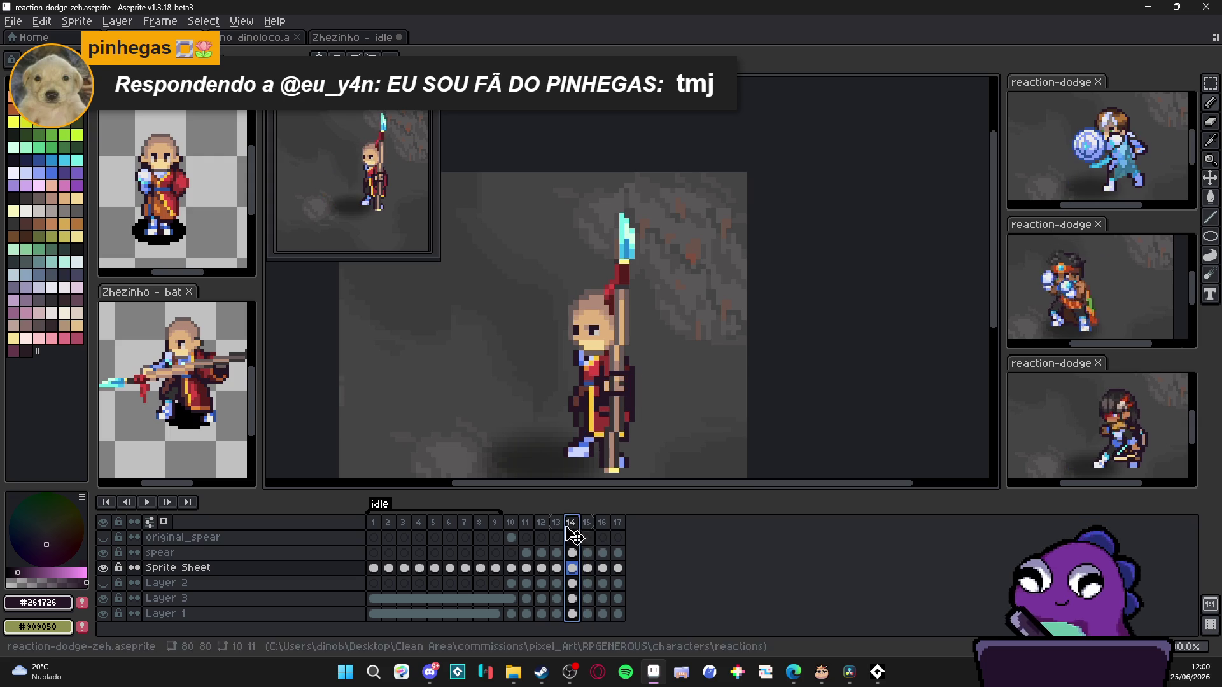
{"action": "left_click", "coordinate": [558, 524]}
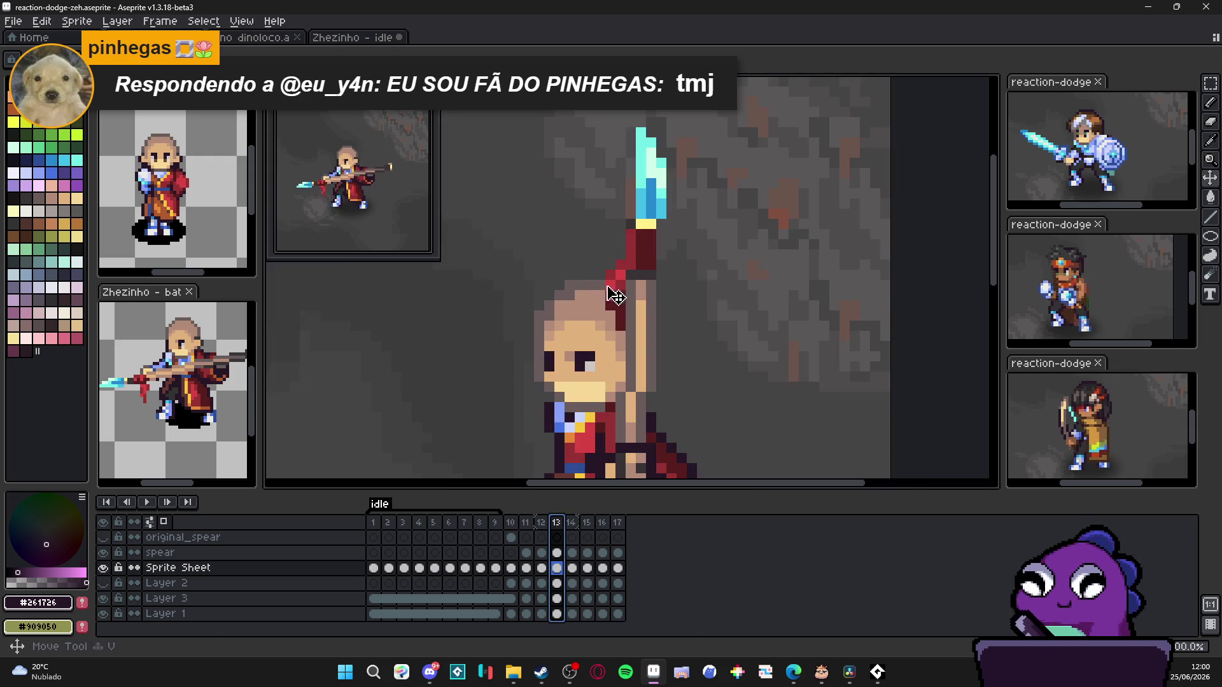
{"action": "scroll", "coordinate": [614, 284], "scroll_direction": "up", "scroll_amount": 2}
Step: On the spear layer in frame 13, rotate the red ribbon about 36 degrees and shift it a few pixels right
{"action": "left_click", "coordinate": [614, 285], "text": "ctrl"}
{"action": "left_click_drag", "start_coordinate": [604, 268], "coordinate": [628, 333]}
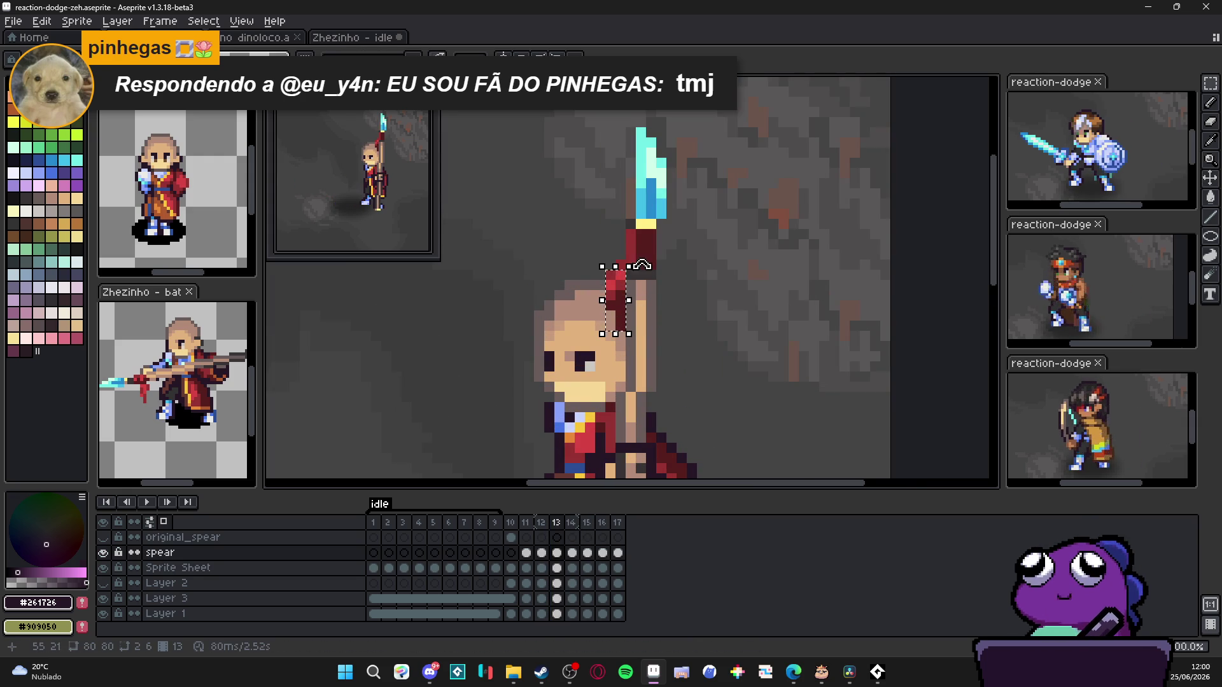
{"action": "left_click_drag", "start_coordinate": [635, 262], "coordinate": [615, 252]}
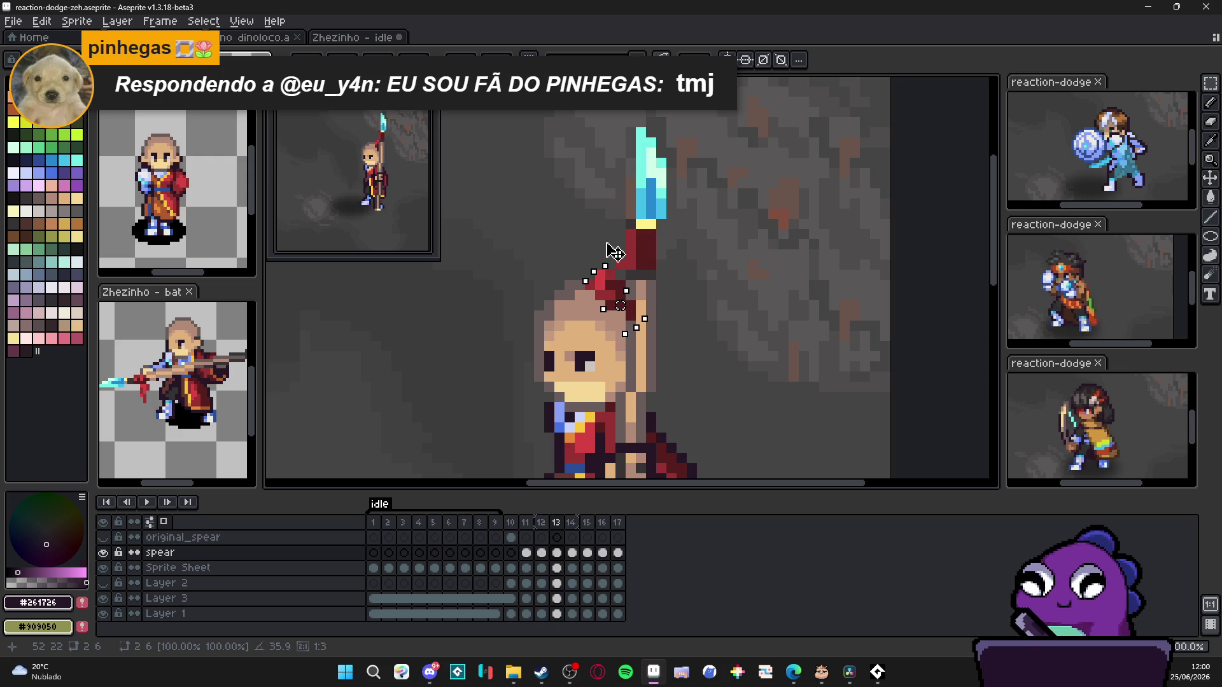
{"action": "left_click_drag", "start_coordinate": [607, 297], "coordinate": [639, 298]}
{"action": "key", "text": "Return"}
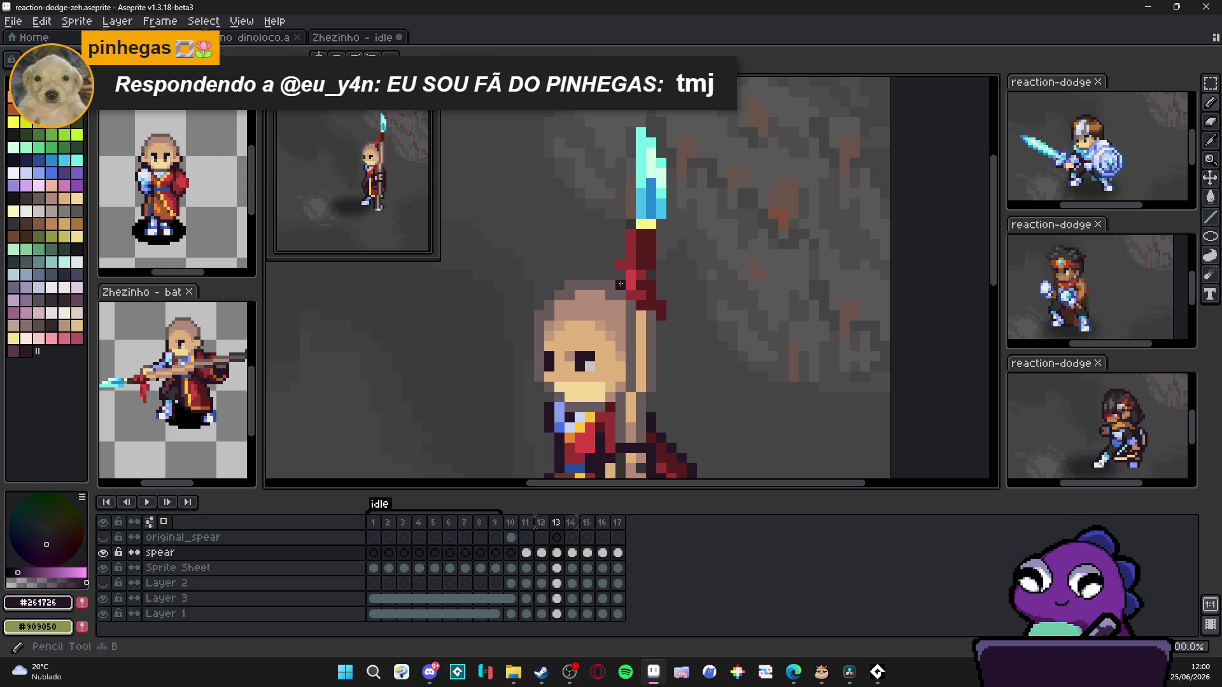
{"action": "scroll", "coordinate": [635, 361], "scroll_direction": "down", "scroll_amount": 1}
Step: Erase stray red ribbon pixels beside the spear tip on frame 14, then move to frame 15
{"action": "left_click", "coordinate": [573, 521]}
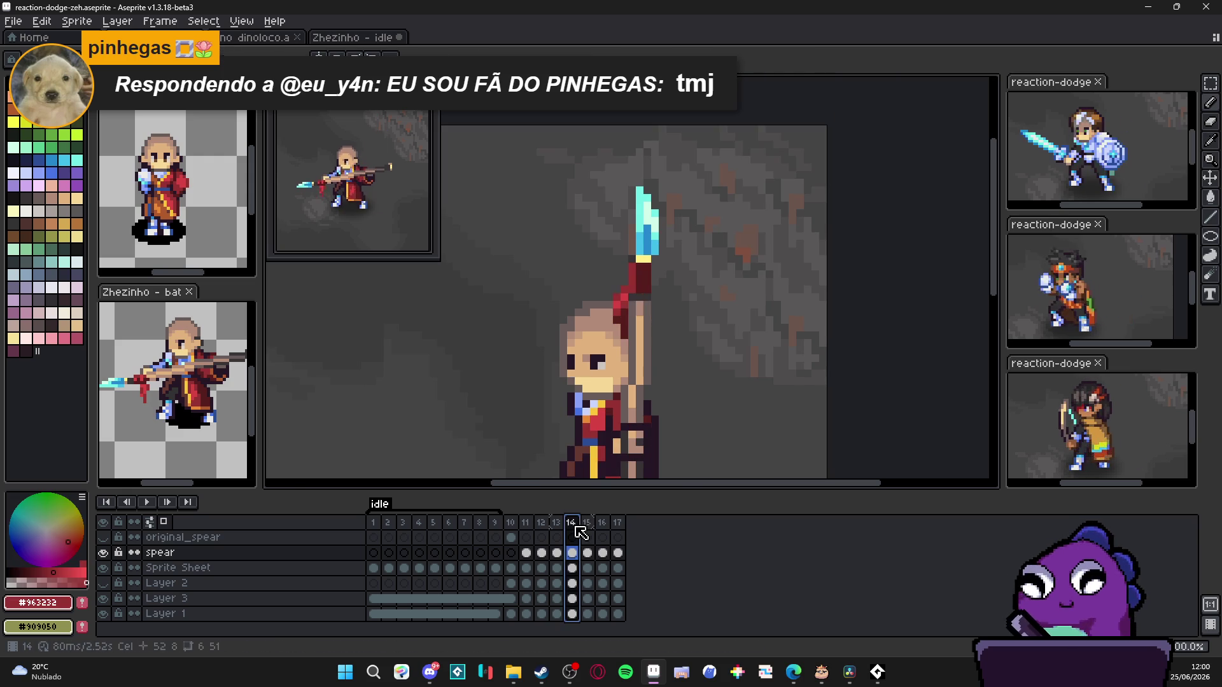
{"action": "scroll", "coordinate": [653, 272], "scroll_direction": "up", "scroll_amount": 1}
{"action": "scroll", "coordinate": [653, 272], "scroll_direction": "up", "scroll_amount": 1}
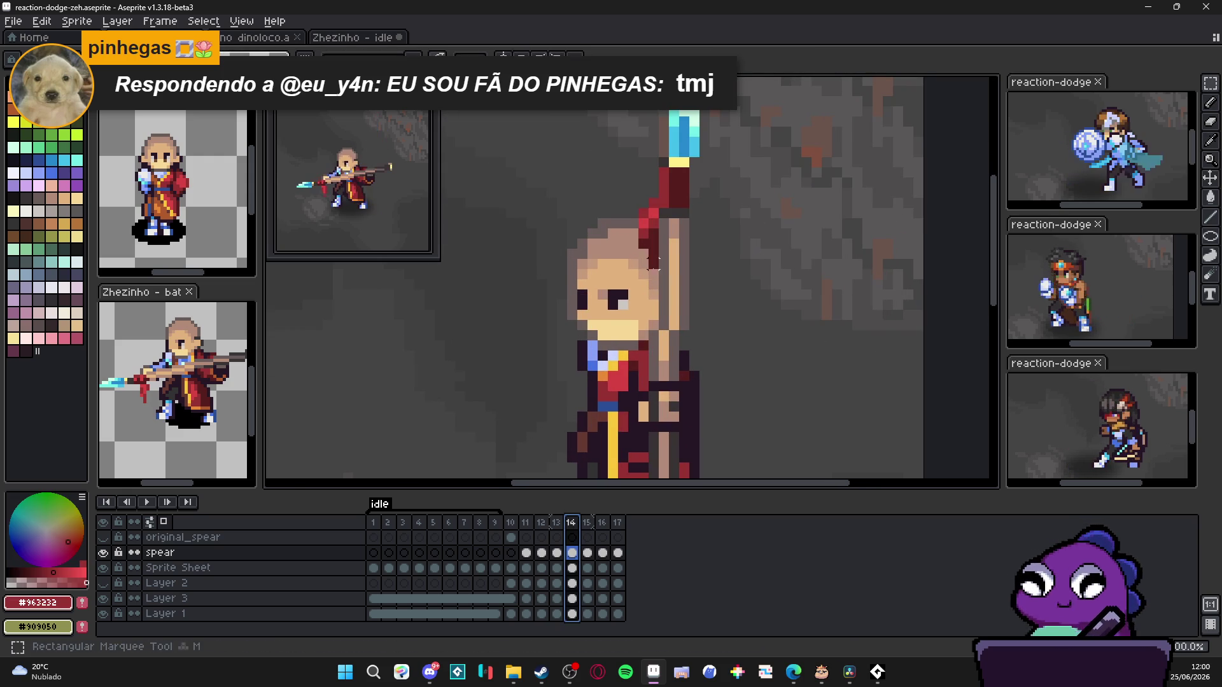
{"action": "scroll", "coordinate": [649, 266], "scroll_direction": "down", "scroll_amount": 1}
{"action": "scroll", "coordinate": [649, 265], "scroll_direction": "up", "scroll_amount": 2}
{"action": "left_click_drag", "start_coordinate": [646, 256], "coordinate": [634, 241]}
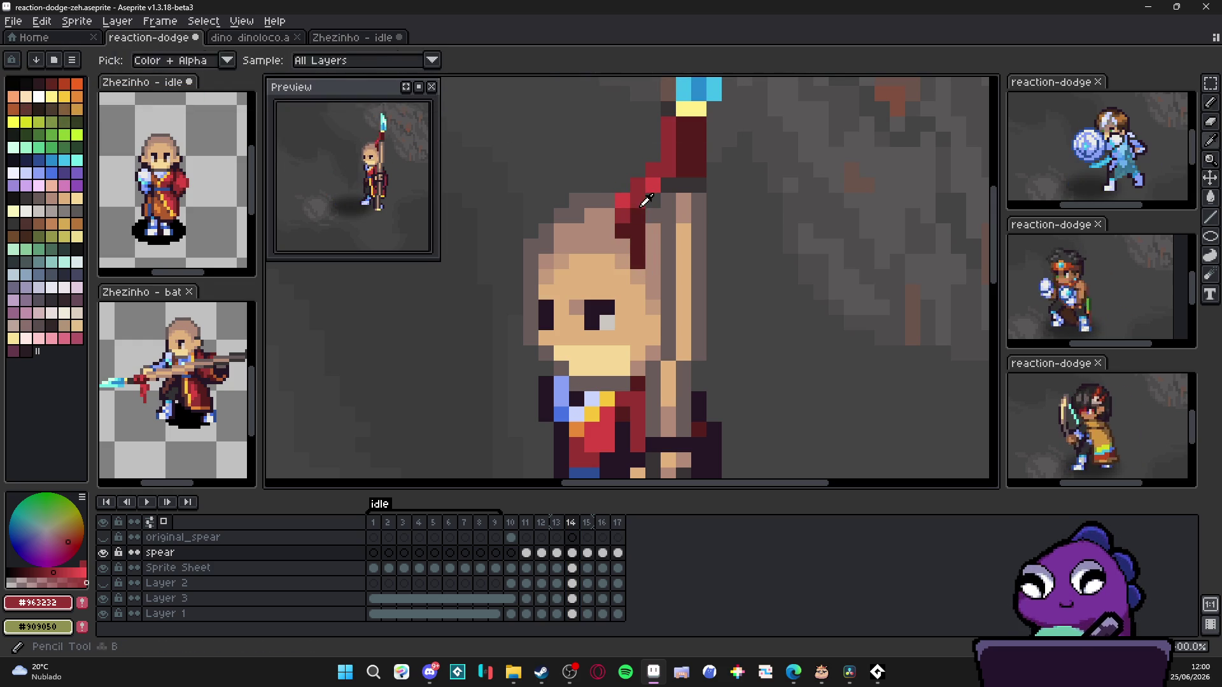
{"action": "key", "text": "e"}
{"action": "left_click_drag", "start_coordinate": [611, 202], "coordinate": [622, 220]}
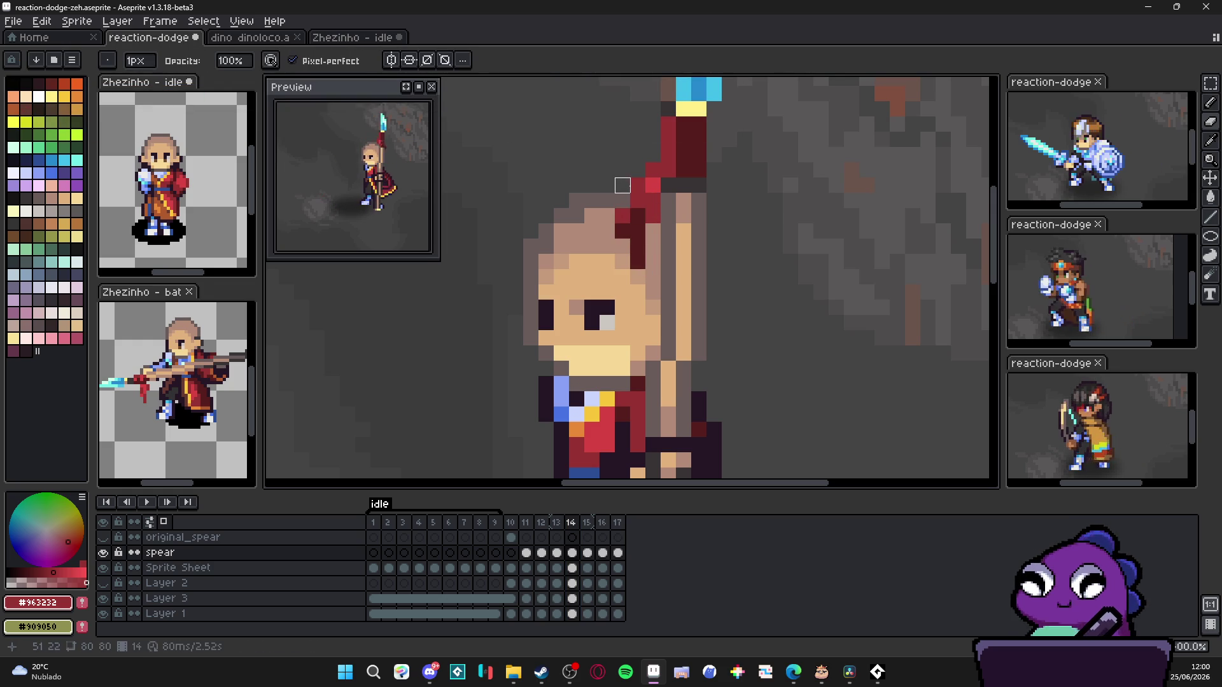
{"action": "key", "text": "b"}
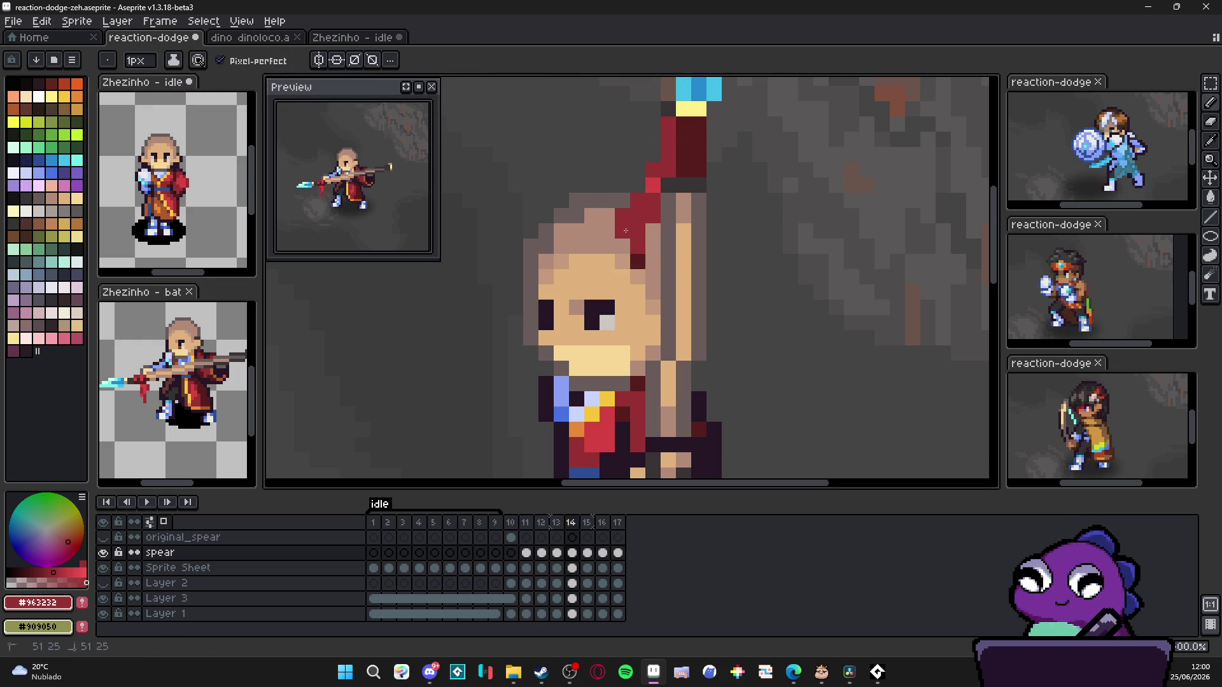
{"action": "scroll", "coordinate": [634, 287], "scroll_direction": "down", "scroll_amount": 1}
{"action": "scroll", "coordinate": [642, 339], "scroll_direction": "down", "scroll_amount": 1}
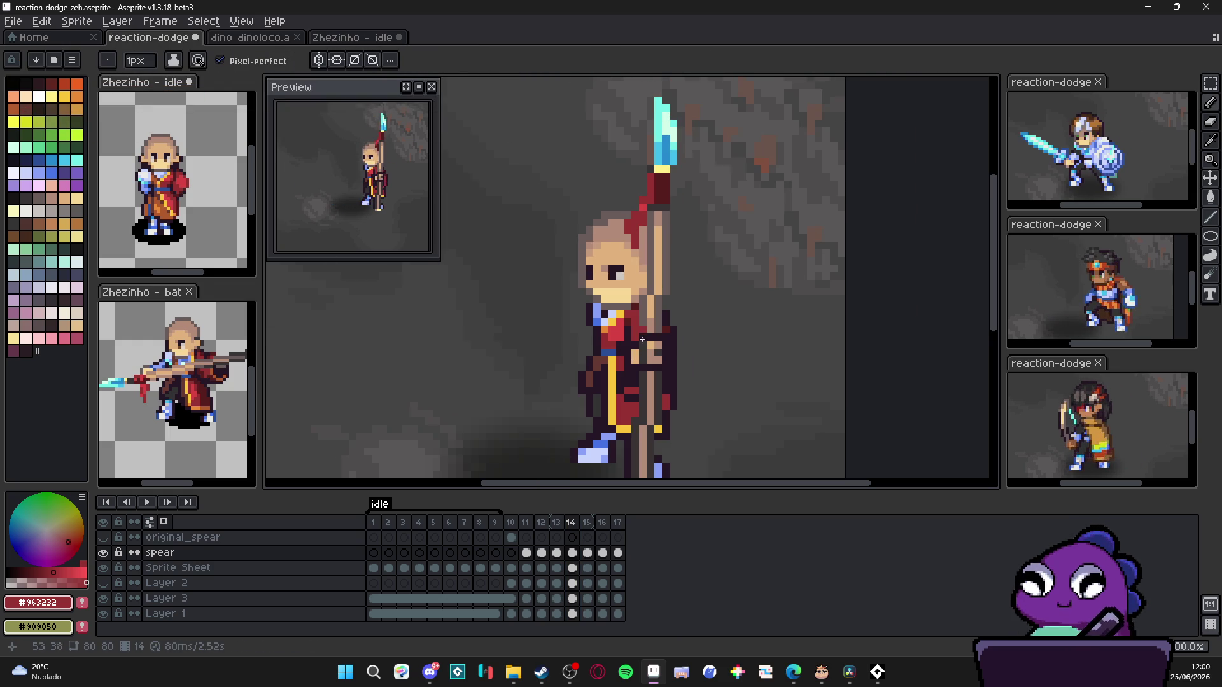
{"action": "left_click", "coordinate": [589, 525]}
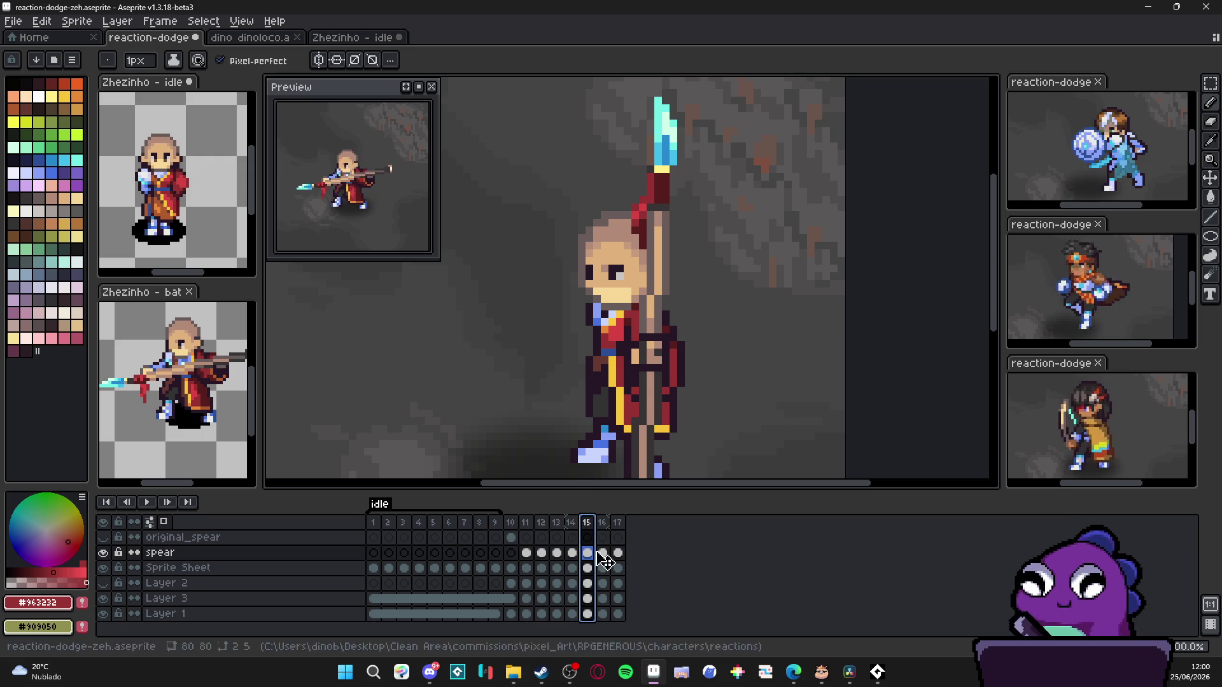
Step: On frame 16, marquee-select the spear ribbon, rotate it about 25 degrees, commit, and sample its red shades
{"action": "left_click", "coordinate": [603, 523]}
{"action": "left_click", "coordinate": [622, 525]}
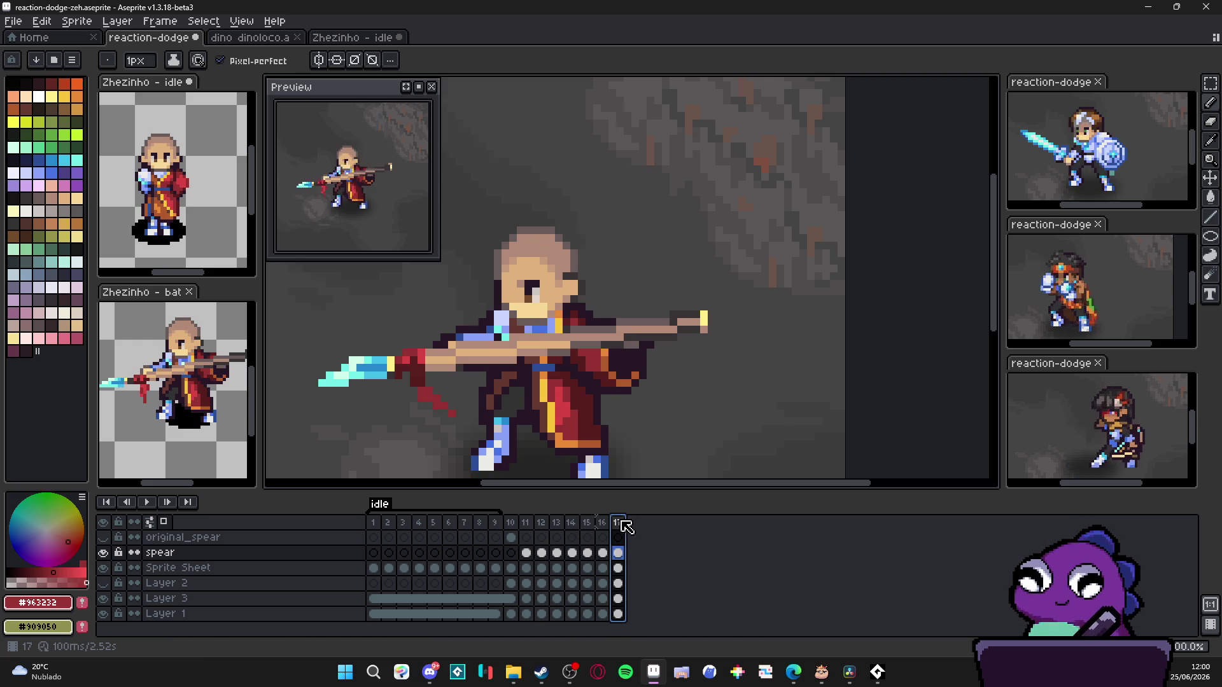
{"action": "left_click", "coordinate": [603, 523]}
{"action": "left_click_drag", "start_coordinate": [665, 242], "coordinate": [655, 296]}
{"action": "key", "text": "m"}
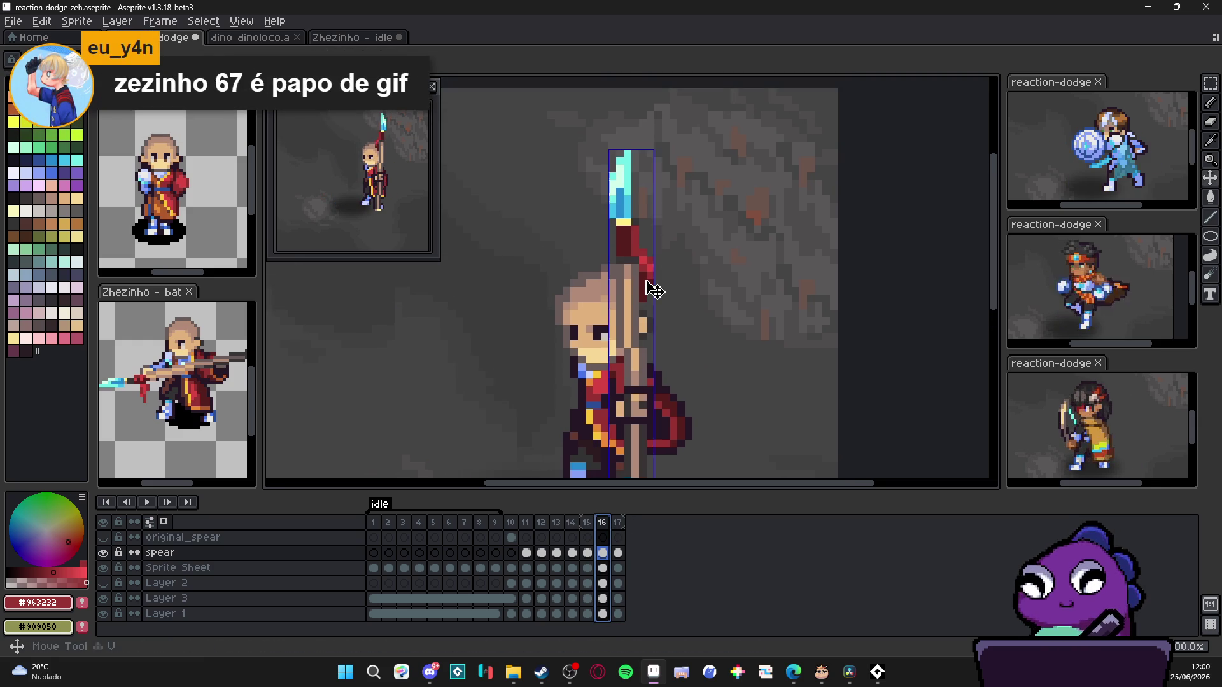
{"action": "left_click", "coordinate": [648, 269]}
{"action": "mouse_move", "coordinate": [644, 254]}
{"action": "left_mouse_down"}
{"action": "mouse_move", "coordinate": [664, 291]}
{"action": "mouse_move", "coordinate": [668, 241]}
{"action": "mouse_move", "coordinate": [652, 268]}
{"action": "left_mouse_up"}
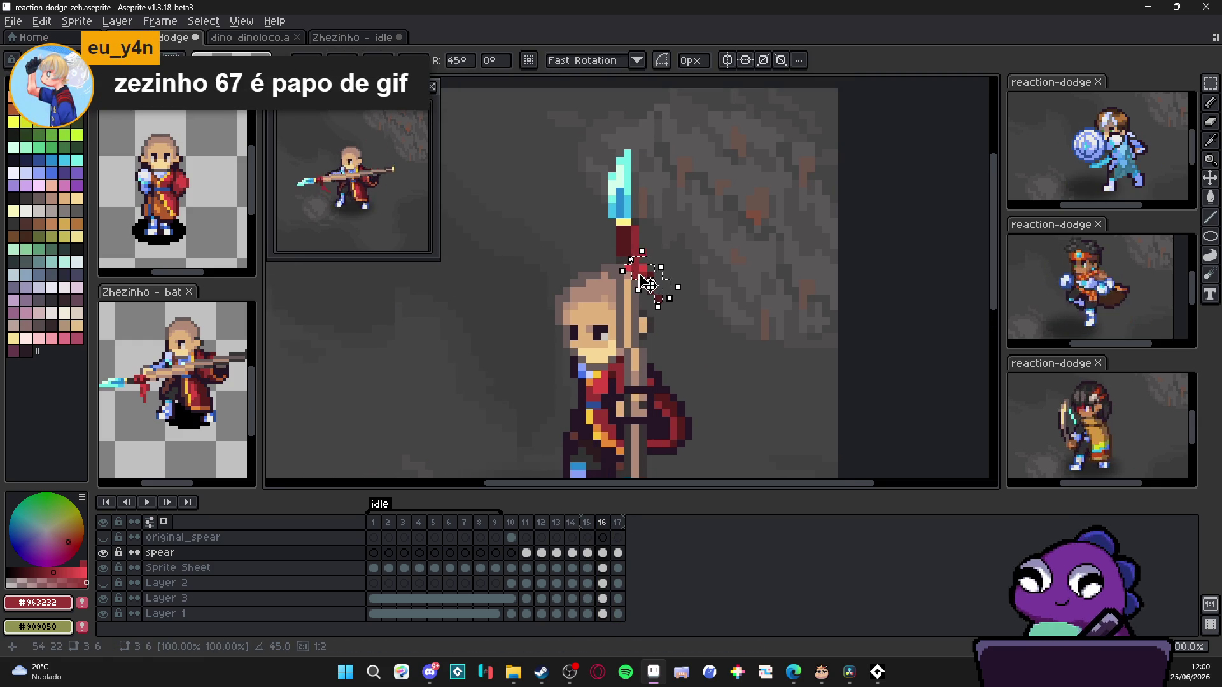
{"action": "key", "text": "Return"}
{"action": "scroll", "coordinate": [644, 238], "scroll_direction": "up", "scroll_amount": 1}
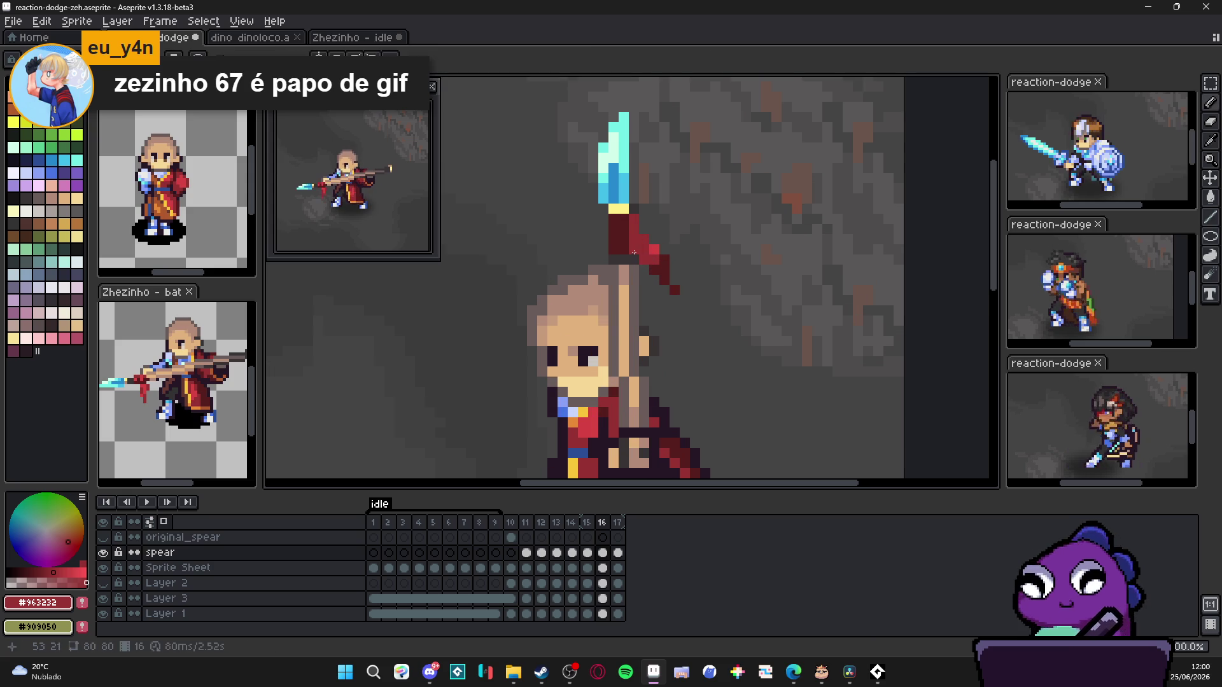
{"action": "left_click", "coordinate": [644, 239], "text": "alt"}
{"action": "scroll", "coordinate": [644, 238], "scroll_direction": "down", "scroll_amount": 2}
{"action": "scroll", "coordinate": [644, 239], "scroll_direction": "down", "scroll_amount": 1}
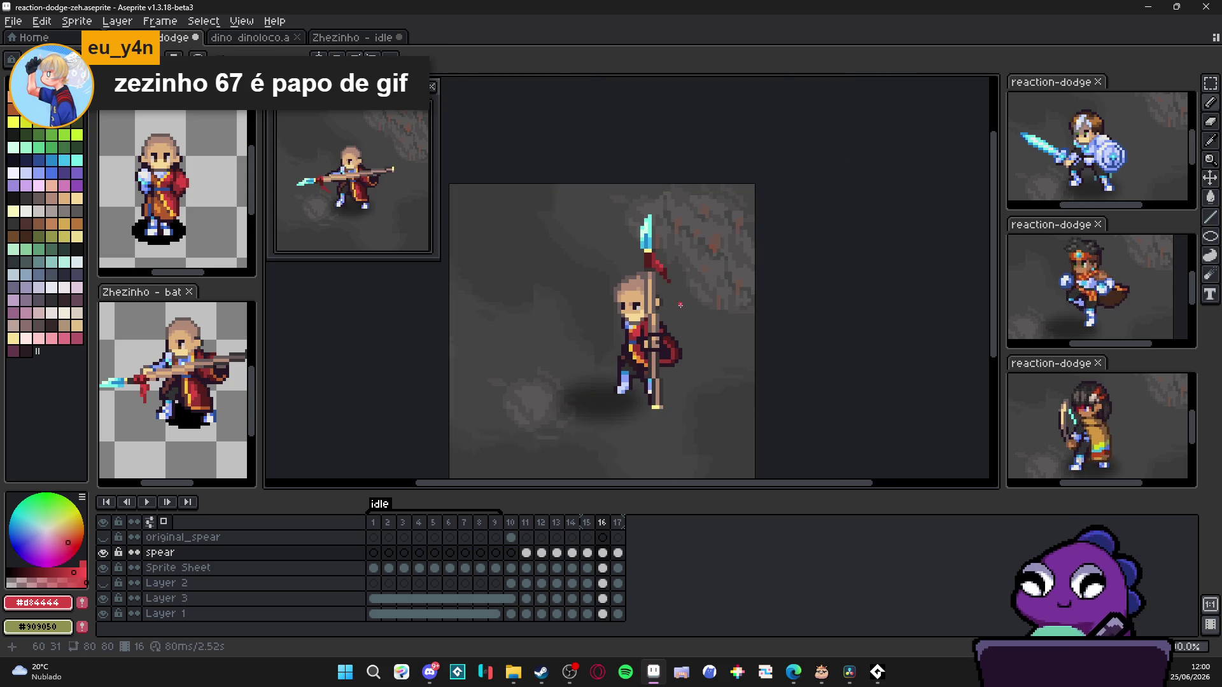
{"action": "scroll", "coordinate": [674, 268], "scroll_direction": "up", "scroll_amount": 3}
{"action": "left_click", "coordinate": [672, 267], "text": "alt"}
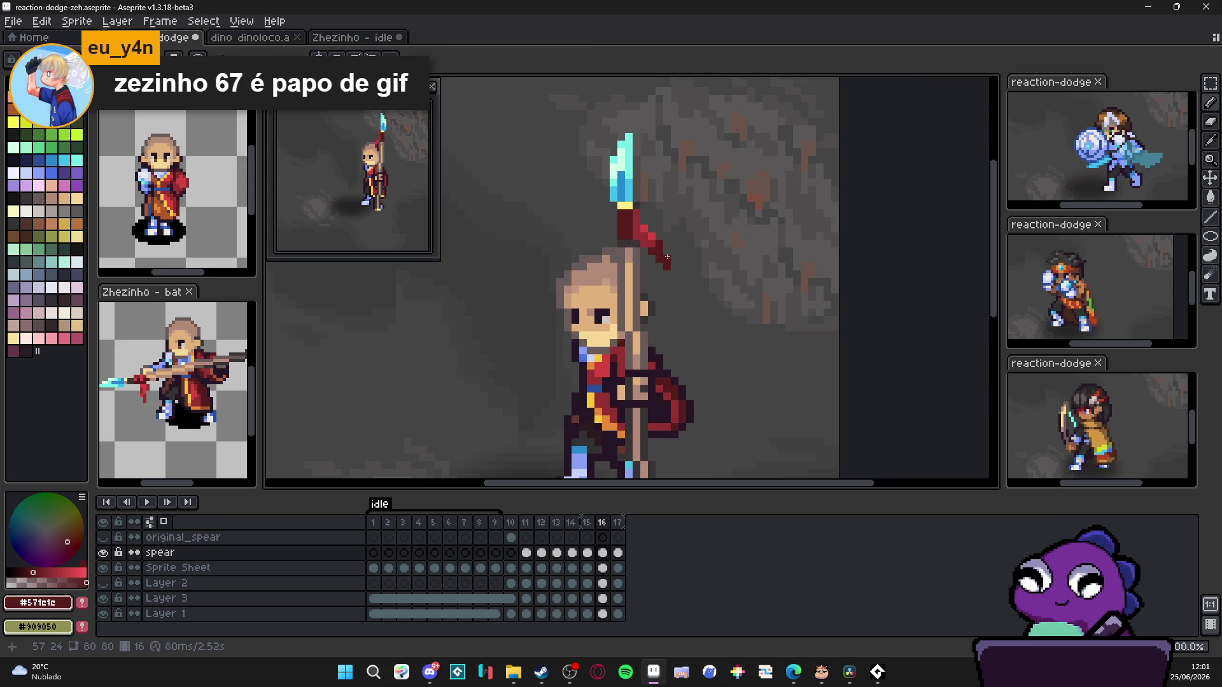
{"action": "scroll", "coordinate": [671, 275], "scroll_direction": "down", "scroll_amount": 1}
{"action": "scroll", "coordinate": [667, 282], "scroll_direction": "down", "scroll_amount": 1}
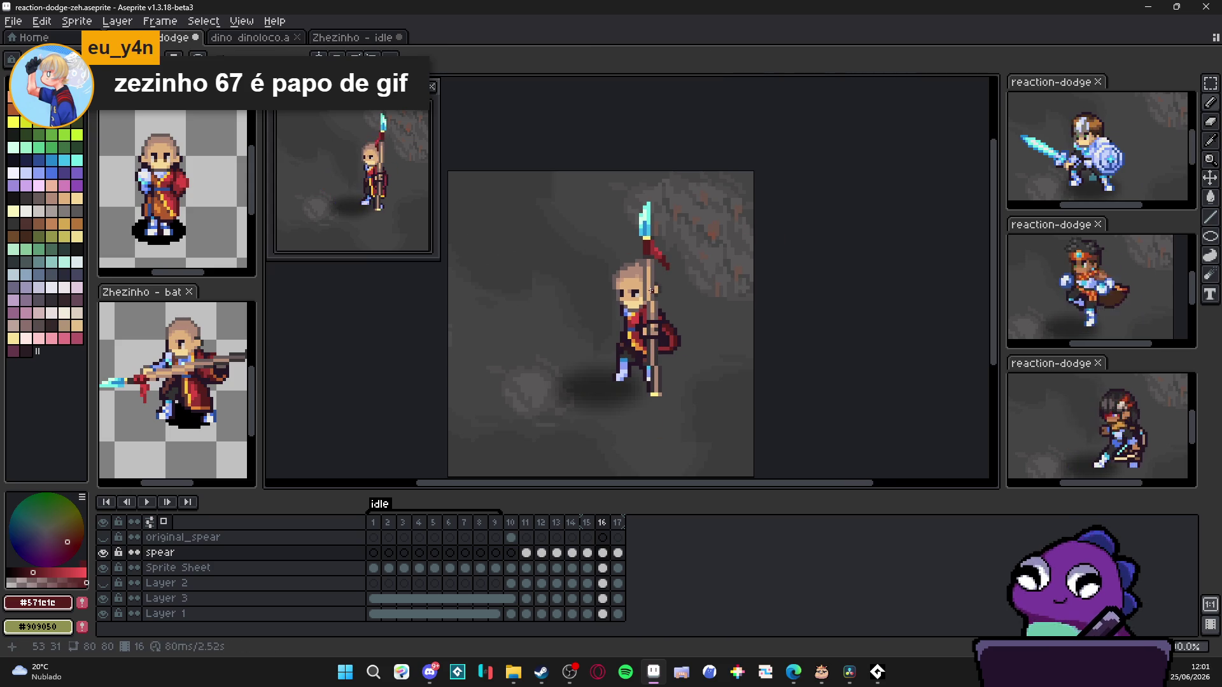